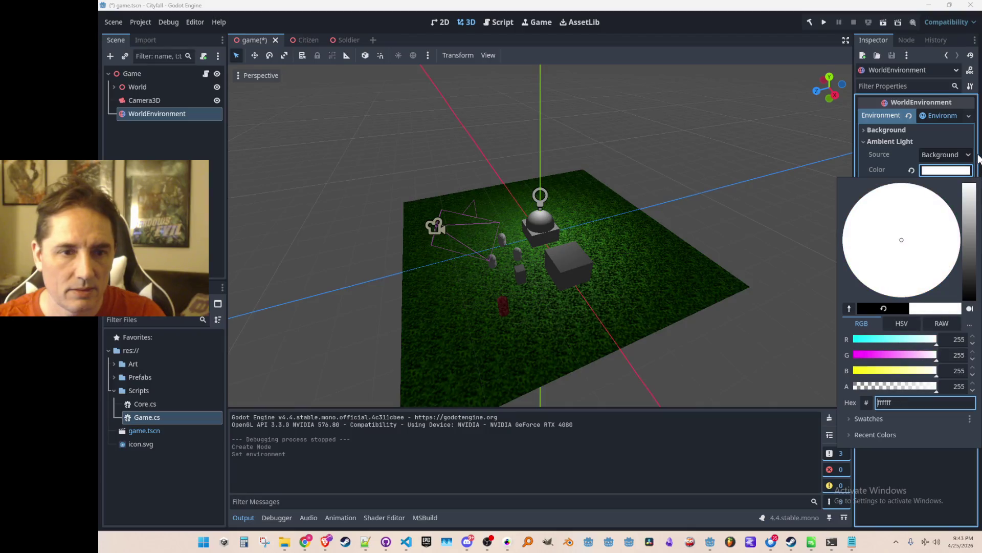
- Try a white ambient colour, undo it, save, and reselect WorldEnvironment
{"action": "left_click", "coordinate": [786, 51]}
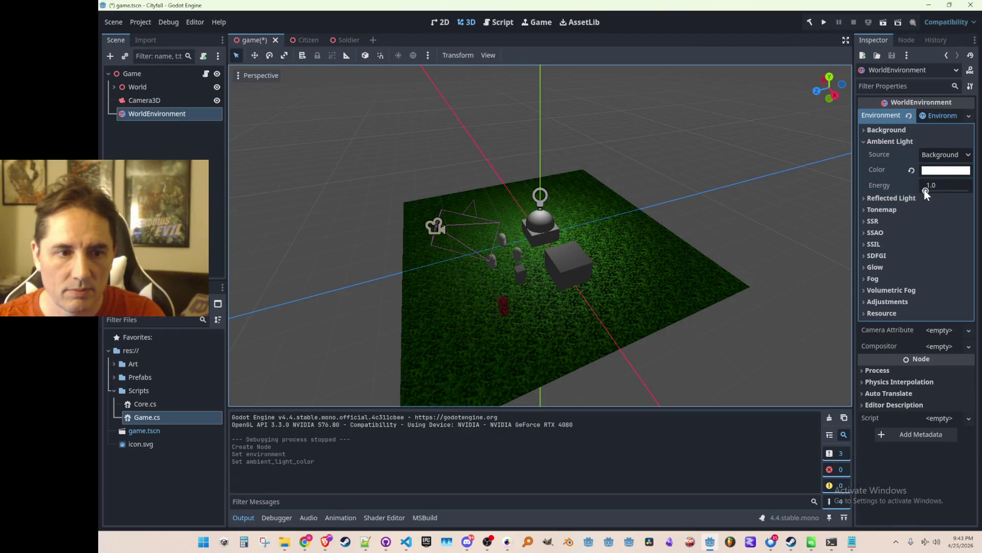
{"action": "key", "text": "ctrl+z"}
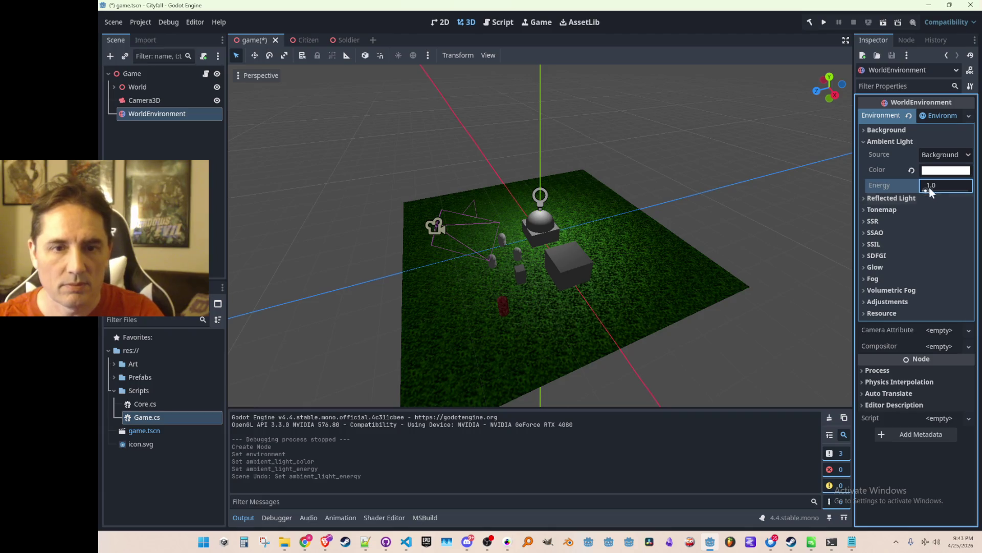
{"action": "left_click", "coordinate": [912, 170]}
{"action": "key", "text": "ctrl+s"}
{"action": "left_click", "coordinate": [181, 155]}
{"action": "left_click", "coordinate": [165, 115]}
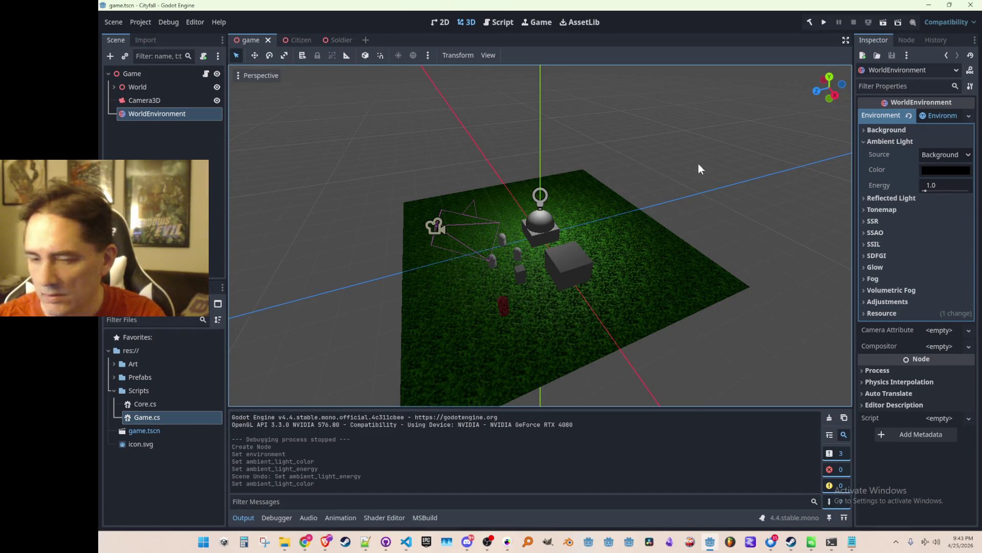
{"action": "scroll", "coordinate": [722, 195], "scroll_direction": "up", "scroll_amount": 2}
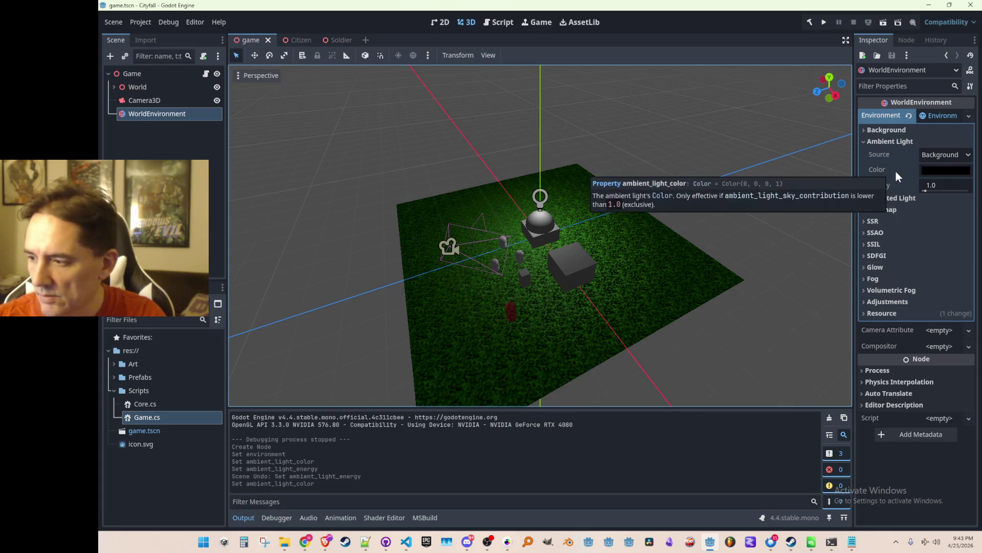
- Set the ambient light colour to white and energy to 16.0, then save the scene
{"action": "left_click", "coordinate": [940, 176]}
{"action": "left_click", "coordinate": [972, 186]}
{"action": "left_click_drag", "start_coordinate": [972, 186], "coordinate": [849, 151]}
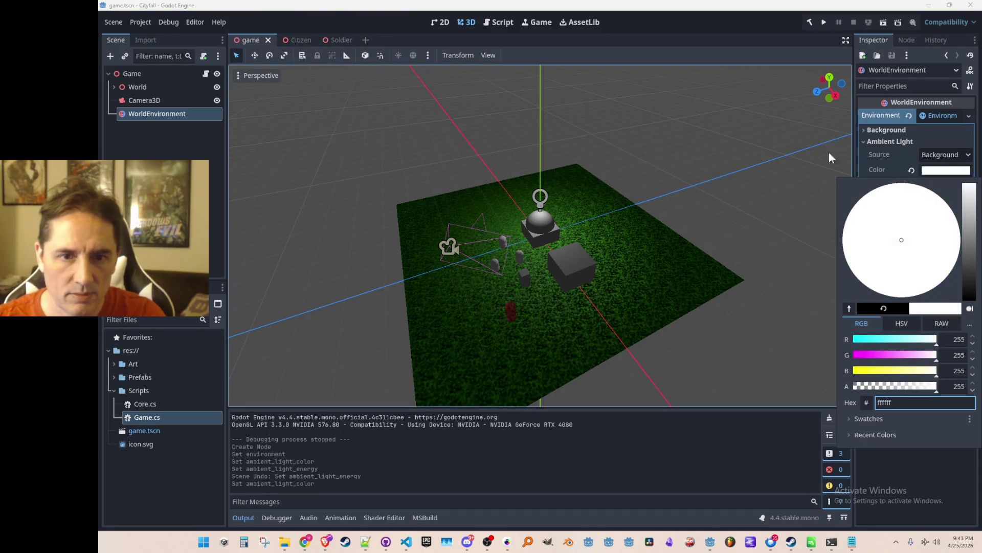
{"action": "left_click", "coordinate": [861, 161]}
{"action": "left_click_drag", "start_coordinate": [931, 188], "coordinate": [975, 192]}
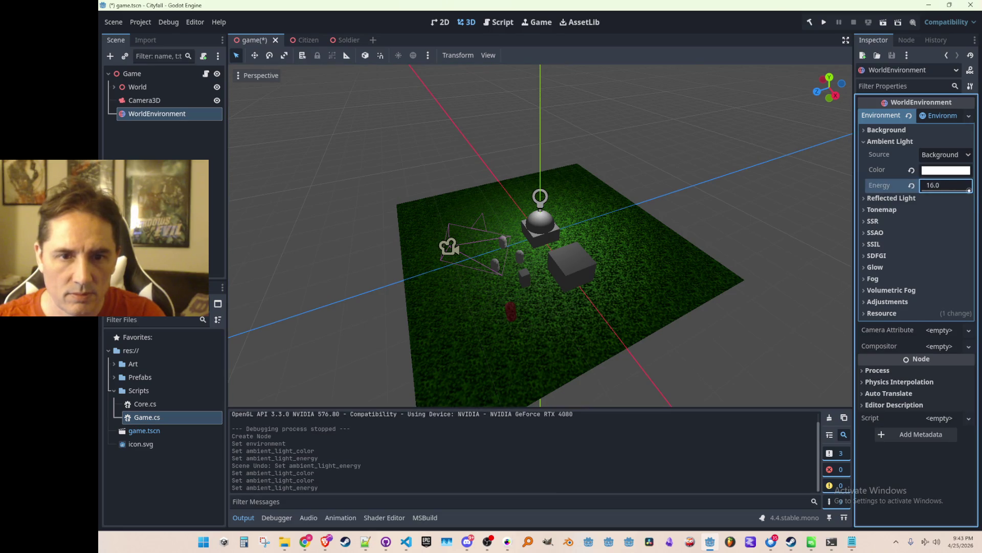
{"action": "key", "text": "ctrl+s"}
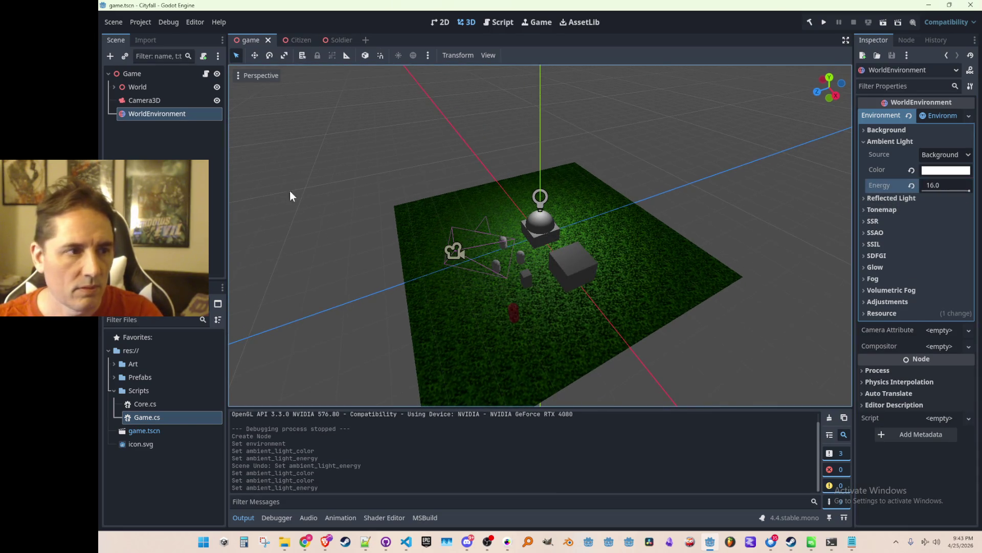
{"action": "left_click", "coordinate": [154, 99]}
{"action": "left_click", "coordinate": [156, 114]}
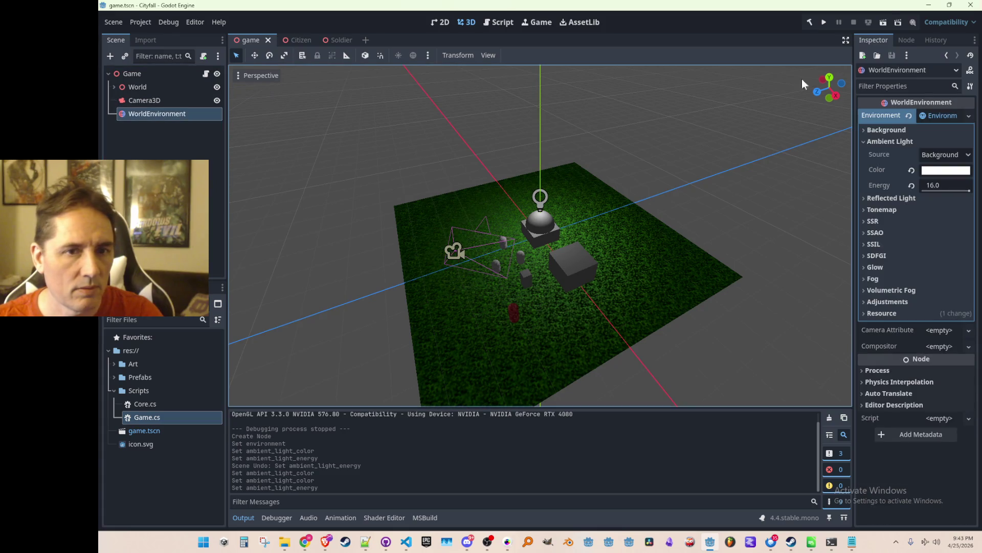
{"action": "left_click", "coordinate": [824, 23]}
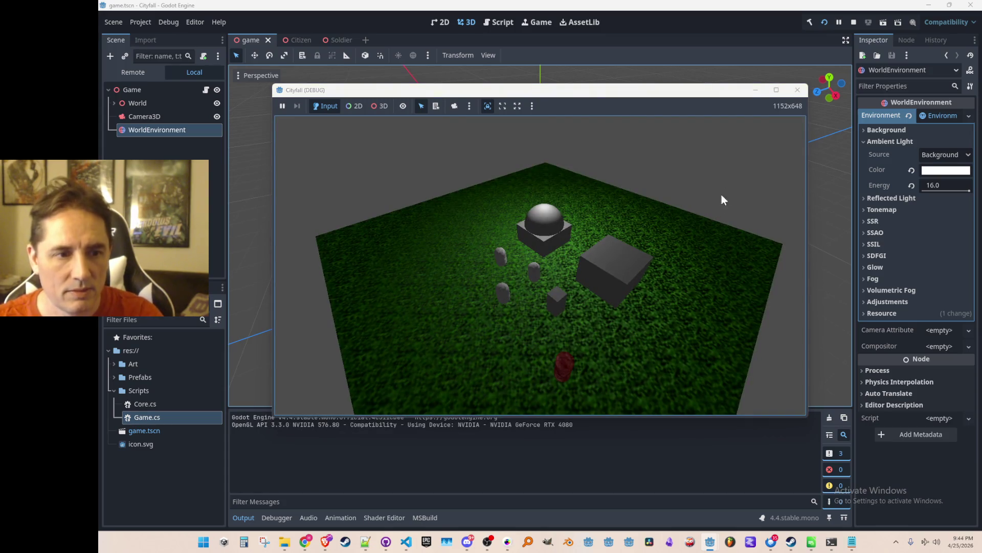
{"action": "left_click", "coordinate": [796, 91]}
{"action": "mouse_move", "coordinate": [408, 544]}
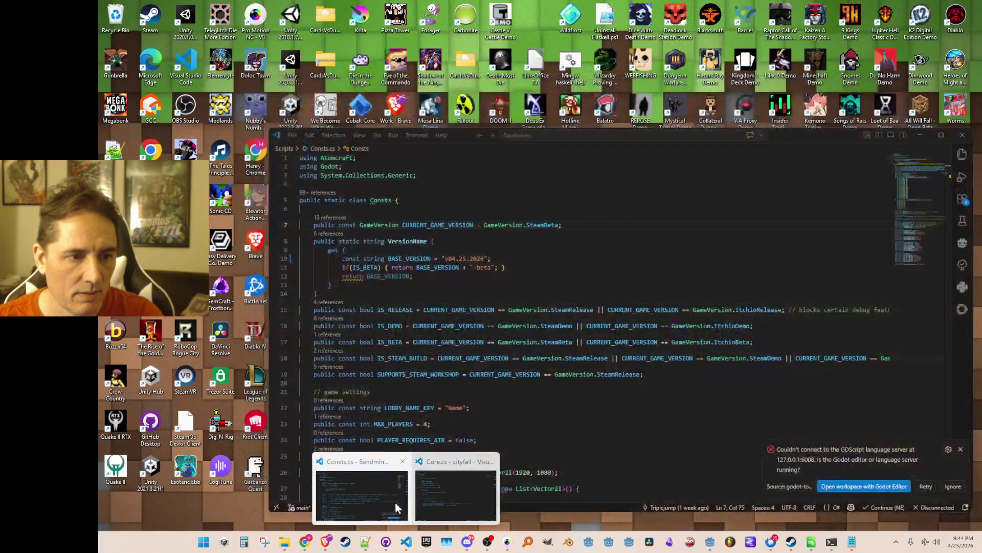
- In Core.cs, change the HoveringLightFrequency divisor on line 9 from 7 to 5, then return to Godot
{"action": "left_click", "coordinate": [451, 494]}
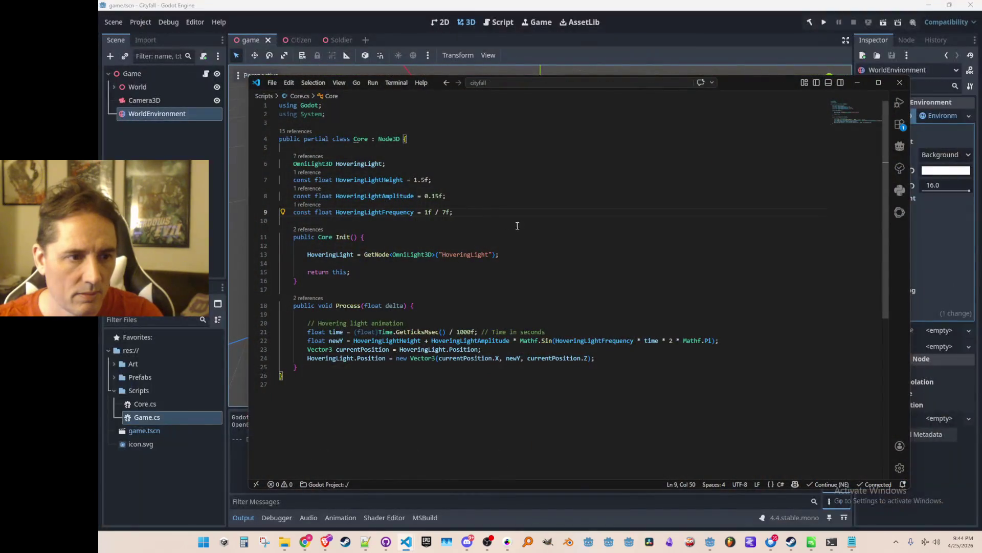
{"action": "key", "text": "Left"}
{"action": "key", "text": "Left"}
{"action": "key", "text": "BackSpace"}
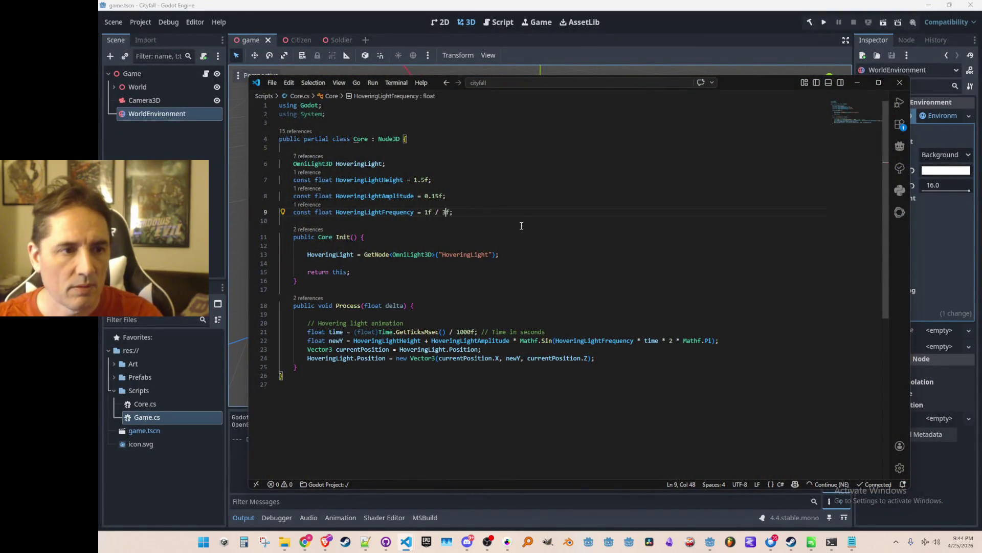
{"action": "key", "text": "End"}
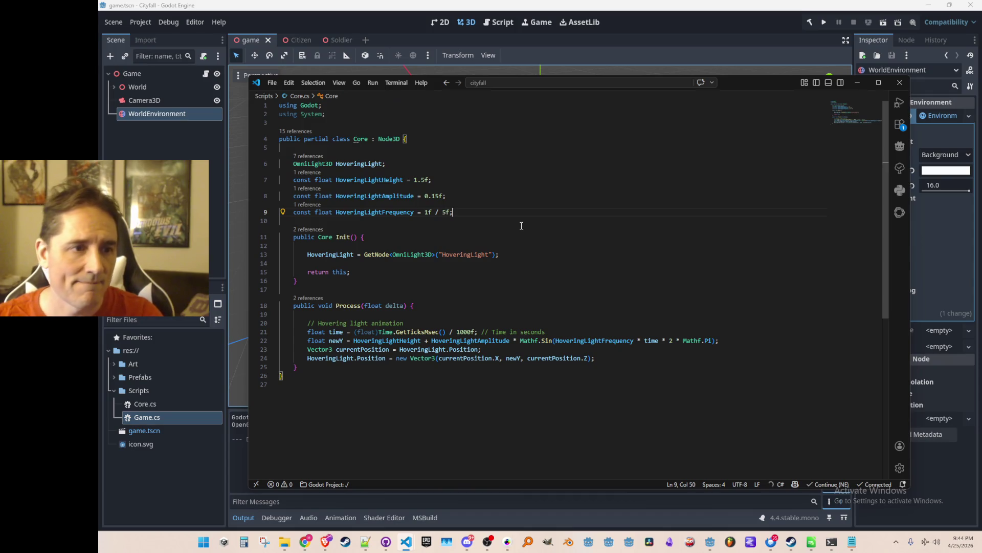
{"action": "key", "text": "Up"}
{"action": "key", "text": "Up"}
{"action": "key", "text": "Down"}
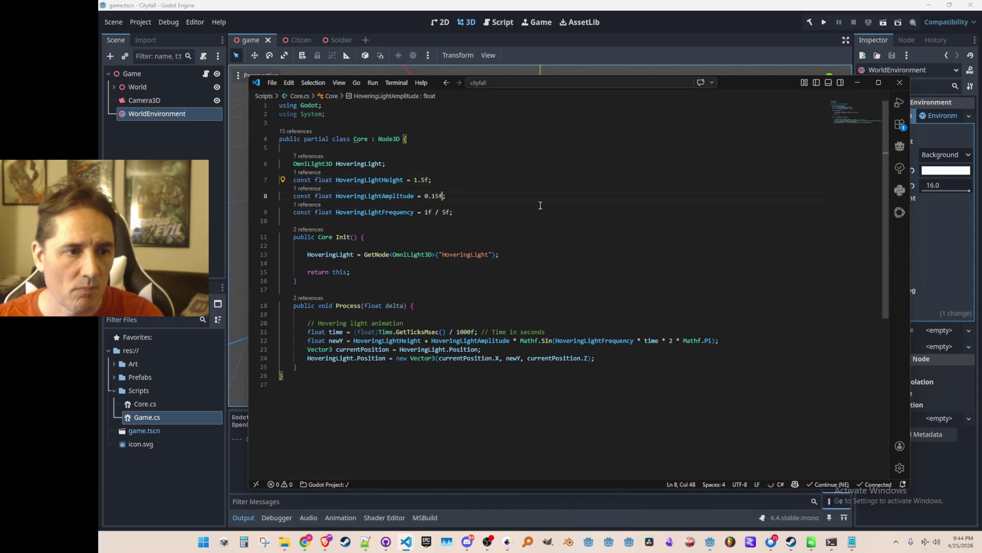
{"action": "left_click", "coordinate": [741, 57]}
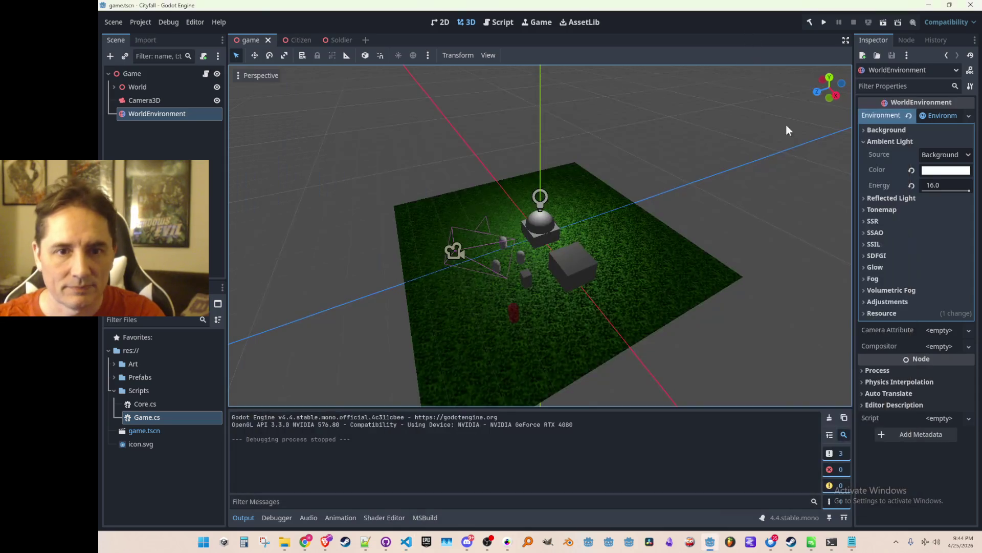
- Lower the ambient light energy to 12.2 and tint the ambient colour grey
{"action": "scroll", "coordinate": [747, 211], "scroll_direction": "down", "scroll_amount": 2}
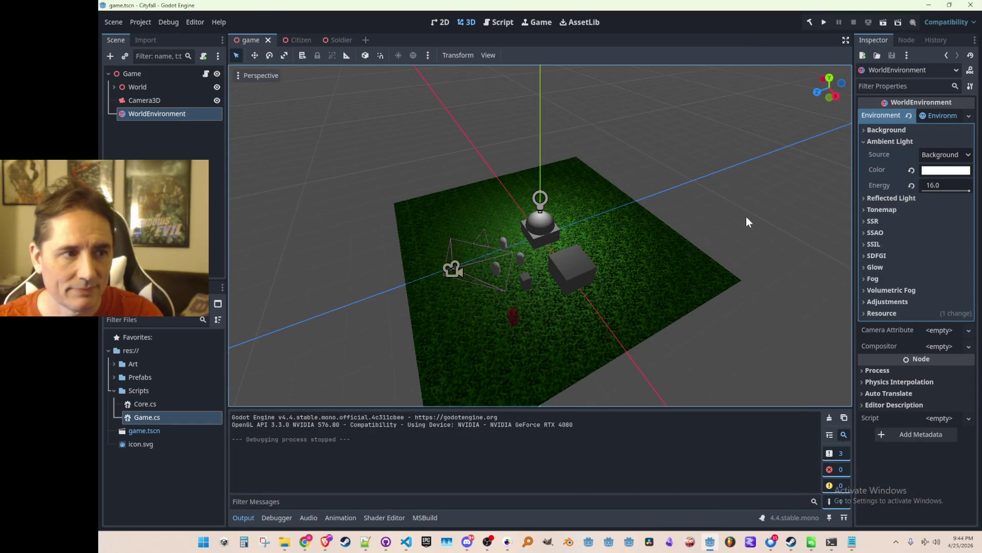
{"action": "scroll", "coordinate": [751, 214], "scroll_direction": "up", "scroll_amount": 1}
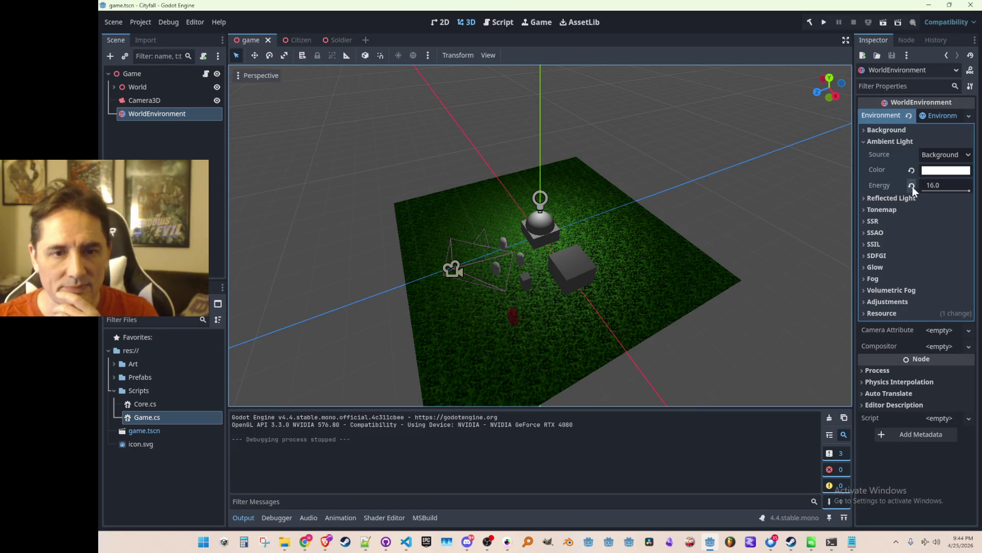
{"action": "left_click_drag", "start_coordinate": [969, 191], "coordinate": [958, 191]}
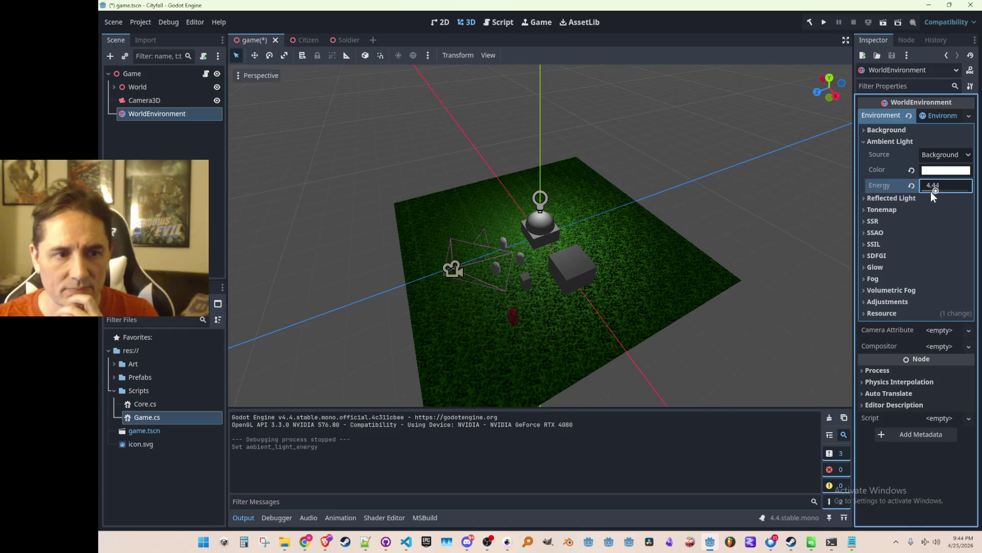
{"action": "left_click", "coordinate": [940, 173]}
{"action": "mouse_move", "coordinate": [896, 354]}
{"action": "left_mouse_down"}
{"action": "mouse_move", "coordinate": [872, 355]}
{"action": "mouse_move", "coordinate": [950, 355]}
{"action": "left_mouse_up"}
{"action": "left_click_drag", "start_coordinate": [968, 250], "coordinate": [978, 220]}
{"action": "left_click", "coordinate": [756, 189]}
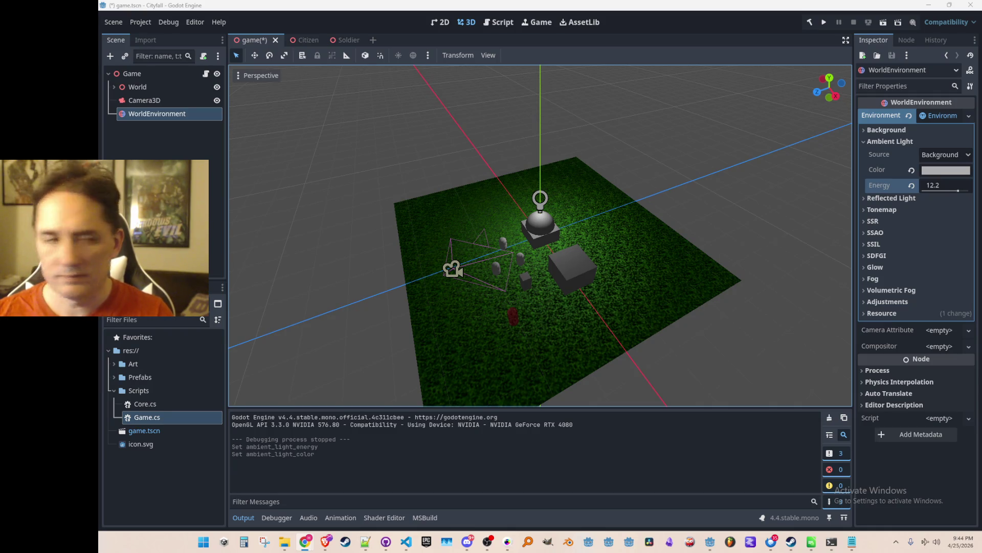
- Select Camera3D, then WorldEnvironment, accidentally dragging WorldEnvironment under the World node
{"action": "left_click", "coordinate": [168, 102]}
{"action": "left_click", "coordinate": [156, 112]}
{"action": "mouse_move", "coordinate": [156, 113]}
{"action": "left_mouse_down"}
{"action": "mouse_move", "coordinate": [155, 77]}
{"action": "mouse_move", "coordinate": [154, 87]}
{"action": "left_mouse_up"}
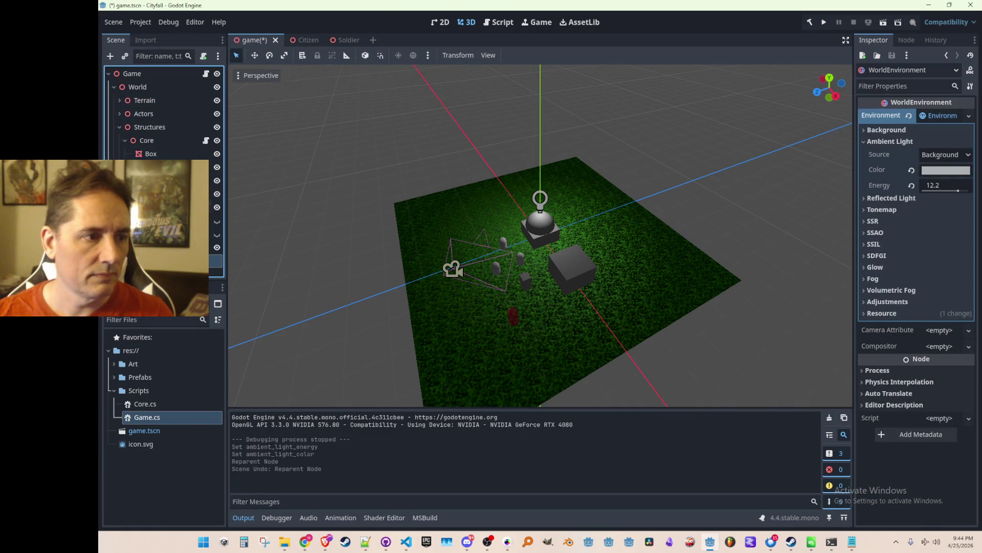
- Undo the WorldEnvironment reparent and reselect the WorldEnvironment node
{"action": "key", "text": "ctrl+z"}
{"action": "left_click", "coordinate": [152, 99]}
{"action": "left_click", "coordinate": [169, 114]}
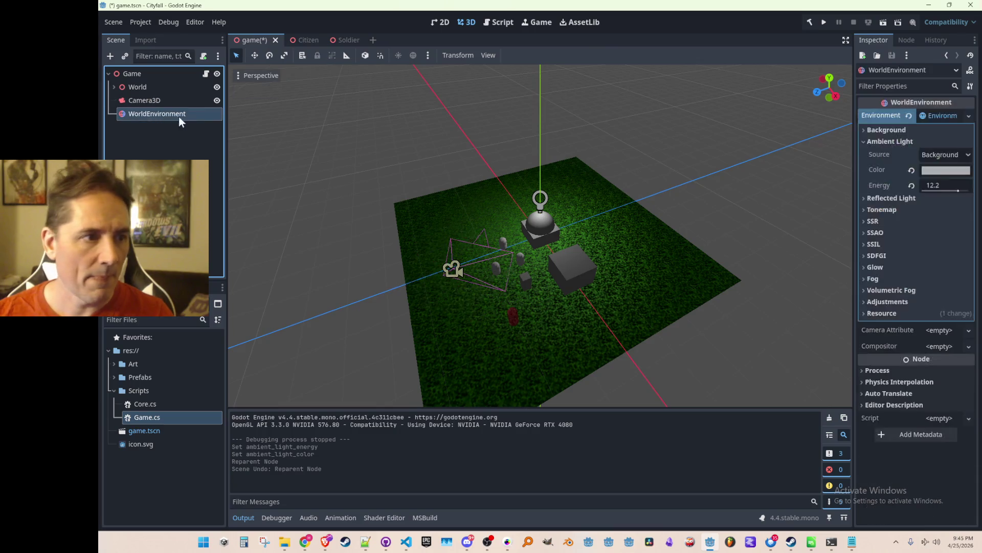
{"action": "left_click", "coordinate": [210, 113]}
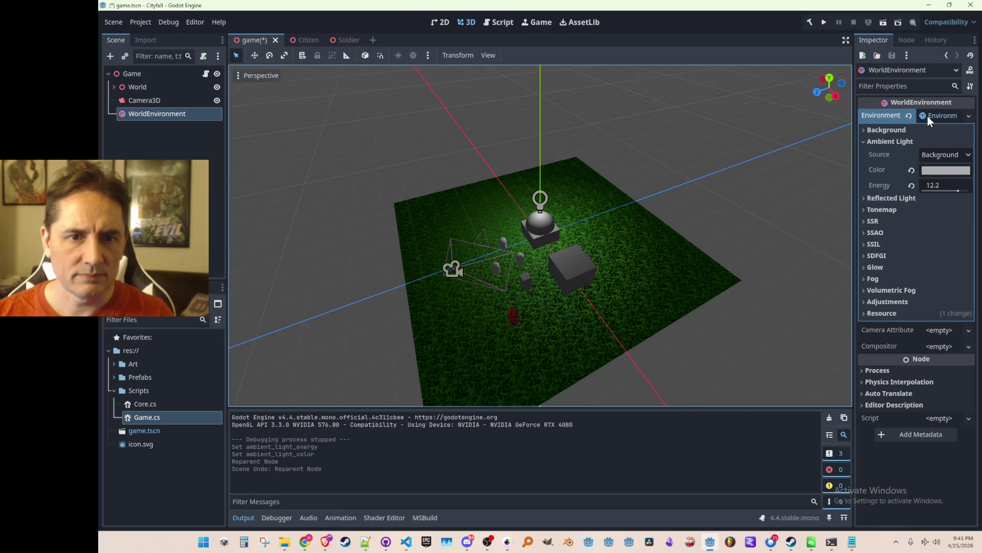
- Reset the ambient colour, set it to pure white, and save the scene
{"action": "left_click", "coordinate": [911, 171]}
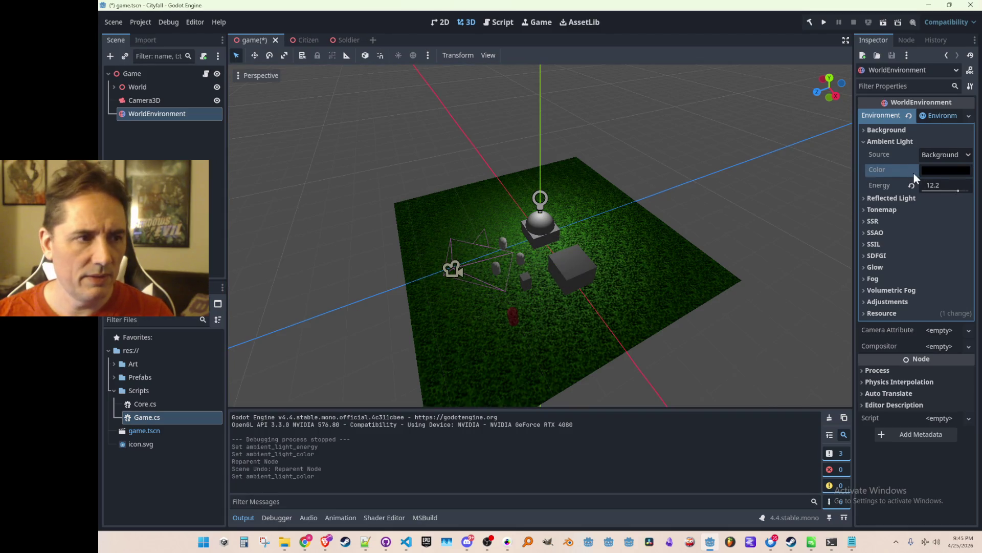
{"action": "left_click", "coordinate": [932, 170]}
{"action": "left_click_drag", "start_coordinate": [966, 210], "coordinate": [966, 183]}
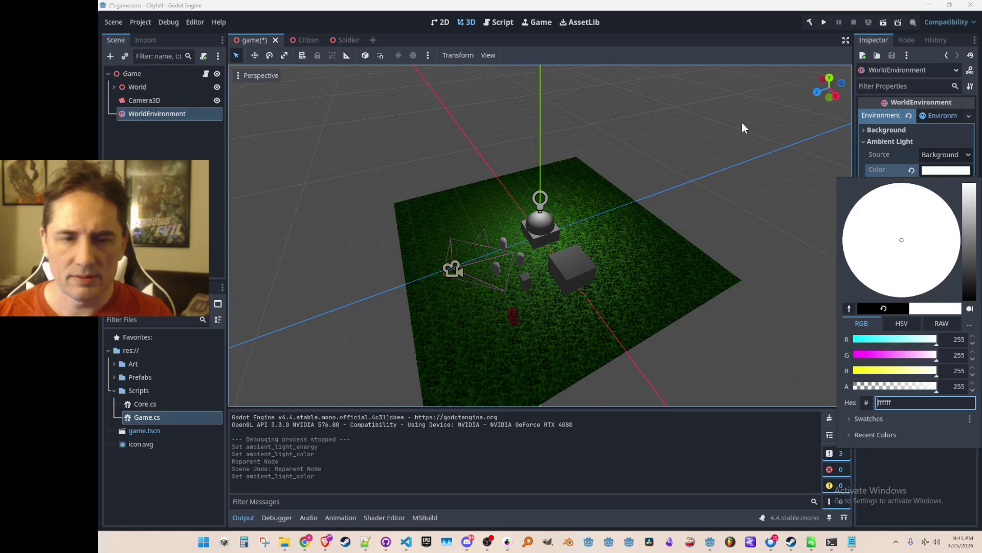
{"action": "left_click", "coordinate": [745, 124]}
{"action": "key", "text": "ctrl+s"}
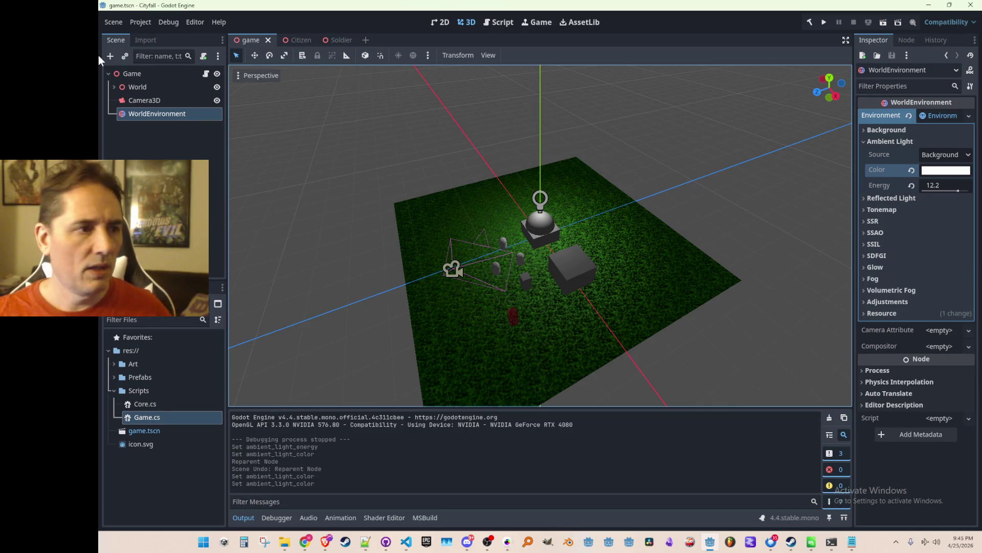
- Inspect the Camera3D node, then select WorldEnvironment again
{"action": "left_click", "coordinate": [138, 100]}
{"action": "scroll", "coordinate": [929, 271], "scroll_direction": "down", "scroll_amount": 3}
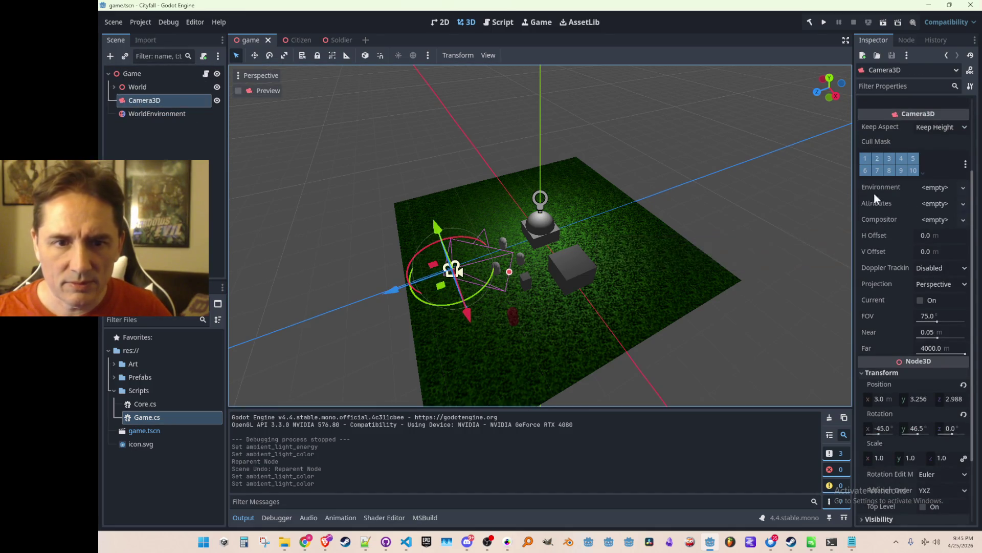
{"action": "left_click", "coordinate": [159, 113]}
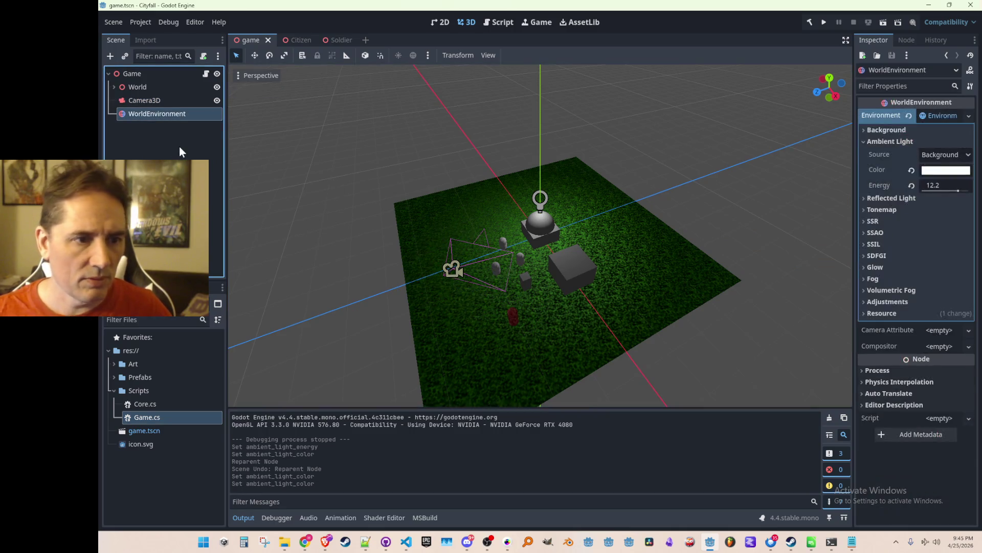
- Delete the WorldEnvironment node and select the Art folder in the FileSystem
{"action": "key", "text": "Delete"}
{"action": "key", "text": "Return"}
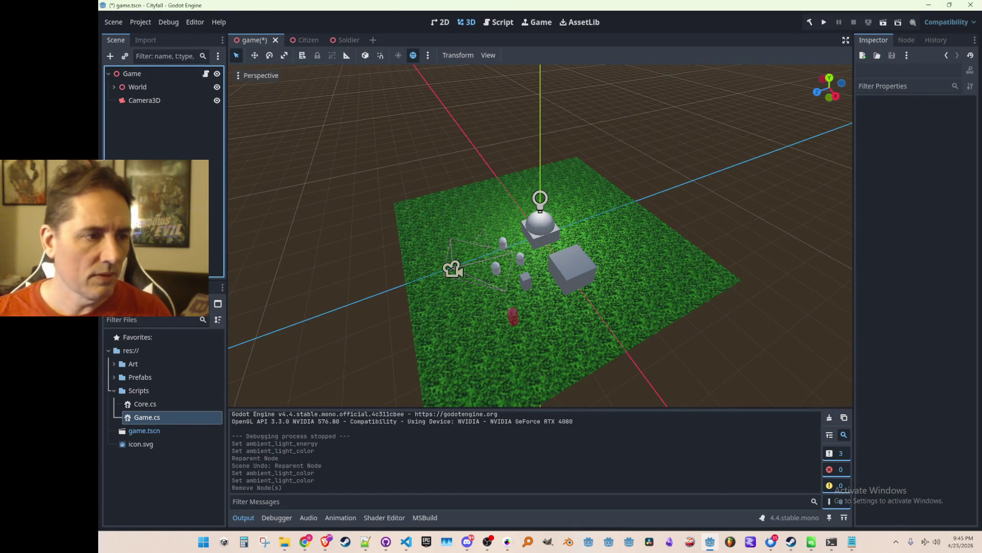
{"action": "left_click", "coordinate": [113, 363]}
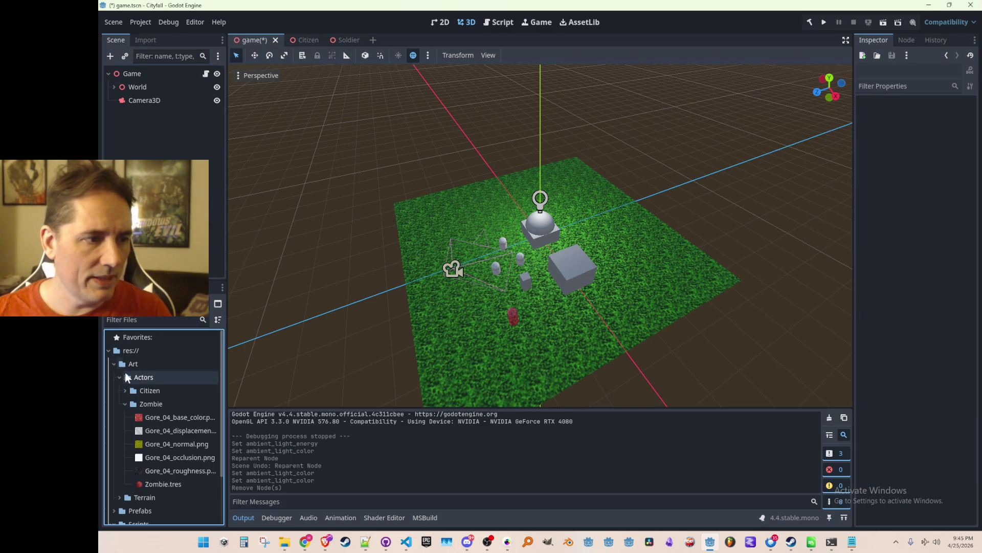
{"action": "left_click", "coordinate": [119, 376]}
{"action": "left_click", "coordinate": [133, 364]}
- Create a new Environment resource in the Art folder by searching 'environ'
{"action": "right_click", "coordinate": [133, 364]}
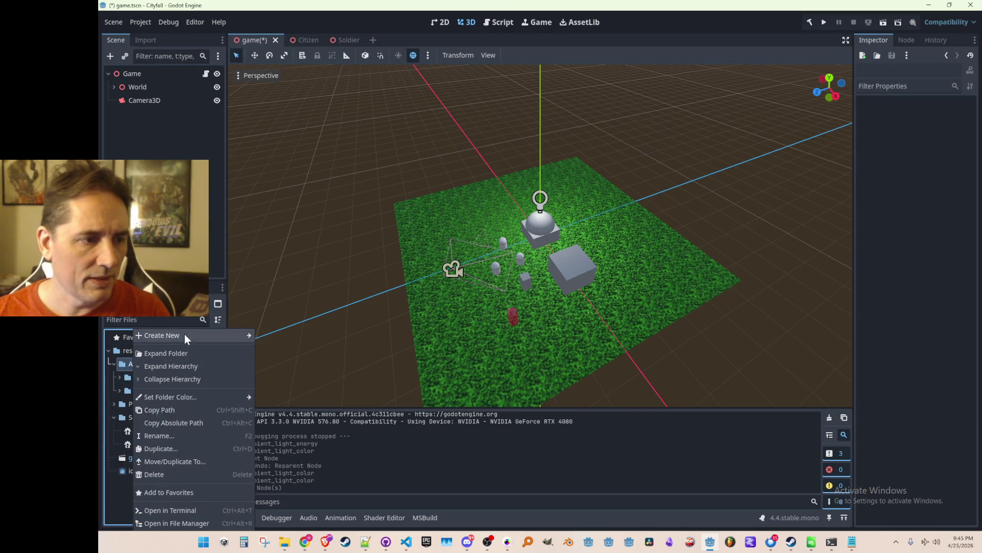
{"action": "mouse_move", "coordinate": [185, 334]}
{"action": "left_click", "coordinate": [276, 377]}
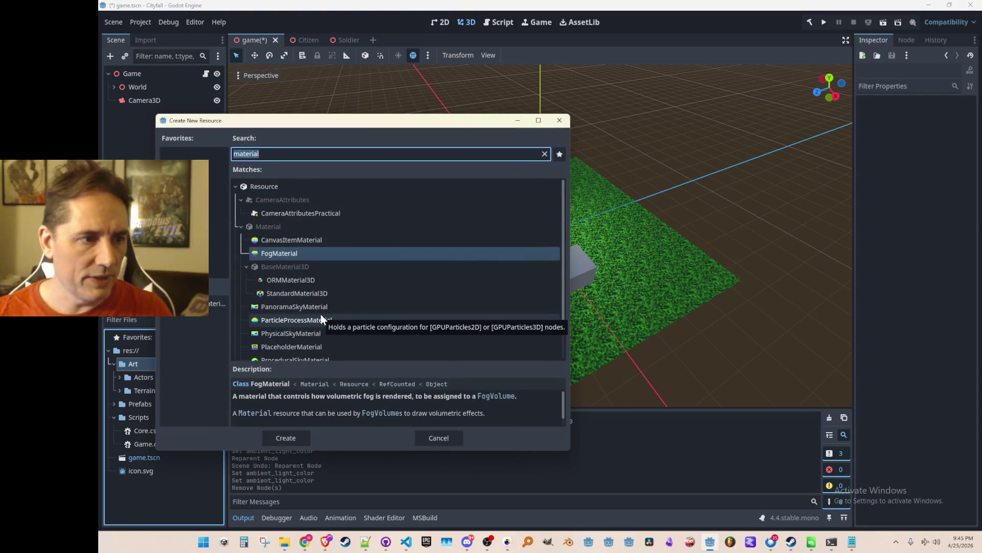
{"action": "type", "text": "environ"}
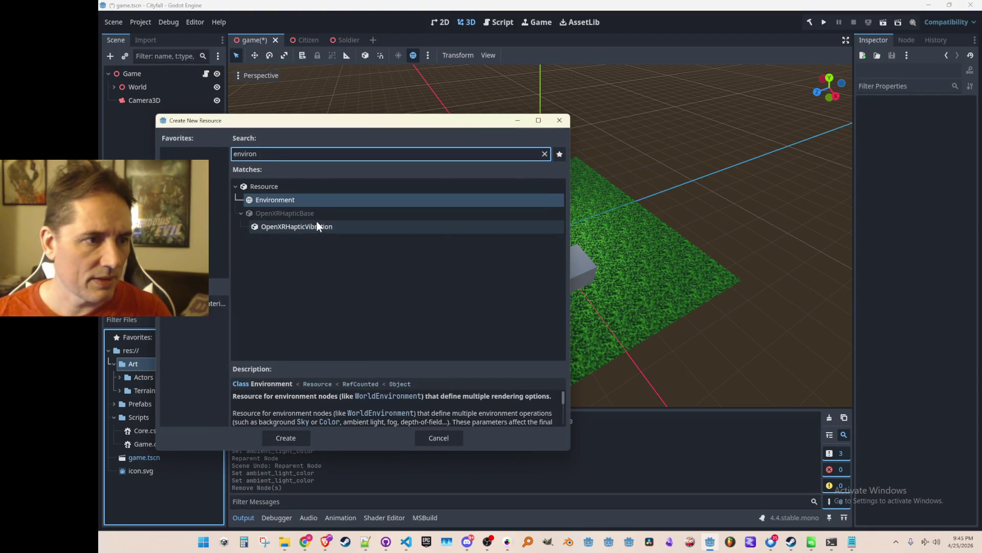
{"action": "double_click", "coordinate": [303, 199]}
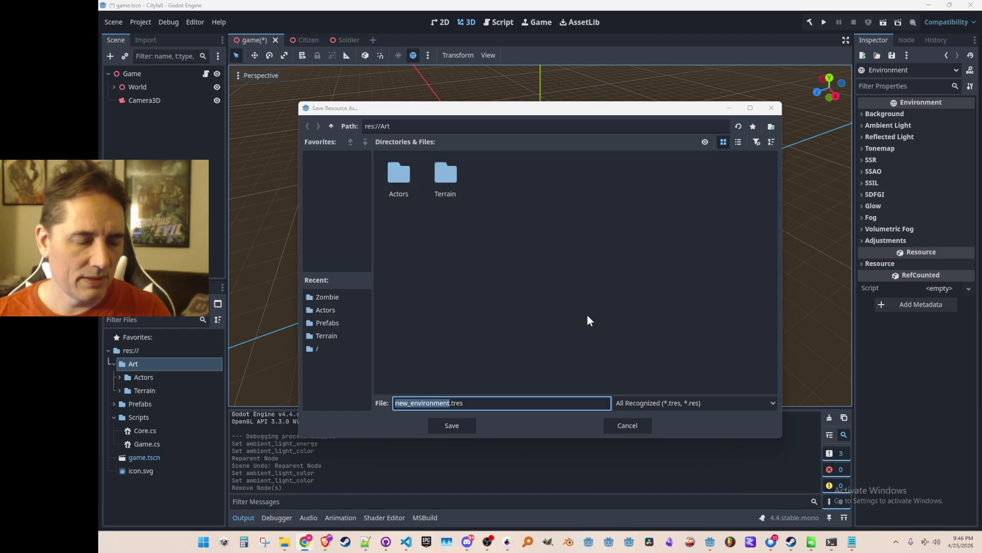
- Name the new resource file Environment.tres and save it
{"action": "key", "text": "Home"}
{"action": "key", "text": "ctrl+shift+Right"}
{"action": "type", "text": "Environme"}
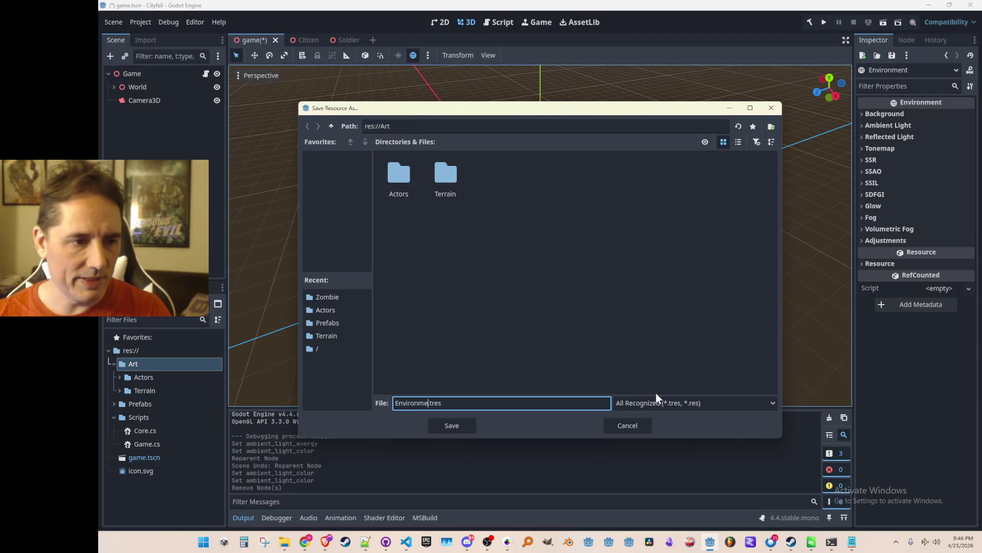
{"action": "type", "text": "nt"}
{"action": "key", "text": "Return"}
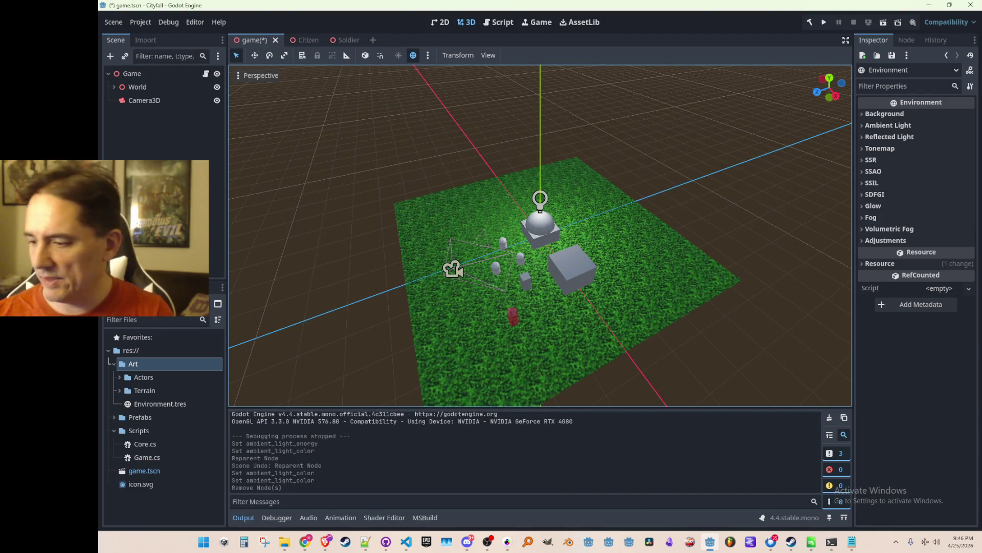
{"action": "key", "text": "alt+Tab"}
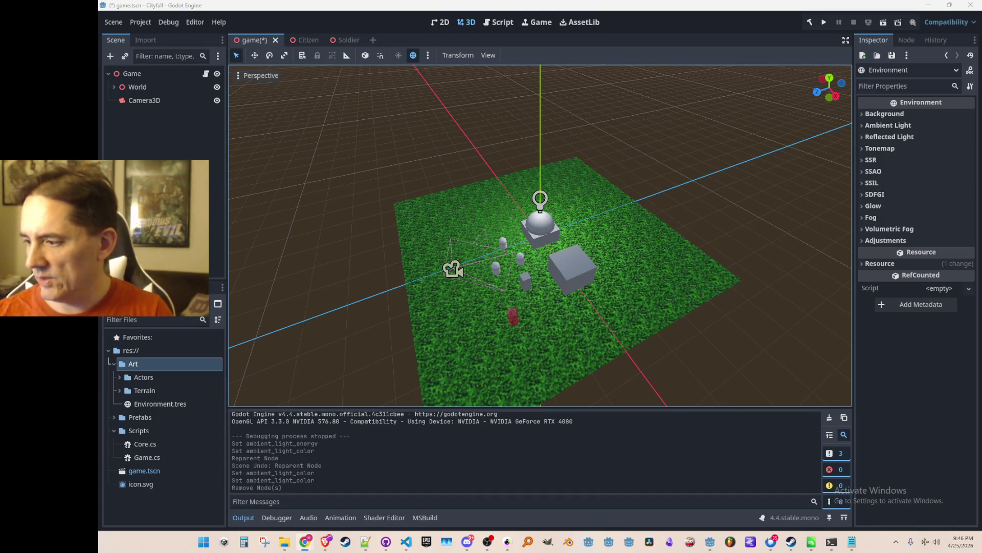
{"action": "left_click_drag", "start_coordinate": [394, 200], "coordinate": [385, 204]}
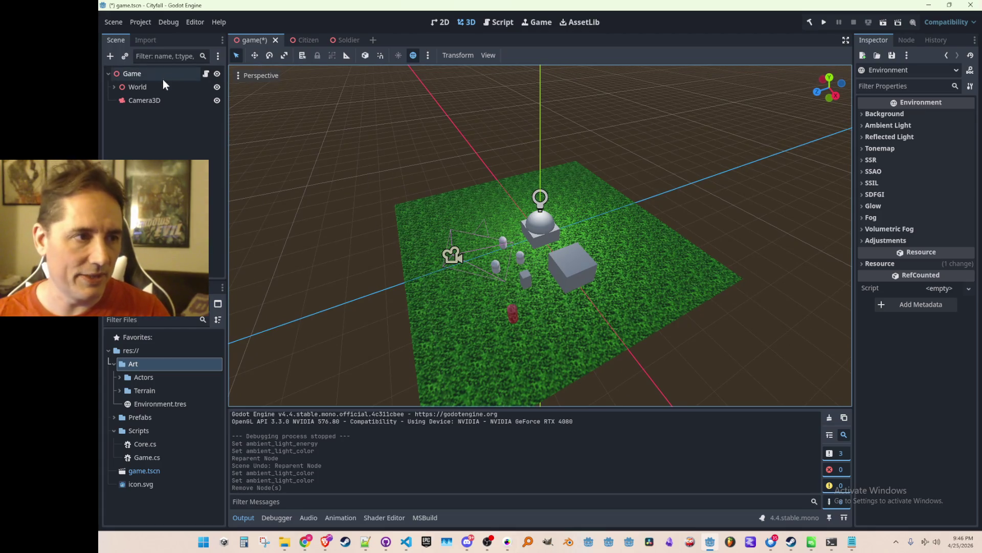
- Assign Environment.tres as Camera3D's Environment property and save the scene
{"action": "left_click", "coordinate": [166, 405]}
{"action": "left_click", "coordinate": [180, 101]}
{"action": "mouse_move", "coordinate": [183, 404]}
{"action": "left_mouse_down"}
{"action": "mouse_move", "coordinate": [757, 296]}
{"action": "mouse_move", "coordinate": [937, 188]}
{"action": "left_mouse_up"}
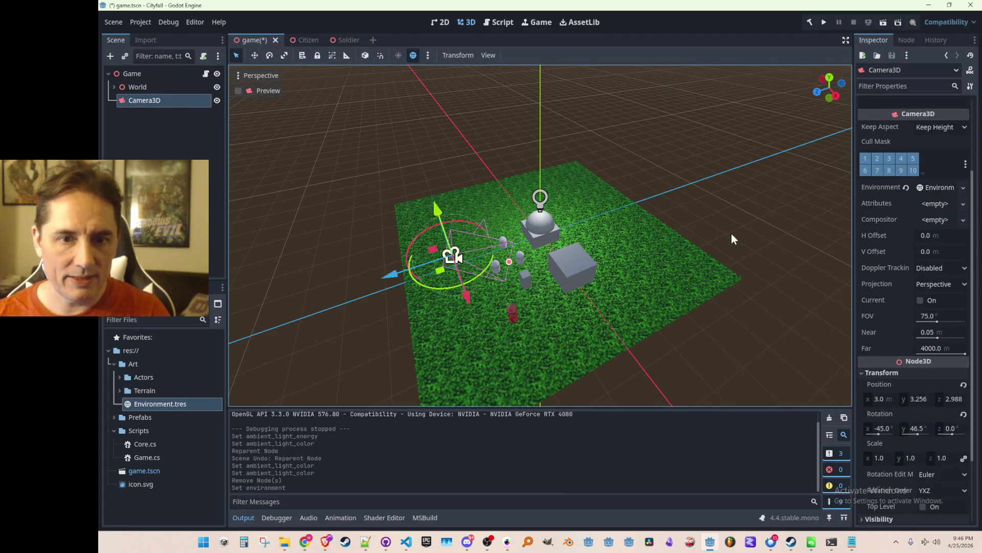
{"action": "key", "text": "ctrl+s"}
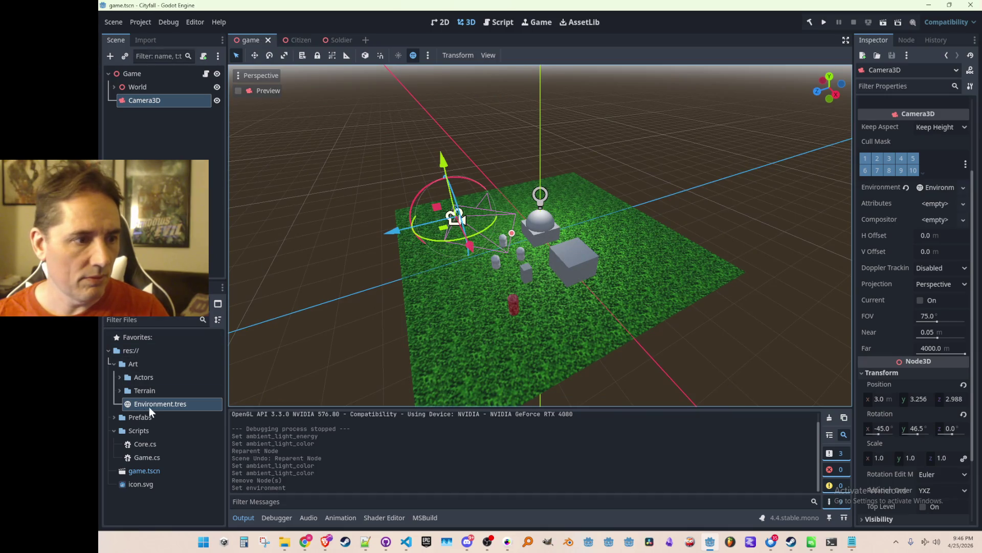
- Try a white ambient colour in Environment.tres, undo it to keep black, and save
{"action": "left_click", "coordinate": [150, 406]}
{"action": "left_click", "coordinate": [870, 126]}
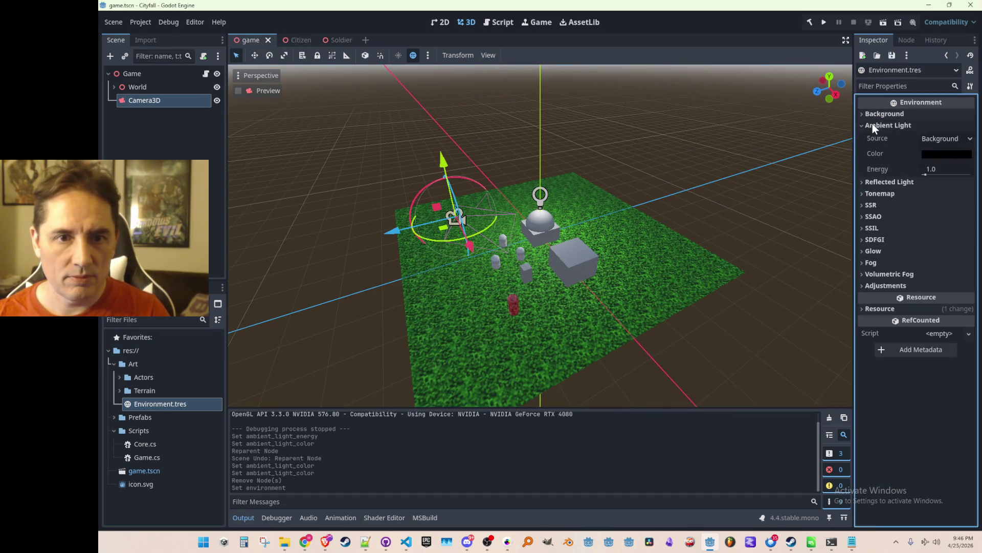
{"action": "left_click", "coordinate": [942, 154]}
{"action": "left_click_drag", "start_coordinate": [968, 271], "coordinate": [969, 167]}
{"action": "left_click", "coordinate": [786, 145]}
{"action": "key", "text": "ctrl+z"}
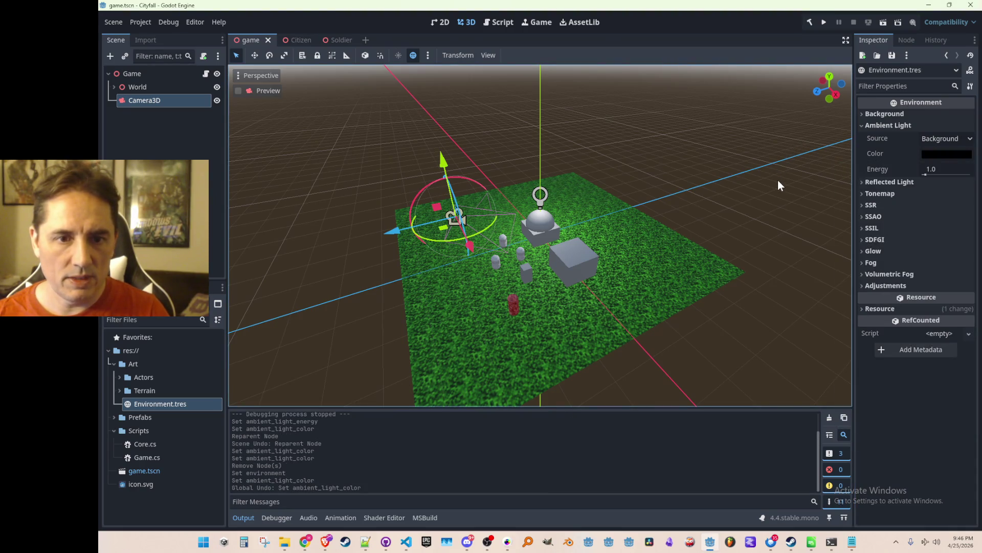
{"action": "key", "text": "ctrl+s"}
- Select the Game root node and run the game to test the scene
{"action": "left_click", "coordinate": [153, 73]}
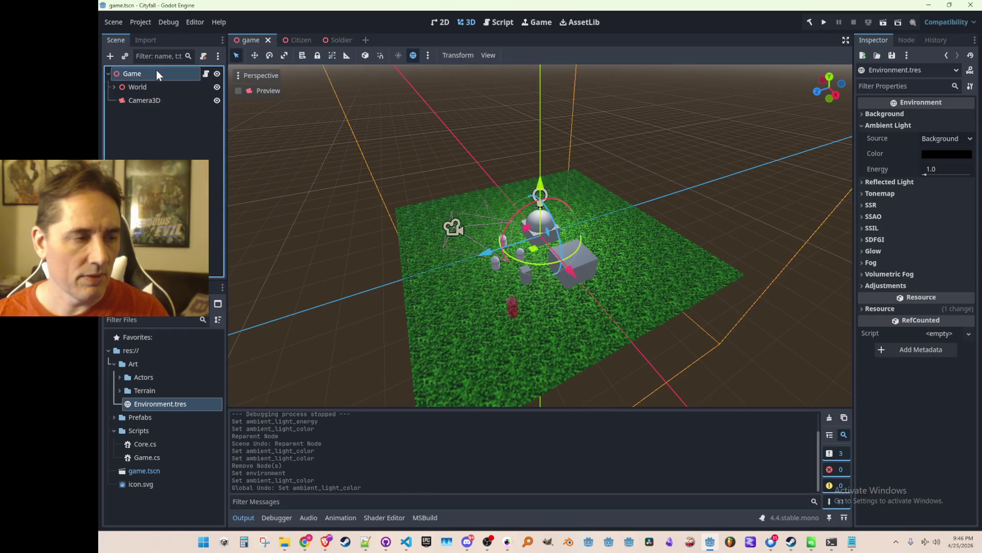
{"action": "right_click", "coordinate": [159, 75]}
{"action": "left_click", "coordinate": [488, 217]}
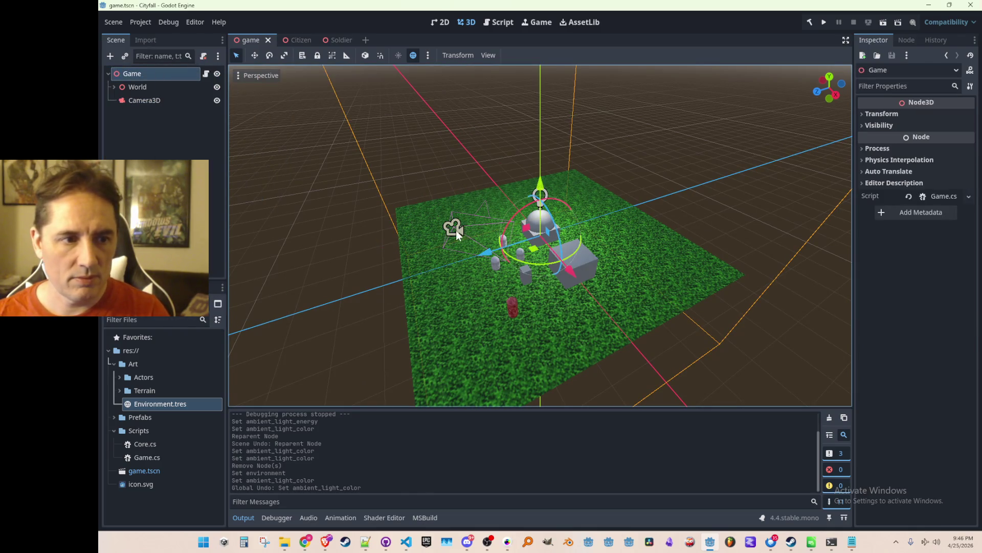
{"action": "left_click", "coordinate": [826, 22]}
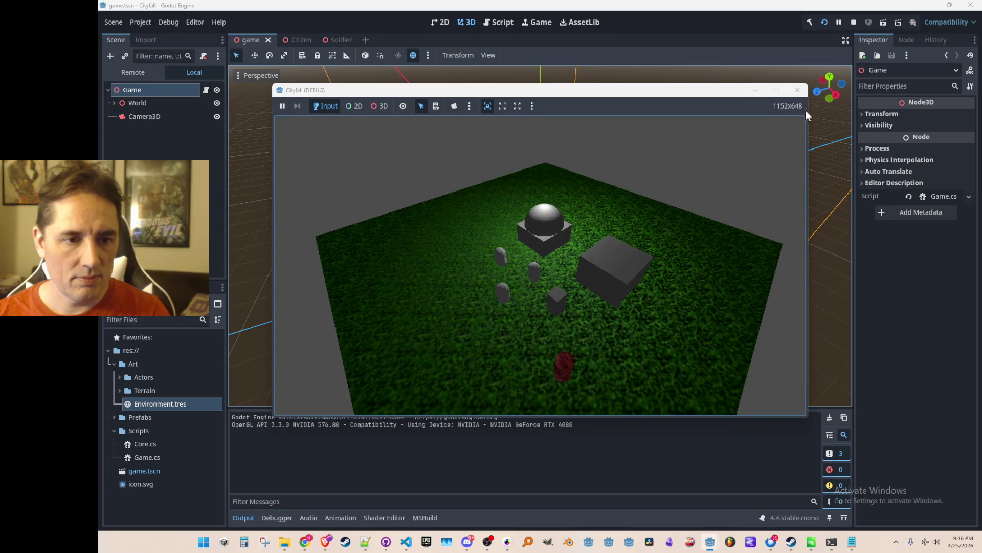
- Close the Cityfall debug window and select Camera3D in the scene tree
{"action": "left_click", "coordinate": [798, 90]}
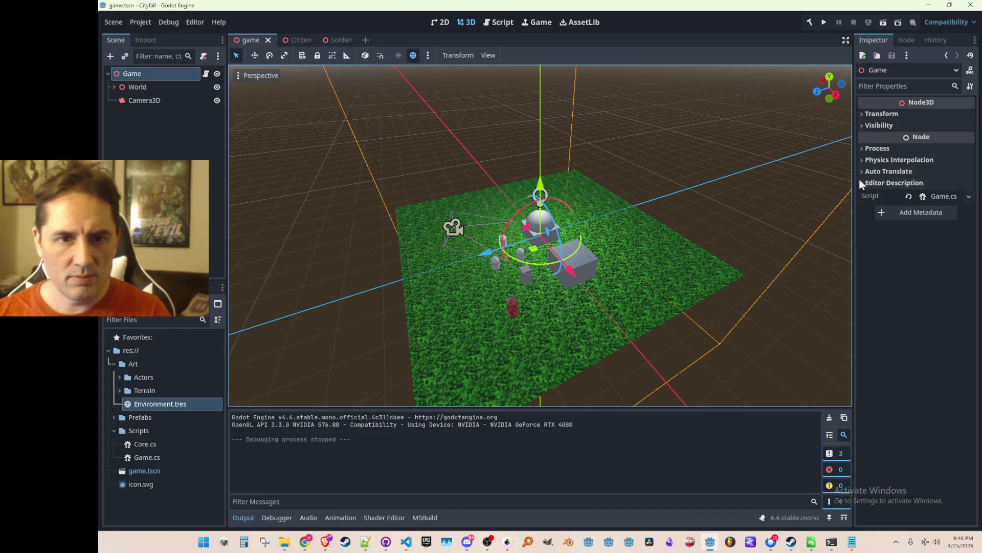
{"action": "left_click", "coordinate": [157, 102]}
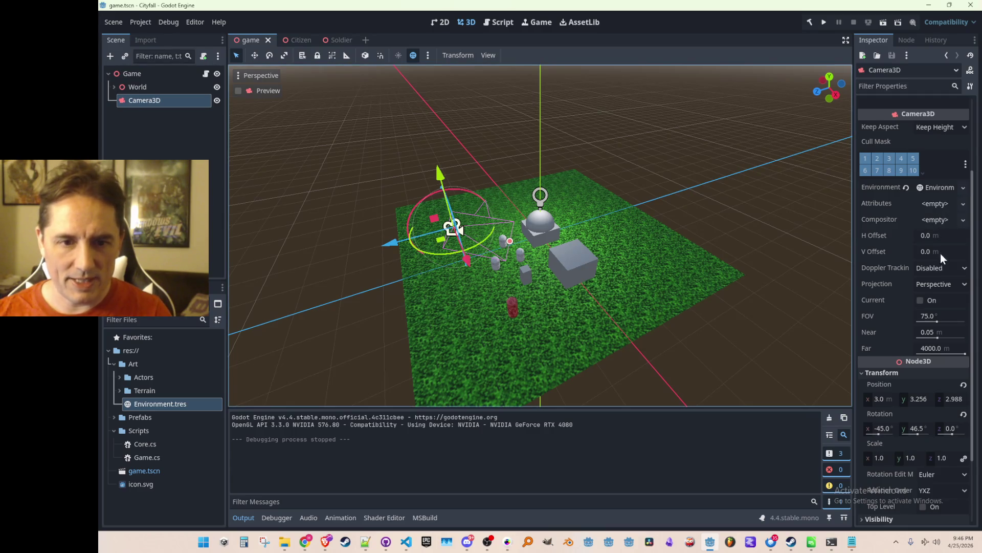
{"action": "left_click", "coordinate": [920, 301]}
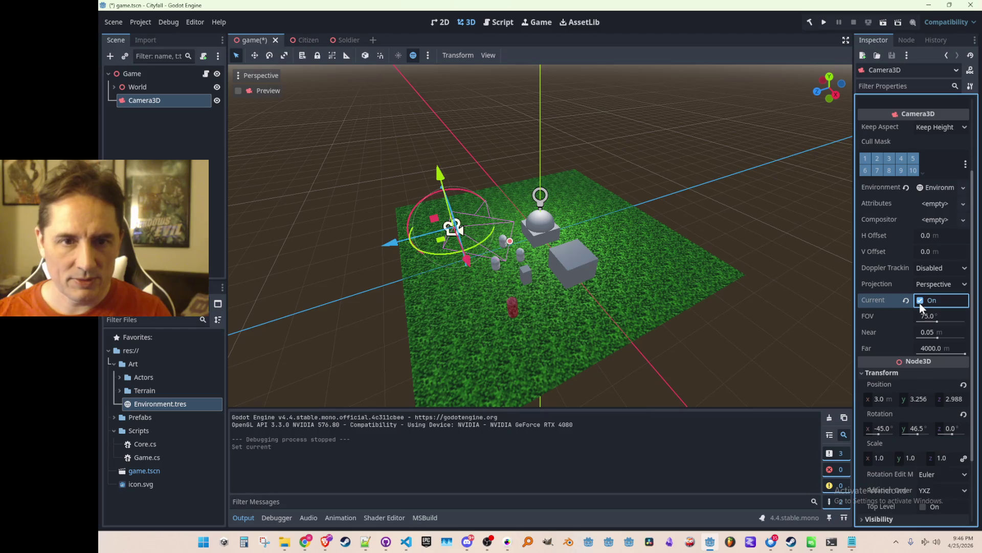
{"action": "scroll", "coordinate": [922, 273], "scroll_direction": "down", "scroll_amount": 5}
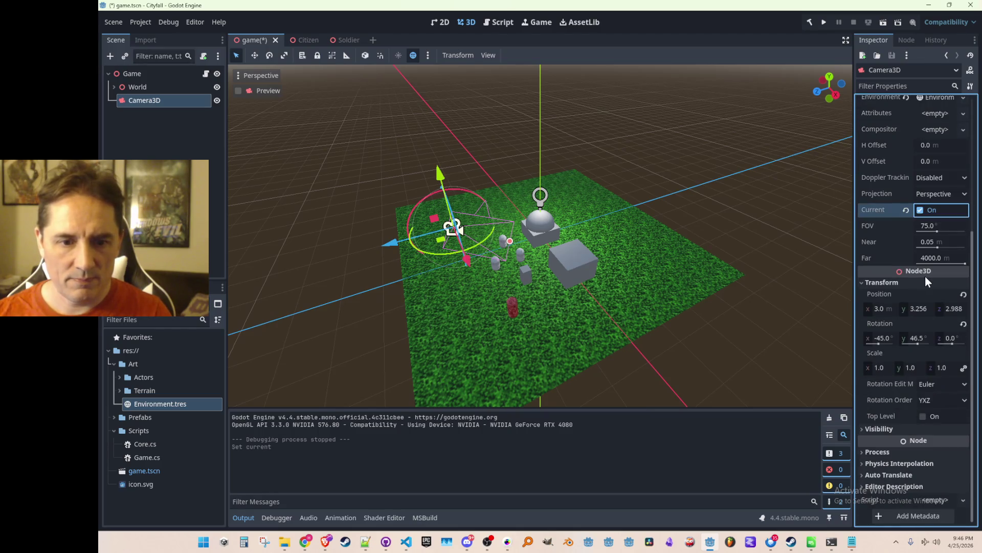
{"action": "left_click", "coordinate": [921, 209]}
{"action": "key", "text": "ctrl+s"}
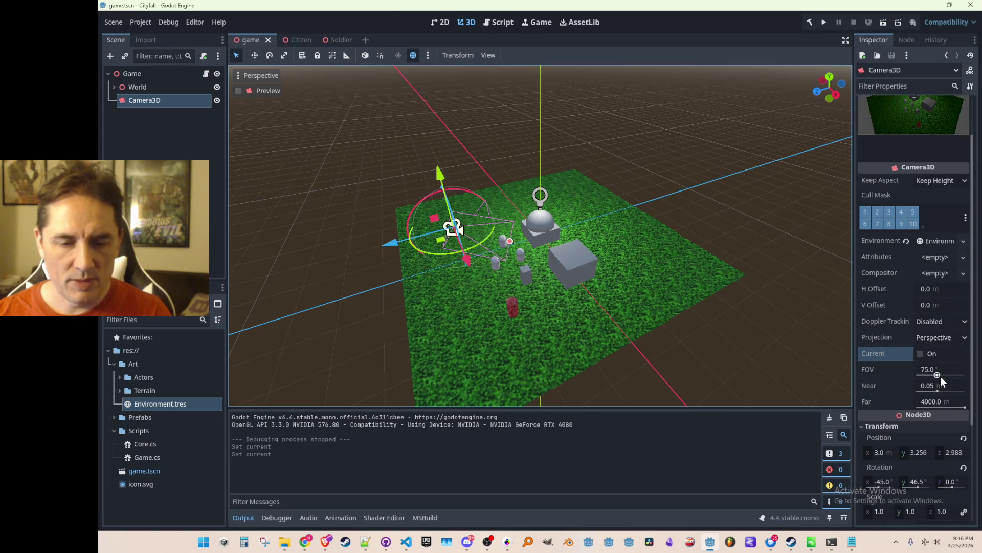
{"action": "left_click_drag", "start_coordinate": [943, 417], "coordinate": [944, 416]}
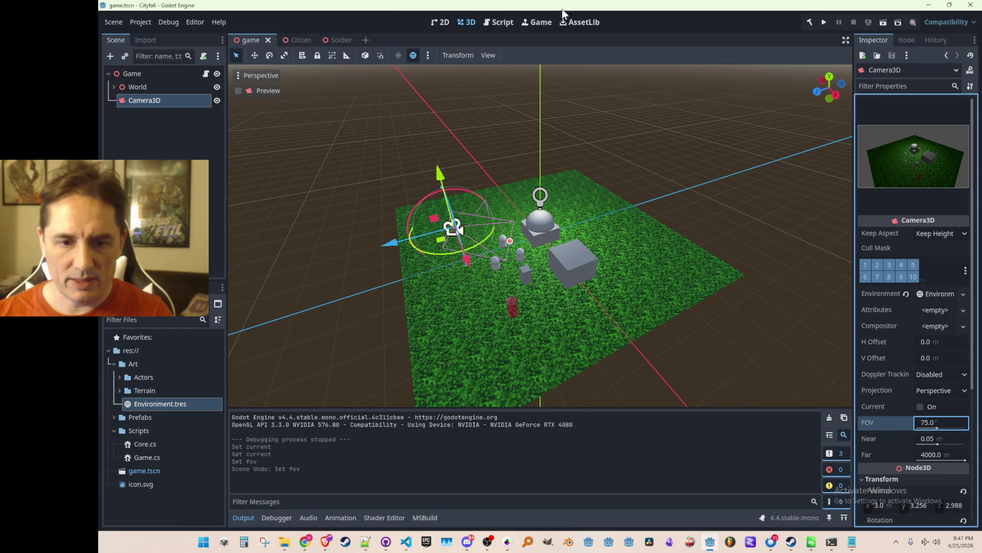
{"action": "key", "text": "ctrl+z"}
{"action": "scroll", "coordinate": [588, 169], "scroll_direction": "down", "scroll_amount": 4}
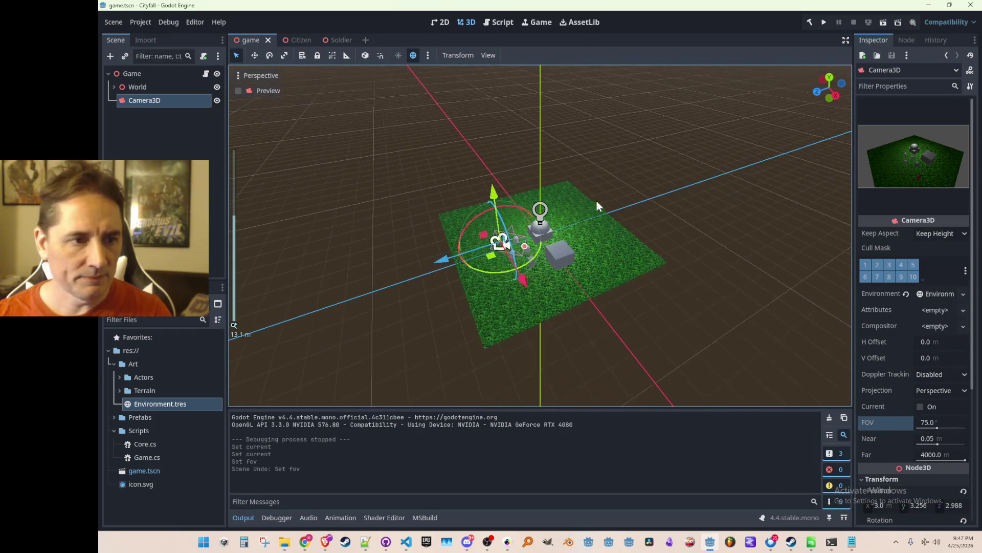
{"action": "left_click", "coordinate": [152, 401]}
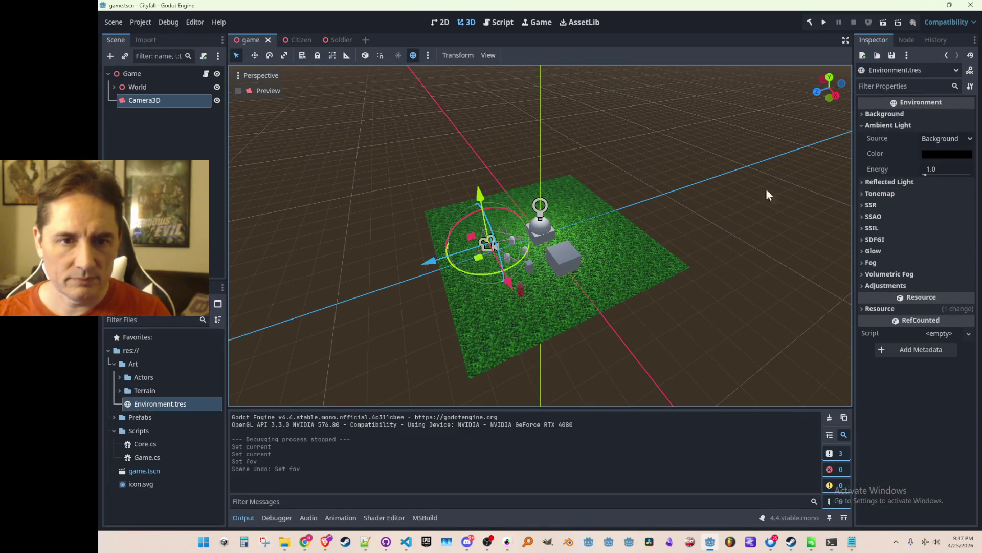
- Check the Reflected Light and Background sections, keeping Clear Color as the background mode
{"action": "left_click", "coordinate": [874, 184]}
{"action": "left_click", "coordinate": [877, 186]}
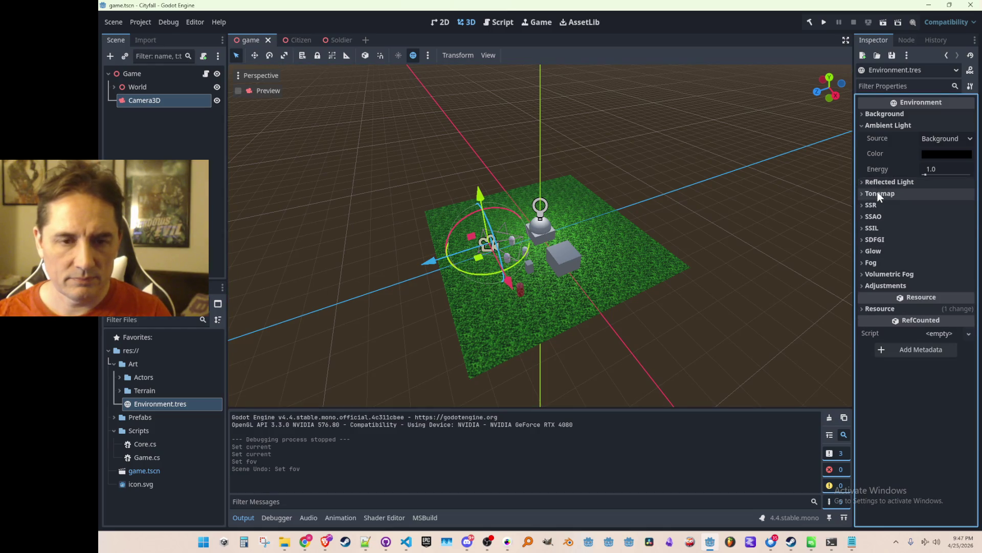
{"action": "left_click", "coordinate": [890, 114]}
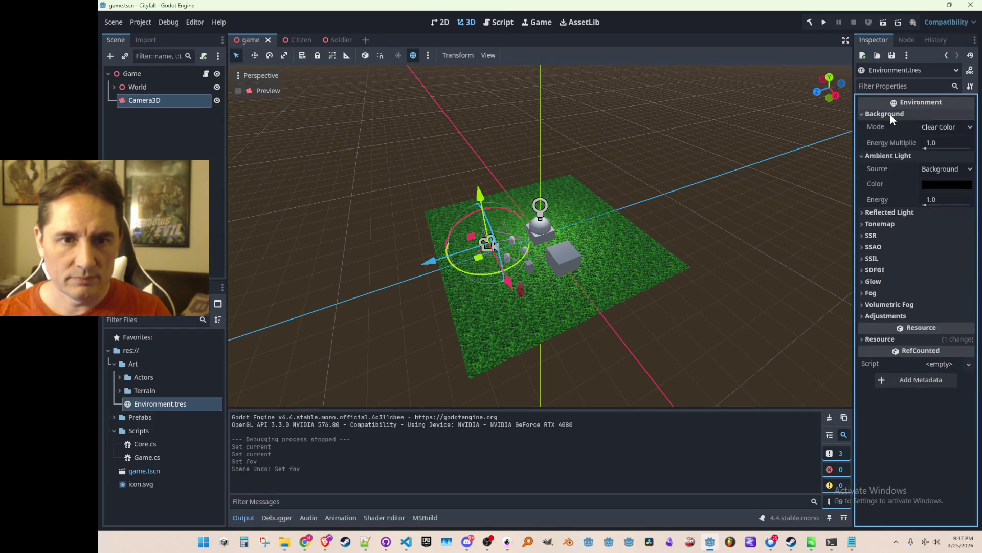
{"action": "left_click", "coordinate": [935, 128]}
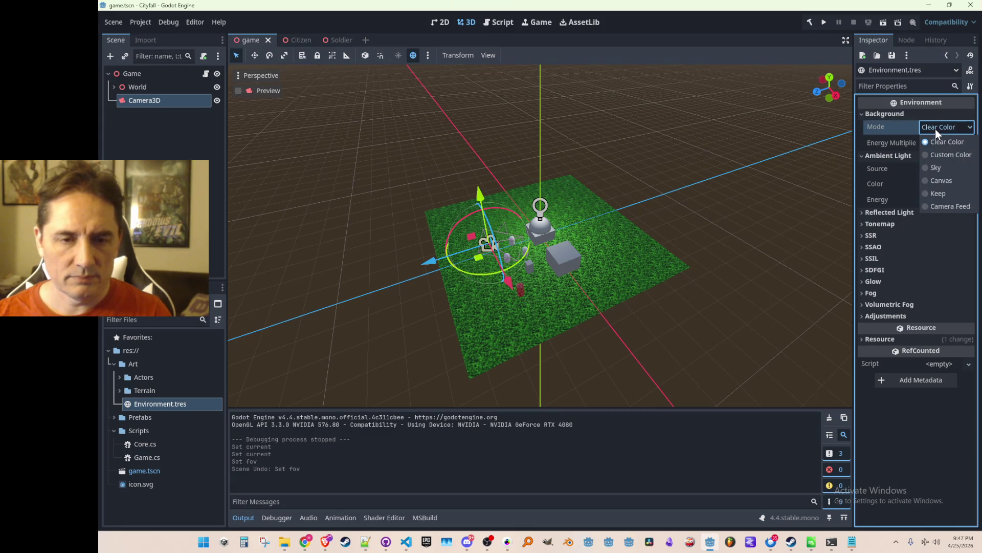
{"action": "left_click", "coordinate": [936, 126]}
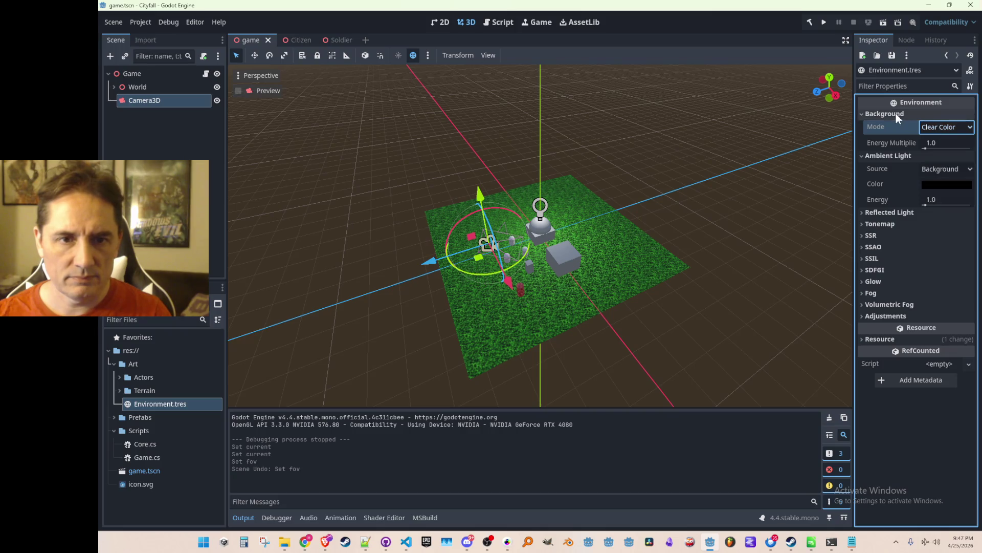
{"action": "left_click", "coordinate": [892, 112]}
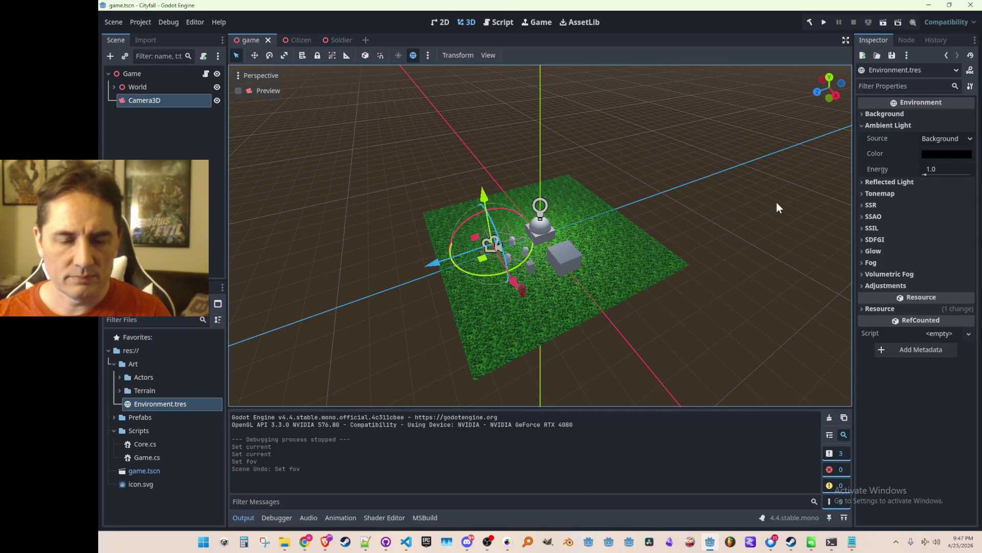
- Enable fog in Environment.tres, save, and run the game to check it
{"action": "left_click", "coordinate": [870, 262]}
{"action": "left_click", "coordinate": [929, 277]}
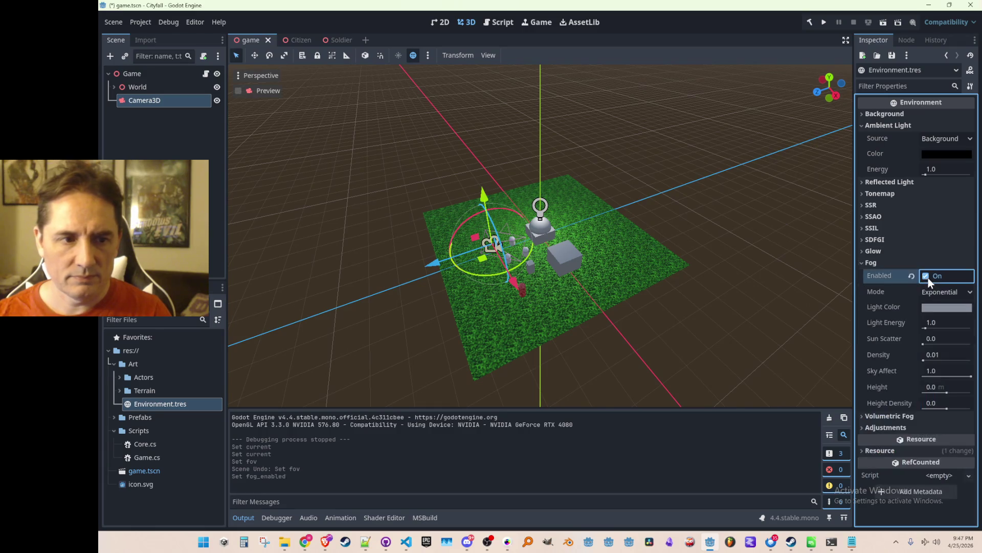
{"action": "key", "text": "ctrl+s"}
{"action": "left_click", "coordinate": [825, 22]}
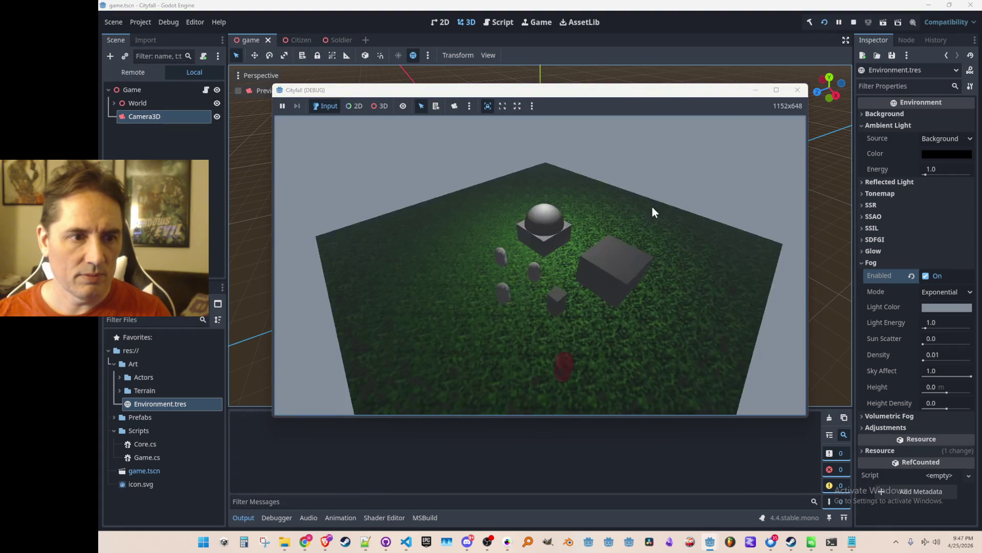
- Close the game, set fog density to 0.0, then run and stop another test
{"action": "left_click", "coordinate": [798, 91]}
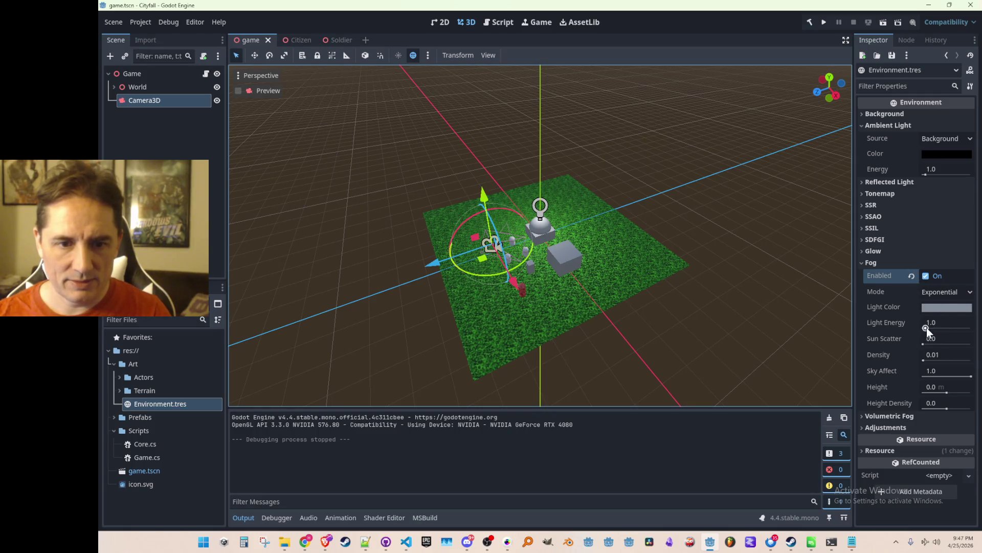
{"action": "left_click", "coordinate": [922, 360]}
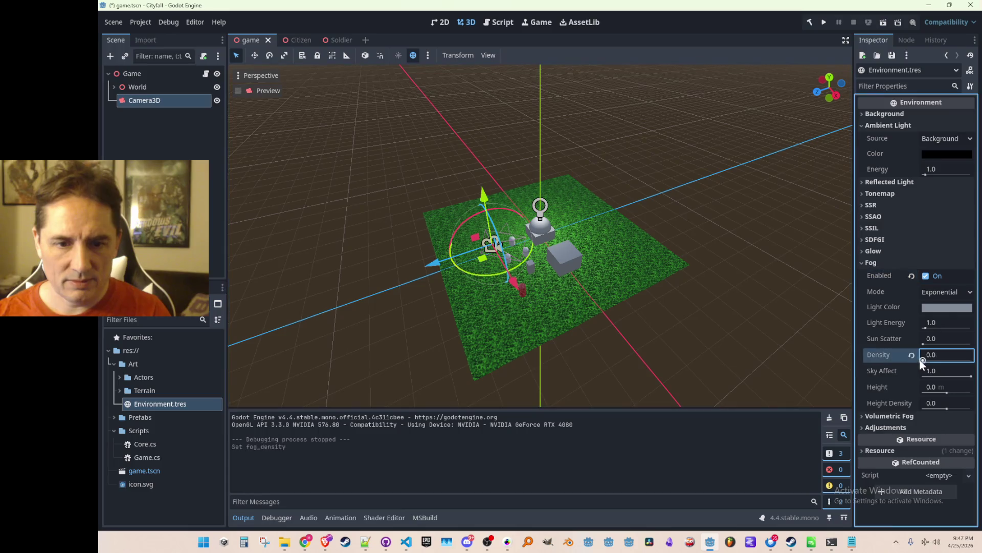
{"action": "scroll", "coordinate": [736, 244], "scroll_direction": "down", "scroll_amount": 2}
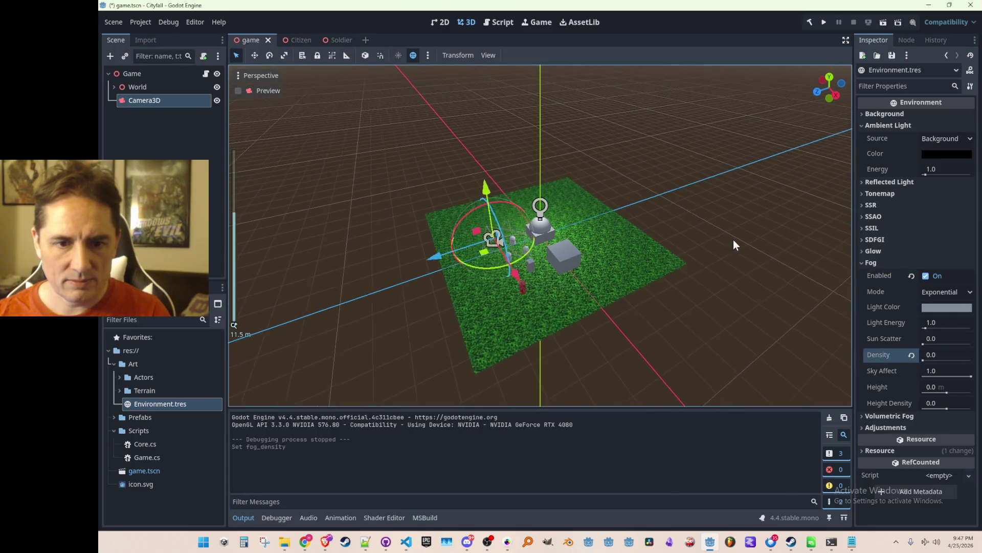
{"action": "left_click", "coordinate": [822, 23]}
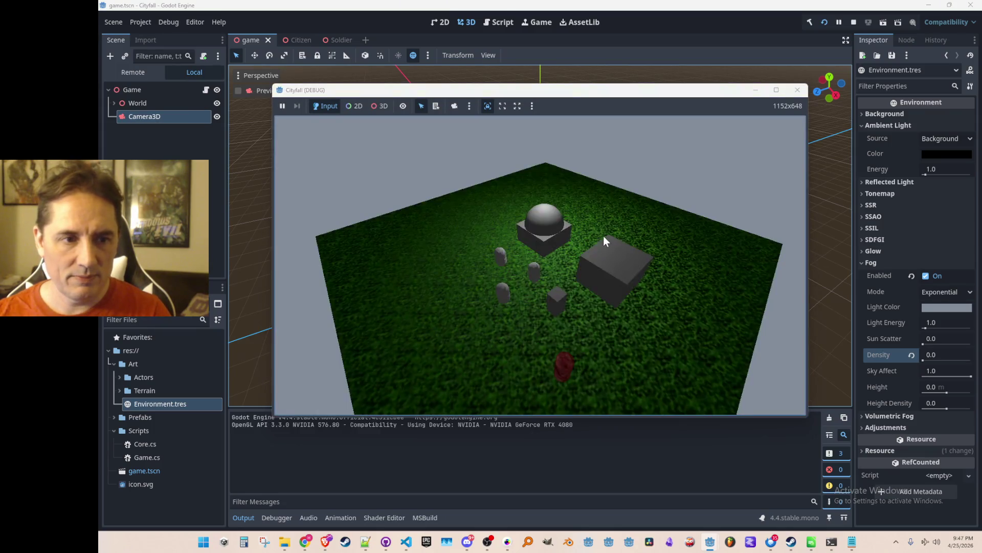
{"action": "left_click", "coordinate": [797, 91]}
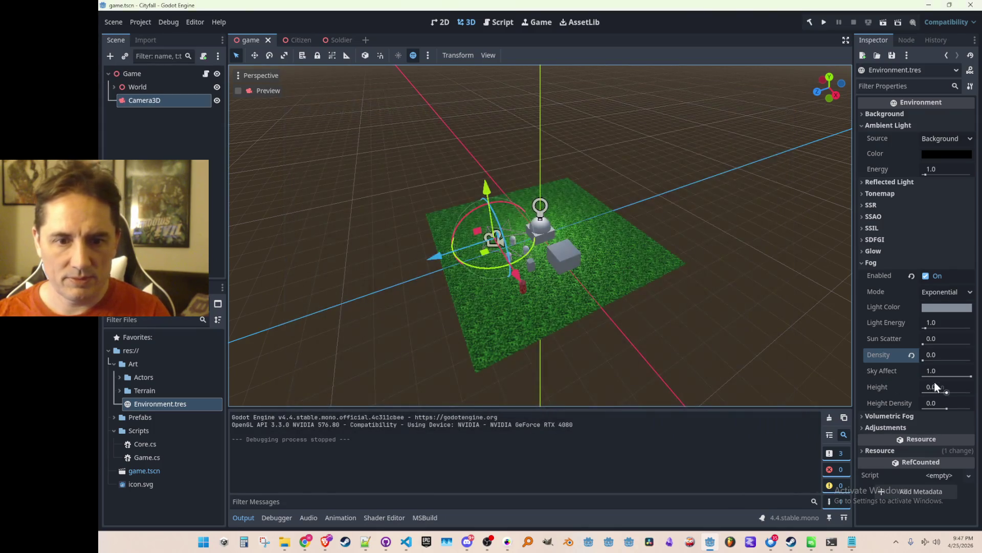
- Reset fog density to 0.01, set the fog light colour to black, save, and test-run the game
{"action": "left_click", "coordinate": [912, 356]}
{"action": "left_click", "coordinate": [941, 305]}
{"action": "left_click_drag", "start_coordinate": [969, 132], "coordinate": [971, 169]}
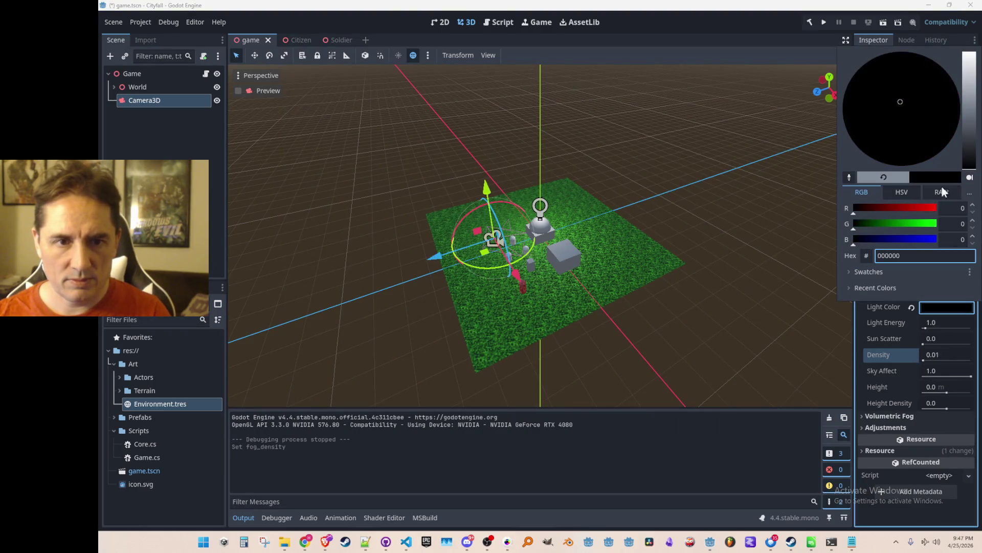
{"action": "left_click", "coordinate": [782, 171]}
{"action": "key", "text": "ctrl+s"}
{"action": "left_click", "coordinate": [824, 22]}
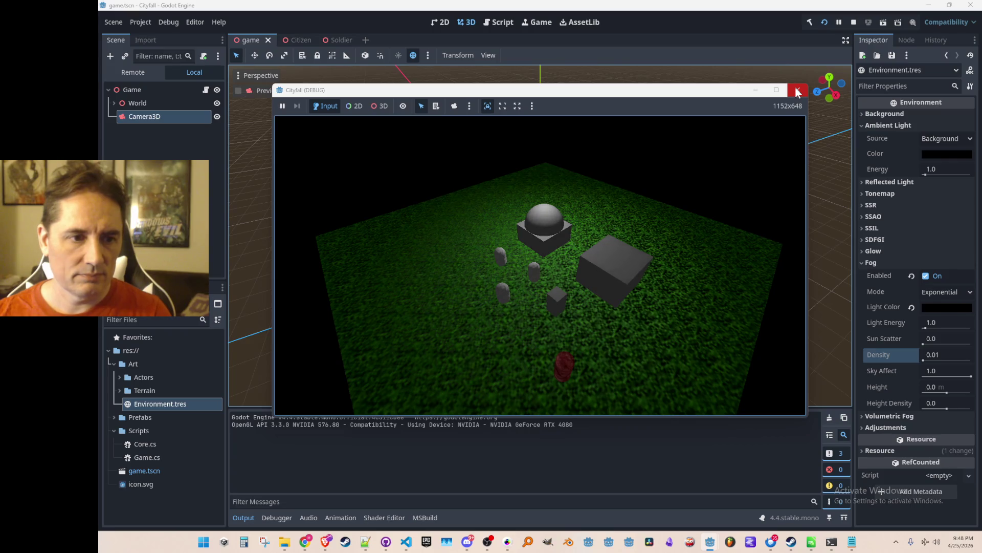
{"action": "left_click", "coordinate": [797, 91]}
- Zoom the 3D viewport and expand Art/Actors to reveal the Zombie textures
{"action": "scroll", "coordinate": [563, 133], "scroll_direction": "down", "scroll_amount": 2}
{"action": "scroll", "coordinate": [499, 137], "scroll_direction": "up", "scroll_amount": 1}
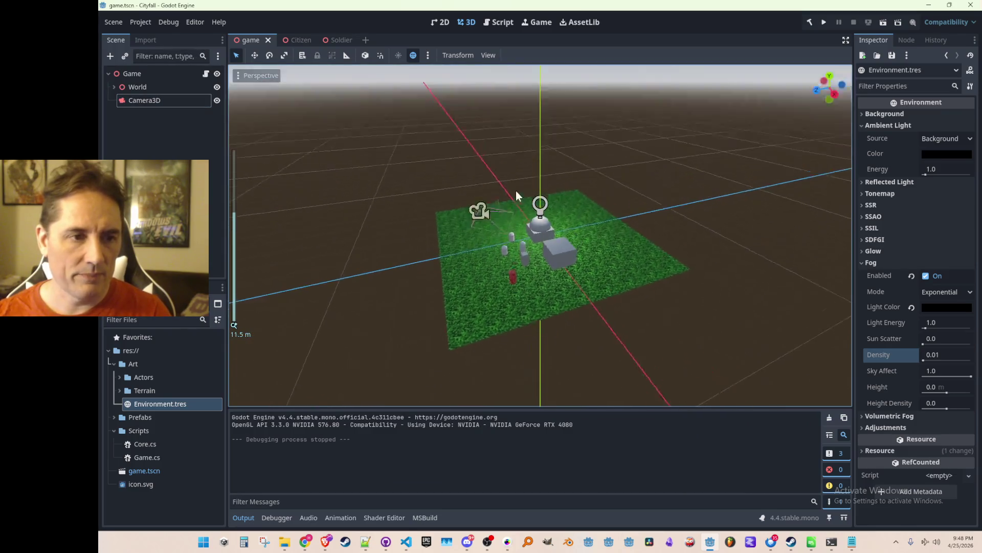
{"action": "scroll", "coordinate": [558, 213], "scroll_direction": "up", "scroll_amount": 2}
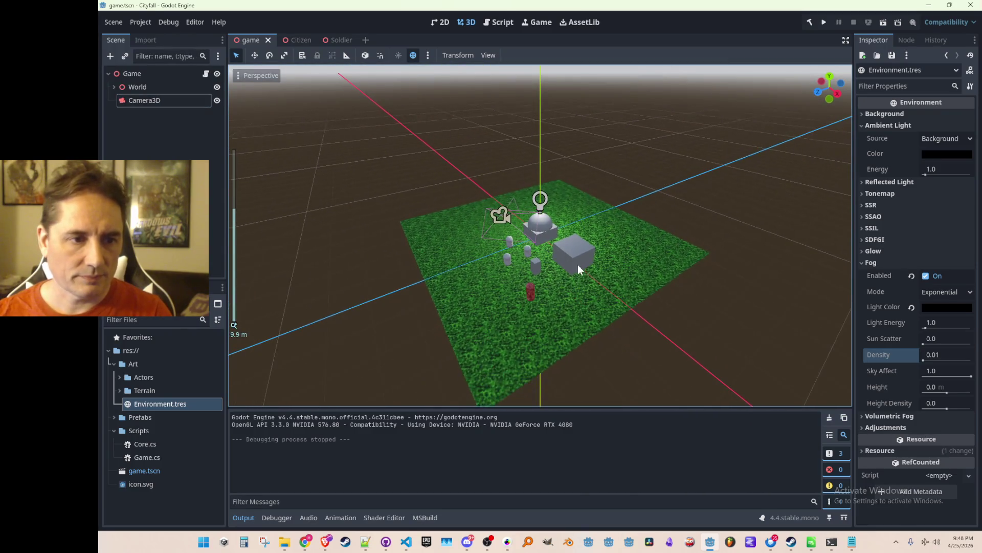
{"action": "left_click", "coordinate": [120, 377]}
- Orbit and zoom the scene view, then select and deselect the small cube
{"action": "mouse_move", "coordinate": [427, 303]}
{"action": "left_mouse_down"}
{"action": "mouse_move", "coordinate": [481, 303]}
{"action": "mouse_move", "coordinate": [541, 275]}
{"action": "left_mouse_up"}
{"action": "scroll", "coordinate": [537, 307], "scroll_direction": "down", "scroll_amount": 2}
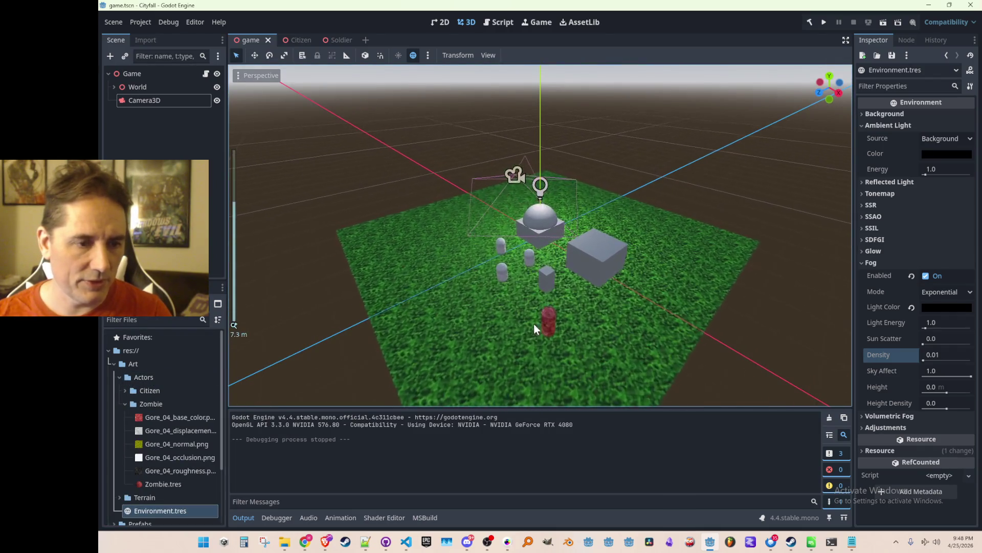
{"action": "scroll", "coordinate": [515, 335], "scroll_direction": "up", "scroll_amount": 2}
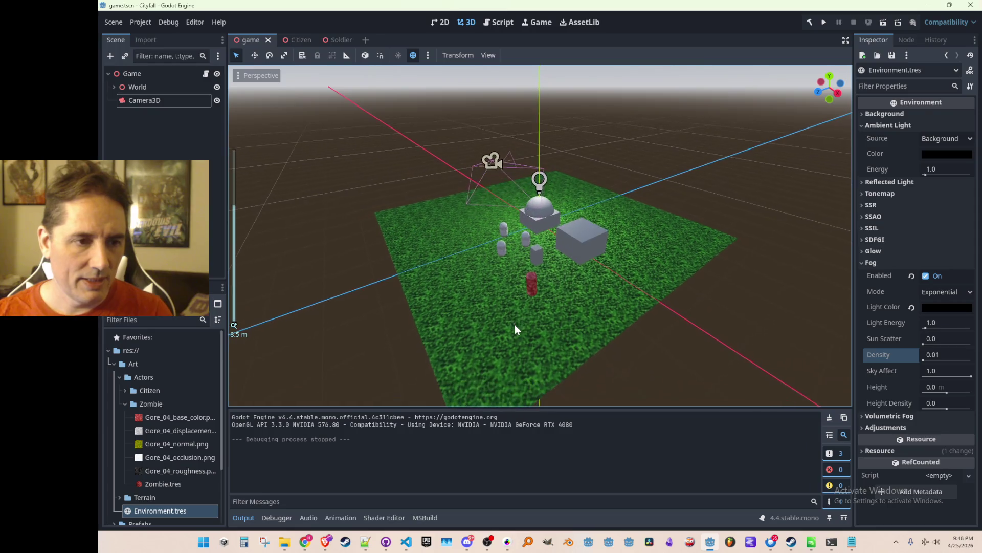
{"action": "scroll", "coordinate": [515, 333], "scroll_direction": "up", "scroll_amount": 2}
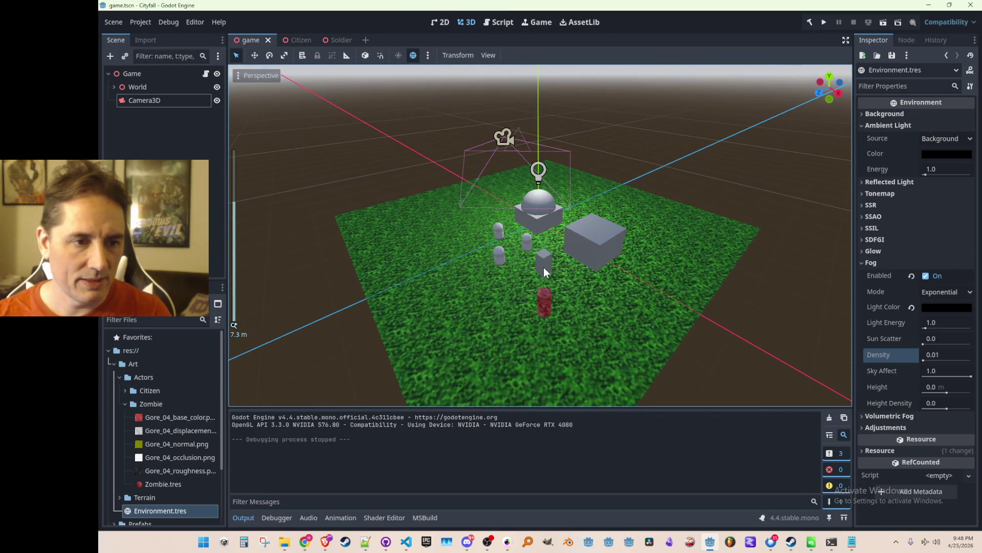
{"action": "left_click", "coordinate": [544, 271]}
{"action": "left_click", "coordinate": [717, 351]}
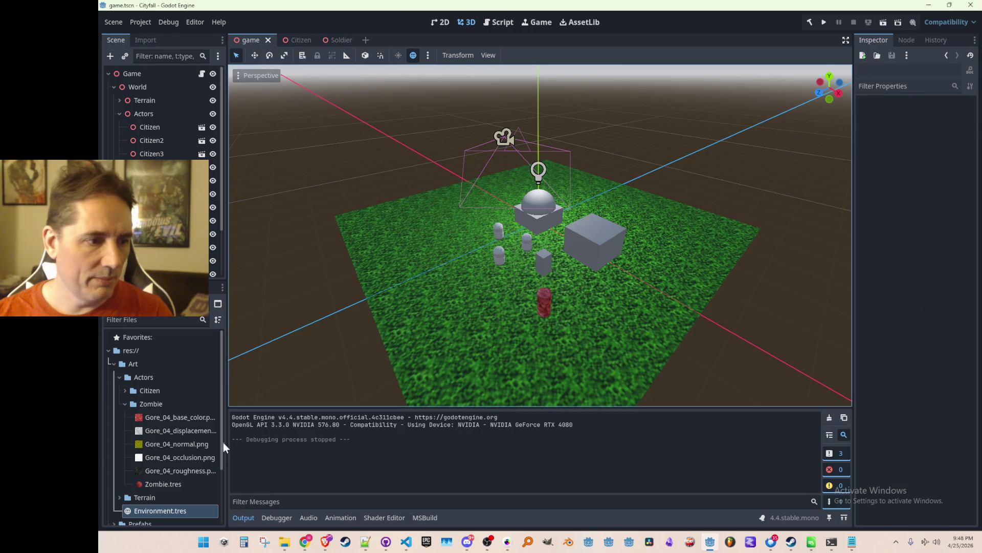
- Collapse the Zombie folder and create a new 'Soldier' folder inside Art/Actors
{"action": "left_click", "coordinate": [126, 404]}
{"action": "left_click", "coordinate": [143, 377]}
{"action": "right_click", "coordinate": [144, 376]}
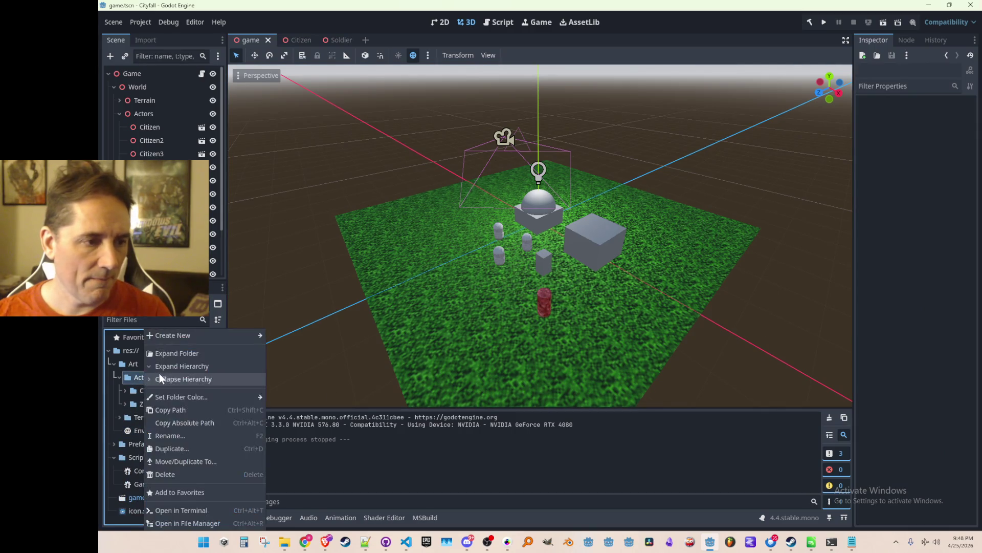
{"action": "mouse_move", "coordinate": [206, 335]}
{"action": "left_click", "coordinate": [287, 339]}
{"action": "type", "text": "Soldier"}
{"action": "key", "text": "Return"}
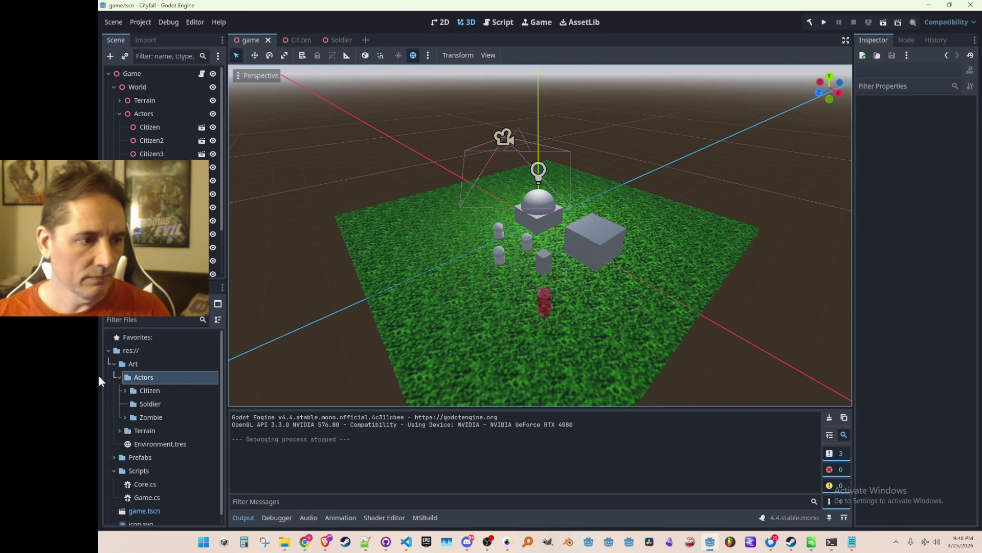
{"action": "left_click", "coordinate": [140, 403]}
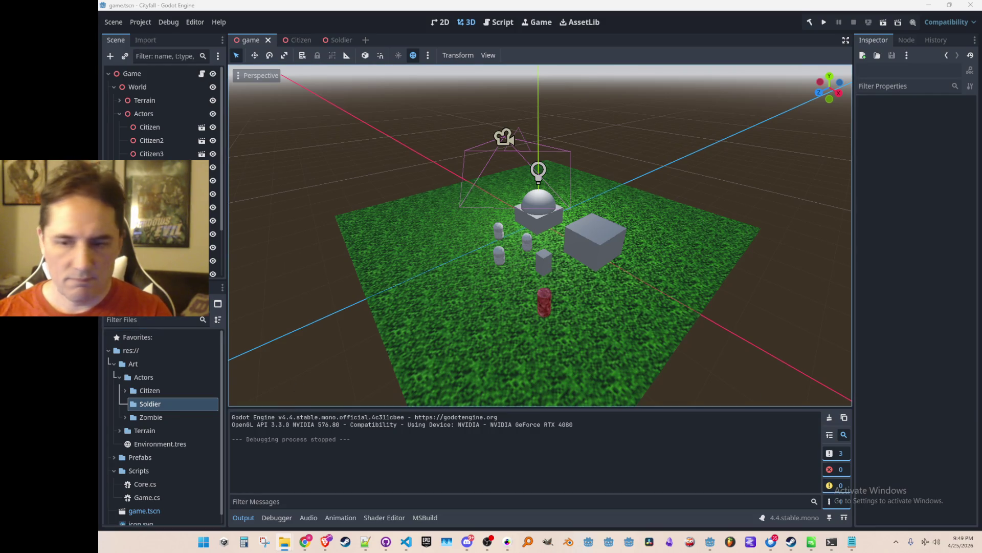
- Create a StandardMaterial3D resource in the Soldier folder and save it as Soldier.tres
{"action": "left_click", "coordinate": [125, 404]}
{"action": "scroll", "coordinate": [138, 397], "scroll_direction": "down", "scroll_amount": 1}
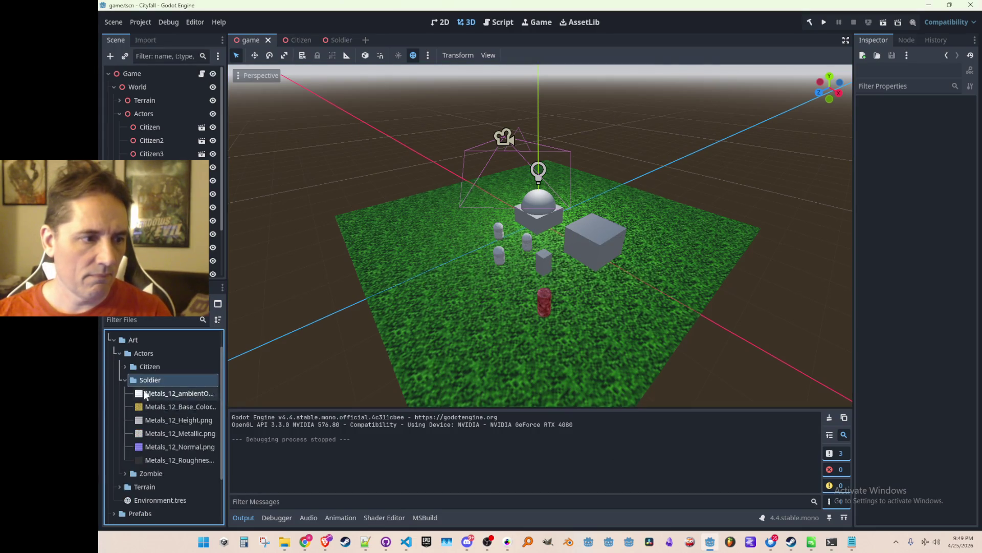
{"action": "right_click", "coordinate": [154, 379]}
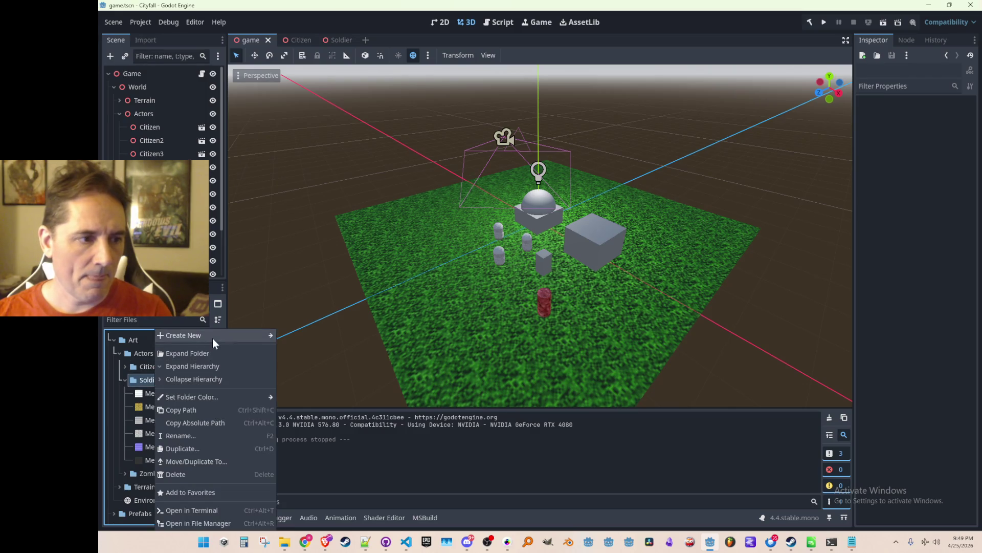
{"action": "mouse_move", "coordinate": [211, 339]}
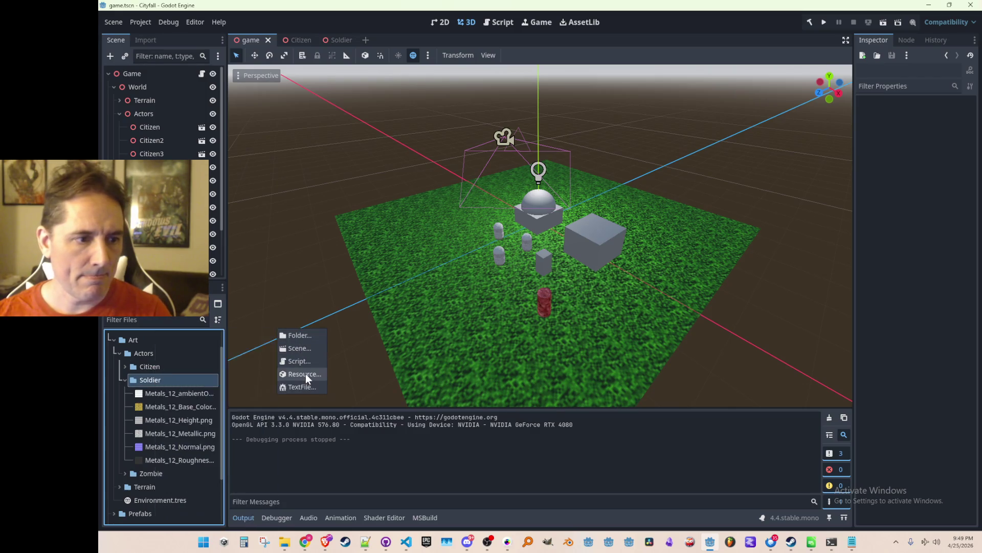
{"action": "left_click", "coordinate": [306, 373]}
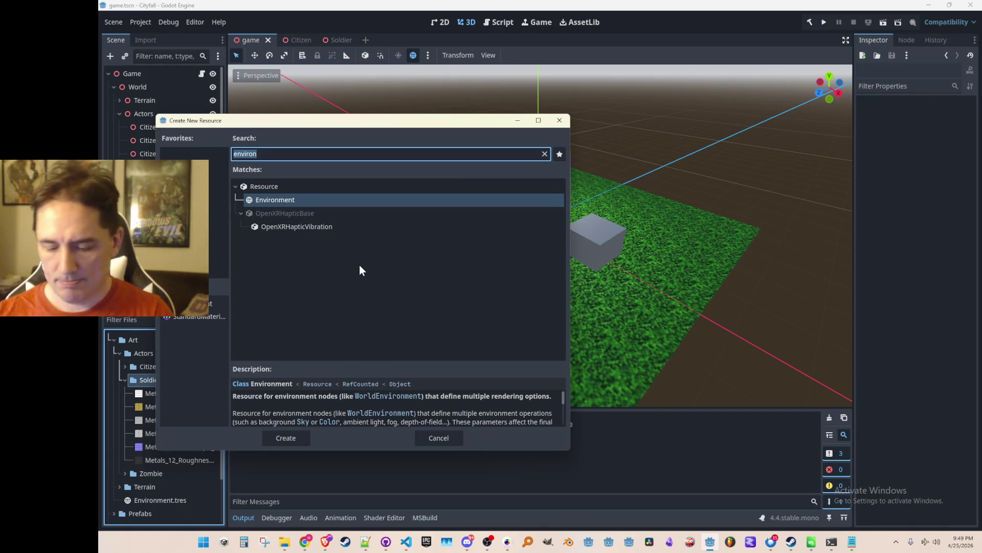
{"action": "type", "text": "material"}
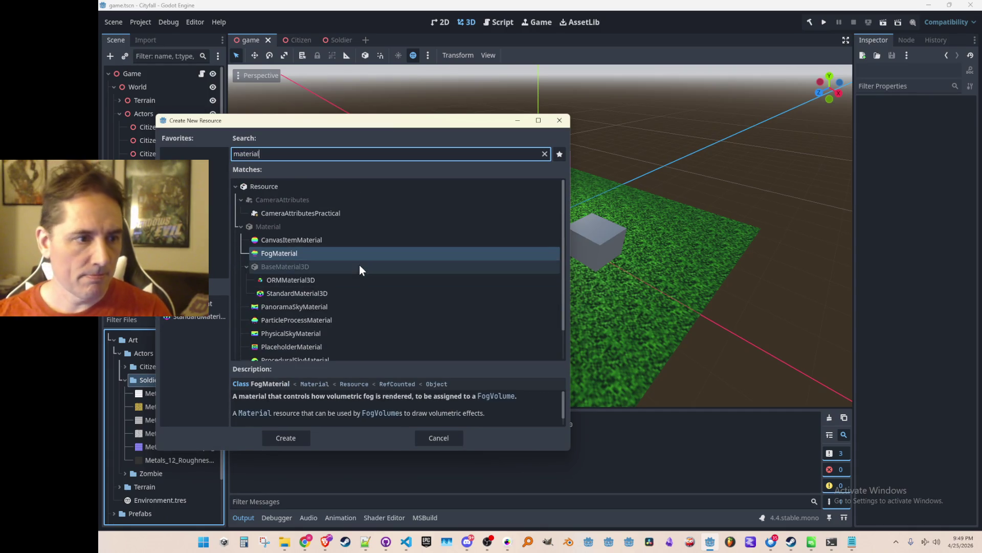
{"action": "double_click", "coordinate": [324, 293]}
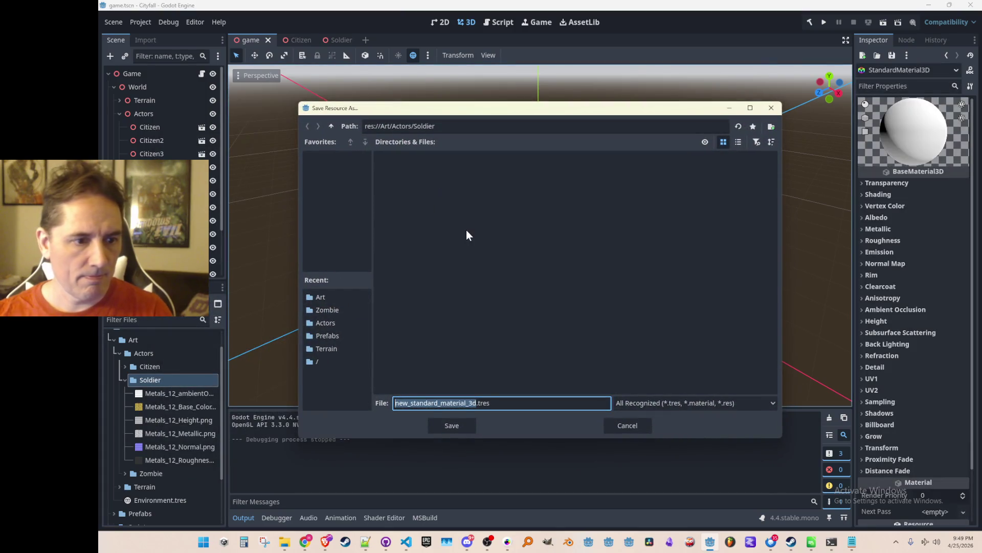
{"action": "type", "text": "Soldier"}
{"action": "key", "text": "Return"}
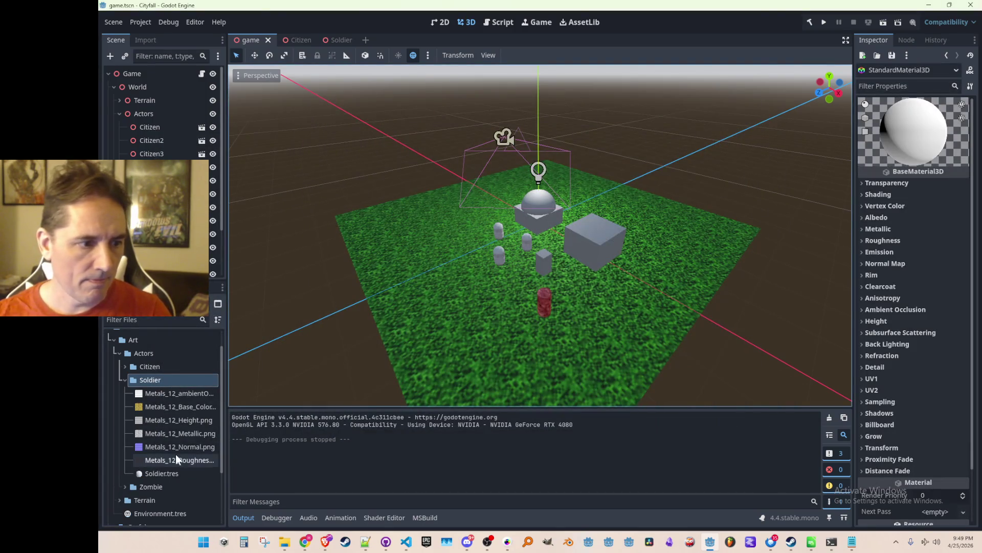
{"action": "left_click", "coordinate": [168, 472]}
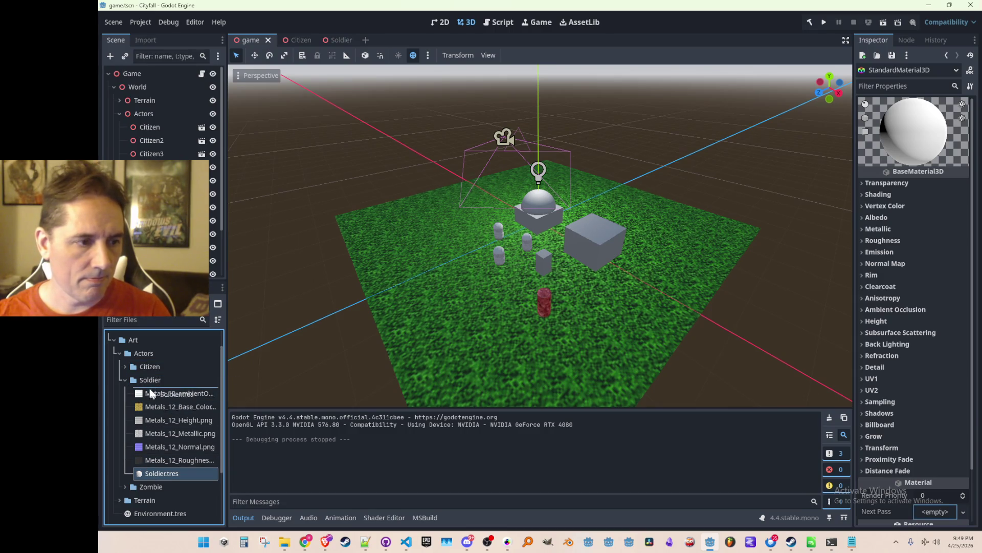
- Assign the Base_Color, Metallic and Roughness textures to Soldier.tres's albedo, metallic and roughness slots
{"action": "double_click", "coordinate": [169, 471]}
{"action": "left_click", "coordinate": [889, 217]}
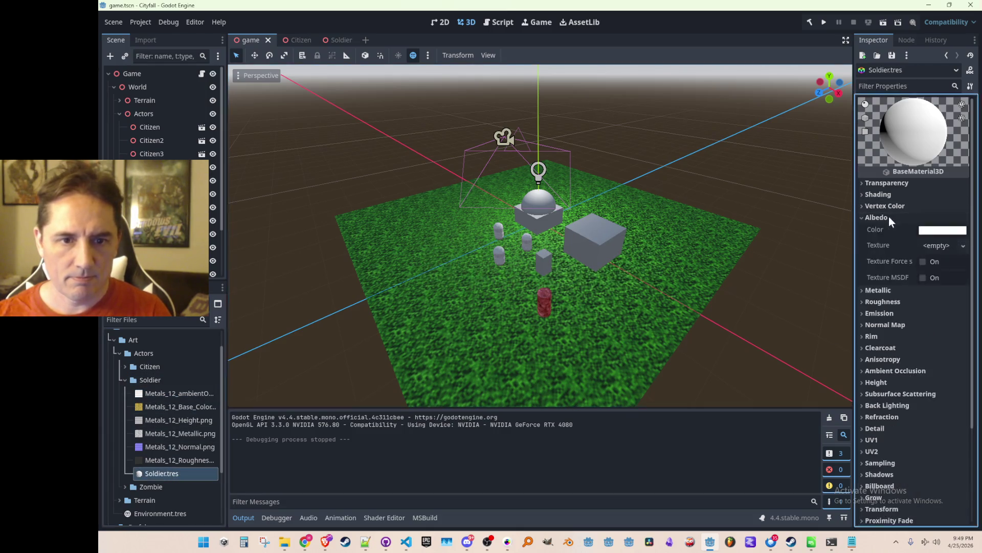
{"action": "left_click_drag", "start_coordinate": [154, 412], "coordinate": [939, 246]}
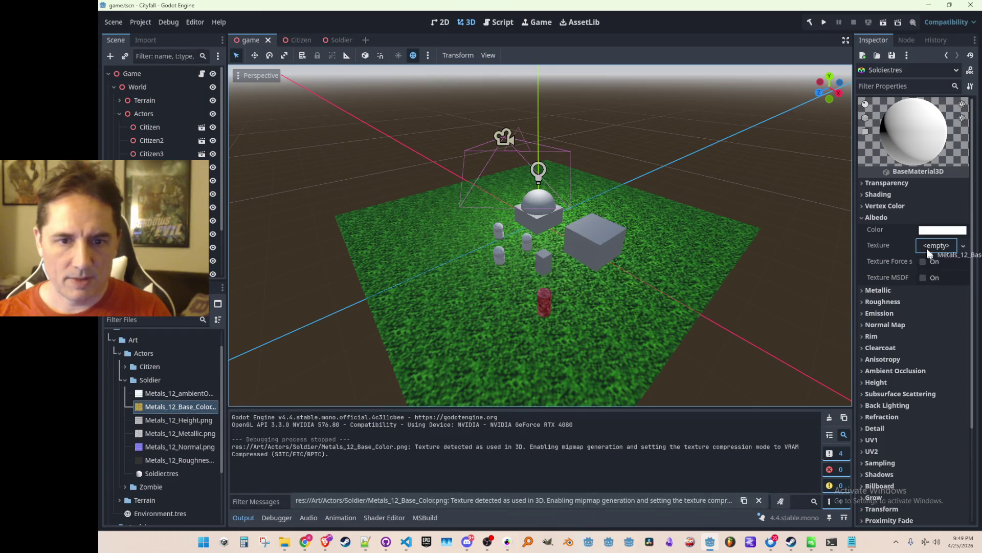
{"action": "left_click", "coordinate": [877, 217]}
{"action": "left_click", "coordinate": [878, 229]}
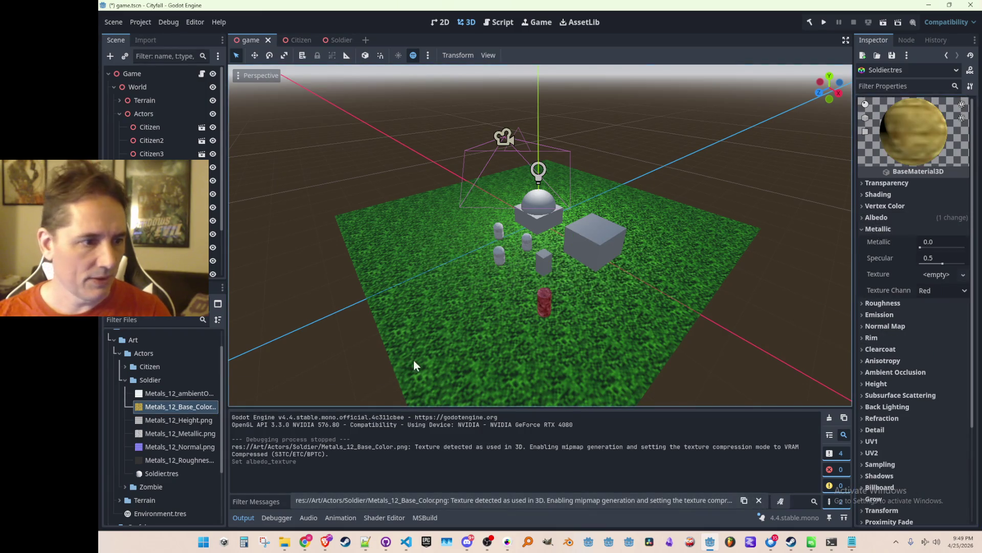
{"action": "mouse_move", "coordinate": [177, 433]}
{"action": "left_mouse_down"}
{"action": "mouse_move", "coordinate": [313, 432]}
{"action": "mouse_move", "coordinate": [936, 275]}
{"action": "left_mouse_up"}
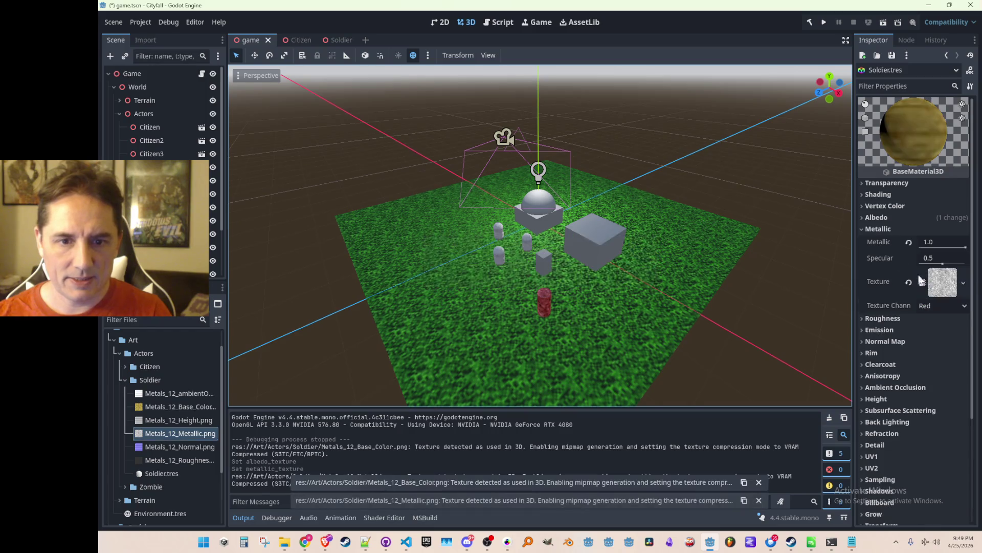
{"action": "left_click", "coordinate": [879, 229]}
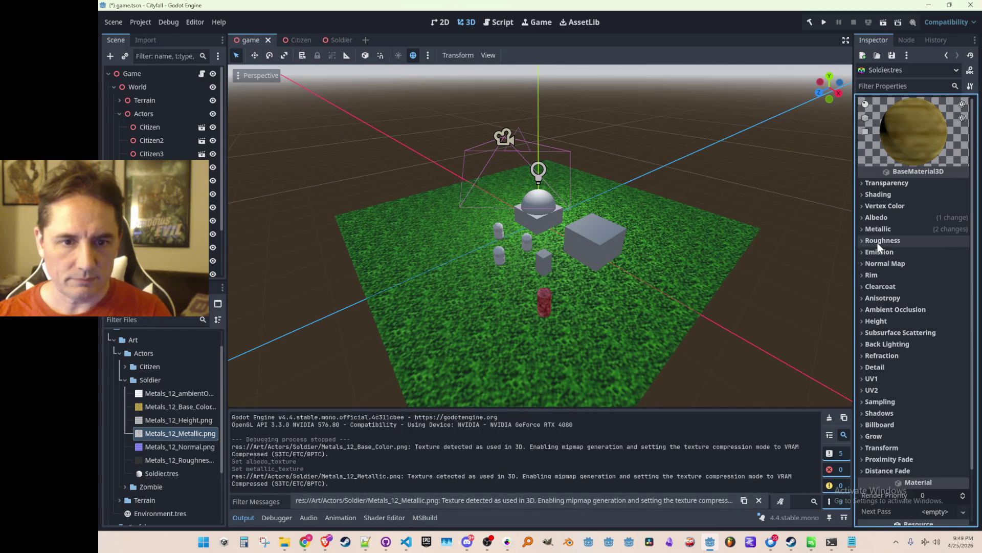
{"action": "left_click", "coordinate": [877, 241]}
{"action": "mouse_move", "coordinate": [186, 467]}
{"action": "left_mouse_down"}
{"action": "mouse_move", "coordinate": [640, 334]}
{"action": "mouse_move", "coordinate": [937, 271]}
{"action": "left_mouse_up"}
{"action": "left_click", "coordinate": [892, 241]}
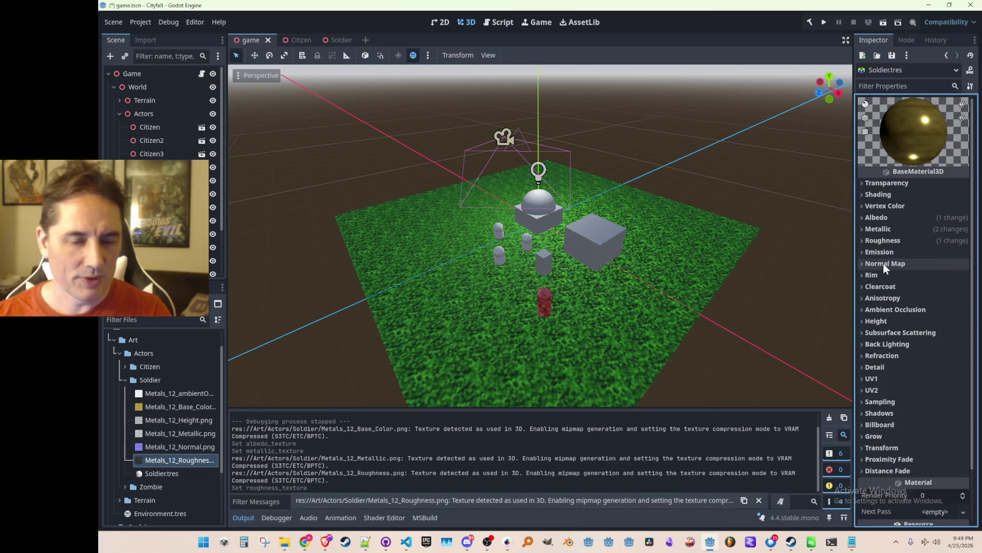
- Enable normal and height mapping on Soldier.tres and assign the Normal and Height textures
{"action": "left_click", "coordinate": [883, 263]}
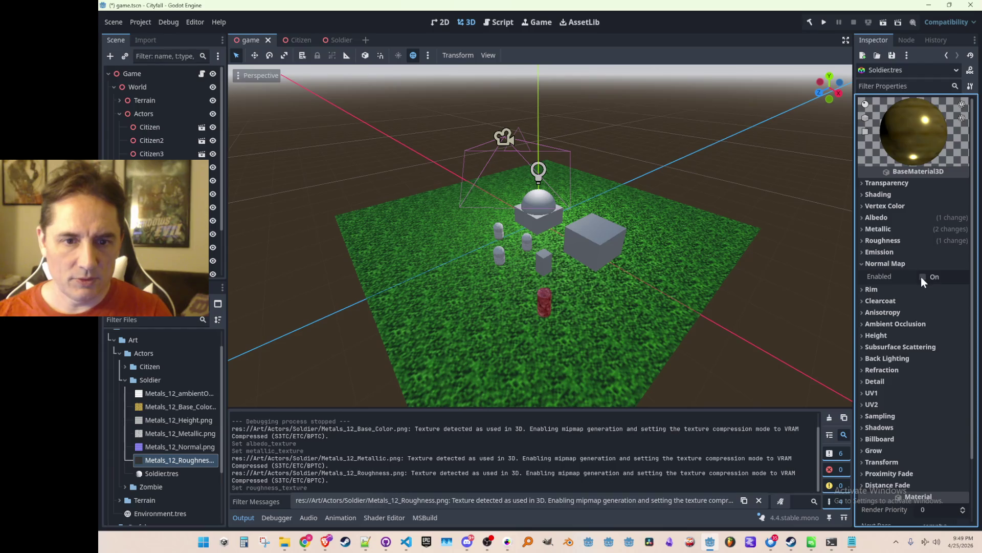
{"action": "left_click", "coordinate": [923, 276]}
{"action": "mouse_move", "coordinate": [167, 451]}
{"action": "left_mouse_down"}
{"action": "mouse_move", "coordinate": [445, 417]}
{"action": "mouse_move", "coordinate": [923, 308]}
{"action": "left_mouse_up"}
{"action": "left_click", "coordinate": [885, 263]}
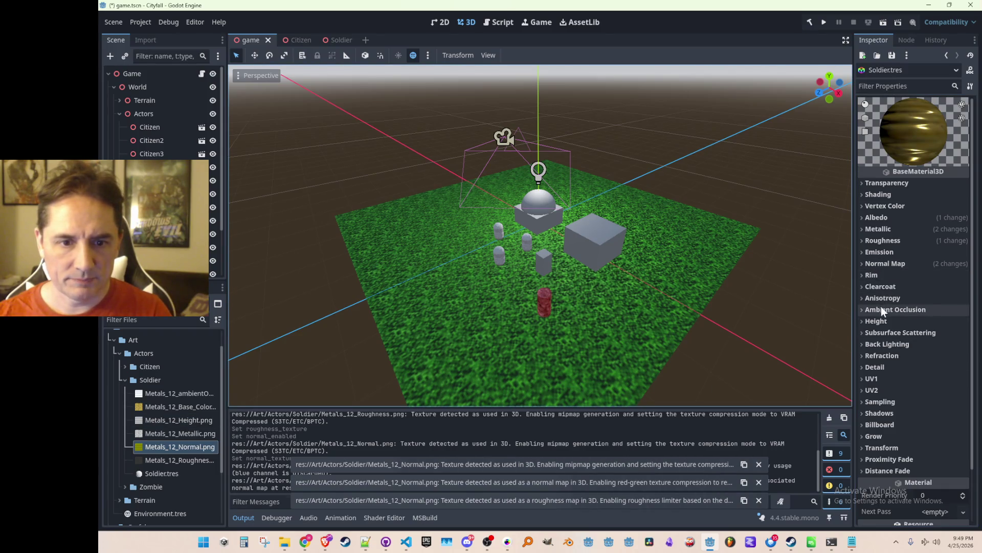
{"action": "left_click", "coordinate": [878, 321]}
{"action": "left_click", "coordinate": [917, 334]}
{"action": "left_click", "coordinate": [921, 334]}
{"action": "left_click_drag", "start_coordinate": [178, 420], "coordinate": [929, 417]}
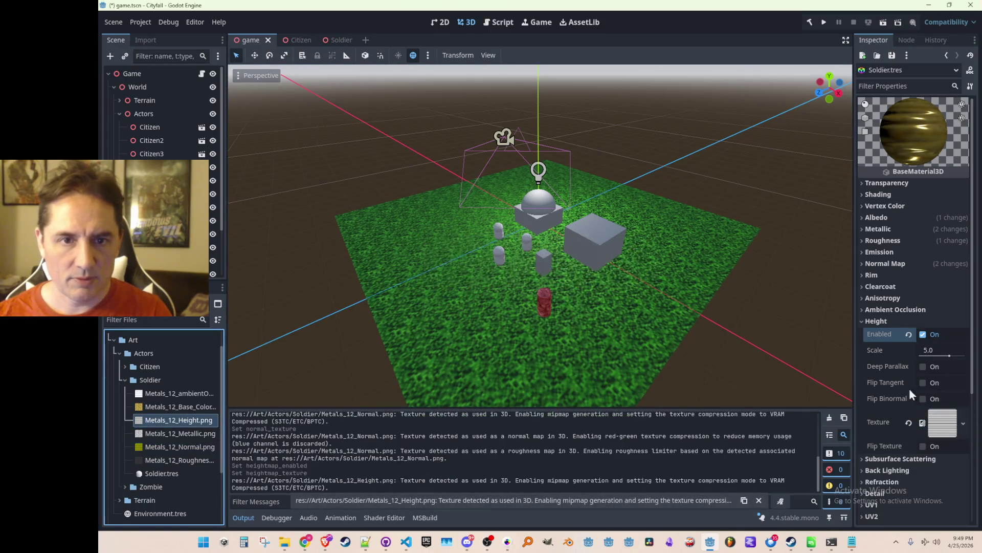
{"action": "left_click", "coordinate": [865, 320]}
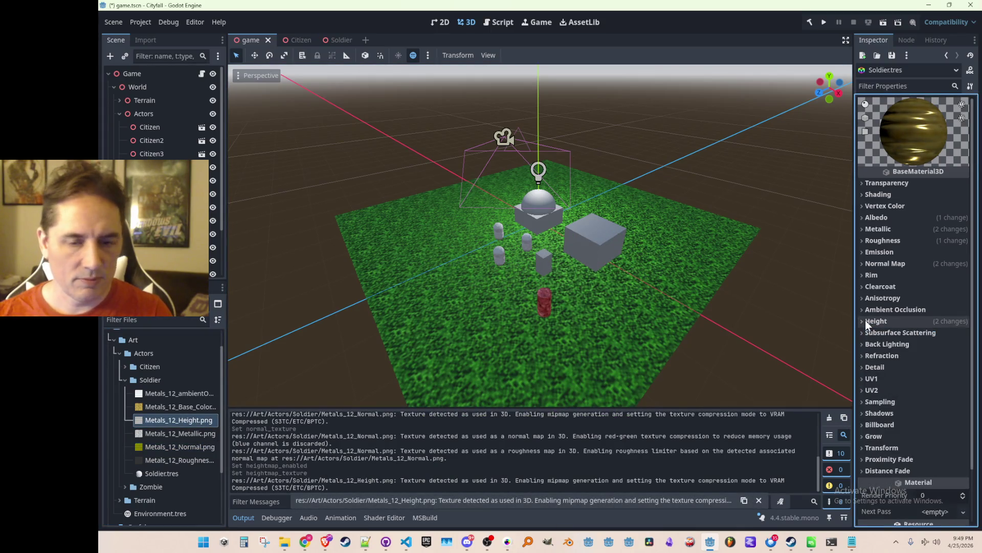
- Enable ambient occlusion with the AO texture and save
{"action": "left_click", "coordinate": [865, 313]}
{"action": "left_click", "coordinate": [924, 323]}
{"action": "mouse_move", "coordinate": [179, 393]}
{"action": "left_mouse_down"}
{"action": "mouse_move", "coordinate": [622, 400]}
{"action": "mouse_move", "coordinate": [934, 357]}
{"action": "left_mouse_up"}
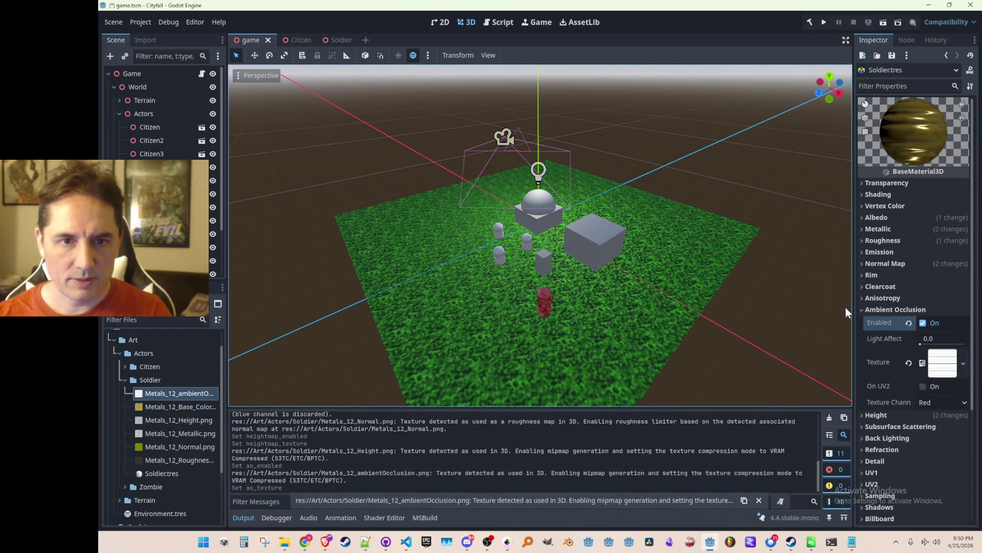
{"action": "key", "text": "ctrl+s"}
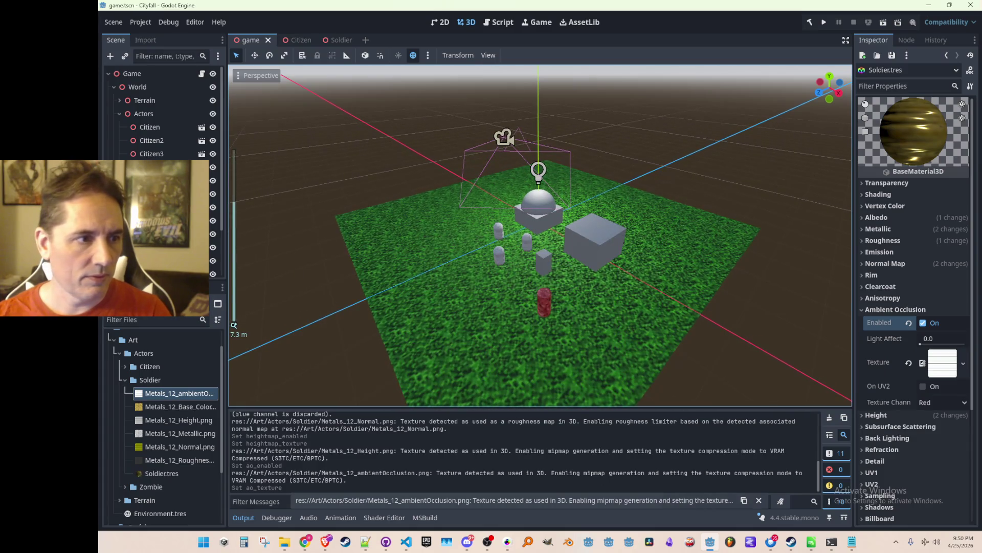
{"action": "left_click", "coordinate": [154, 166]}
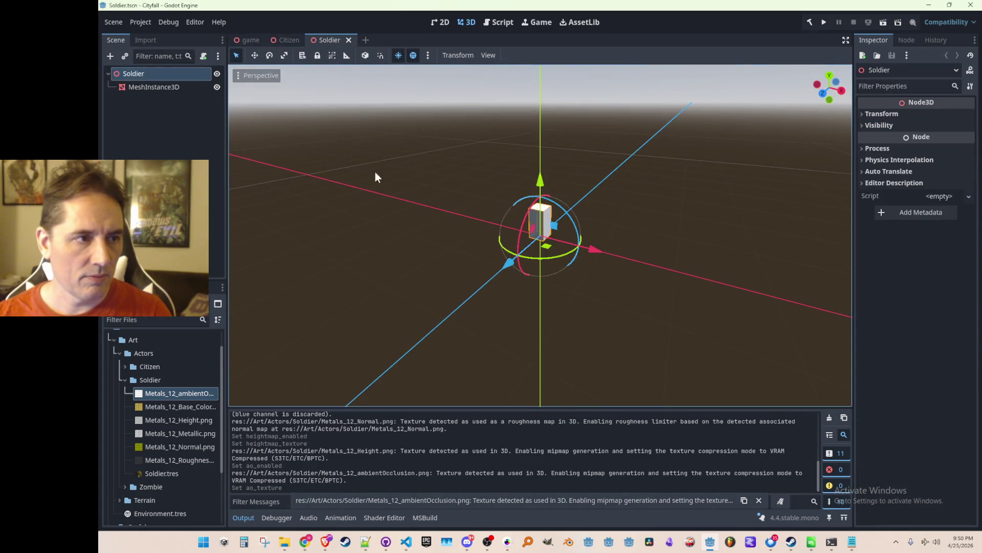
- Load Soldier.tres as the MeshInstance3D material in Soldier.tscn and save it
{"action": "left_click", "coordinate": [140, 86]}
{"action": "left_click", "coordinate": [945, 125]}
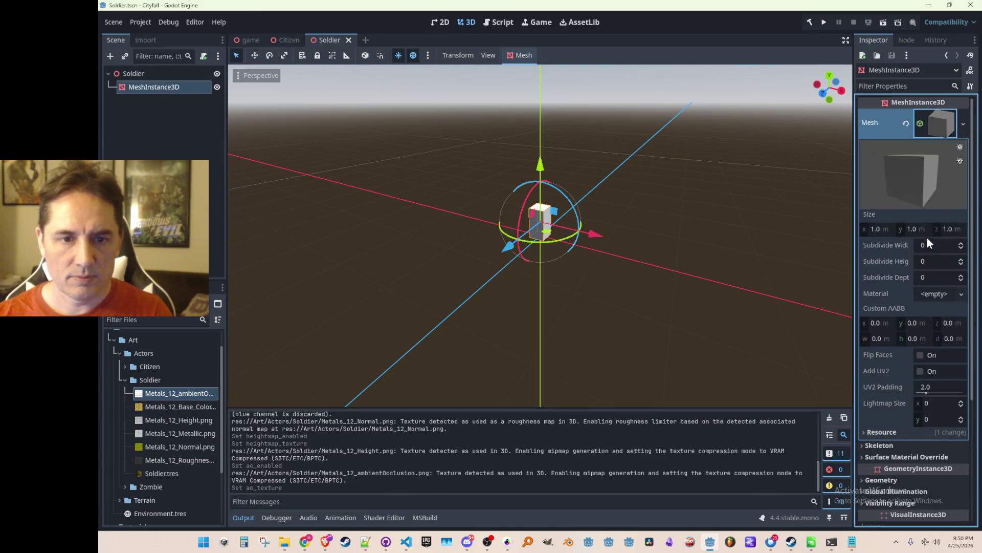
{"action": "left_click", "coordinate": [939, 293]}
{"action": "left_click", "coordinate": [906, 351]}
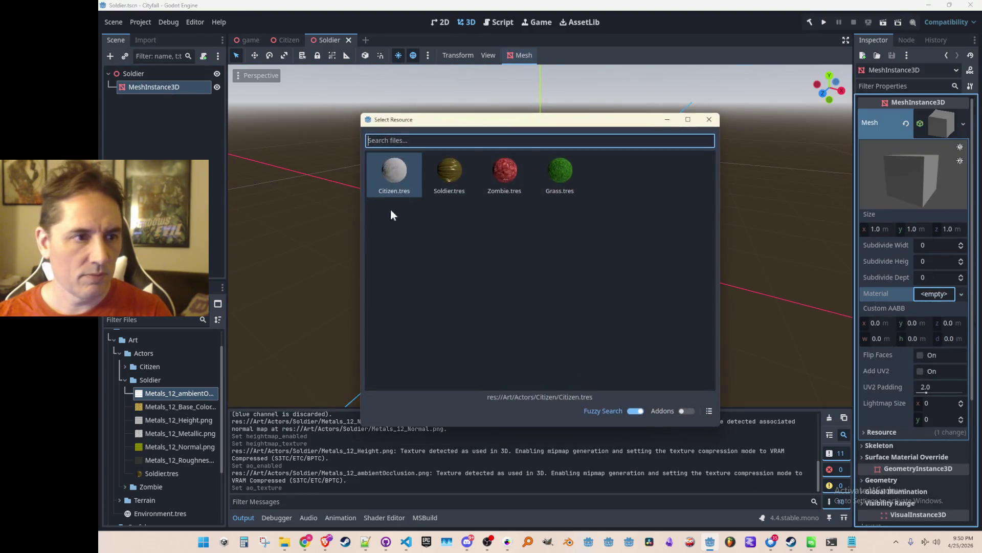
{"action": "double_click", "coordinate": [448, 177]}
{"action": "key", "text": "ctrl+s"}
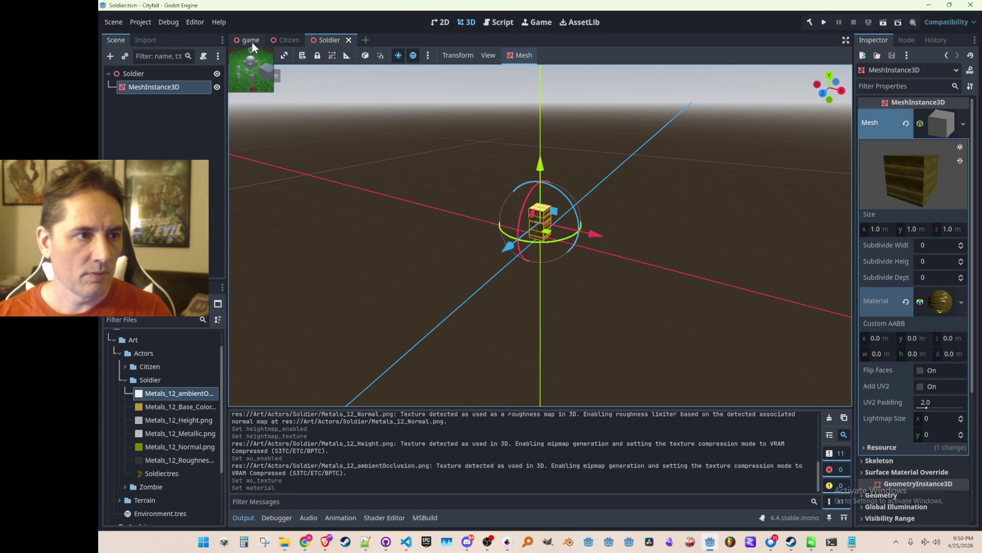
- In game.tscn, duplicate the Soldier box twice, place a copy beside the original, and save
{"action": "left_click", "coordinate": [252, 41]}
{"action": "mouse_move", "coordinate": [384, 143]}
{"action": "left_mouse_down"}
{"action": "mouse_move", "coordinate": [383, 168]}
{"action": "mouse_move", "coordinate": [400, 156]}
{"action": "left_mouse_up"}
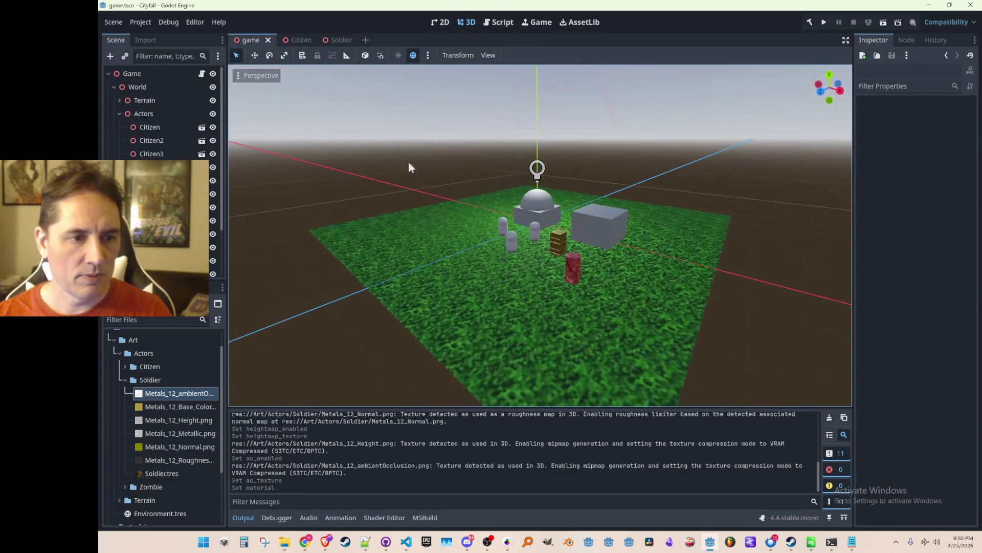
{"action": "left_click", "coordinate": [558, 240]}
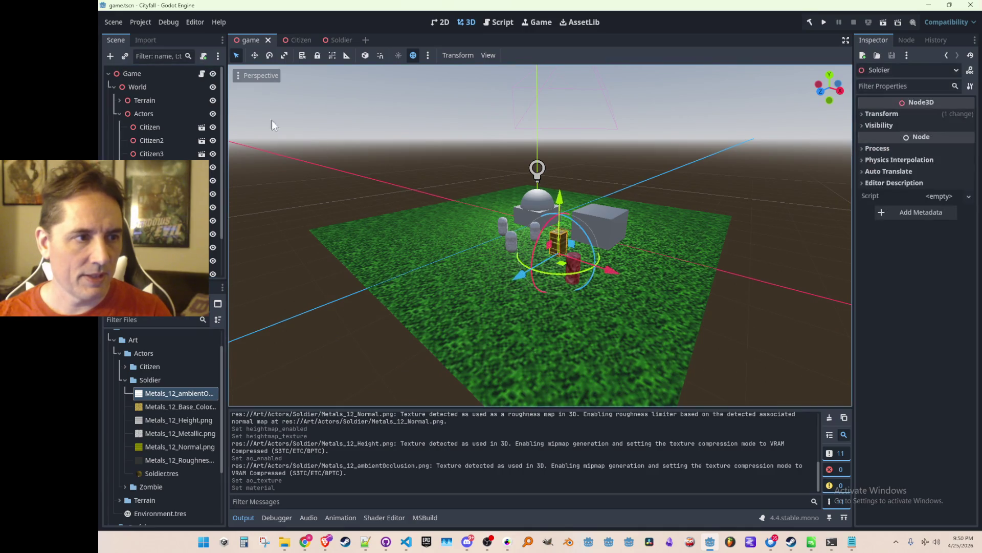
{"action": "left_click", "coordinate": [255, 55]}
{"action": "scroll", "coordinate": [598, 297], "scroll_direction": "up", "scroll_amount": 5}
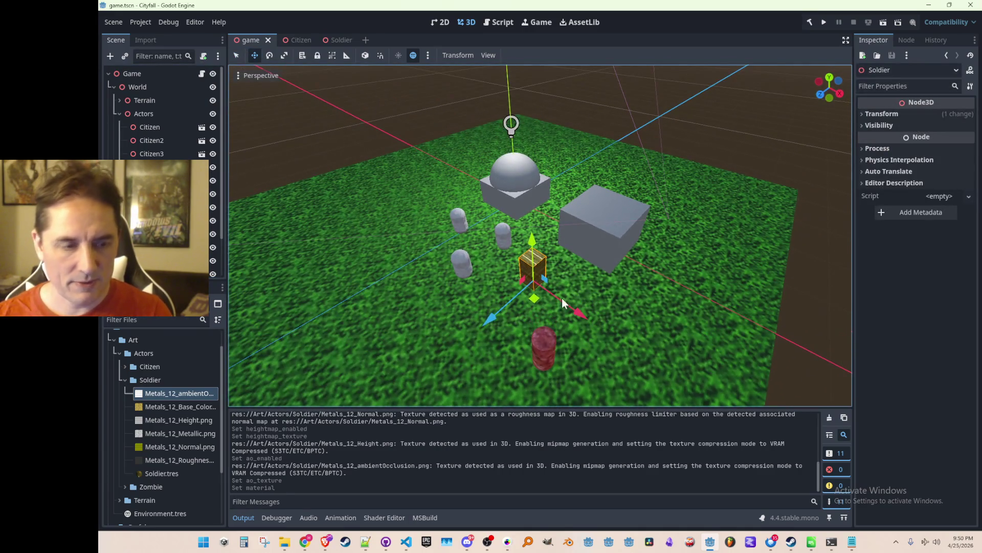
{"action": "key", "text": "ctrl+d"}
{"action": "mouse_move", "coordinate": [534, 287]}
{"action": "left_mouse_down"}
{"action": "mouse_move", "coordinate": [596, 295]}
{"action": "mouse_move", "coordinate": [582, 310]}
{"action": "mouse_move", "coordinate": [484, 327]}
{"action": "mouse_move", "coordinate": [502, 326]}
{"action": "left_mouse_up"}
{"action": "key", "text": "ctrl+d"}
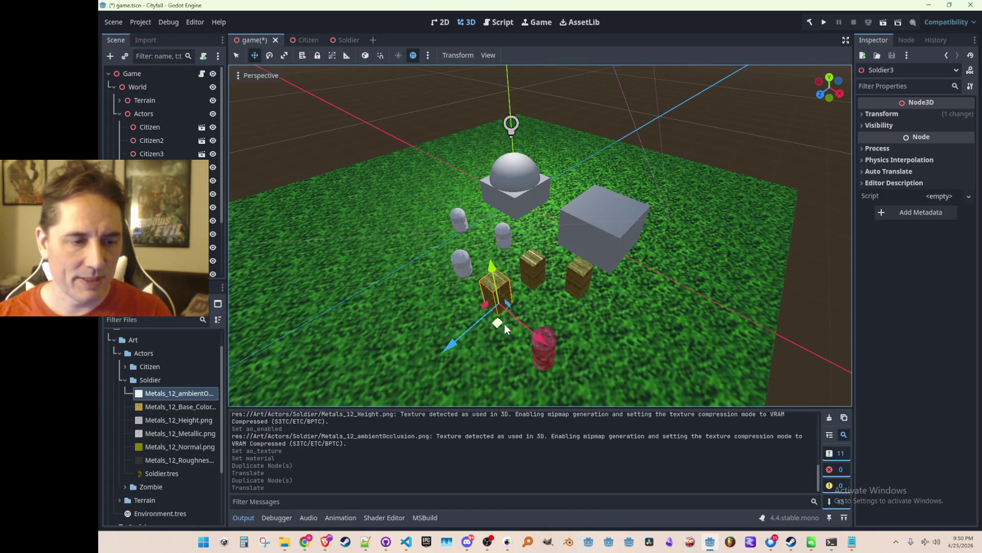
{"action": "scroll", "coordinate": [499, 307], "scroll_direction": "down", "scroll_amount": 3}
{"action": "key", "text": "ctrl+s"}
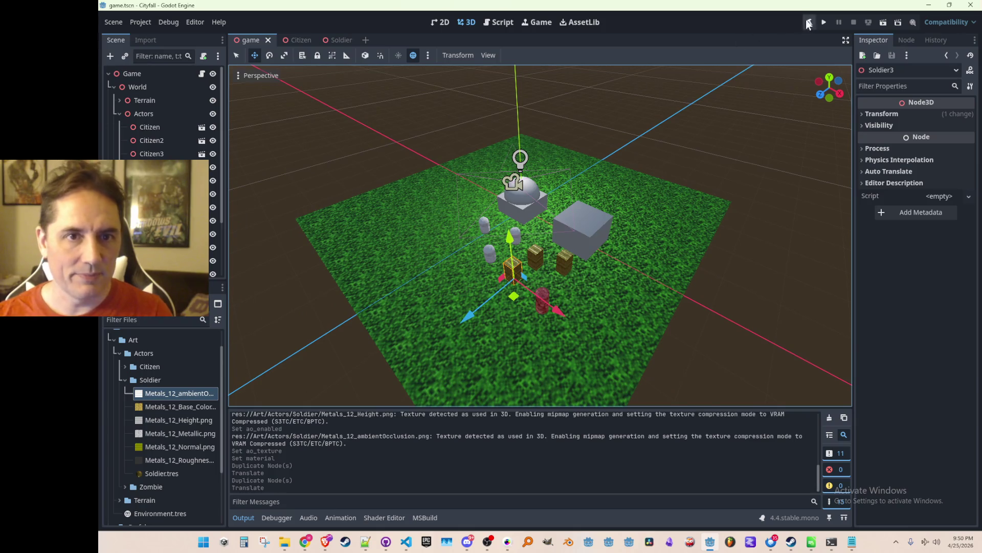
- Run the game to test the soldiers, then stop it
{"action": "left_click", "coordinate": [824, 22]}
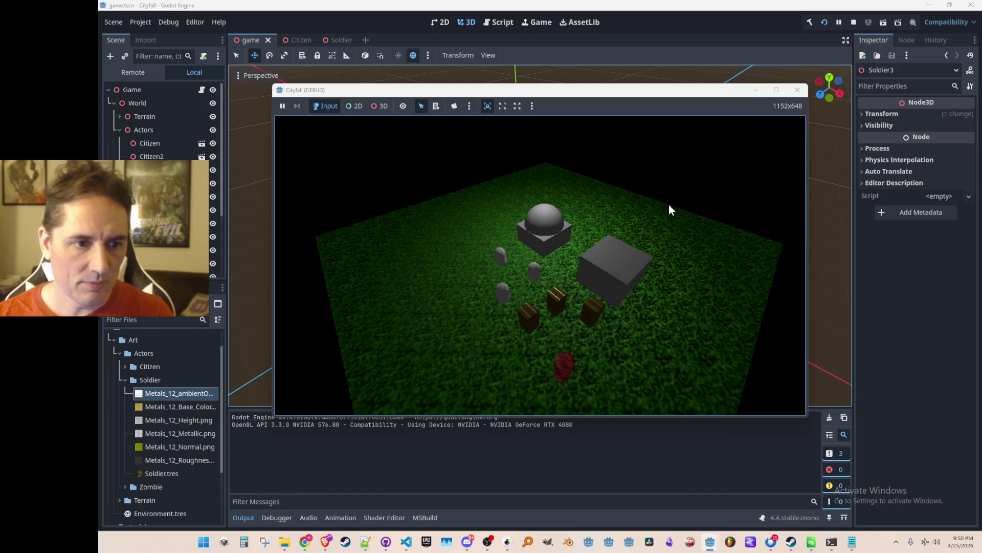
{"action": "left_click", "coordinate": [853, 23]}
{"action": "mouse_move", "coordinate": [507, 253]}
{"action": "left_mouse_down"}
{"action": "mouse_move", "coordinate": [514, 287]}
{"action": "mouse_move", "coordinate": [541, 295]}
{"action": "mouse_move", "coordinate": [563, 268]}
{"action": "left_mouse_up"}
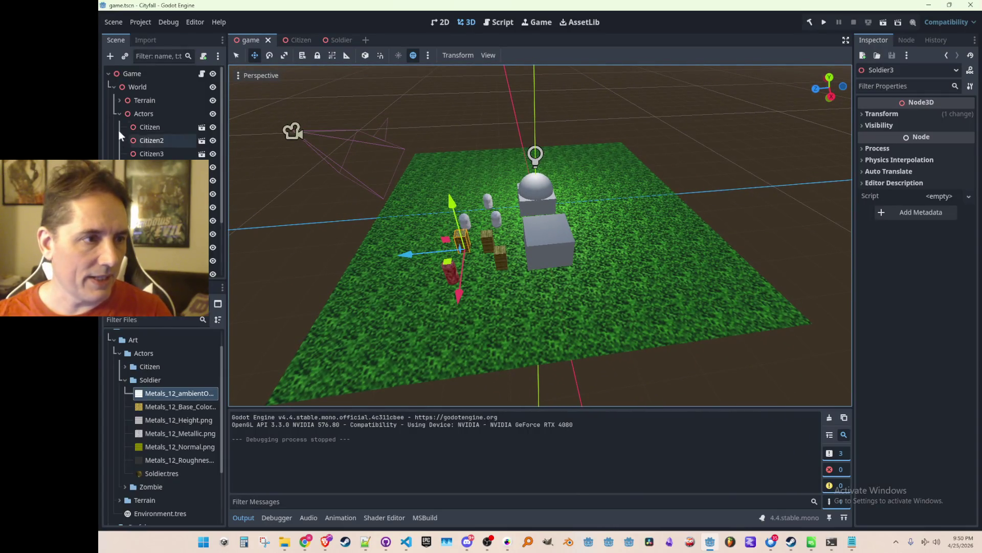
{"action": "left_click", "coordinate": [118, 112]}
- Add a SpotLight3D node to the game scene and save
{"action": "left_click", "coordinate": [149, 181]}
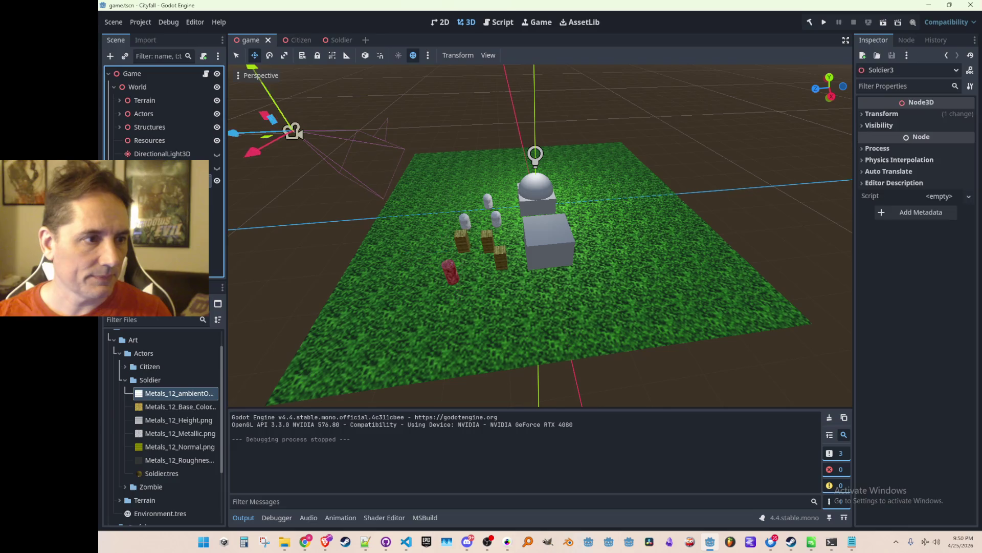
{"action": "right_click", "coordinate": [148, 180]}
{"action": "key", "text": "Escape"}
{"action": "key", "text": "ctrl+a"}
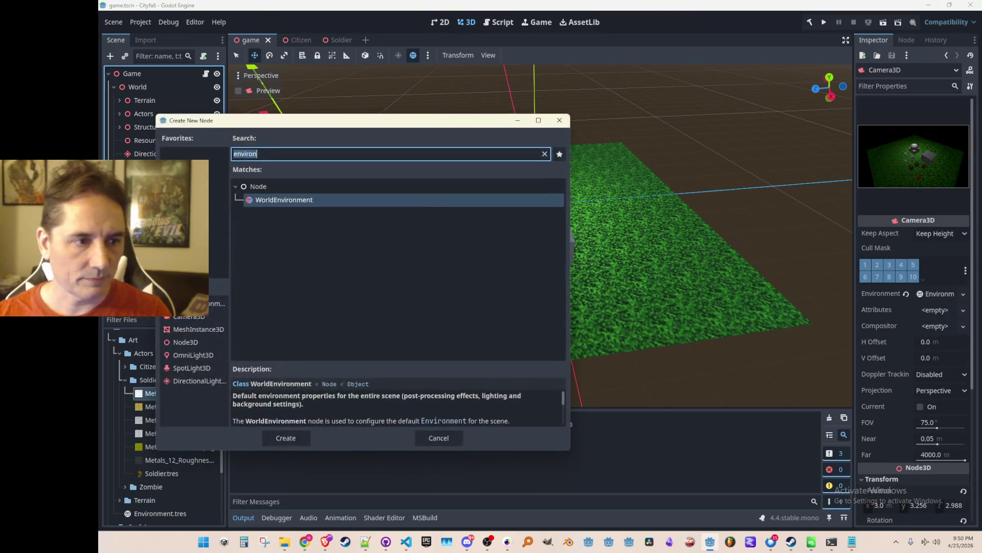
{"action": "type", "text": "light"}
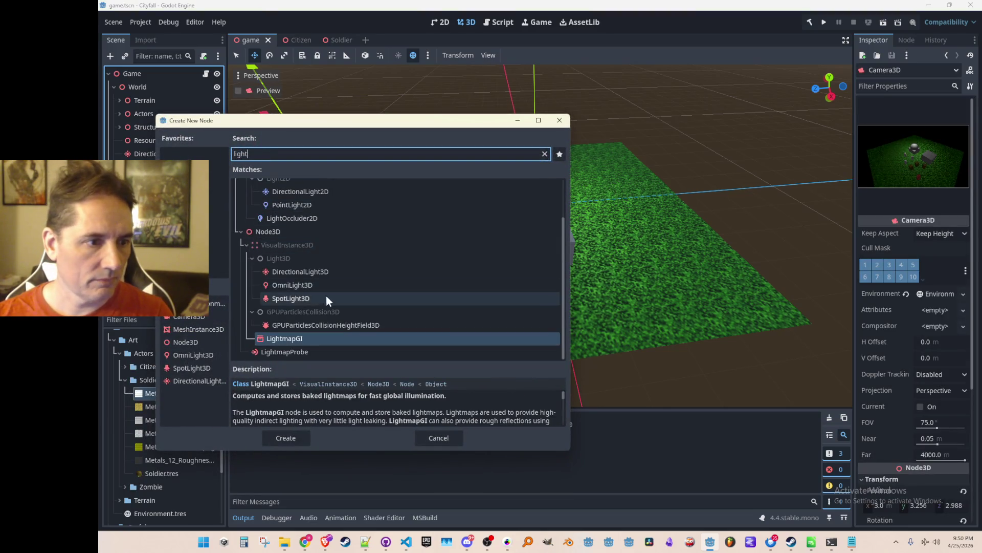
{"action": "double_click", "coordinate": [305, 299]}
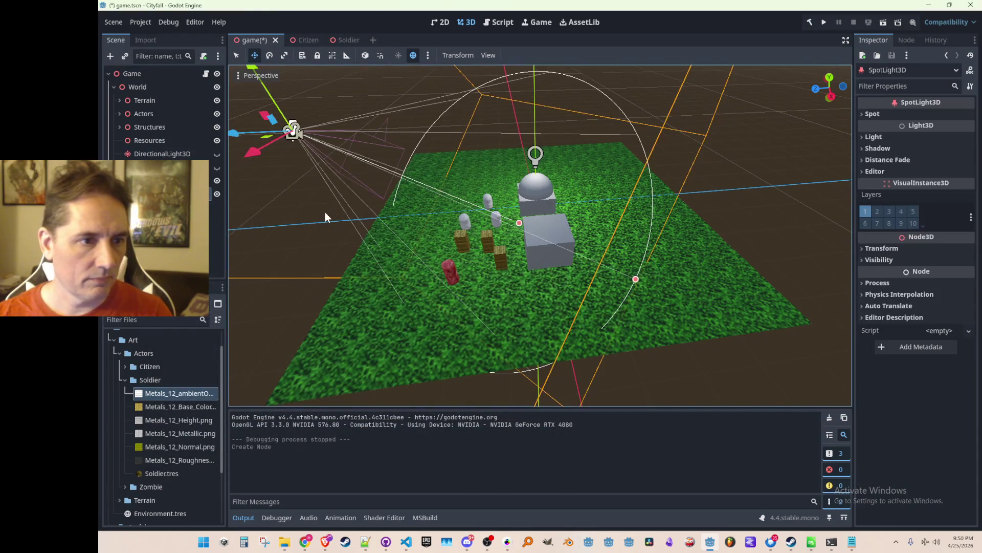
{"action": "scroll", "coordinate": [325, 211], "scroll_direction": "up", "scroll_amount": 5}
{"action": "key", "text": "ctrl+s"}
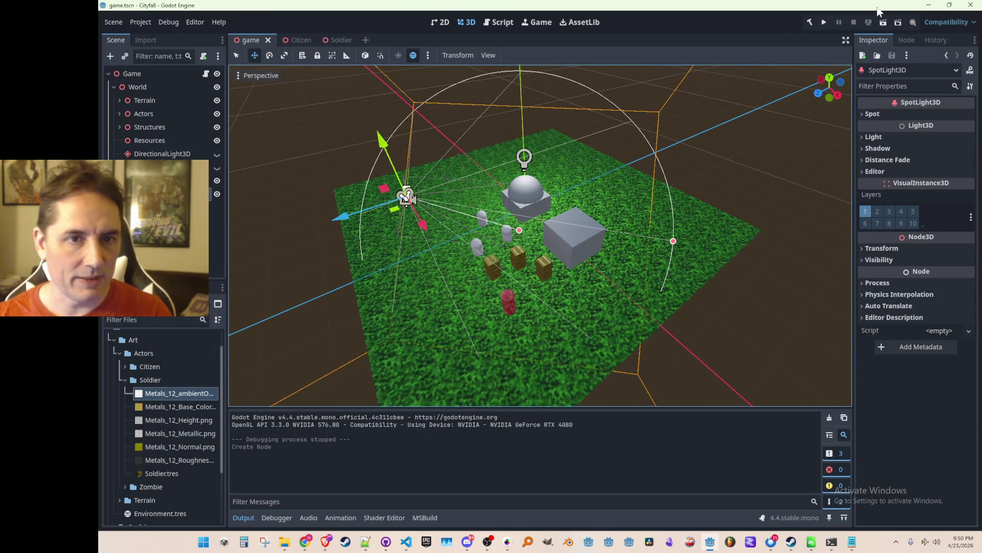
- After a test run, raise the spotlight's Light energy to 4.879, save, and run again
{"action": "left_click", "coordinate": [809, 23]}
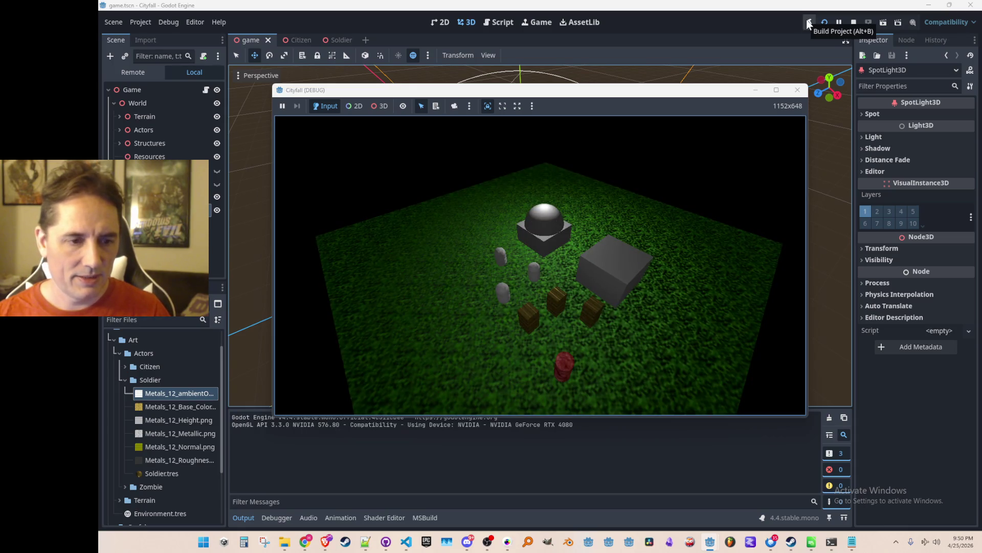
{"action": "left_click", "coordinate": [852, 22]}
{"action": "scroll", "coordinate": [585, 283], "scroll_direction": "up", "scroll_amount": 3}
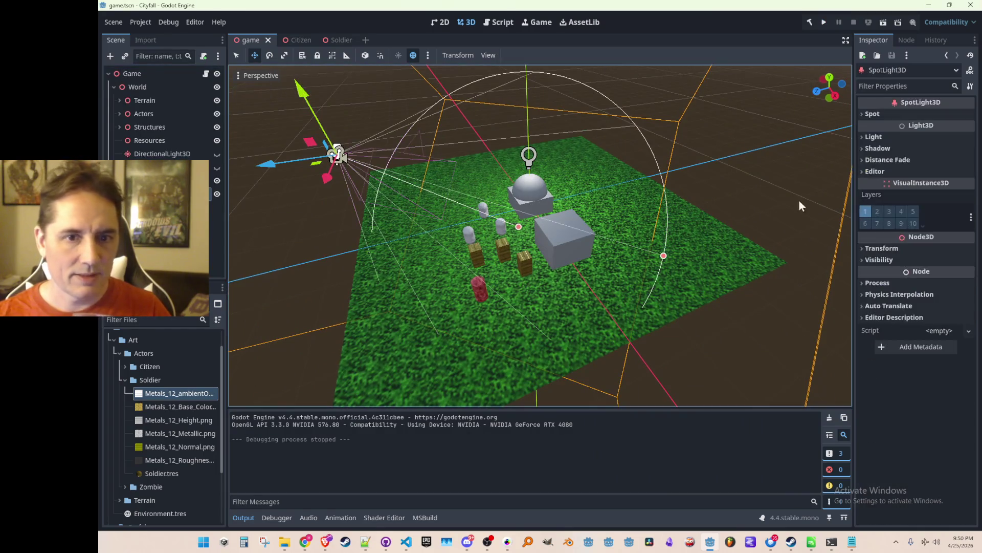
{"action": "left_click", "coordinate": [874, 137]}
{"action": "left_click_drag", "start_coordinate": [926, 170], "coordinate": [935, 170]}
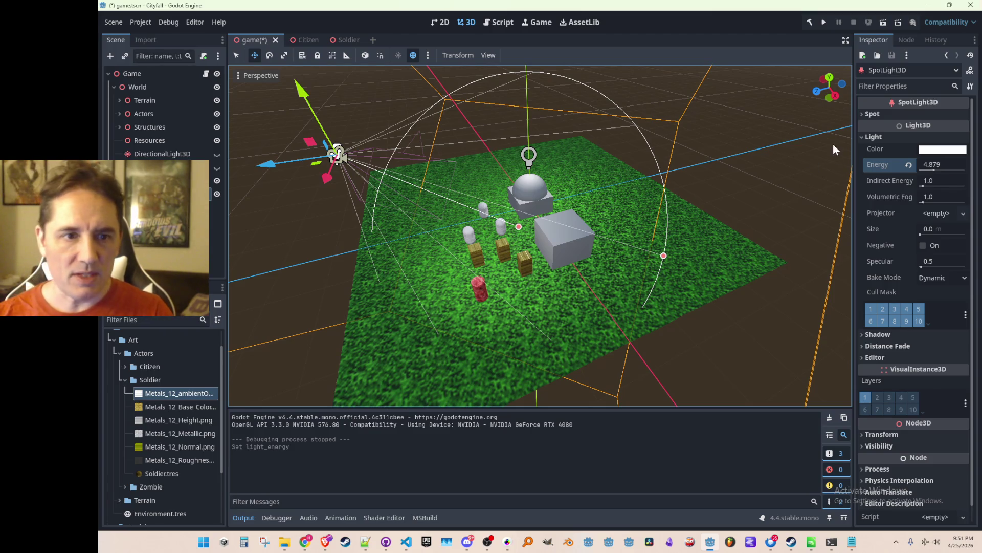
{"action": "key", "text": "ctrl+s"}
{"action": "left_click", "coordinate": [822, 27]}
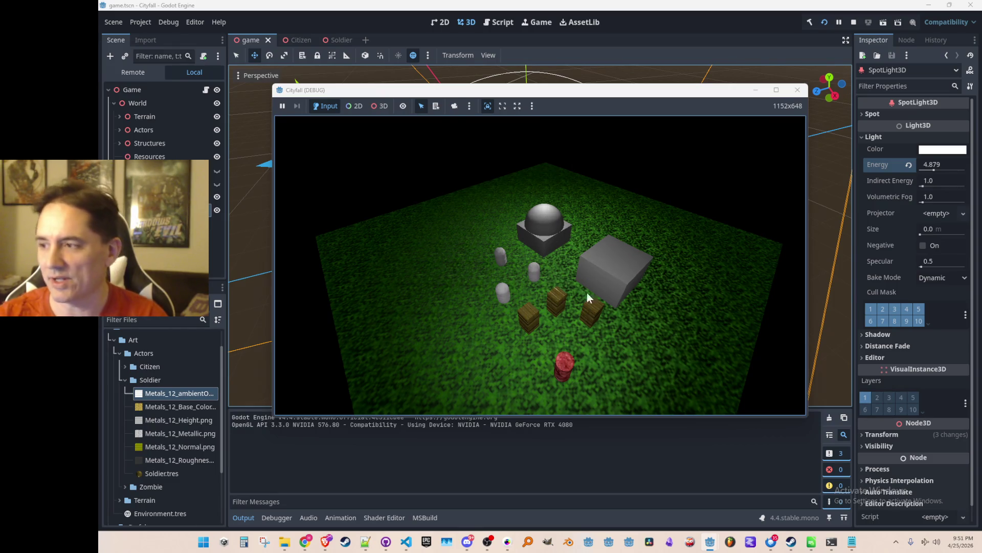
{"action": "left_click", "coordinate": [798, 90]}
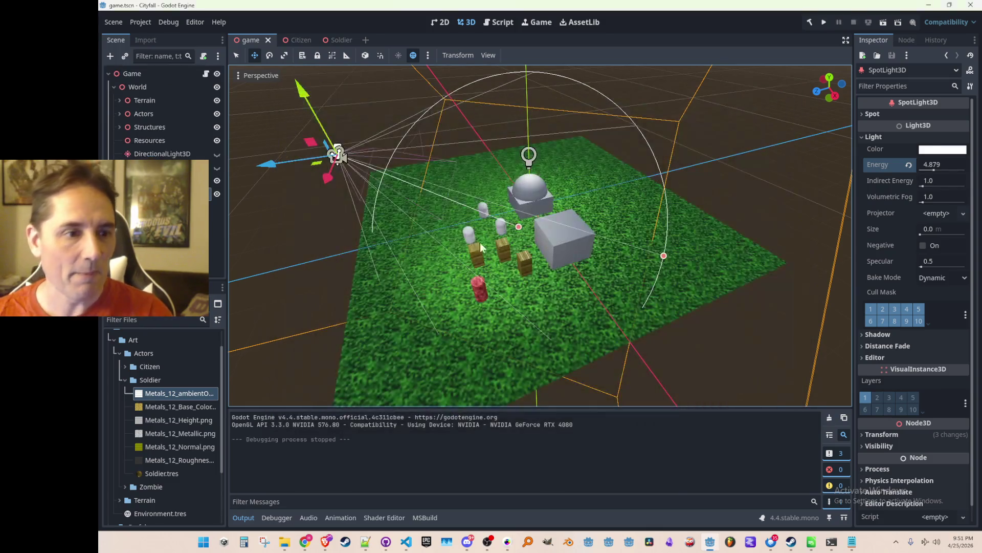
- Create a new RTSCamera.cs script in the Scripts folder
{"action": "left_click", "coordinate": [160, 76]}
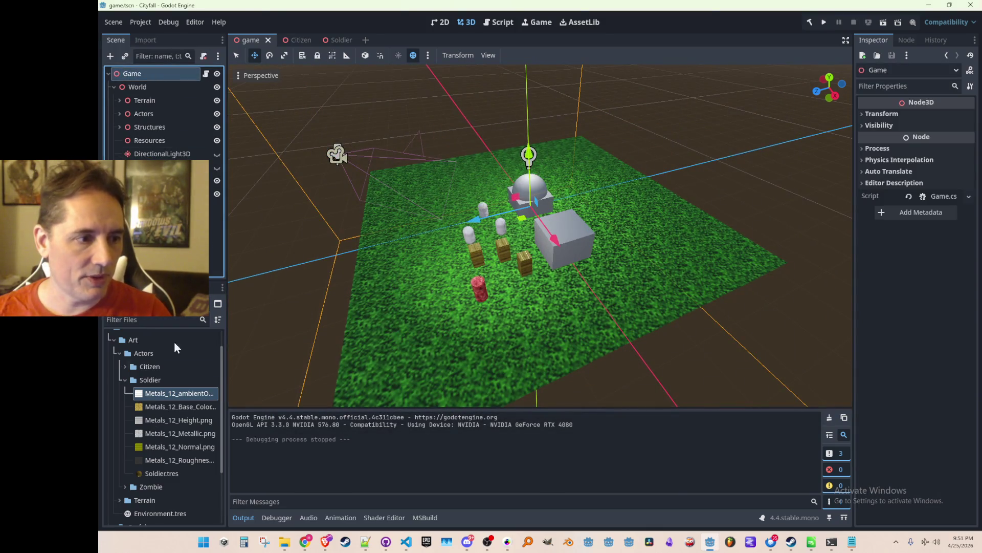
{"action": "left_click", "coordinate": [120, 353]}
{"action": "left_click", "coordinate": [109, 364]}
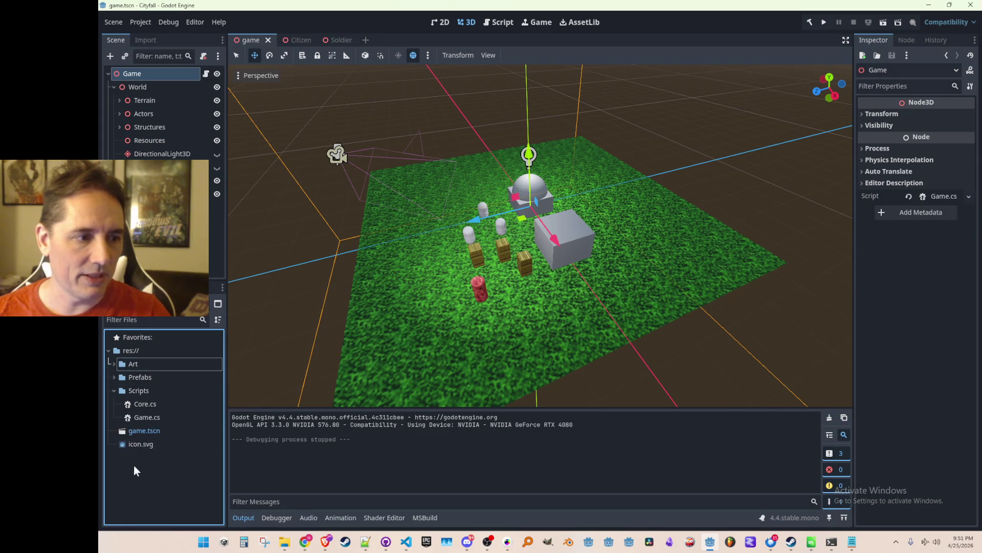
{"action": "right_click", "coordinate": [148, 392]}
{"action": "mouse_move", "coordinate": [229, 334]}
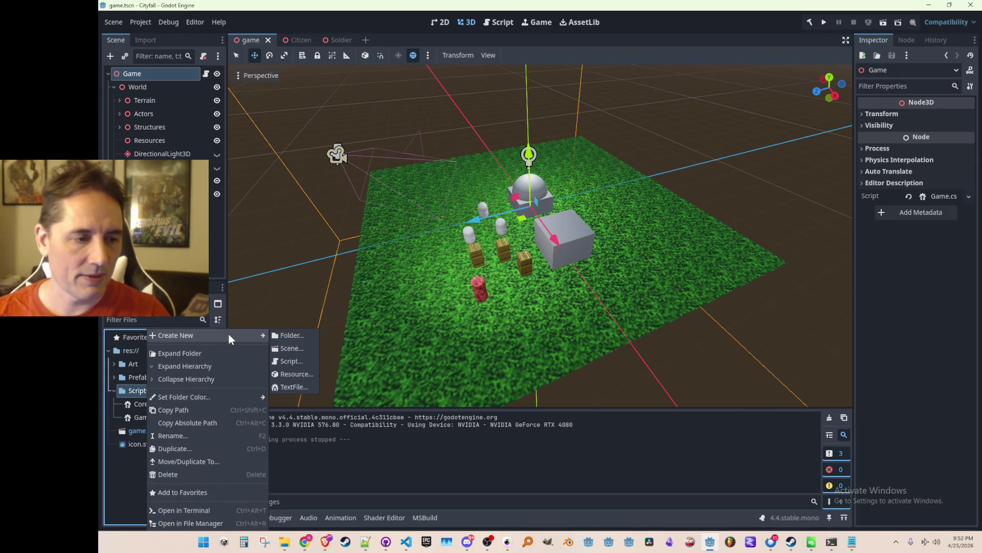
{"action": "left_click", "coordinate": [308, 361]}
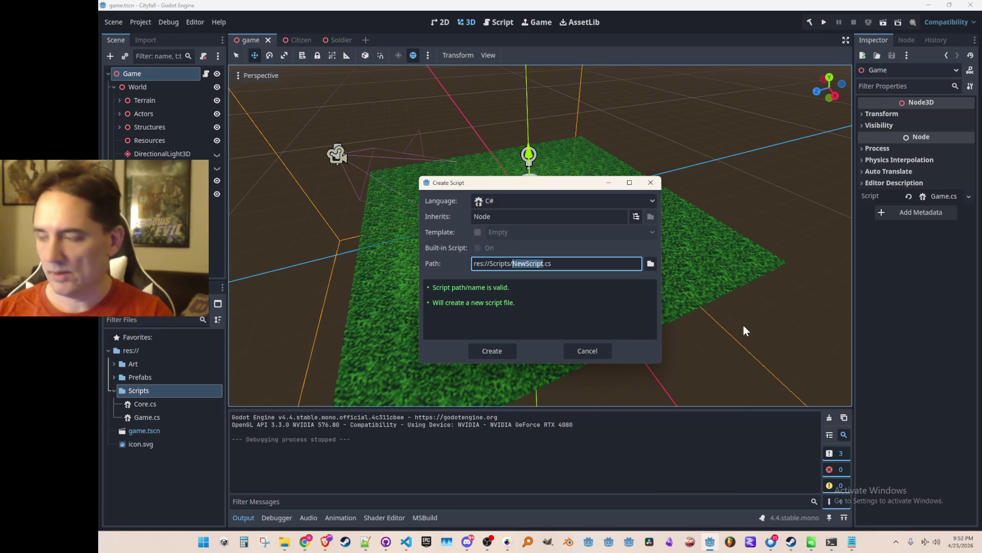
{"action": "type", "text": "Camera"}
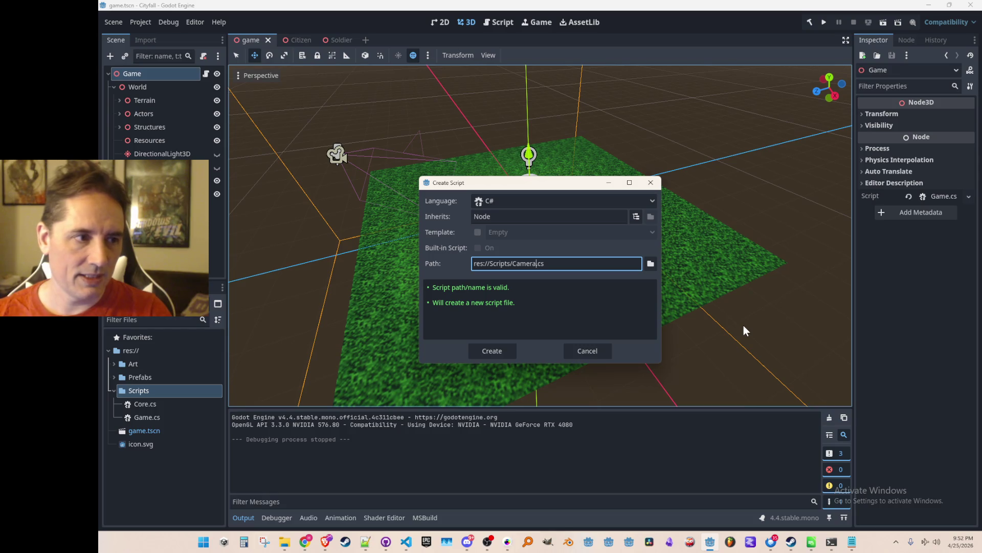
{"action": "type", "text": "Controll"}
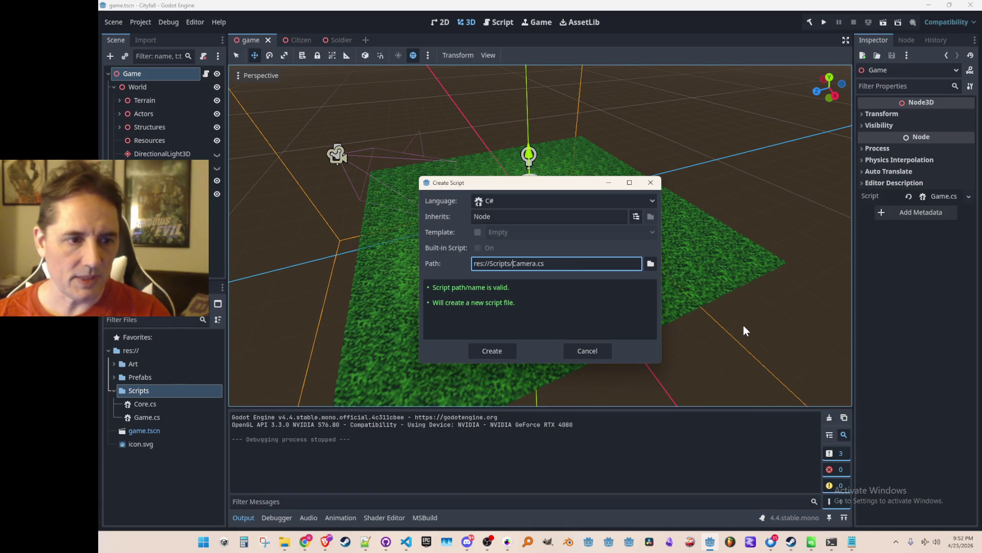
{"action": "type", "text": "TS"}
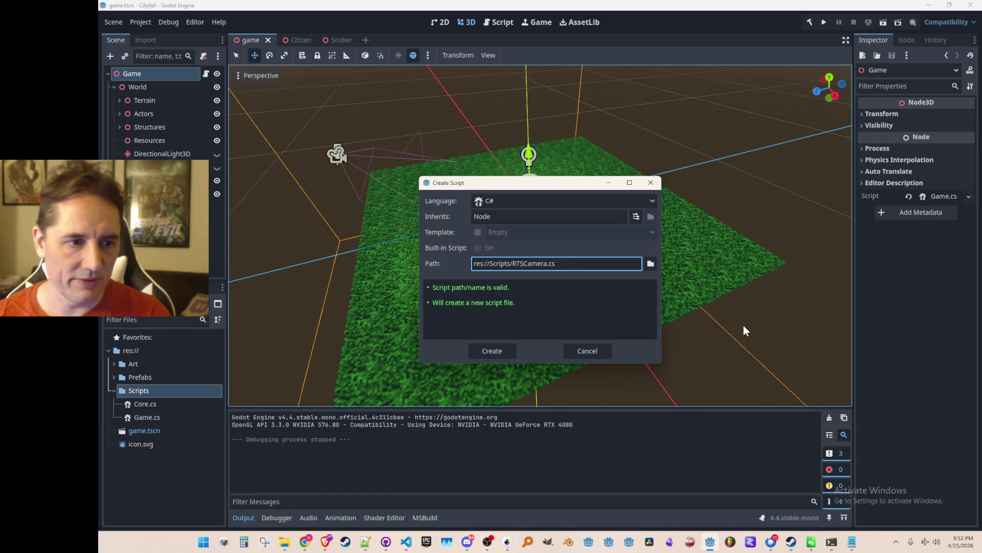
{"action": "key", "text": "Return"}
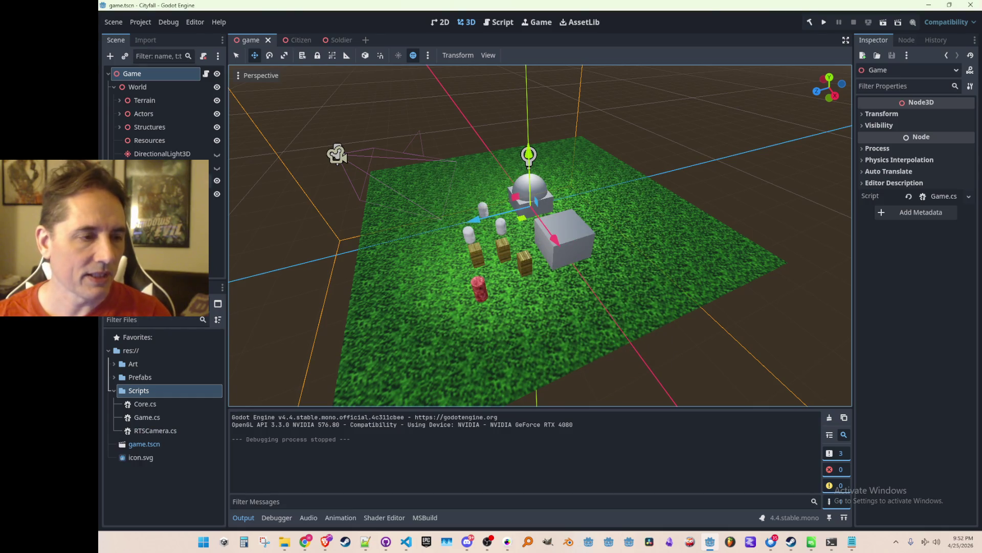
- Rename the camera node to RTSCamera, save, and attach RTSCamera.cs to it
{"action": "left_click", "coordinate": [338, 155]}
{"action": "key", "text": "Return"}
{"action": "key", "text": "ctrl+s"}
{"action": "mouse_move", "coordinate": [150, 429]}
{"action": "left_mouse_down"}
{"action": "mouse_move", "coordinate": [220, 218]}
{"action": "mouse_move", "coordinate": [220, 183]}
{"action": "left_mouse_up"}
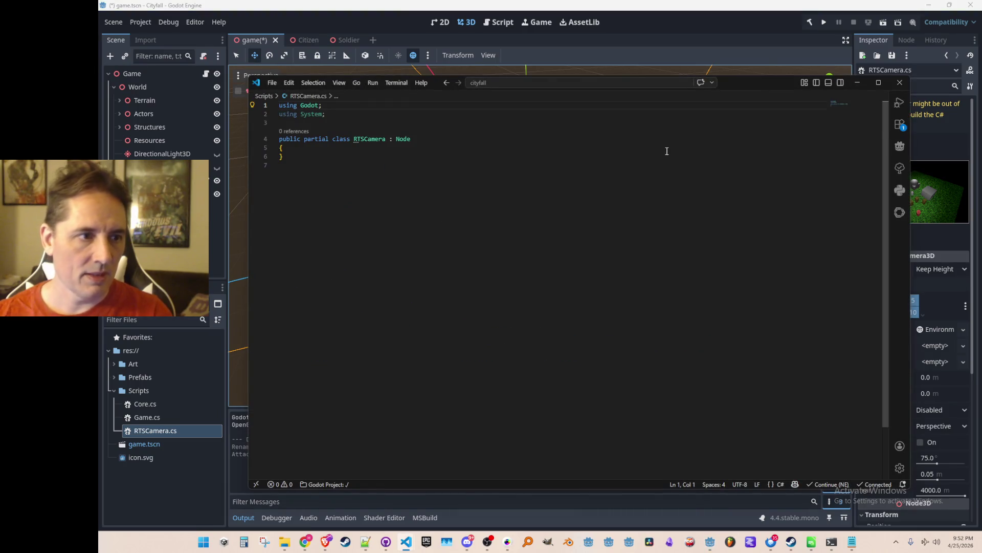
{"action": "left_click", "coordinate": [667, 142]}
- Change RTSCamera's base class from Node to Node3D and open the class body
{"action": "type", "text": "3D"}
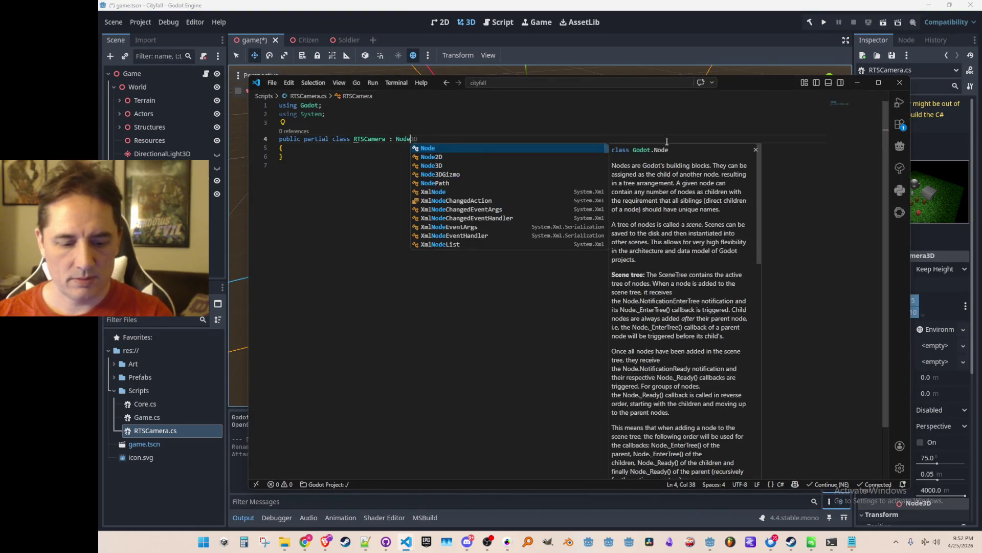
{"action": "key", "text": "Escape"}
{"action": "key", "text": "Delete"}
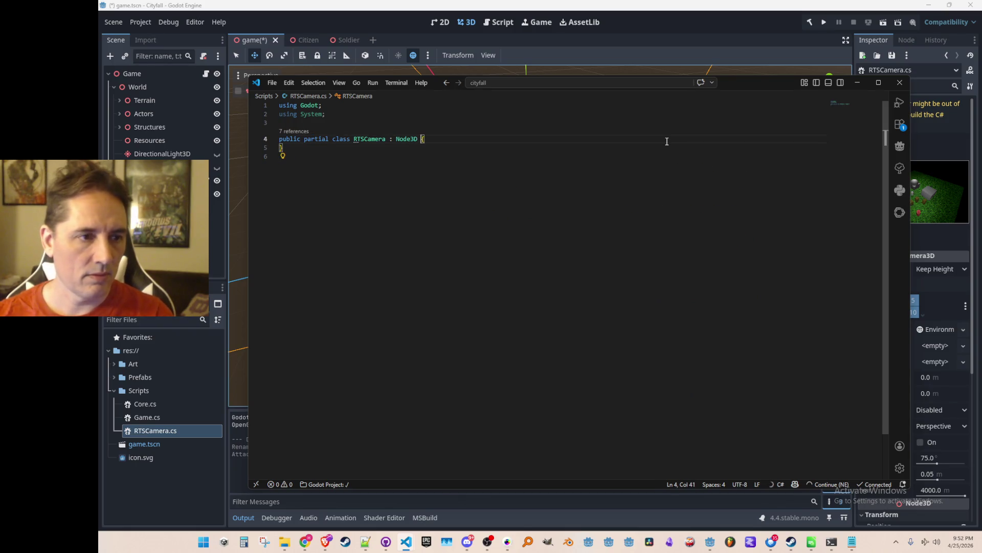
{"action": "key", "text": "Return"}
{"action": "key", "text": "Return"}
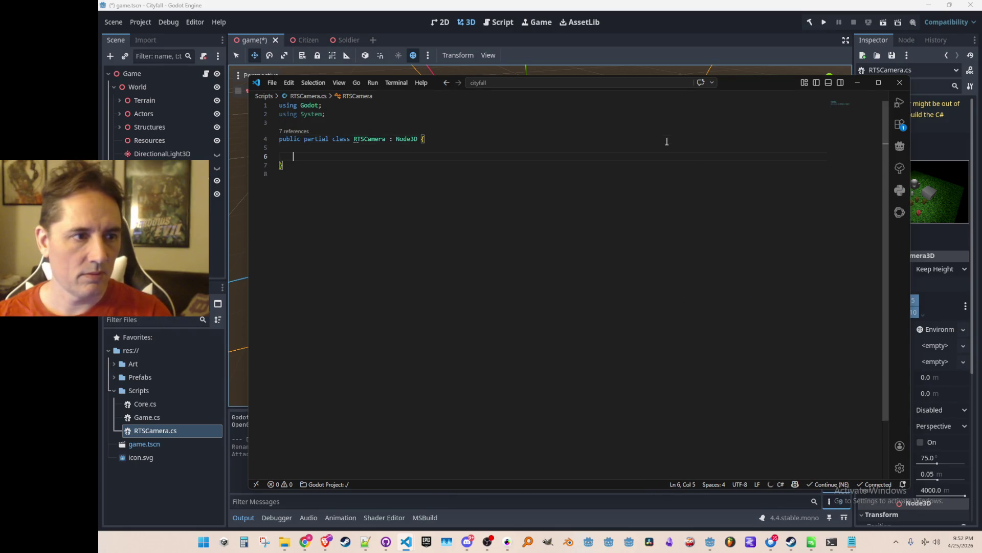
- Add an empty public void Init() method to RTSCamera
{"action": "type", "text": "public vo"}
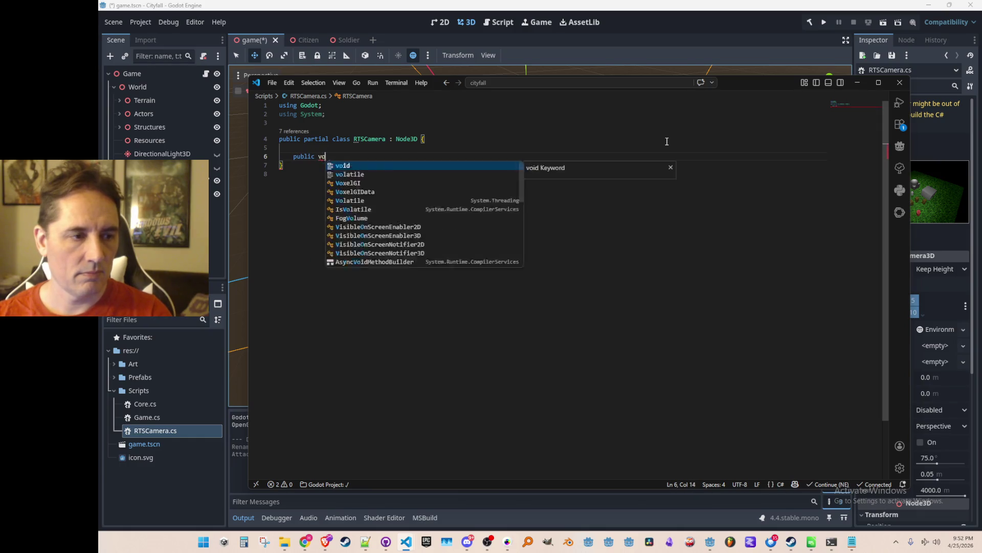
{"action": "type", "text": "id Init()"}
{"action": "key", "text": "Return"}
{"action": "type", "text": "{"}
{"action": "key", "text": "Return"}
{"action": "key", "text": "BackSpace"}
{"action": "key", "text": "Up"}
{"action": "key", "text": "BackSpace"}
{"action": "key", "text": "BackSpace"}
{"action": "key", "text": "Return"}
{"action": "key", "text": "Return"}
- Add a Process(float delta) method and begin an '// input -' comment inside it
{"action": "type", "text": "public"}
{"action": "key", "text": "Tab"}
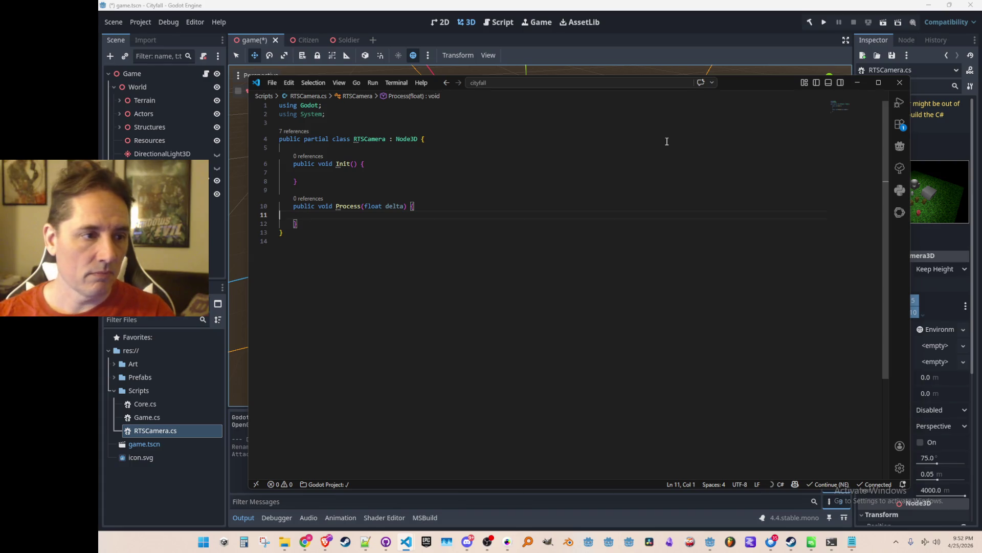
{"action": "key", "text": "Return"}
{"action": "type", "text": "// input -"}
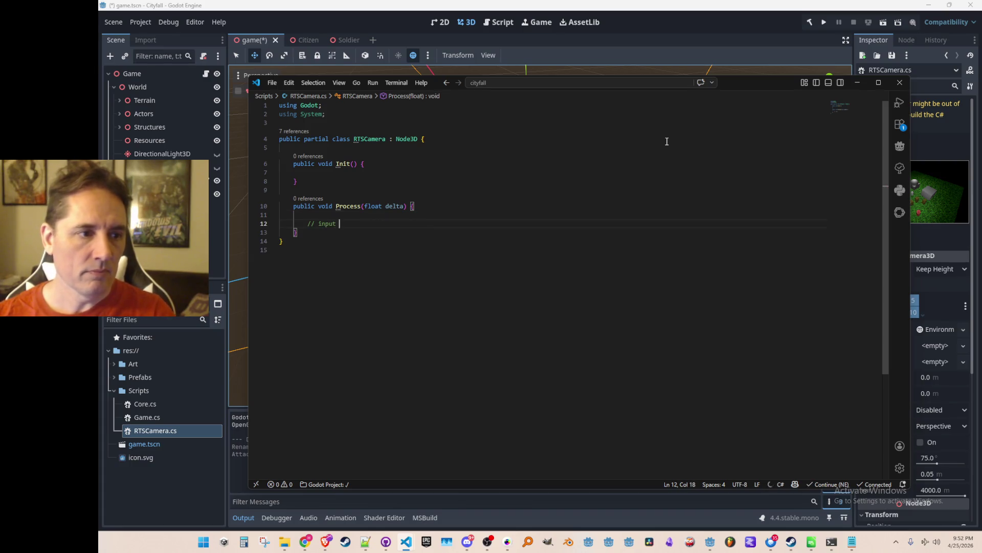
- Add Camera_North, Camera_South, Camera_East and Camera_West actions to the project's Input Map
{"action": "left_click", "coordinate": [141, 22]}
{"action": "left_click", "coordinate": [142, 36]}
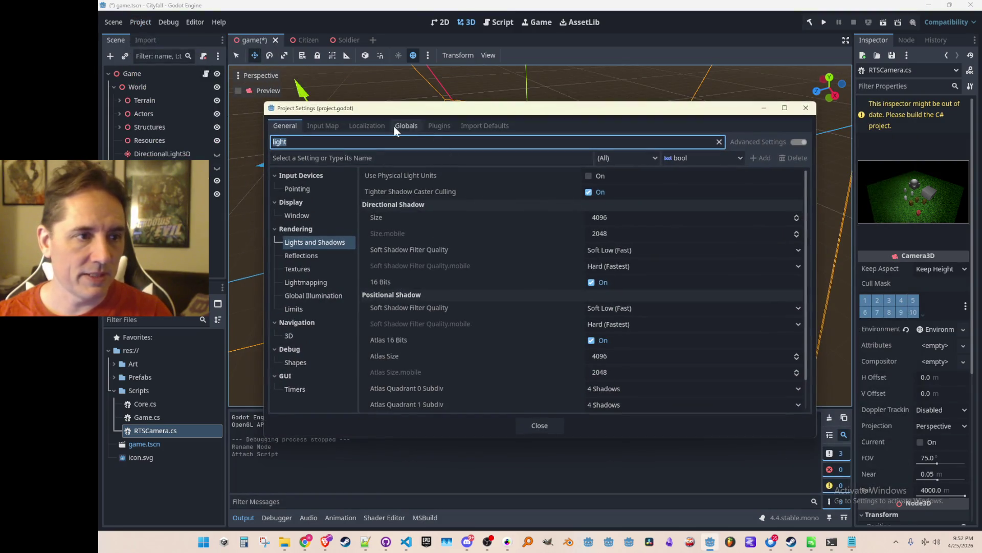
{"action": "left_click", "coordinate": [334, 126]}
{"action": "left_click", "coordinate": [496, 163]}
{"action": "type", "text": "Camera_No"}
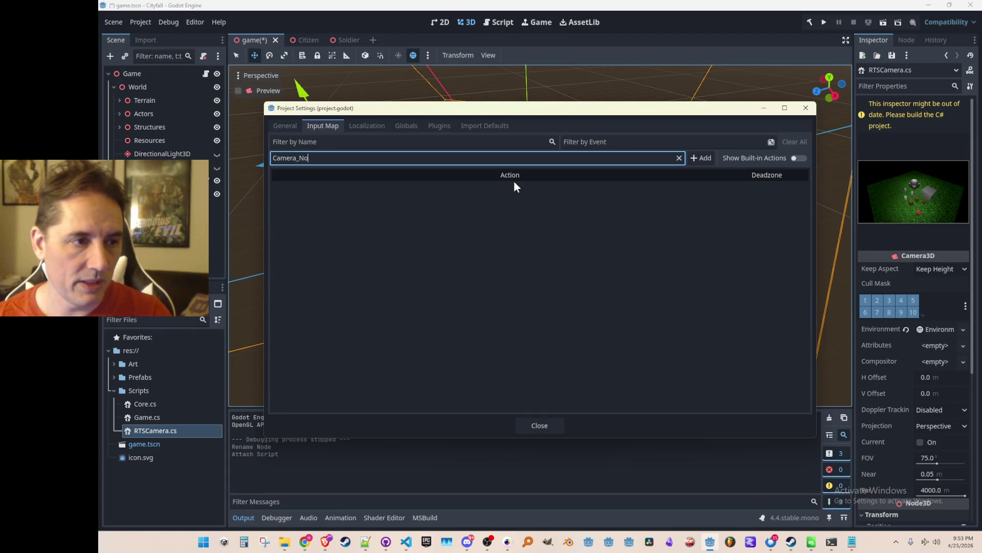
{"action": "type", "text": "rth"}
{"action": "key", "text": "Return"}
{"action": "type", "text": "Camera_S"}
{"action": "type", "text": "outh"}
{"action": "key", "text": "Return"}
{"action": "type", "text": "Cam"}
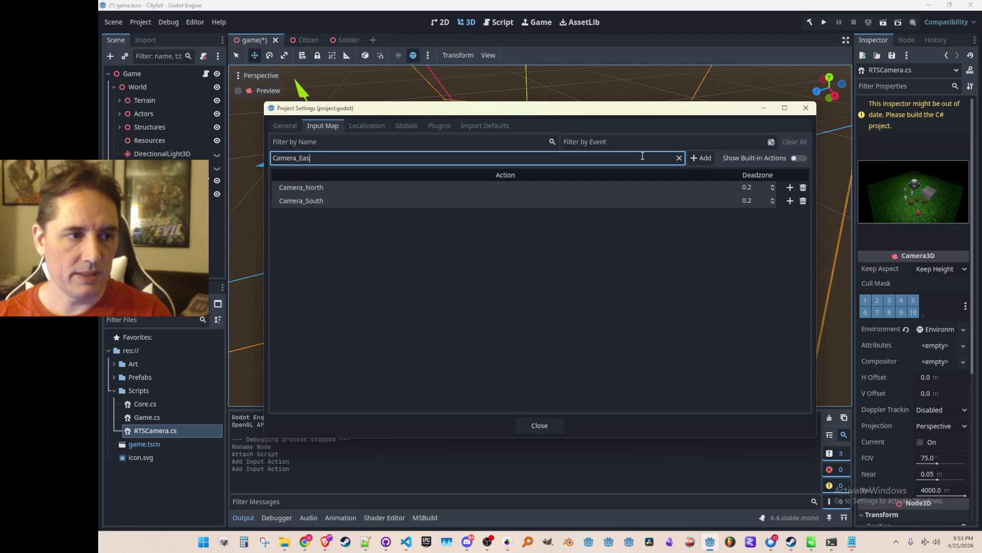
{"action": "type", "text": "t"}
{"action": "key", "text": "Return"}
{"action": "type", "text": "C"}
{"action": "key", "text": "Return"}
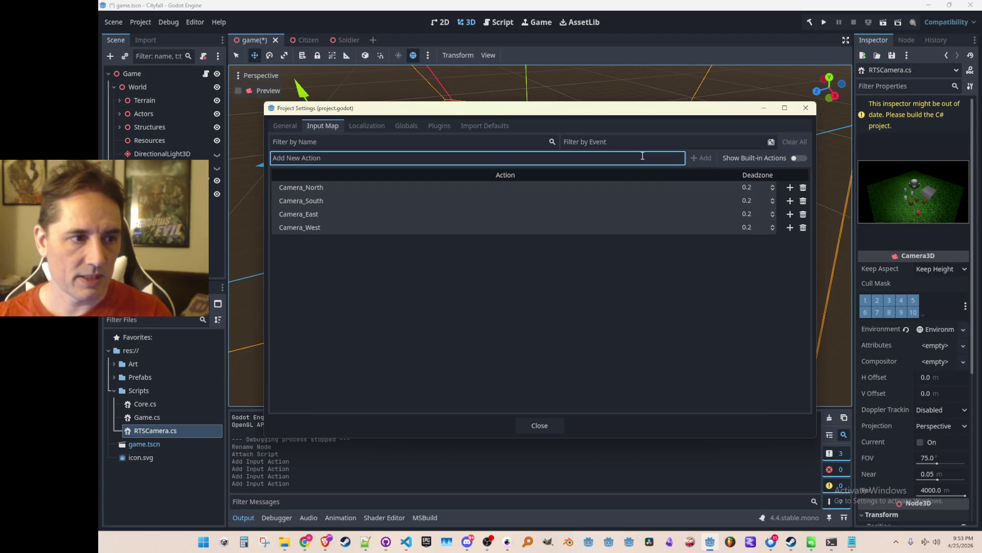
- Bind the W key and the Up arrow to Camera_North
{"action": "left_click", "coordinate": [790, 188]}
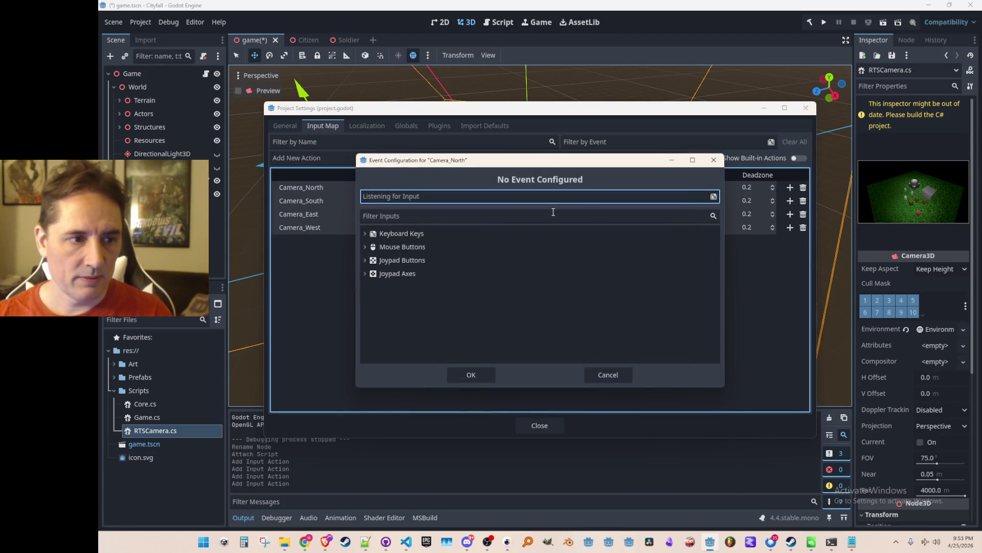
{"action": "left_click", "coordinate": [453, 234]}
{"action": "left_click", "coordinate": [365, 233]}
{"action": "key", "text": "super"}
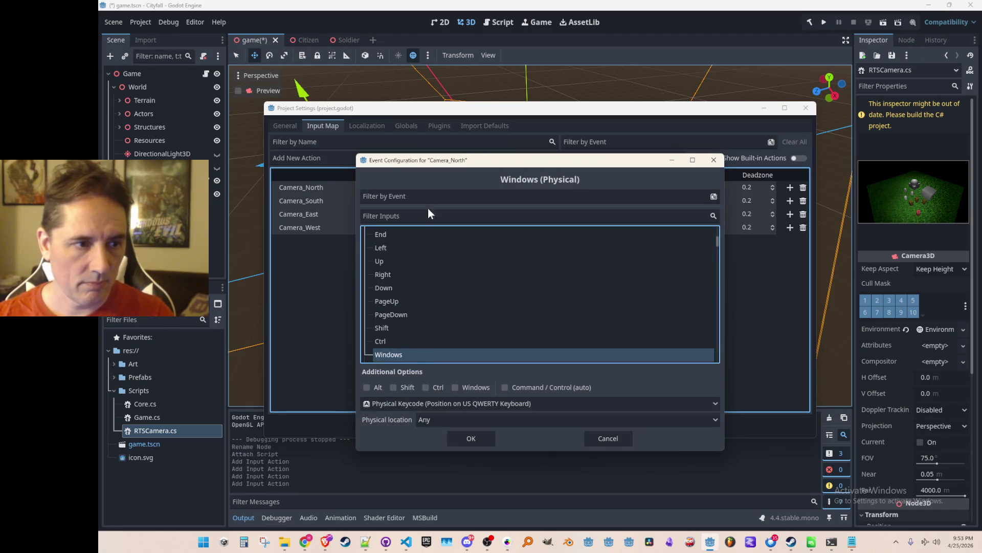
{"action": "left_click", "coordinate": [427, 216]}
{"action": "type", "text": "w"}
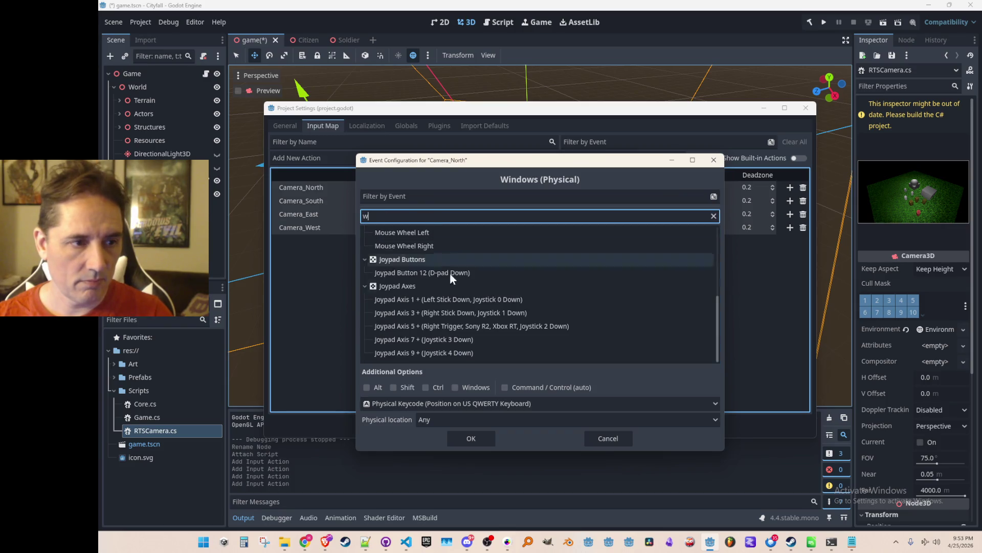
{"action": "scroll", "coordinate": [523, 302], "scroll_direction": "up", "scroll_amount": 5}
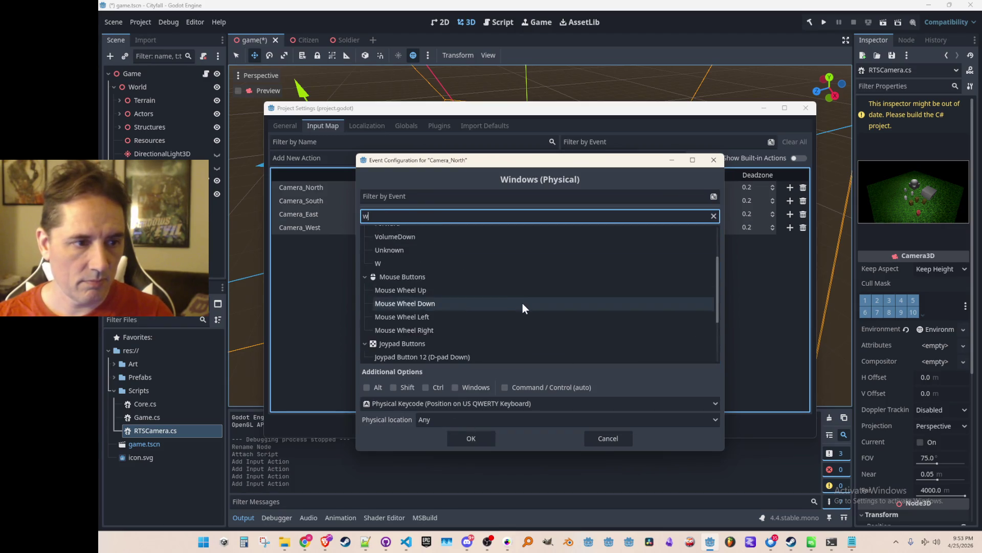
{"action": "left_click", "coordinate": [423, 326]}
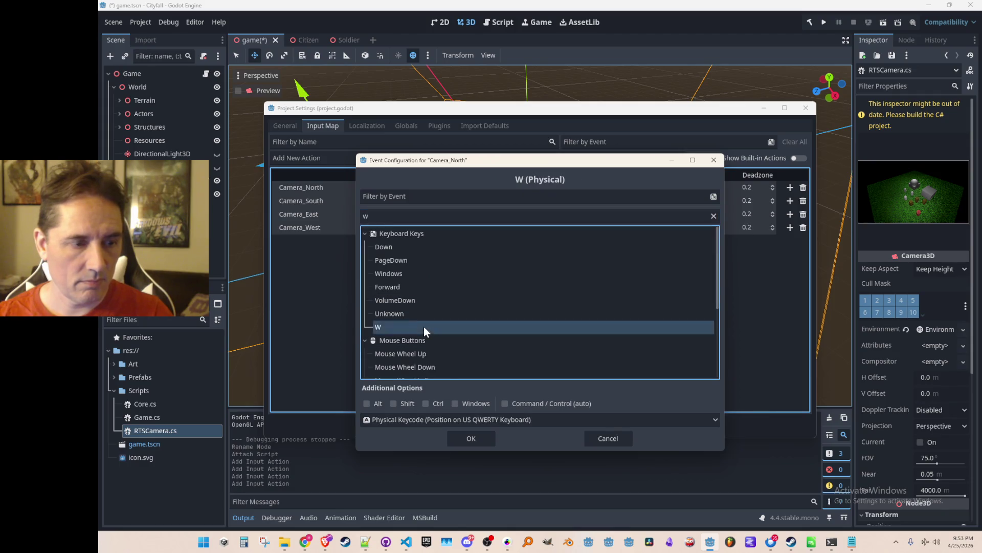
{"action": "left_click", "coordinate": [471, 438]}
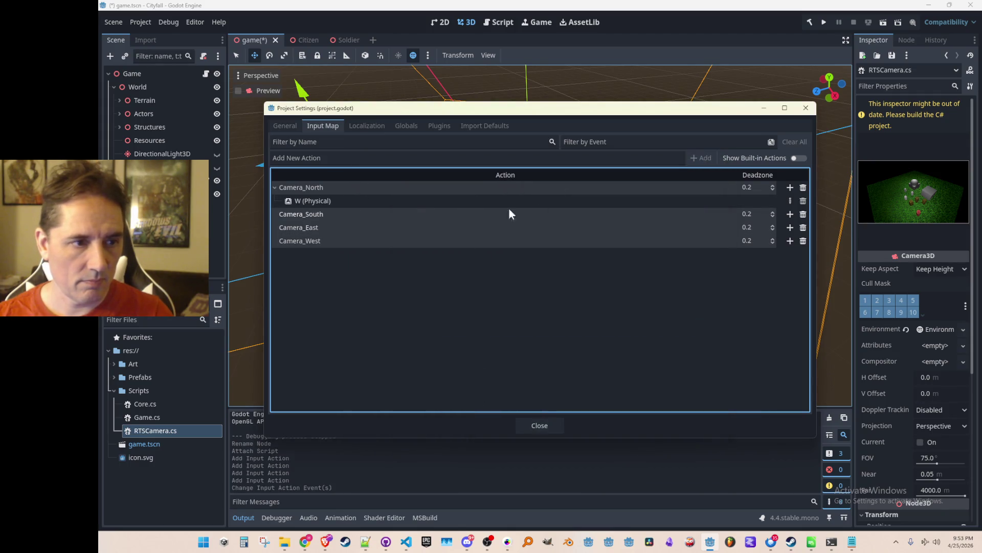
{"action": "left_click", "coordinate": [791, 187]}
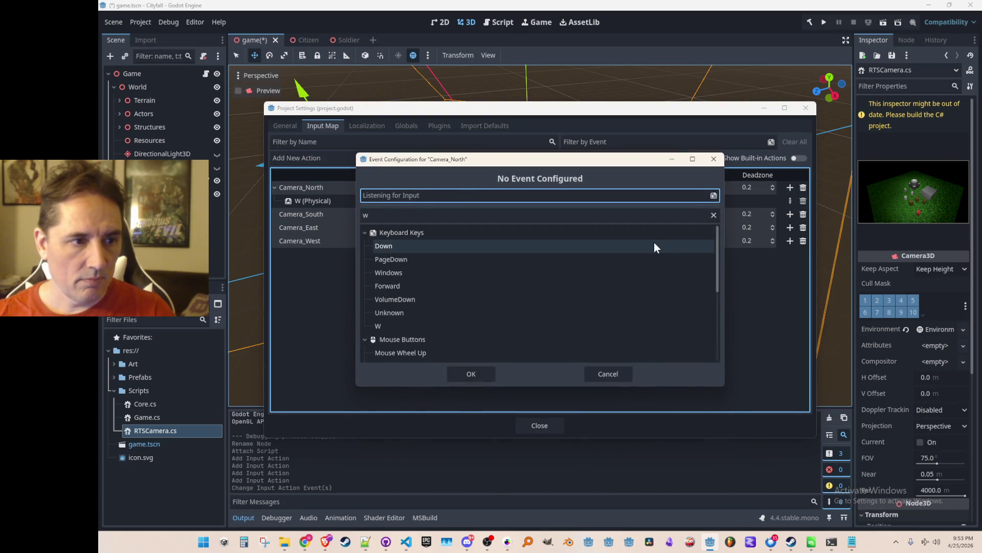
{"action": "key", "text": "Up"}
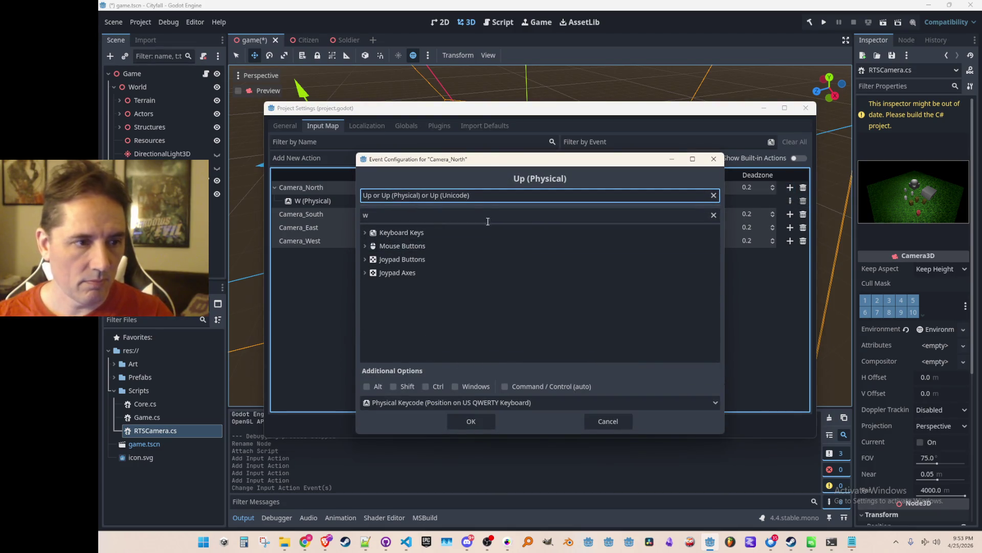
{"action": "left_click", "coordinate": [714, 215]}
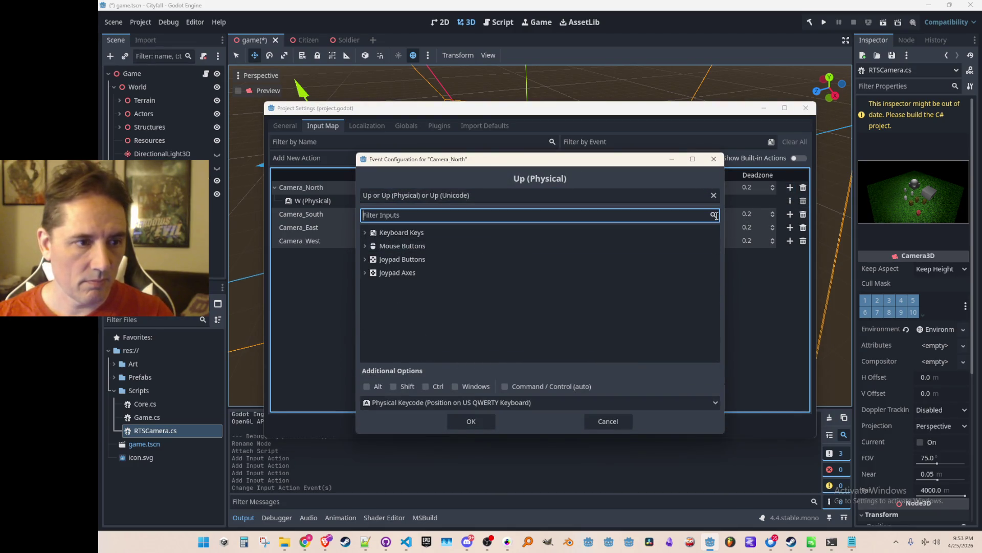
{"action": "left_click", "coordinate": [364, 232]}
{"action": "left_click", "coordinate": [503, 194]}
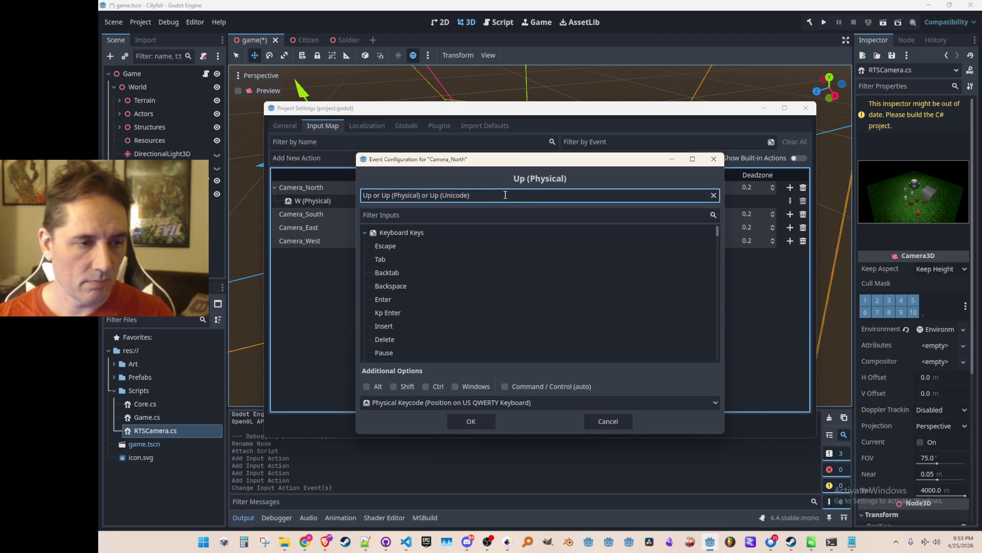
{"action": "key", "text": "Up"}
{"action": "left_click", "coordinate": [470, 421]}
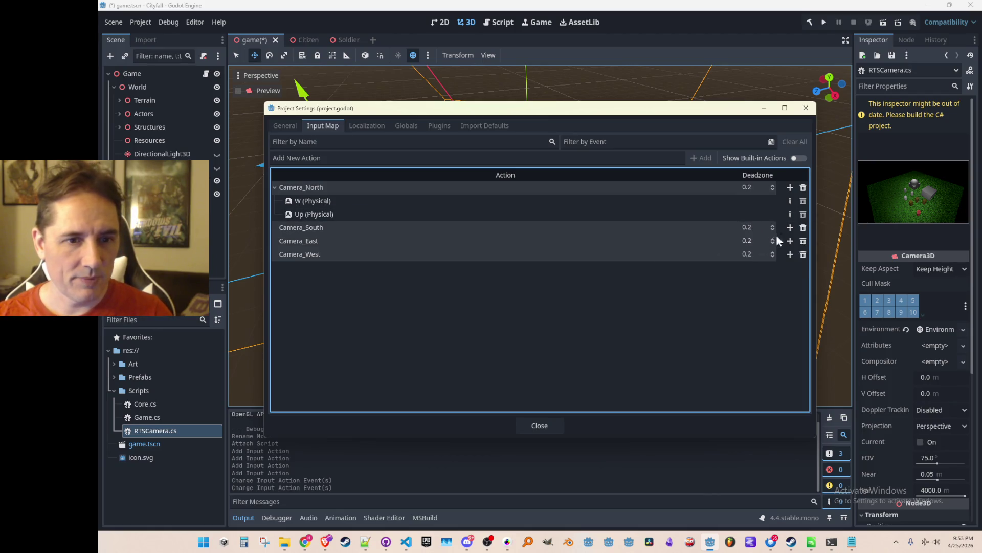
- Bind S and the Down arrow to Camera_South, and D and the Right arrow to Camera_East
{"action": "left_click", "coordinate": [789, 227]}
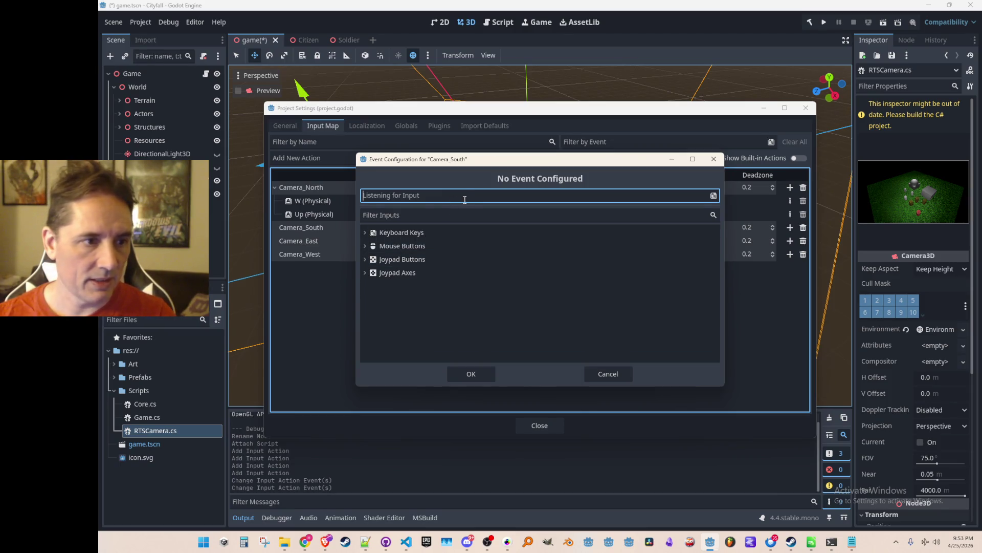
{"action": "key", "text": "s"}
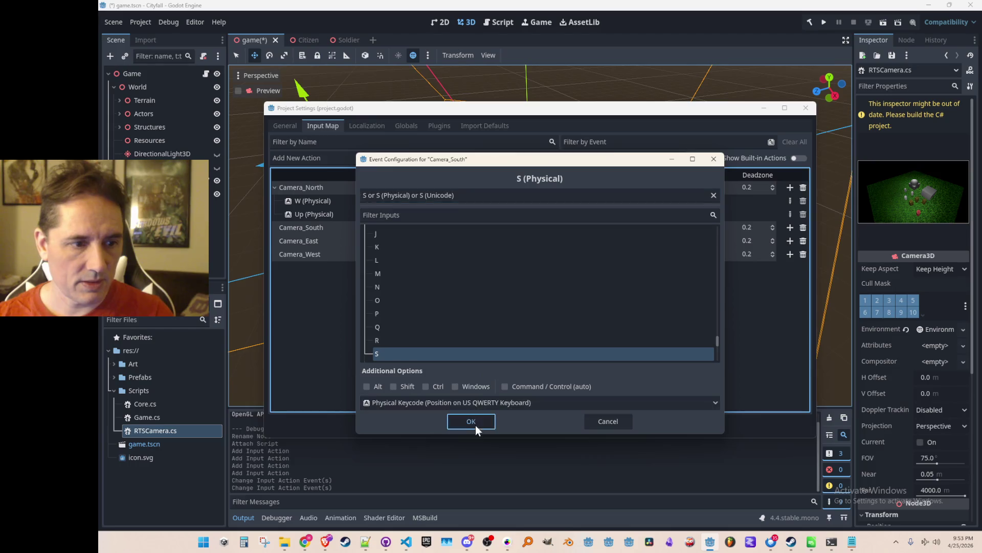
{"action": "left_click", "coordinate": [474, 421]}
{"action": "left_click", "coordinate": [790, 227]}
{"action": "key", "text": "Down"}
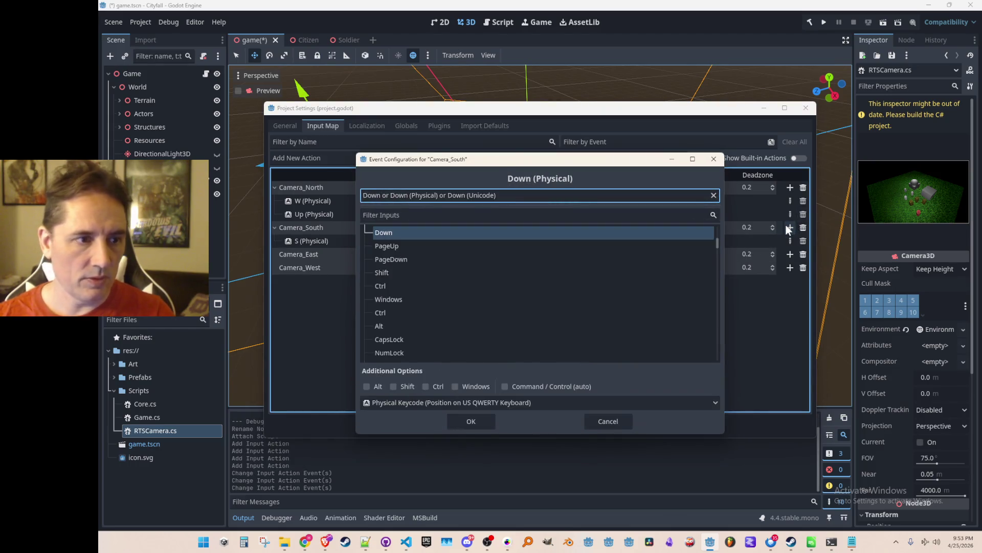
{"action": "left_click", "coordinate": [491, 417]}
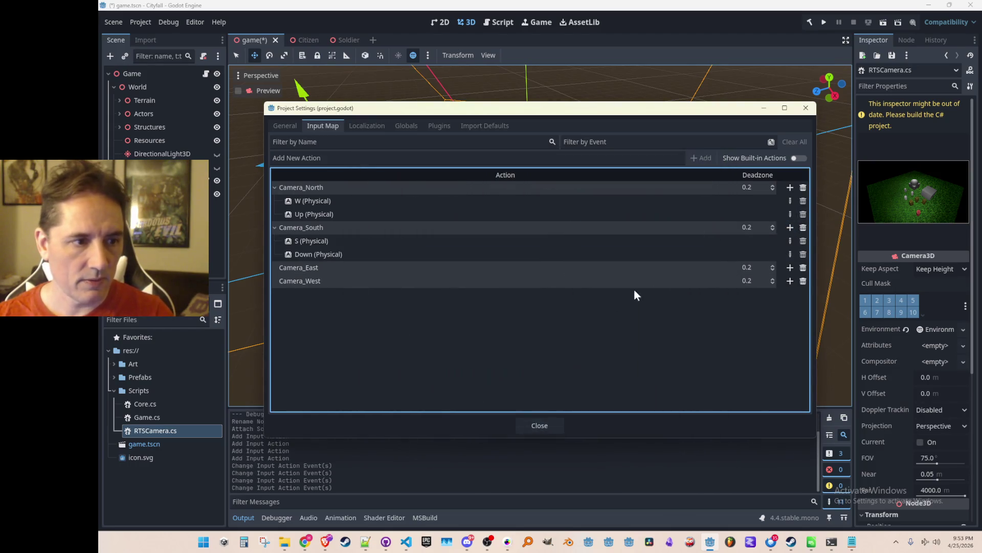
{"action": "left_click", "coordinate": [790, 267]}
{"action": "key", "text": "d"}
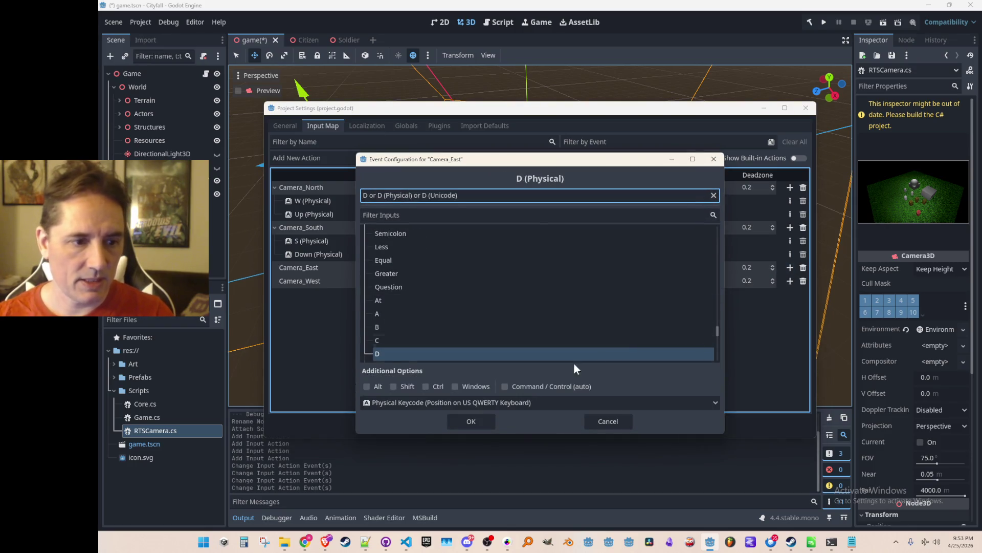
{"action": "left_click", "coordinate": [471, 422]}
{"action": "left_click", "coordinate": [790, 267]}
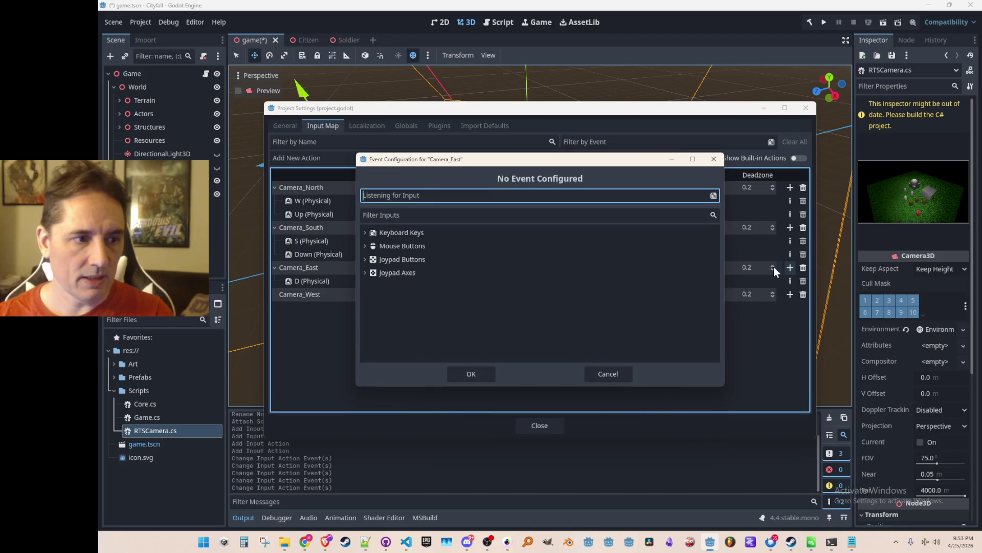
{"action": "key", "text": "Right"}
{"action": "left_click", "coordinate": [491, 417]}
- Bind A and the Left arrow to Camera_West, then close Project Settings
{"action": "left_click", "coordinate": [790, 307]}
{"action": "key", "text": "a"}
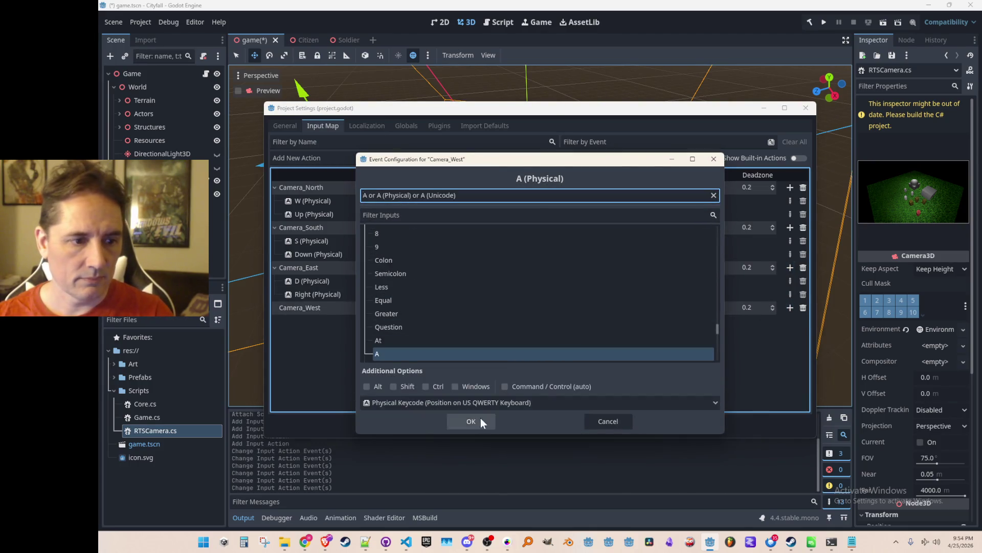
{"action": "left_click", "coordinate": [480, 421]}
{"action": "left_click", "coordinate": [790, 307]}
{"action": "key", "text": "Left"}
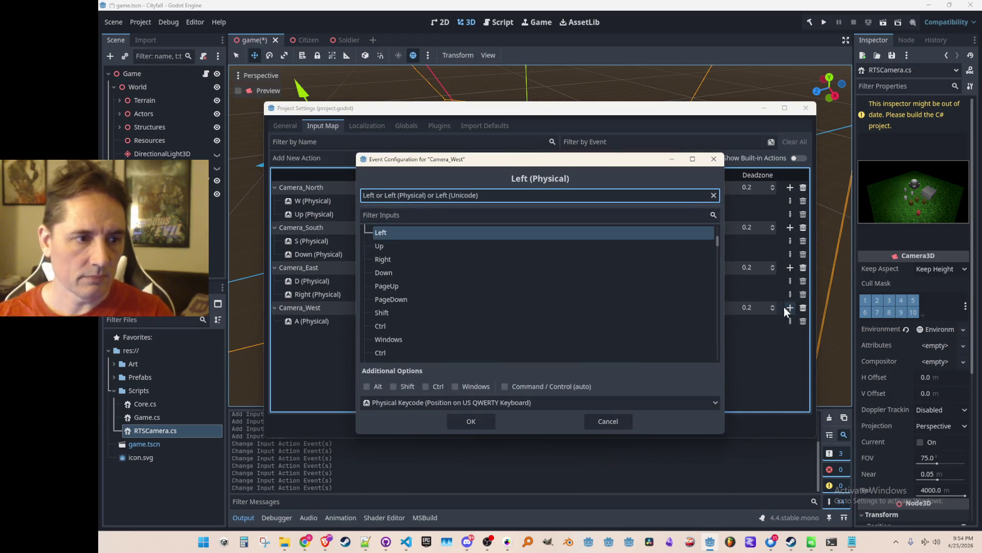
{"action": "left_click", "coordinate": [493, 420]}
{"action": "left_click", "coordinate": [534, 427]}
- Save the scene, reselect the RTSCamera node in the viewport, and open its RTSCamera.cs script
{"action": "key", "text": "ctrl+s"}
{"action": "scroll", "coordinate": [307, 250], "scroll_direction": "down", "scroll_amount": 1}
{"action": "scroll", "coordinate": [311, 248], "scroll_direction": "down", "scroll_amount": 4}
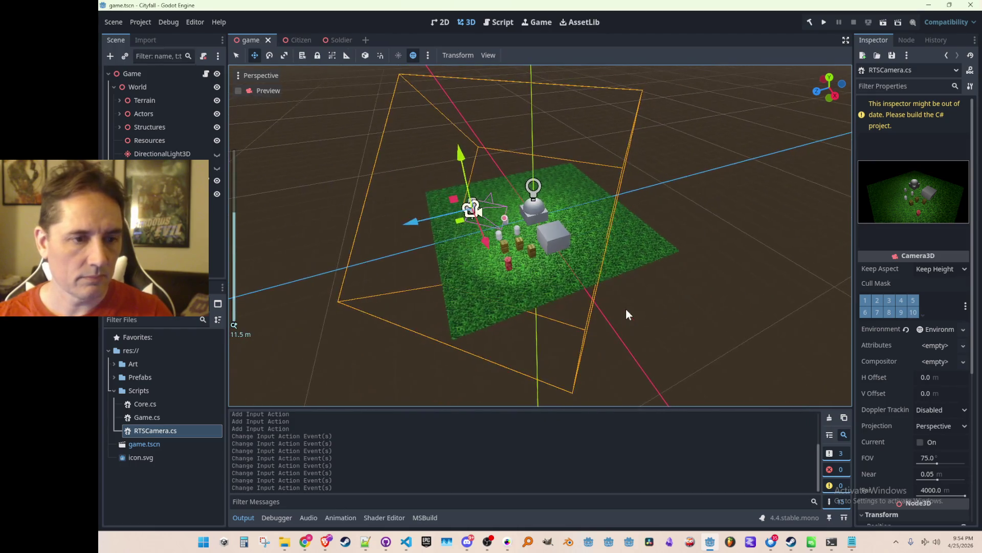
{"action": "left_click", "coordinate": [236, 55]}
{"action": "left_click", "coordinate": [333, 197]}
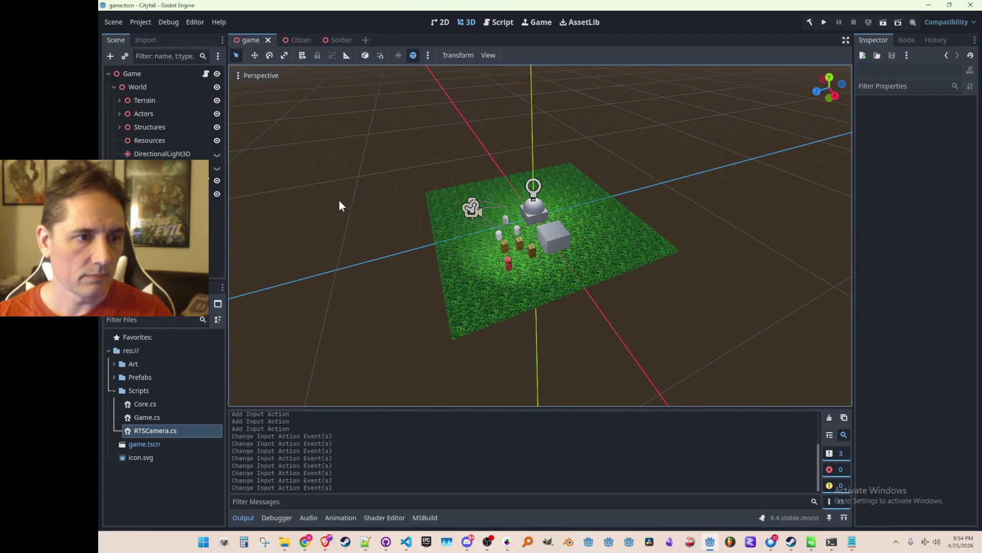
{"action": "scroll", "coordinate": [333, 197], "scroll_direction": "up", "scroll_amount": 2}
{"action": "left_click", "coordinate": [450, 200]}
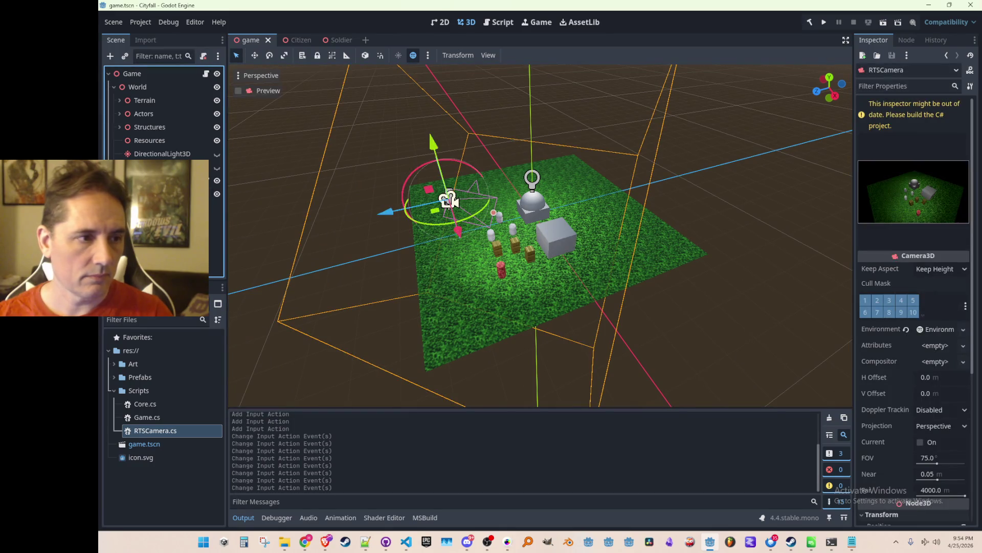
{"action": "left_click", "coordinate": [212, 182]}
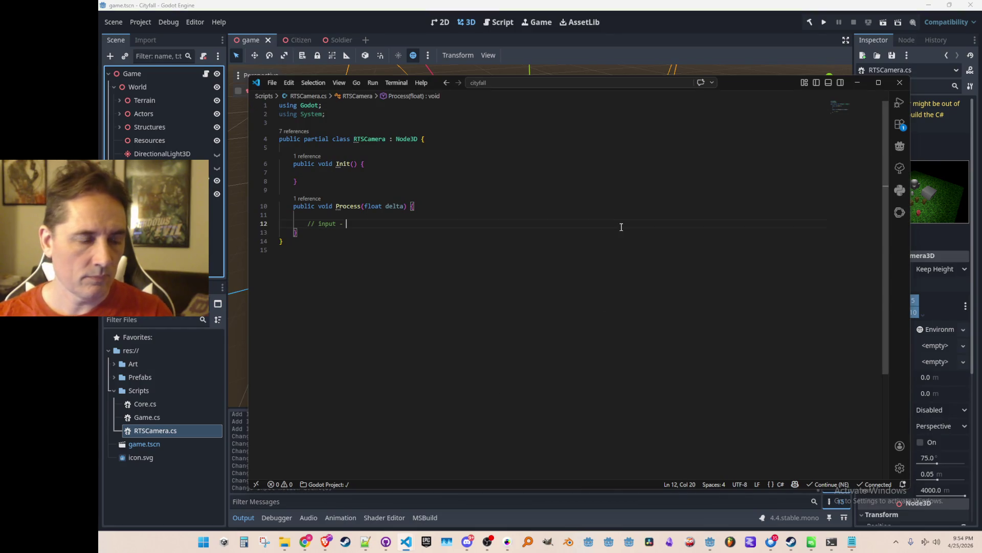
- Add an Input.IsActionPressed("Camera_North") check whose block adds to Position
{"action": "key", "text": "Return"}
{"action": "type", "text": "i"}
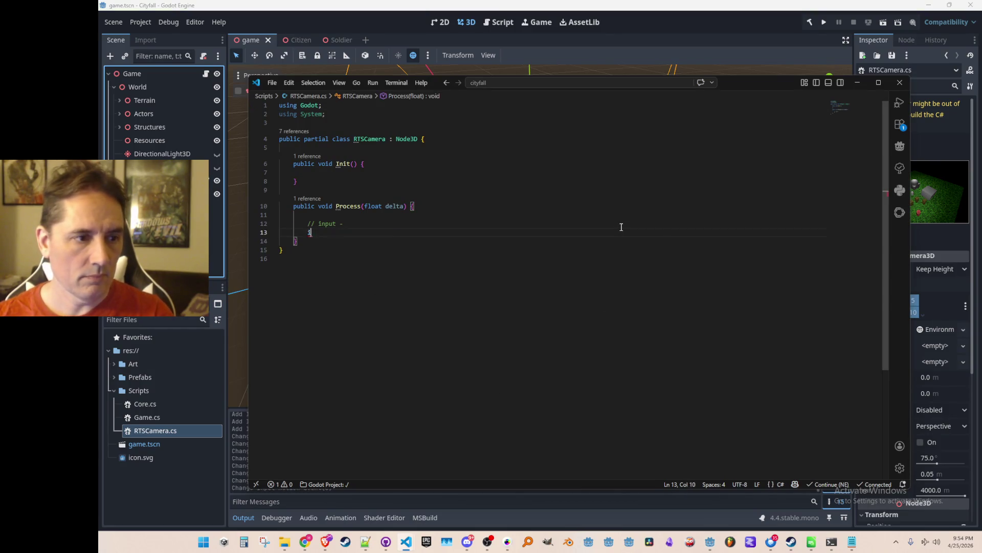
{"action": "type", "text": "f(Input.Is"}
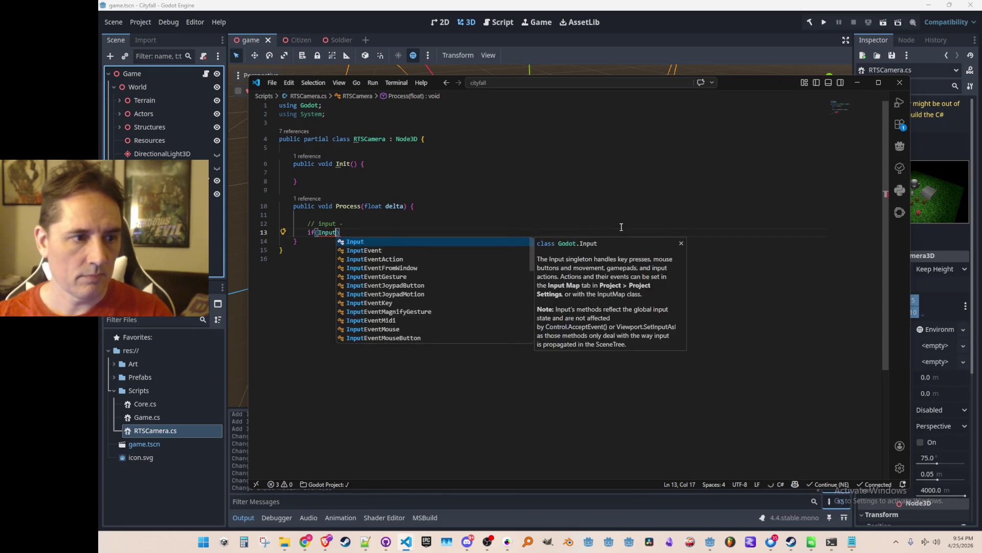
{"action": "type", "text": "Ac"}
{"action": "key", "text": "Down"}
{"action": "key", "text": "Down"}
{"action": "key", "text": "Return"}
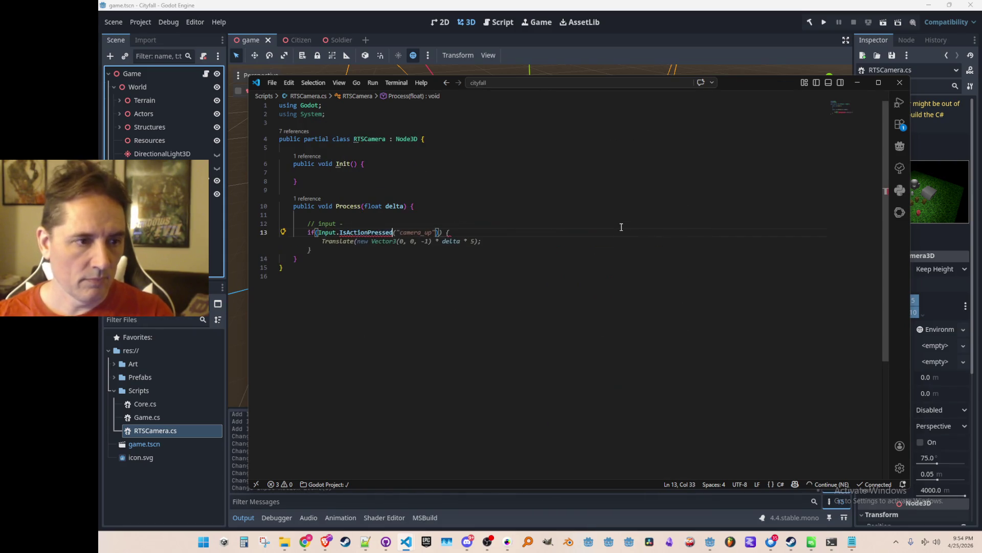
{"action": "type", "text": "(\"Camer"}
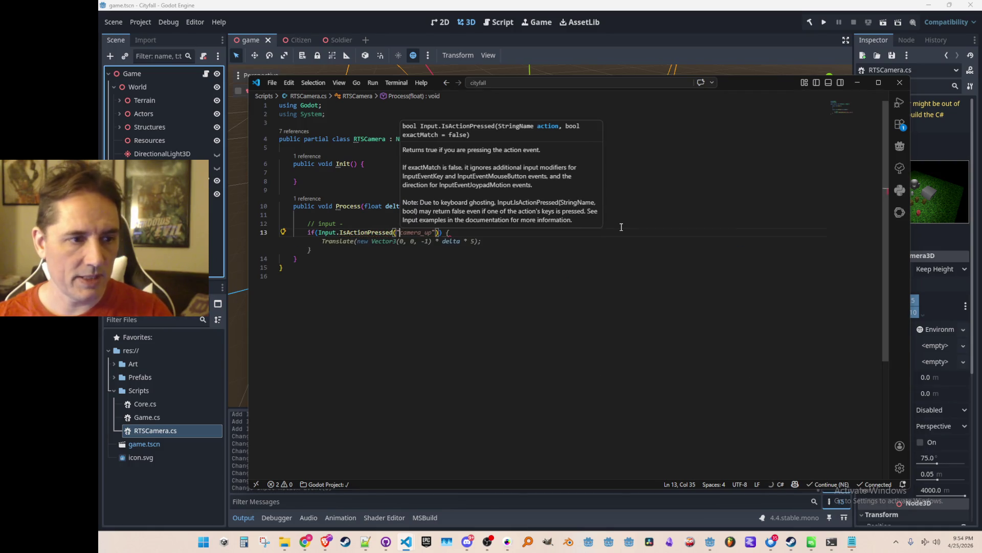
{"action": "type", "text": "a_North\"))"}
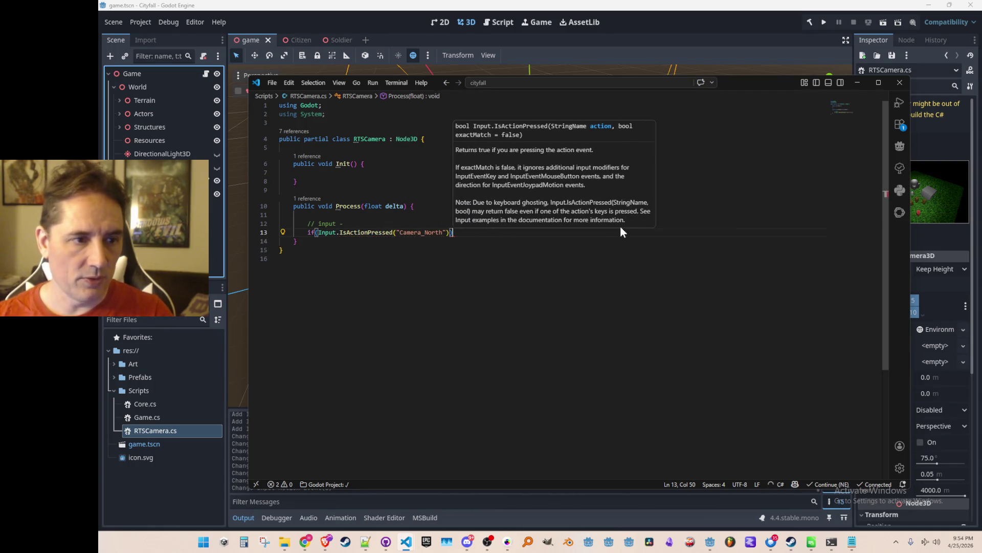
{"action": "key", "text": "Return"}
{"action": "type", "text": "{"}
{"action": "key", "text": "Return"}
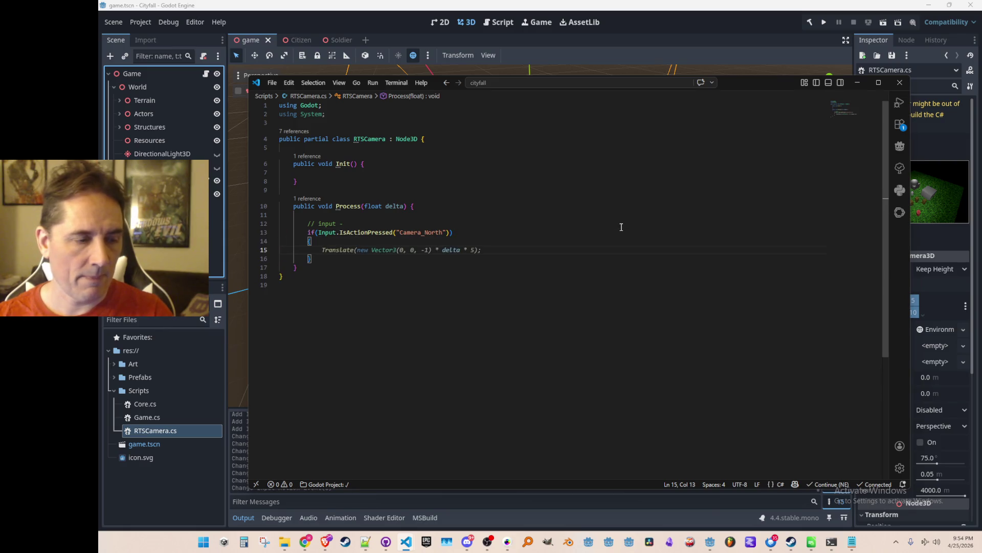
{"action": "key", "text": "Tab"}
{"action": "key", "text": "Tab"}
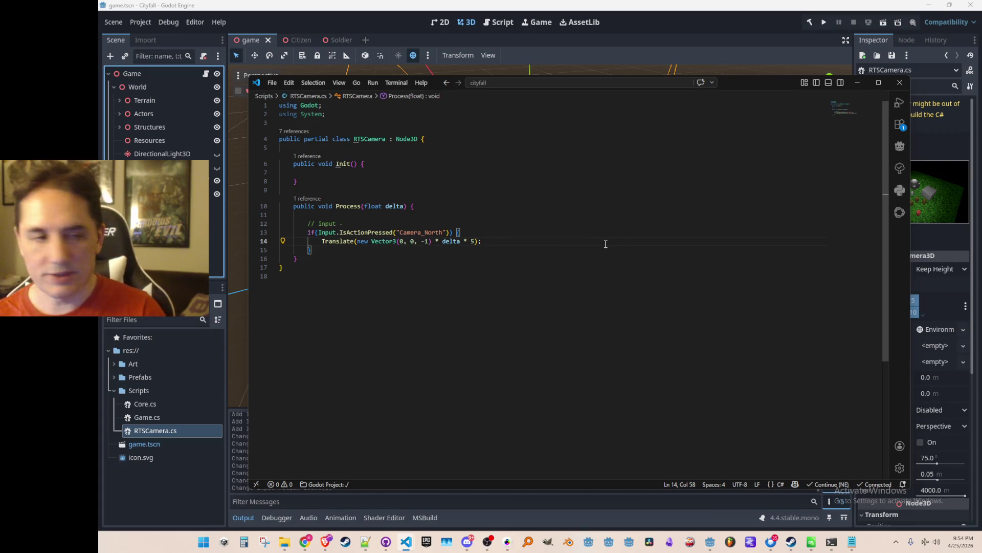
{"action": "key", "text": "shift+Home"}
{"action": "key", "text": "BackSpace"}
{"action": "type", "text": "Pos"}
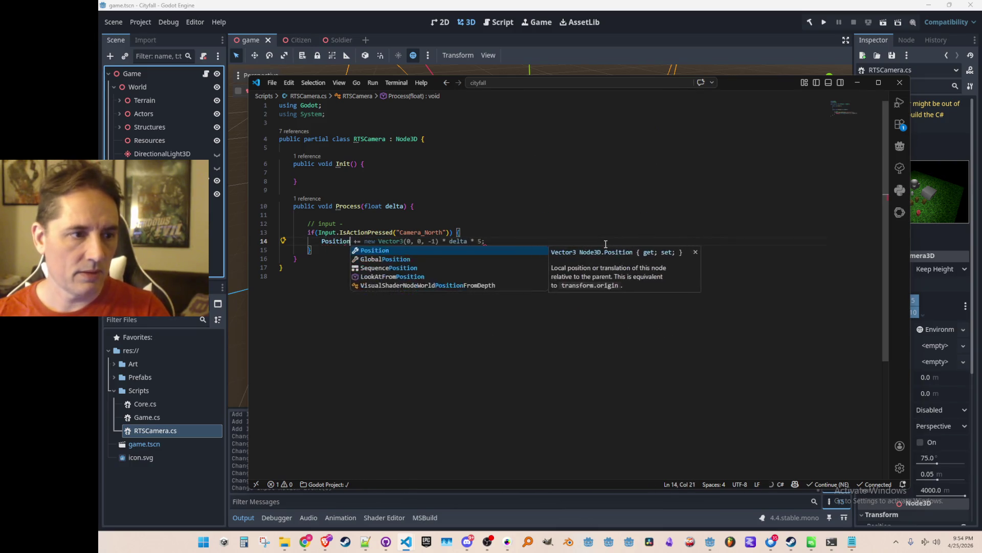
{"action": "key", "text": "Tab"}
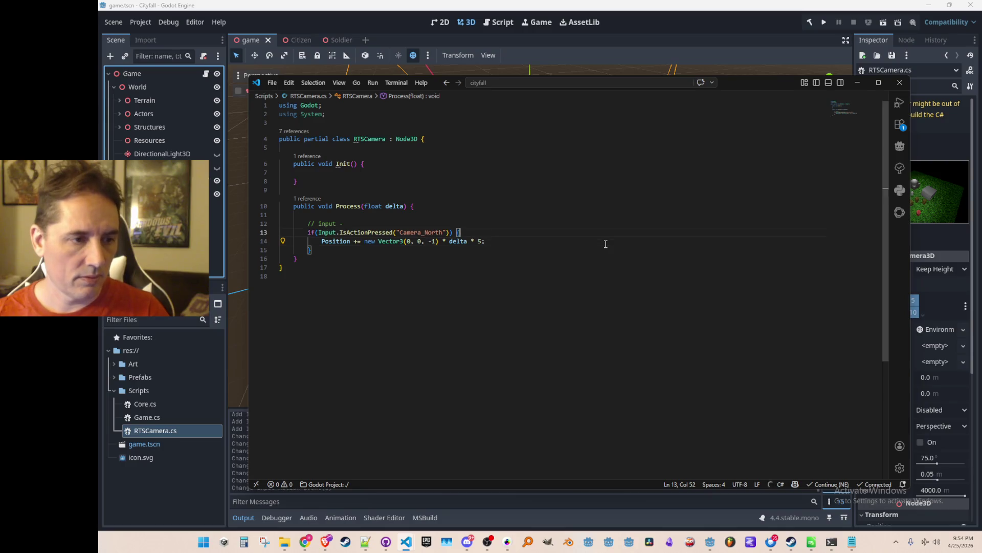
- Declare static readonly Vector2 North, South, East and West fields at the top of the class
{"action": "key", "text": "Up"}
{"action": "key", "text": "Up"}
{"action": "key", "text": "Up"}
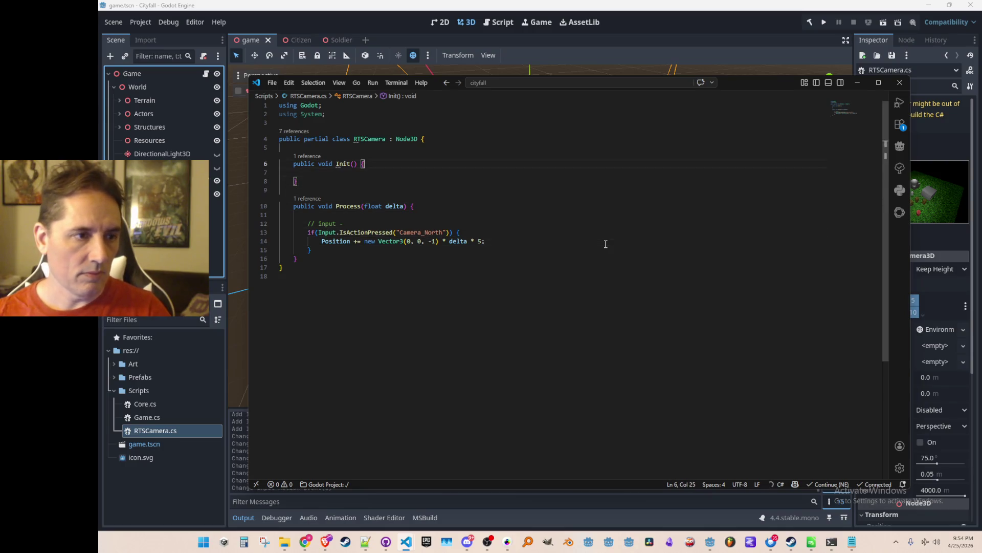
{"action": "key", "text": "Down"}
{"action": "key", "text": "Down"}
{"action": "key", "text": "Down"}
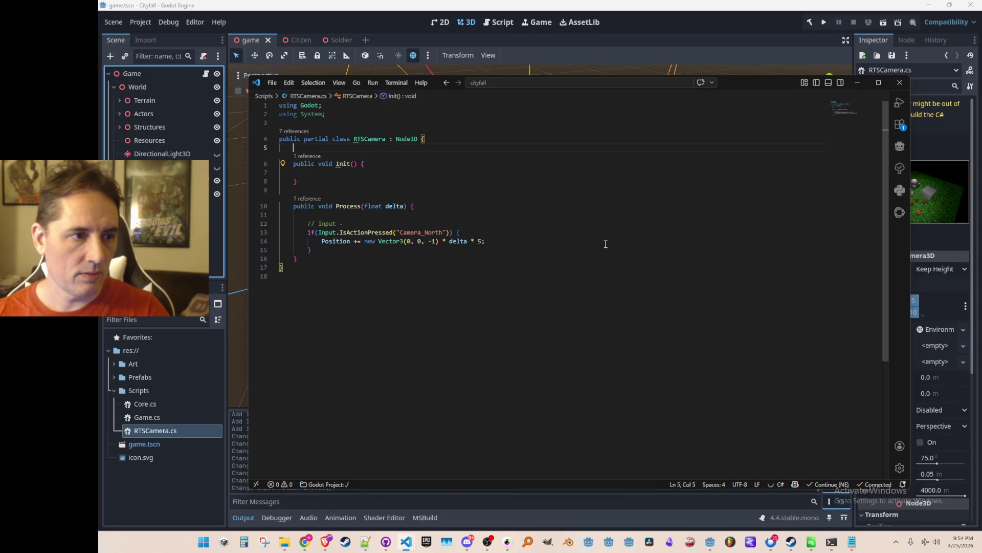
{"action": "key", "text": "End"}
{"action": "key", "text": "Up"}
{"action": "key", "text": "Up"}
{"action": "key", "text": "Up"}
{"action": "key", "text": "Return"}
{"action": "key", "text": "Return"}
{"action": "key", "text": "Up"}
{"action": "key", "text": "Tab"}
{"action": "type", "text": "static readonly Vecto"}
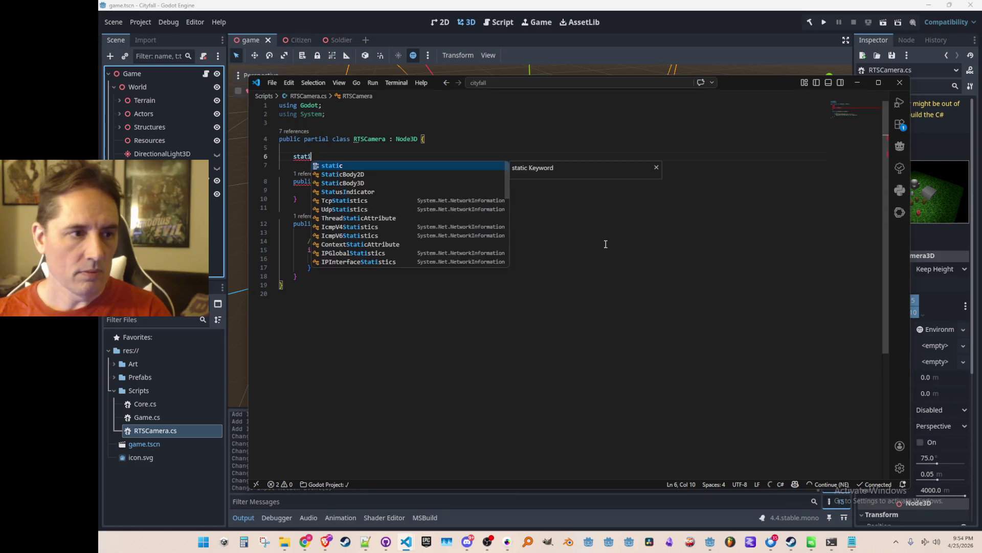
{"action": "key", "text": "Tab"}
{"action": "type", "text": "North"}
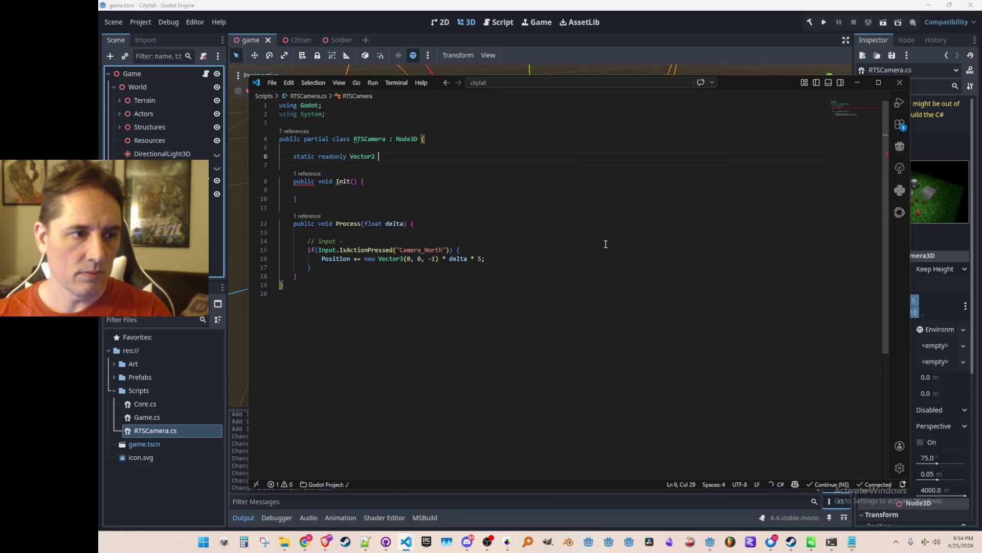
{"action": "key", "text": "Tab"}
{"action": "key", "text": "Return"}
{"action": "key", "text": "Tab"}
{"action": "key", "text": "Return"}
{"action": "key", "text": "Tab"}
{"action": "key", "text": "Return"}
{"action": "key", "text": "Tab"}
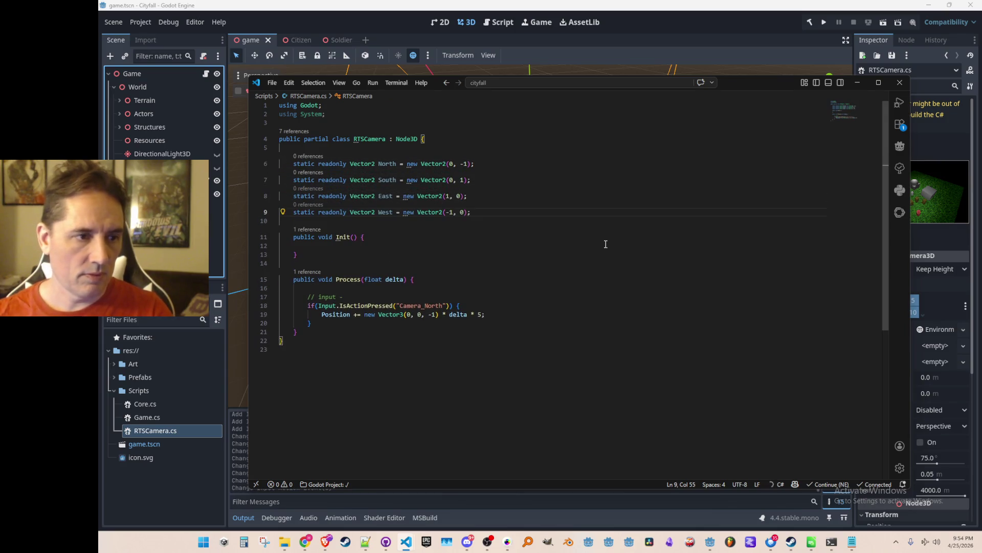
{"action": "scroll", "coordinate": [574, 287], "scroll_direction": "down", "scroll_amount": 2}
- Replace the hard-coded vector in the movement line with North
{"action": "left_click", "coordinate": [376, 268]}
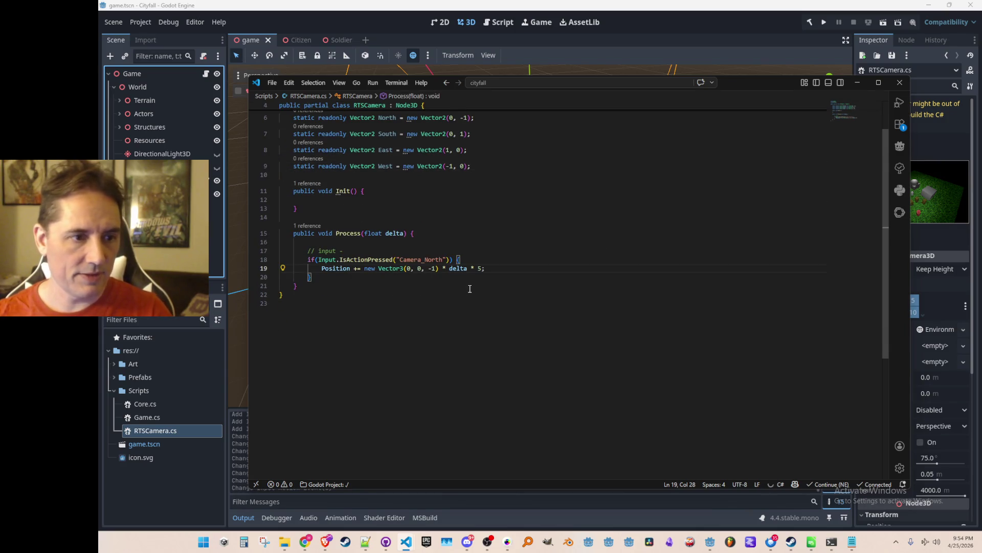
{"action": "key", "text": "ctrl+shift+Right"}
{"action": "key", "text": "ctrl+shift+Right"}
{"action": "key", "text": "ctrl+shift+Right"}
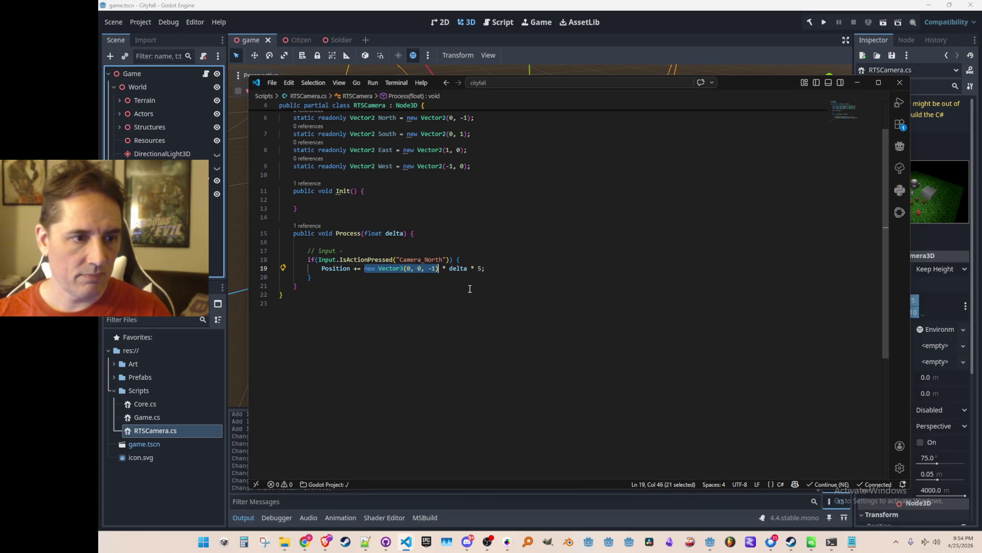
{"action": "type", "text": "North"}
{"action": "key", "text": "End"}
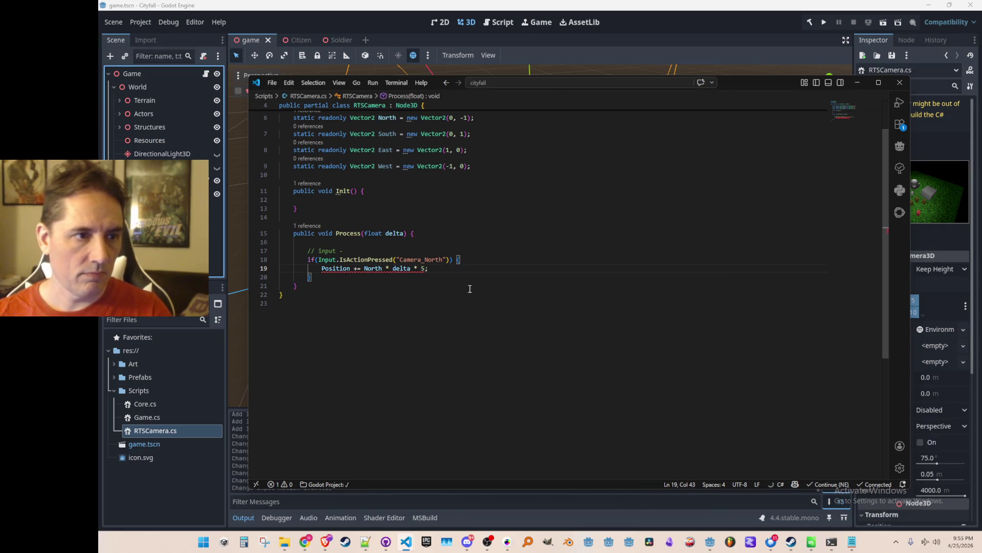
- Change the four direction fields from Vector2 to Vector3
{"action": "scroll", "coordinate": [400, 297], "scroll_direction": "up", "scroll_amount": 1}
{"action": "mouse_move", "coordinate": [377, 292]}
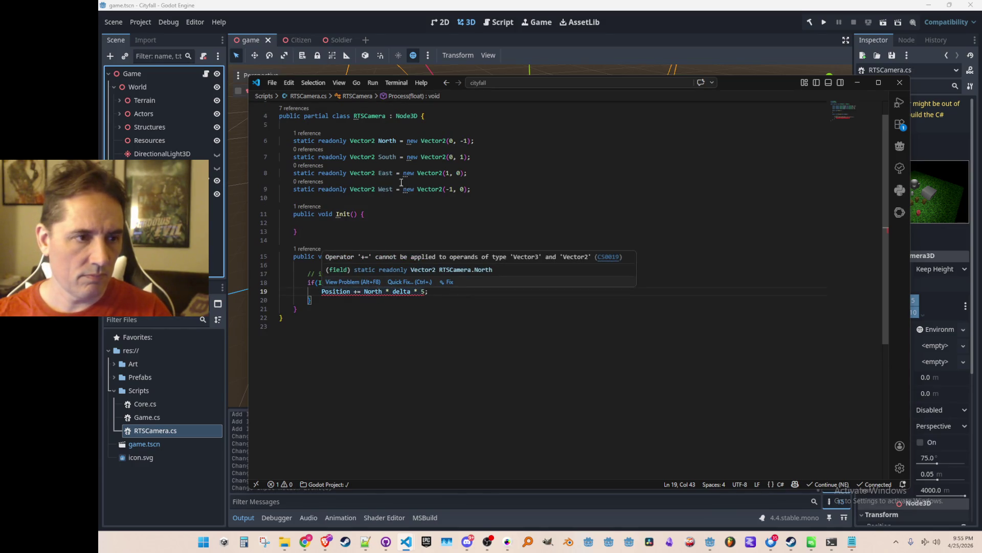
{"action": "left_click", "coordinate": [375, 140]}
{"action": "key", "text": "BackSpace"}
{"action": "type", "text": "3"}
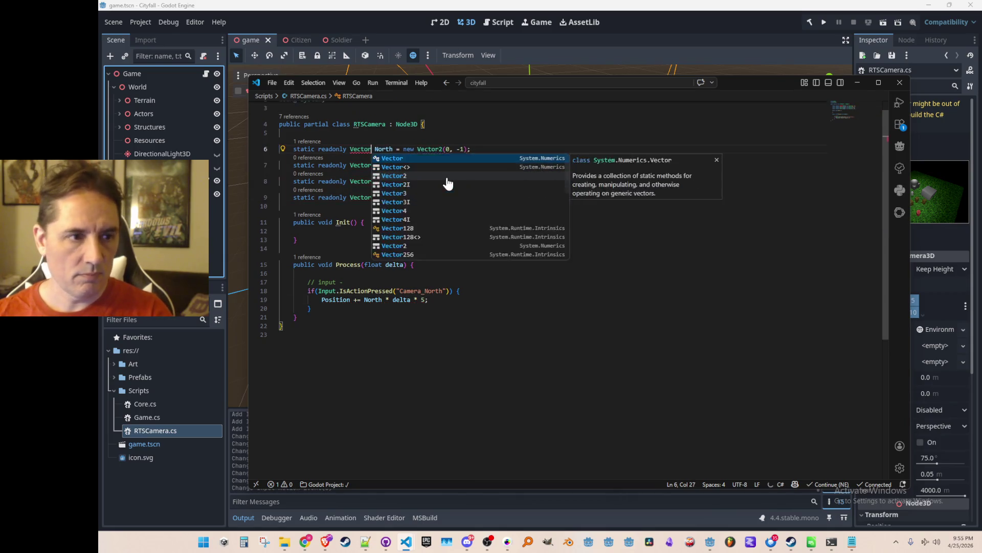
{"action": "key", "text": "Escape"}
{"action": "key", "text": "Tab"}
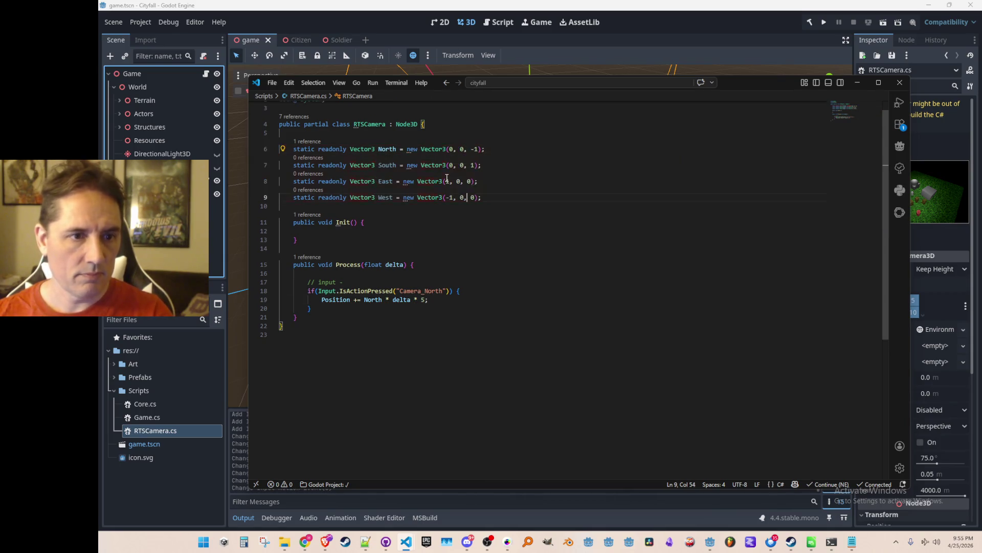
- Add const float CAMERA_SPEED = 5f and use it instead of the literal 5
{"action": "left_click", "coordinate": [429, 301]}
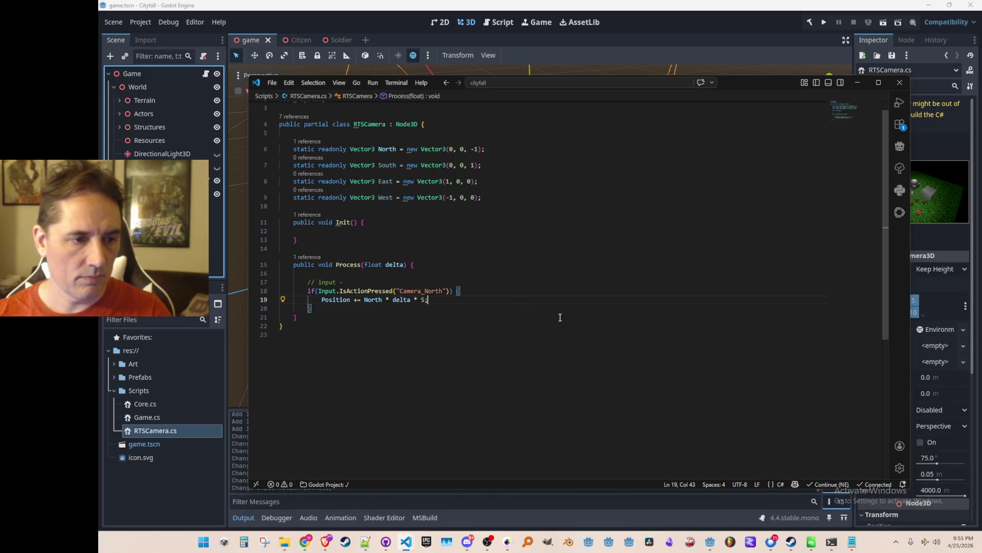
{"action": "key", "text": "Up"}
{"action": "key", "text": "Up"}
{"action": "key", "text": "Up"}
{"action": "key", "text": "Return"}
{"action": "key", "text": "Return"}
{"action": "type", "text": "const flo"}
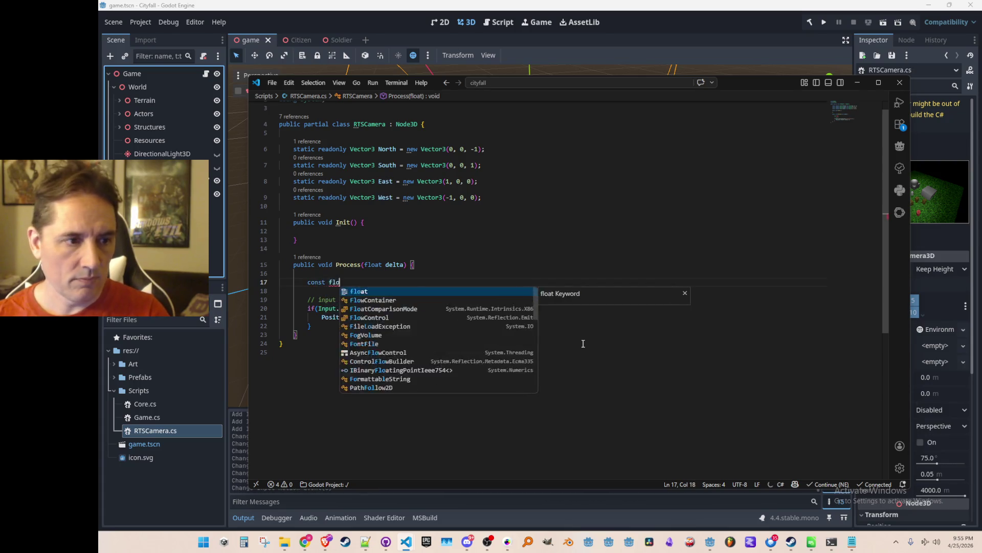
{"action": "type", "text": "at cAMERA_"}
{"action": "key", "text": "Tab"}
{"action": "scroll", "coordinate": [453, 293], "scroll_direction": "down", "scroll_amount": 1}
{"action": "left_click", "coordinate": [448, 297]}
{"action": "key", "text": "Tab"}
- Add matching Position movement checks for Camera_South, Camera_East and Camera_West
{"action": "key", "text": "Home"}
{"action": "key", "text": "BackSpace"}
{"action": "key", "text": "BackSpace"}
{"action": "key", "text": "BackSpace"}
{"action": "key", "text": "Tab"}
{"action": "key", "text": "ctrl+Right"}
{"action": "key", "text": "ctrl+Right"}
{"action": "key", "text": "ctrl+Right"}
{"action": "key", "text": "ctrl+Right"}
{"action": "key", "text": "ctrl+Right"}
{"action": "key", "text": "ctrl+Right"}
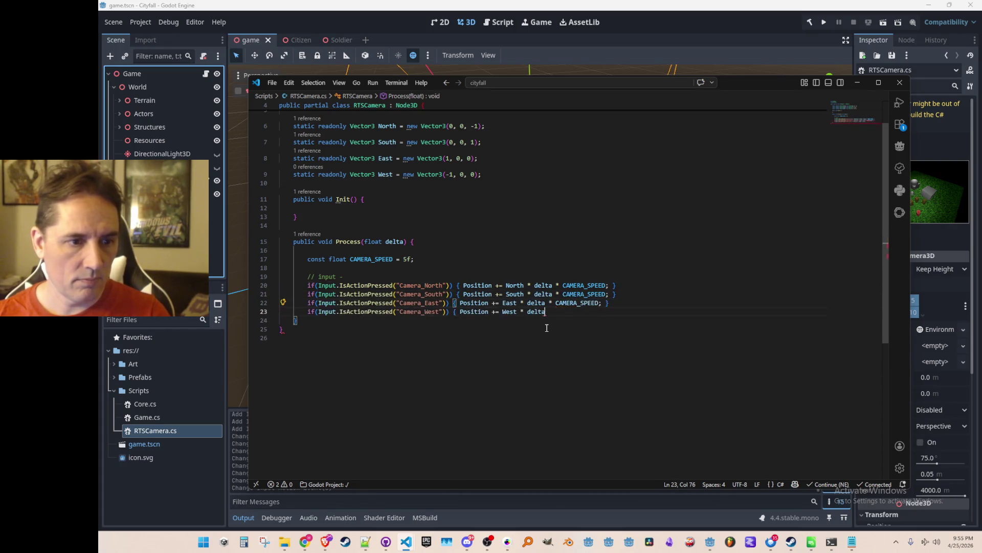
{"action": "key", "text": "Home"}
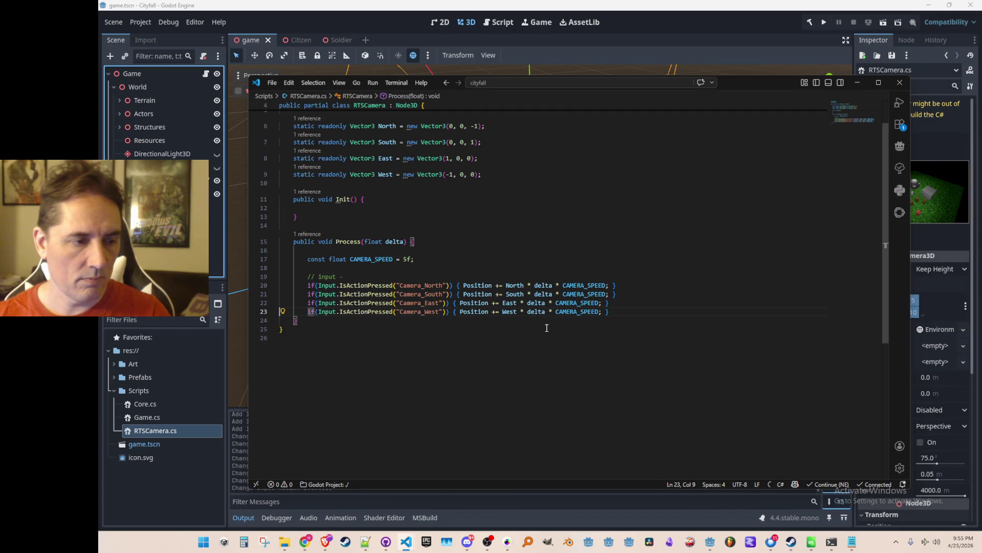
{"action": "left_click", "coordinate": [173, 76]}
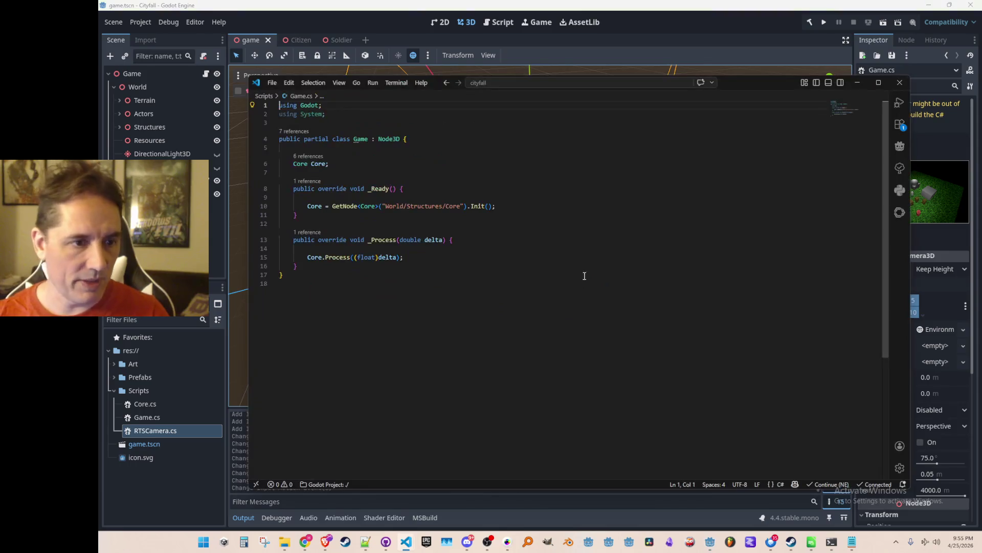
- In Game.cs, put the GetNode lookup of the RTSCamera into _Ready
{"action": "left_click", "coordinate": [523, 259]}
{"action": "key", "text": "Return"}
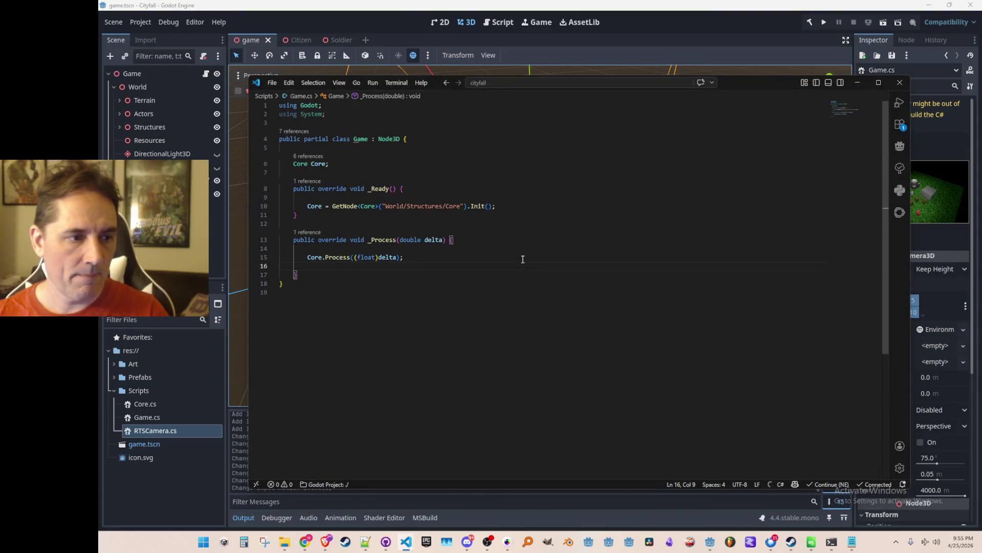
{"action": "type", "text": "RTSCamera"}
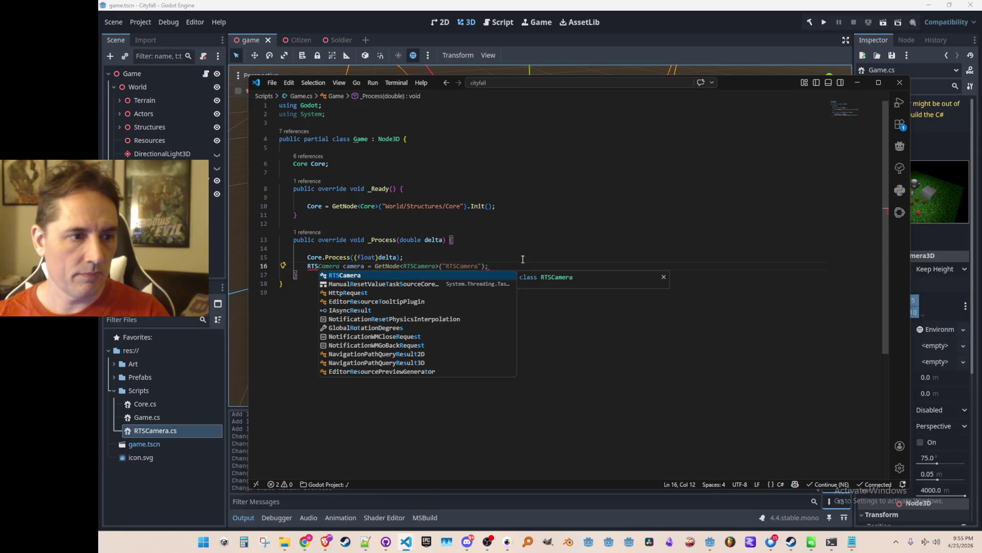
{"action": "key", "text": "Tab"}
{"action": "key", "text": "ctrl+z"}
{"action": "key", "text": "ctrl+z"}
{"action": "key", "text": "Up"}
{"action": "key", "text": "Up"}
{"action": "key", "text": "Up"}
{"action": "key", "text": "End"}
{"action": "key", "text": "Return"}
{"action": "type", "text": "RTSCamera camera = GetNode<RTSCamera>(\"RTSCamera\");"}
- Make RTSCamera's Init return type RTSCamera and have it 'return this;'
{"action": "left_click", "coordinate": [417, 219], "text": "ctrl"}
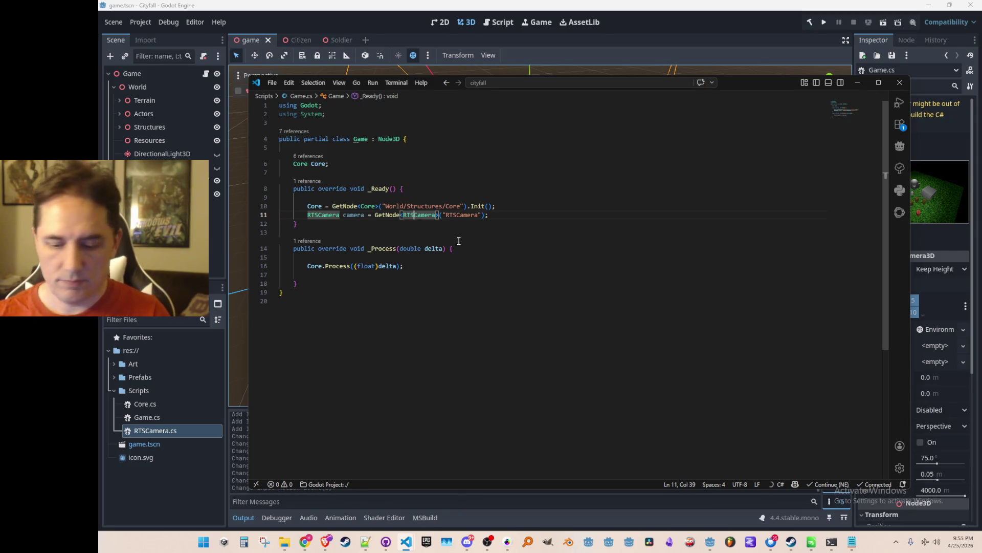
{"action": "left_click", "coordinate": [470, 244]}
{"action": "key", "text": "Up"}
{"action": "type", "text": "RTSCamera"}
{"action": "left_click", "coordinate": [461, 245]}
{"action": "type", "text": "return this;"}
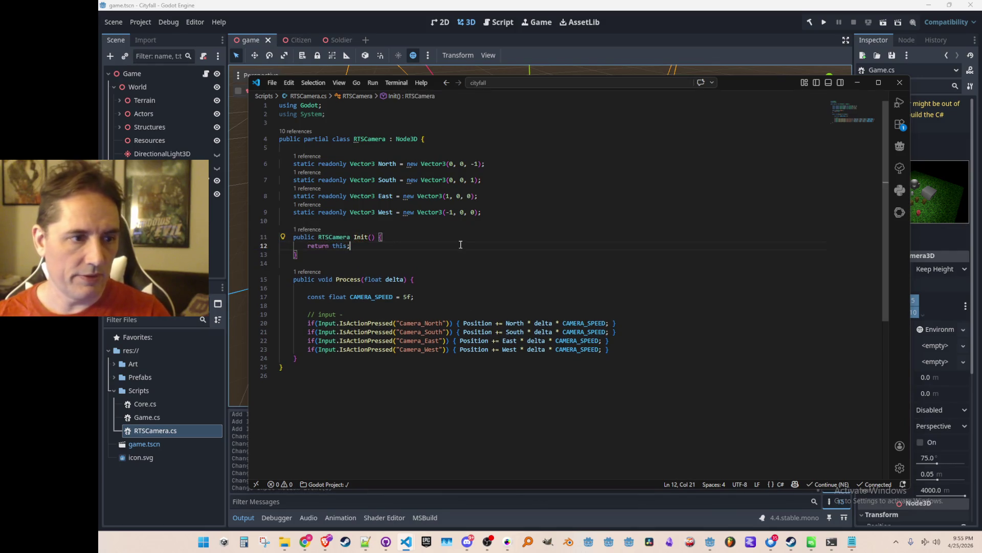
- Declare an 'RTSCamera RTSCamera;' field below the Core field in Game.cs
{"action": "key", "text": "alt+Left"}
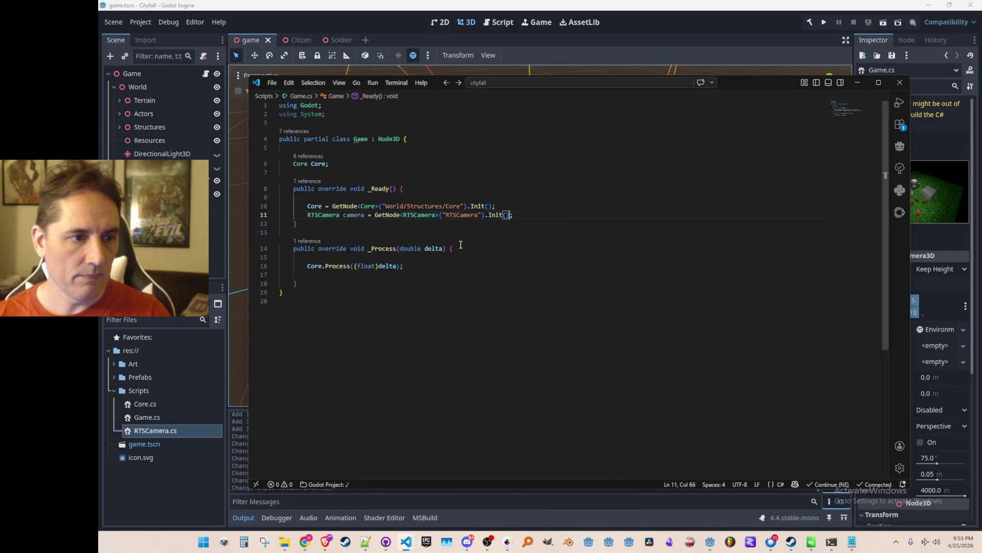
{"action": "key", "text": "Up"}
{"action": "key", "text": "Up"}
{"action": "key", "text": "Up"}
{"action": "key", "text": "End"}
{"action": "key", "text": "Return"}
{"action": "type", "text": "RTSCamera camera"}
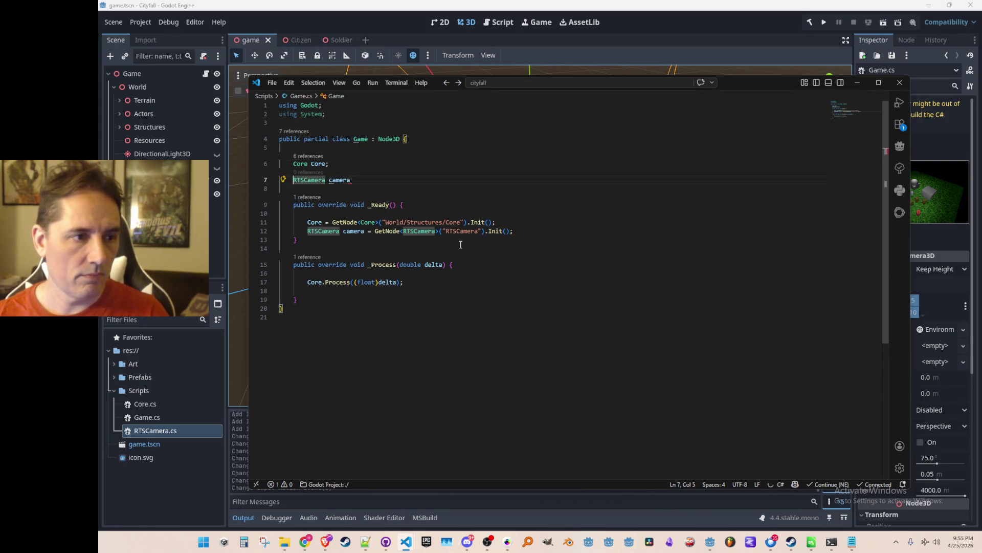
{"action": "key", "text": "BackSpace"}
{"action": "key", "text": "BackSpace"}
{"action": "key", "text": "BackSpace"}
{"action": "type", "text": "RTSCamera;"}
{"action": "key", "text": "Down"}
{"action": "key", "text": "Down"}
- Assign the field in _Ready and call RTSCamera.Process((float)delta) in _Process
{"action": "key", "text": "Down"}
{"action": "key", "text": "Down"}
{"action": "key", "text": "Down"}
{"action": "key", "text": "ctrl+Right"}
{"action": "key", "text": "ctrl+BackSpace"}
{"action": "key", "text": "BackSpace"}
{"action": "key", "text": "Down"}
{"action": "key", "text": "Down"}
{"action": "key", "text": "Down"}
{"action": "key", "text": "Tab"}
{"action": "left_click", "coordinate": [791, 23]}
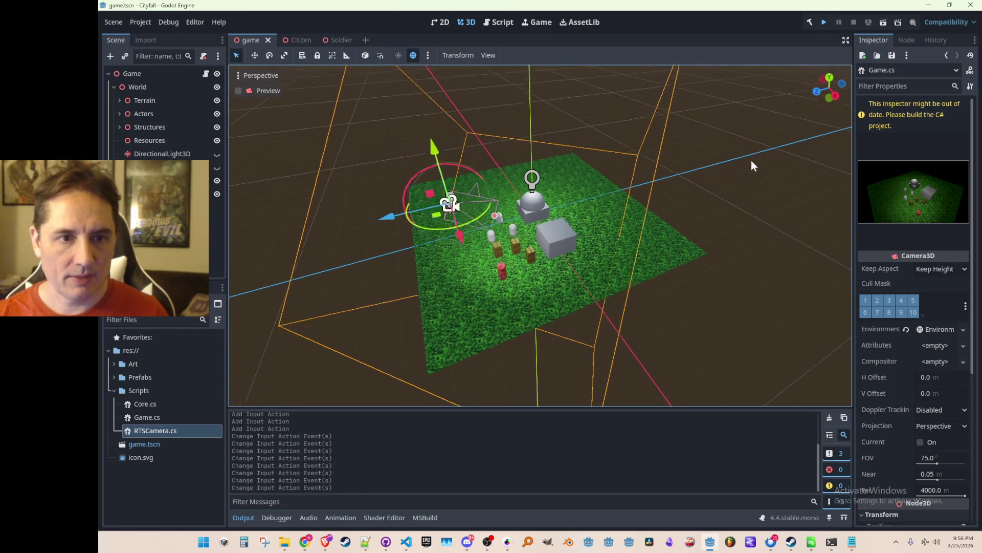
- Build and run the game to view the grass field, then stop it
{"action": "left_click", "coordinate": [823, 22]}
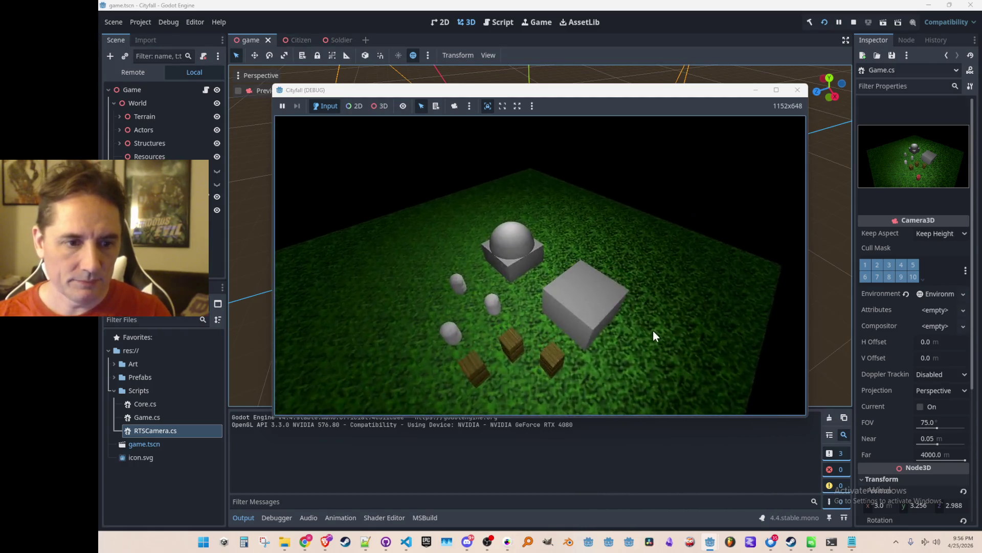
{"action": "left_click", "coordinate": [854, 23]}
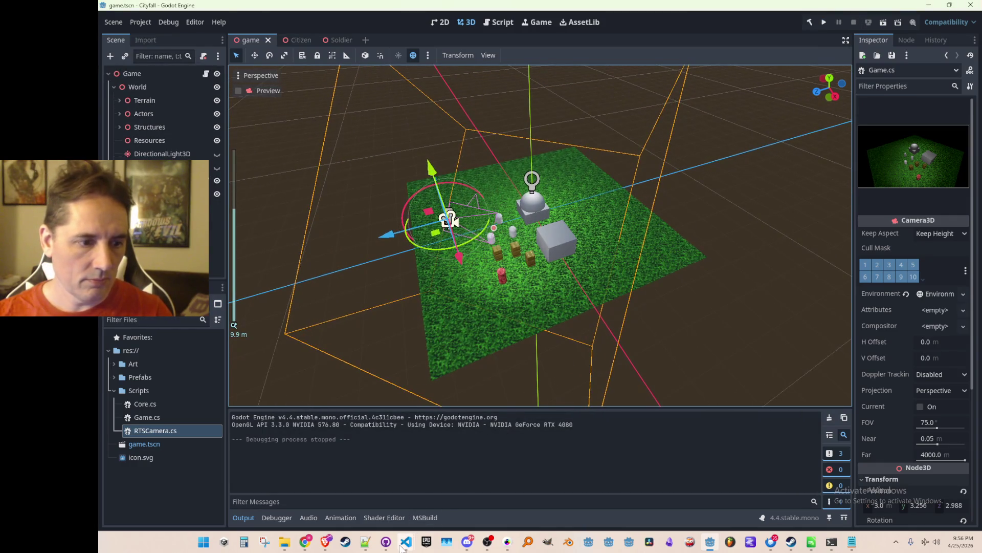
- Jump to the RTSCamera definition and add a comment that North needs rotating left 45 degrees
{"action": "mouse_move", "coordinate": [406, 541]}
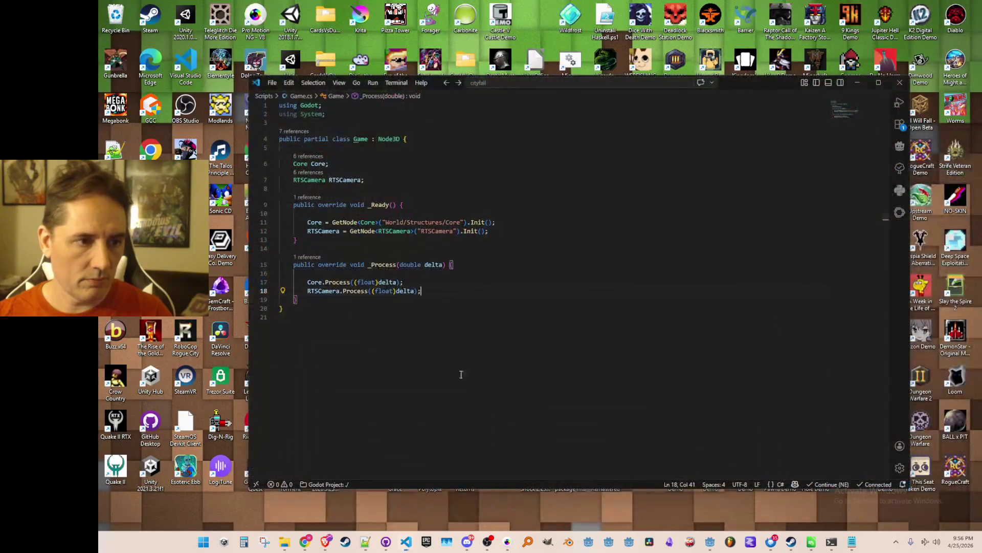
{"action": "left_click", "coordinate": [450, 491]}
{"action": "left_click", "coordinate": [389, 231]}
{"action": "key", "text": "F12"}
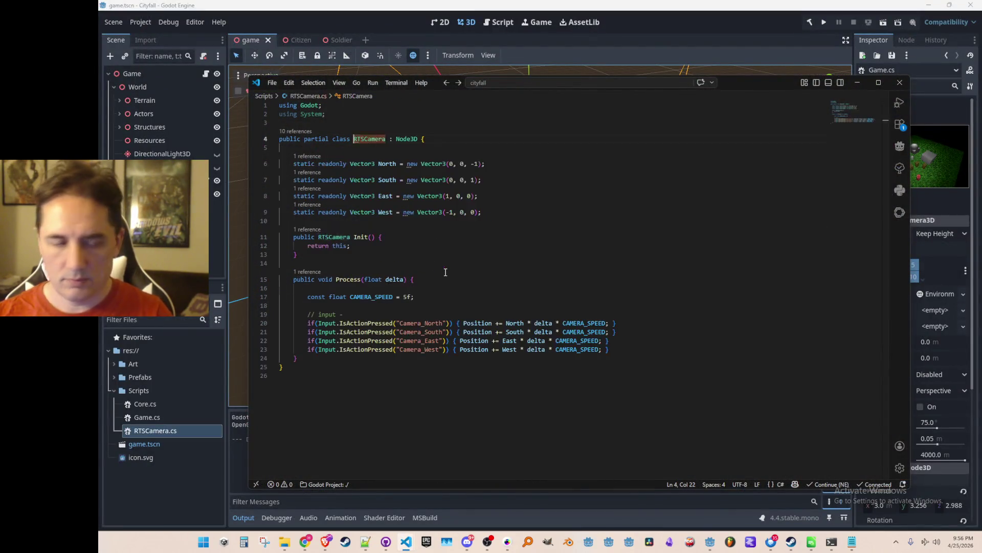
{"action": "key", "text": "Down"}
{"action": "key", "text": "Down"}
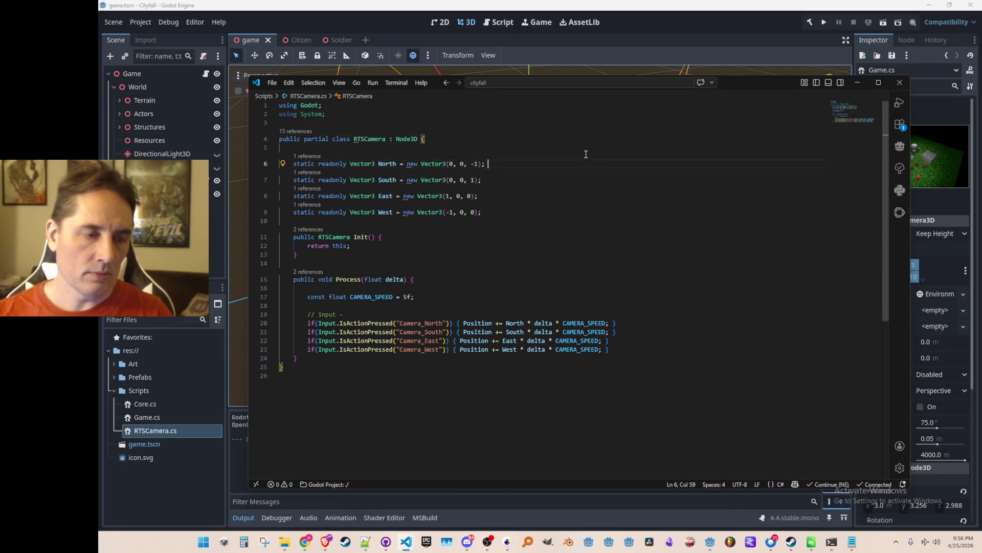
{"action": "type", "text": "/ \"North"}
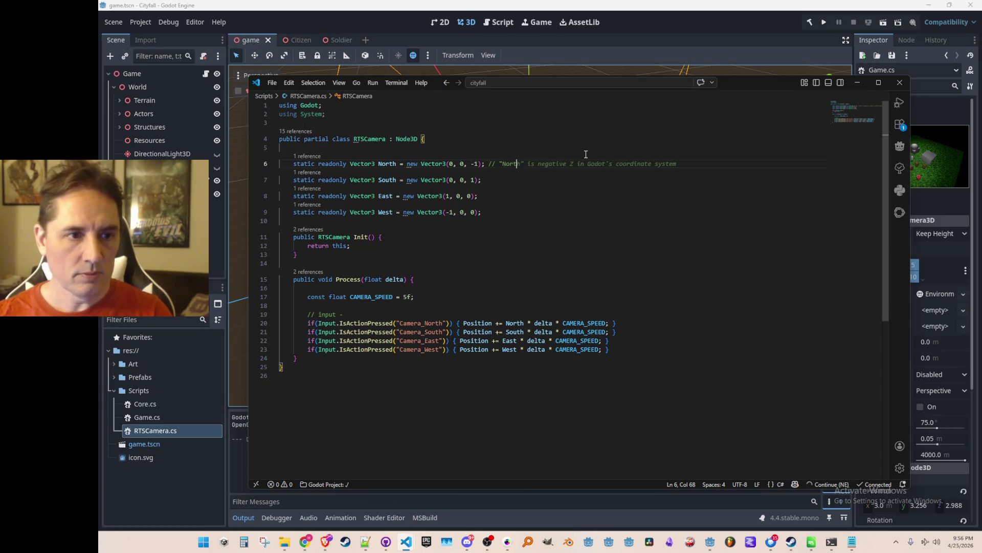
{"action": "type", "text": "\" needs"}
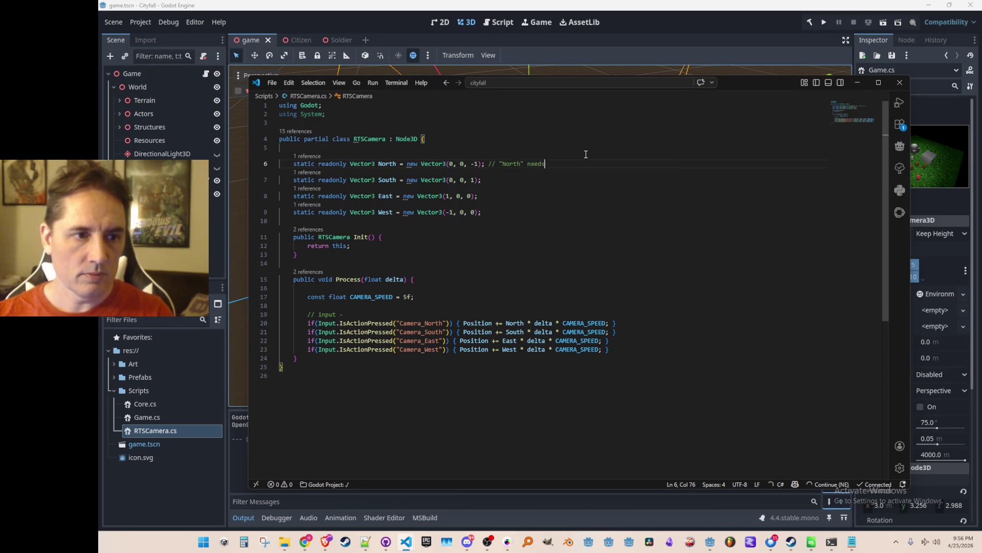
{"action": "type", "text": " rotated lef"}
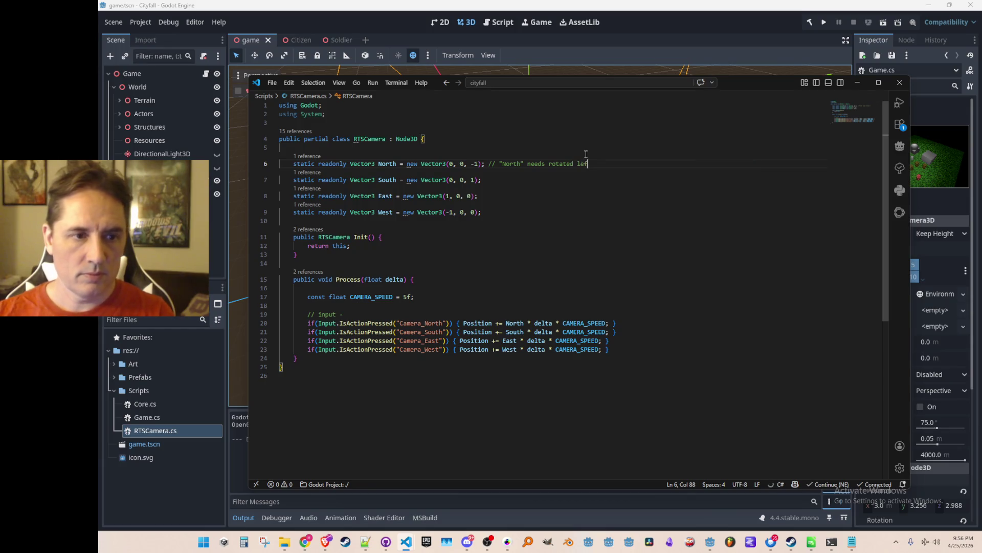
{"action": "type", "text": "t 45 degrees to match the camera's forward direction"}
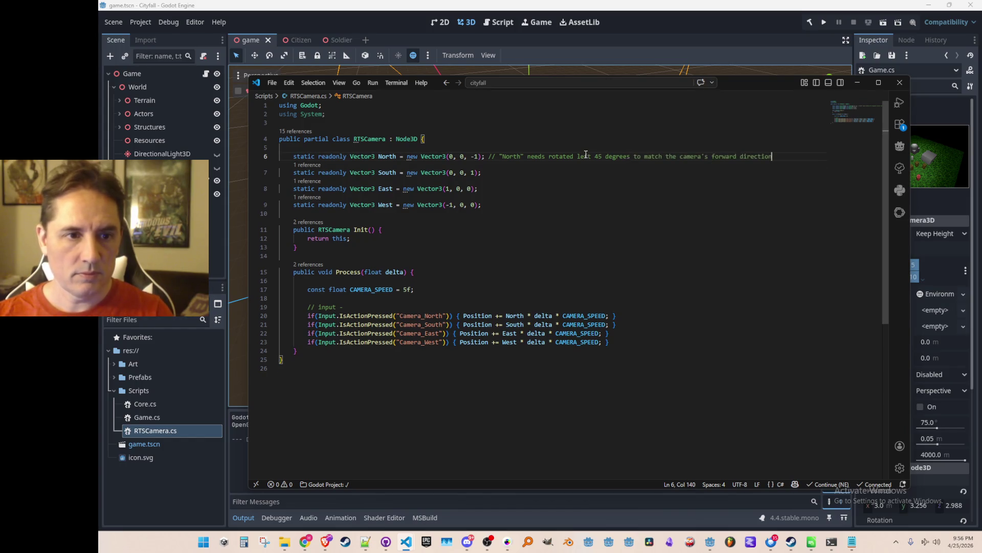
{"action": "key", "text": "Tab"}
{"action": "key", "text": "Return"}
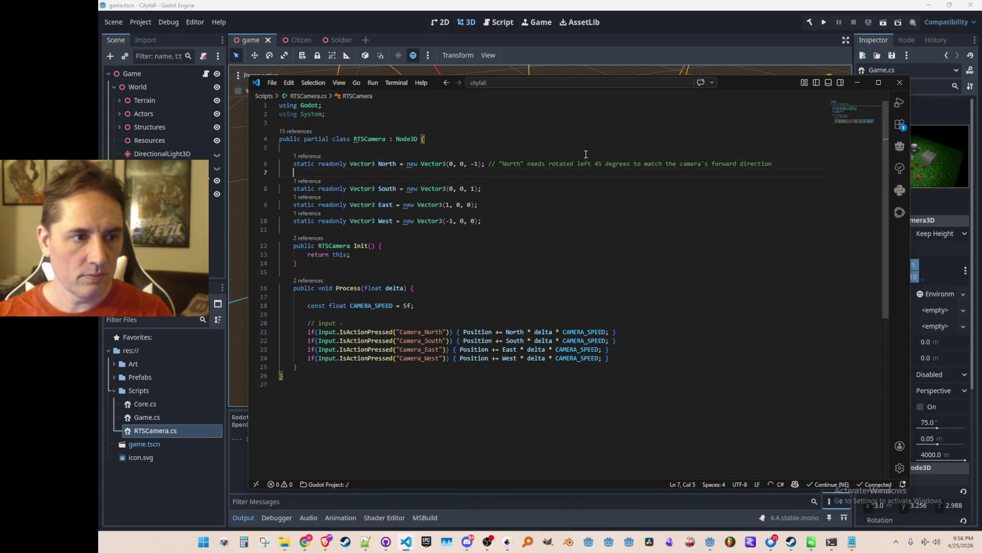
- Move that comment above the North declaration as a NOTE
{"action": "key", "text": "ctrl+Right"}
{"action": "key", "text": "ctrl+Right"}
{"action": "key", "text": "ctrl+Right"}
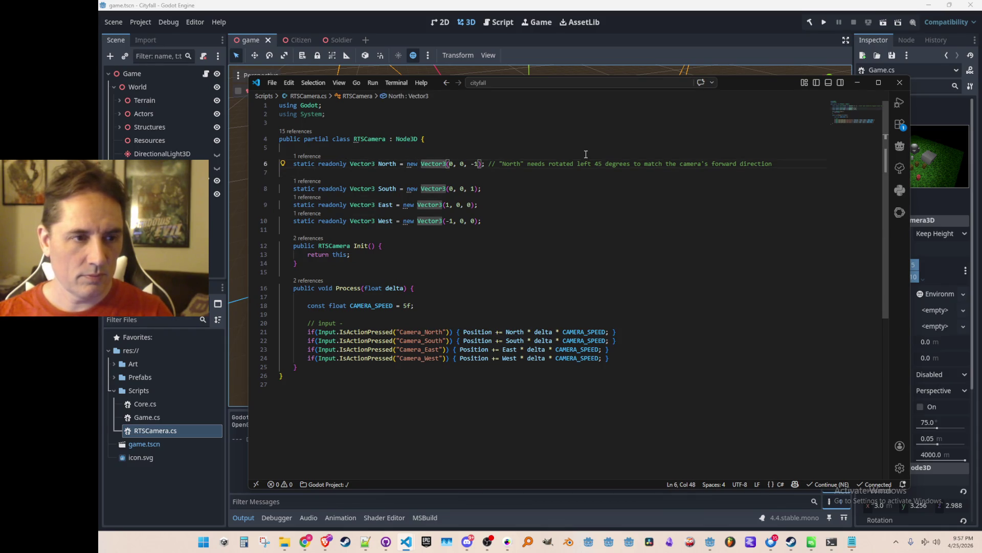
{"action": "key", "text": "ctrl+Right"}
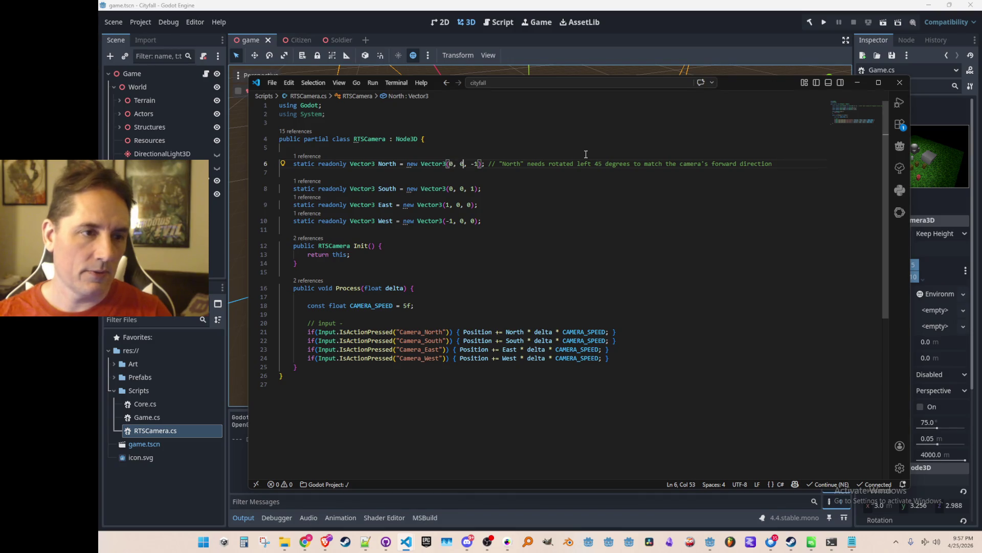
{"action": "key", "text": "End"}
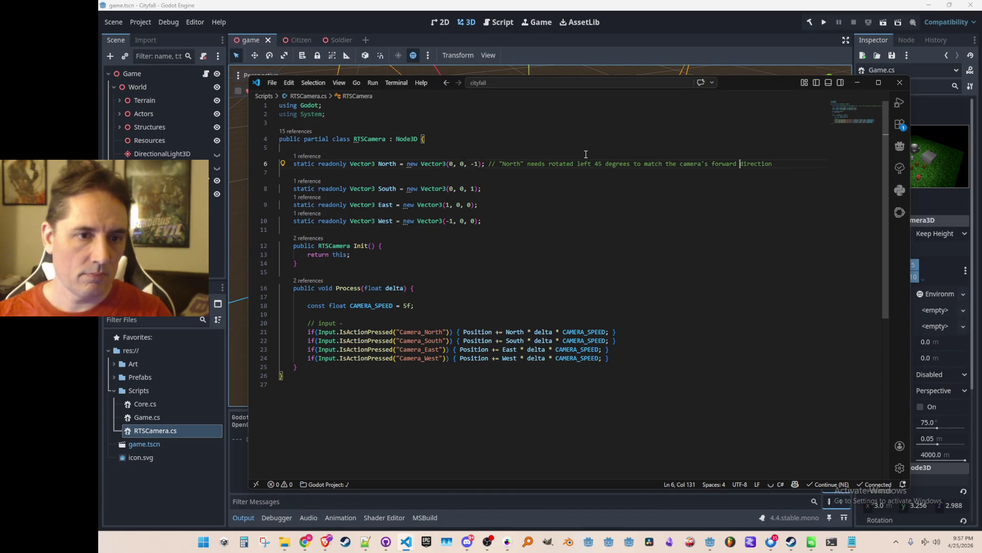
{"action": "key", "text": "ctrl+Left"}
{"action": "key", "text": "shift+End"}
{"action": "key", "text": "ctrl+x"}
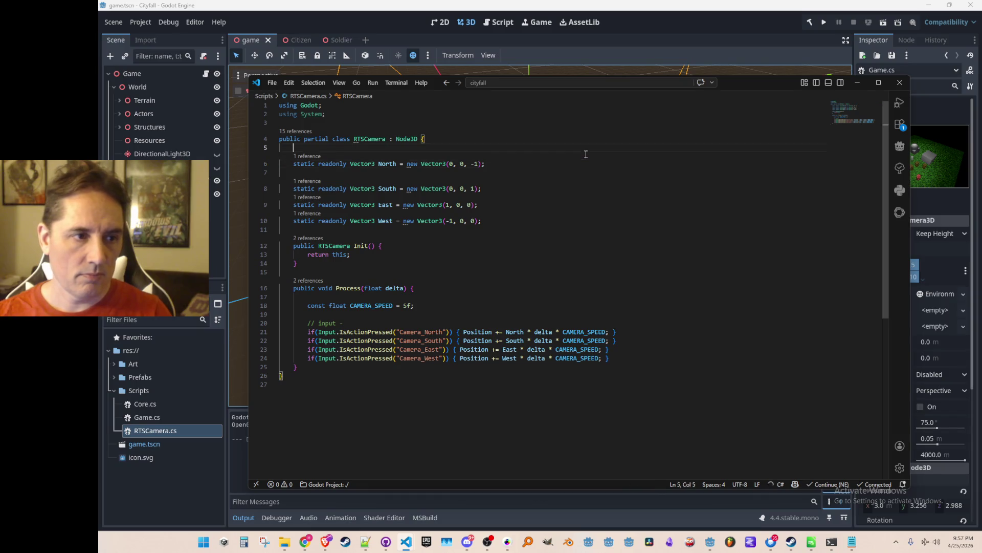
{"action": "key", "text": "ctrl+shift+Return"}
{"action": "key", "text": "ctrl+v"}
{"action": "type", "text": "NOTE:"}
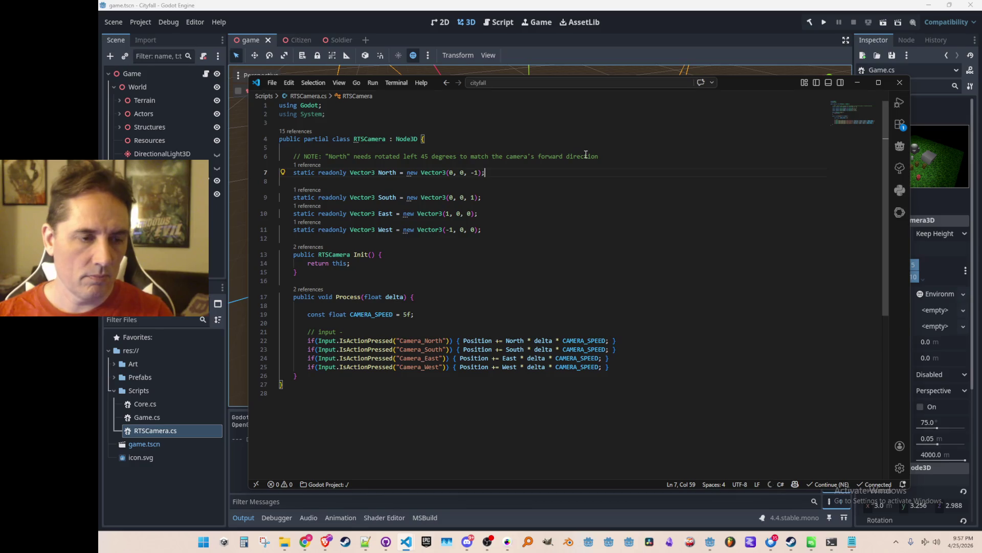
- Set North to (-0.7071f, 0, -0.7071f) and give South, East and West matching diagonal values
{"action": "key", "text": "BackSpace"}
{"action": "key", "text": "BackSpace"}
{"action": "key", "text": "BackSpace"}
{"action": "key", "text": "BackSpace"}
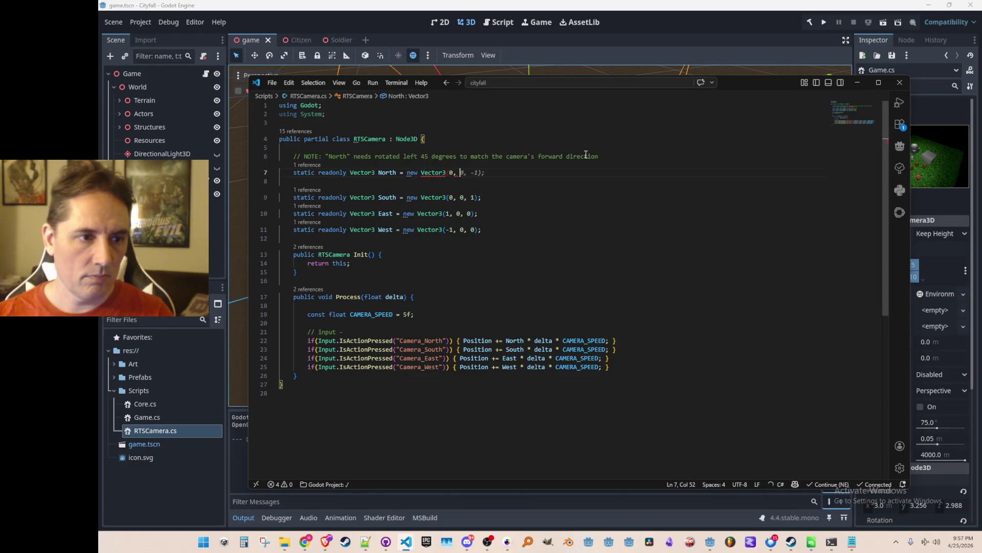
{"action": "type", "text": "(-0.7071f, 0, -0.7071f);"}
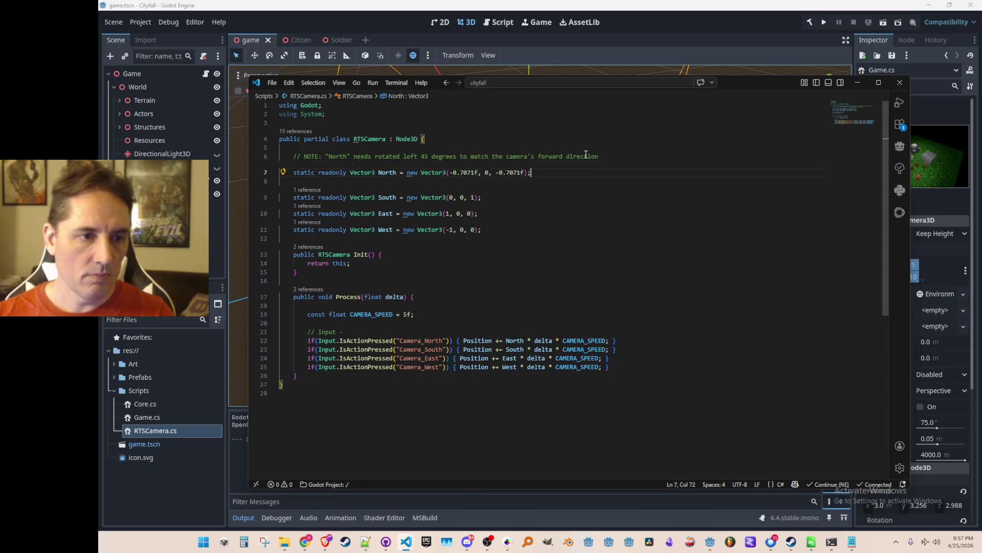
{"action": "key", "text": "Down"}
{"action": "key", "text": "Down"}
{"action": "key", "text": "shift+Down"}
{"action": "key", "text": "shift+Down"}
{"action": "key", "text": "shift+Down"}
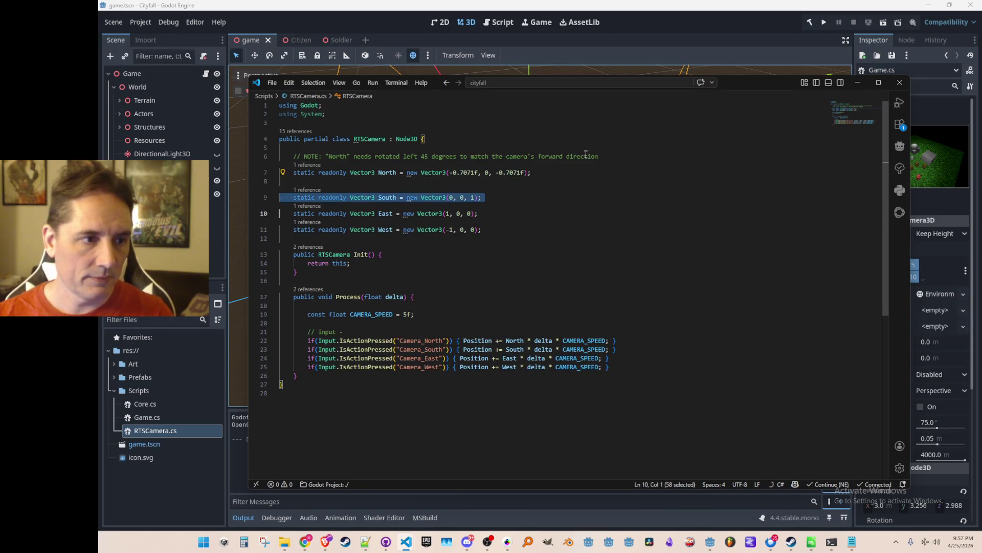
{"action": "key", "text": "Tab"}
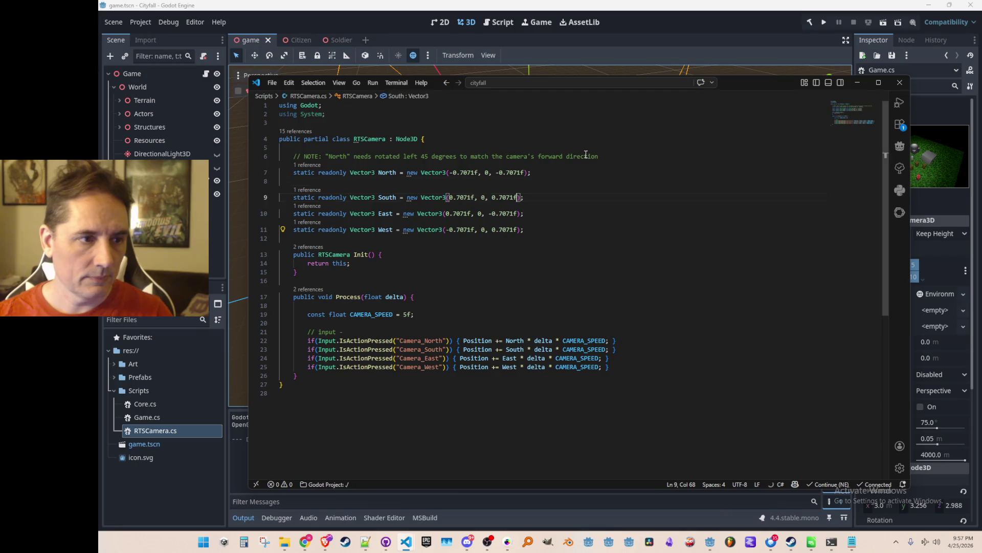
{"action": "key", "text": "Tab"}
- Delete the NOTE comment line
{"action": "triple_click", "coordinate": [585, 156]}
{"action": "key", "text": "Delete"}
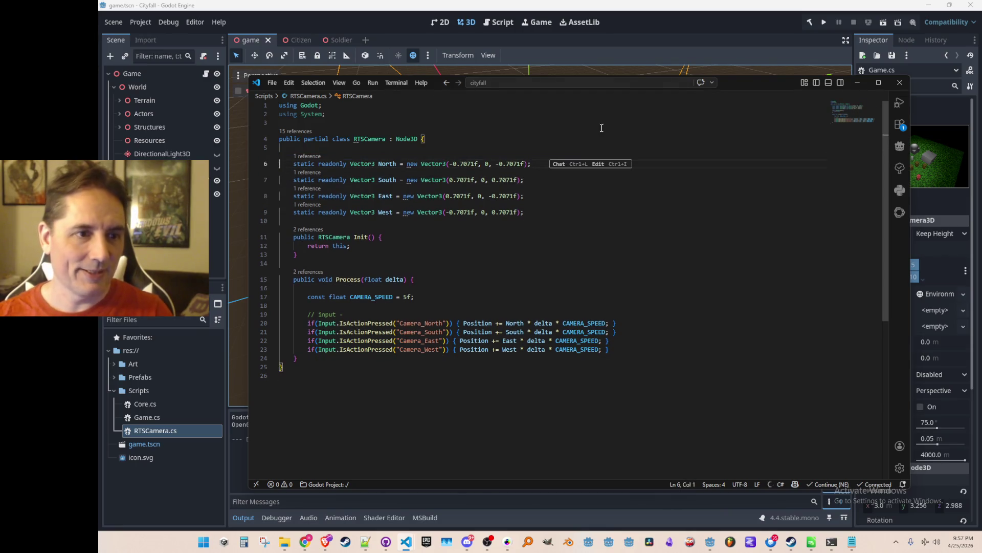
{"action": "left_click", "coordinate": [809, 22]}
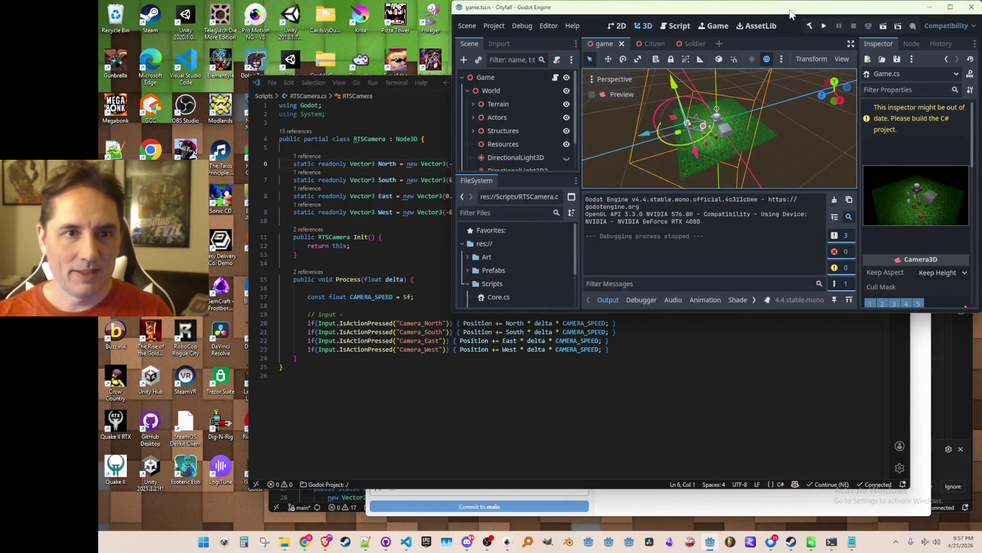
- Run the game, test scroll zoom and sideways panning with D, then stop it
{"action": "double_click", "coordinate": [791, 13]}
{"action": "left_click", "coordinate": [820, 23]}
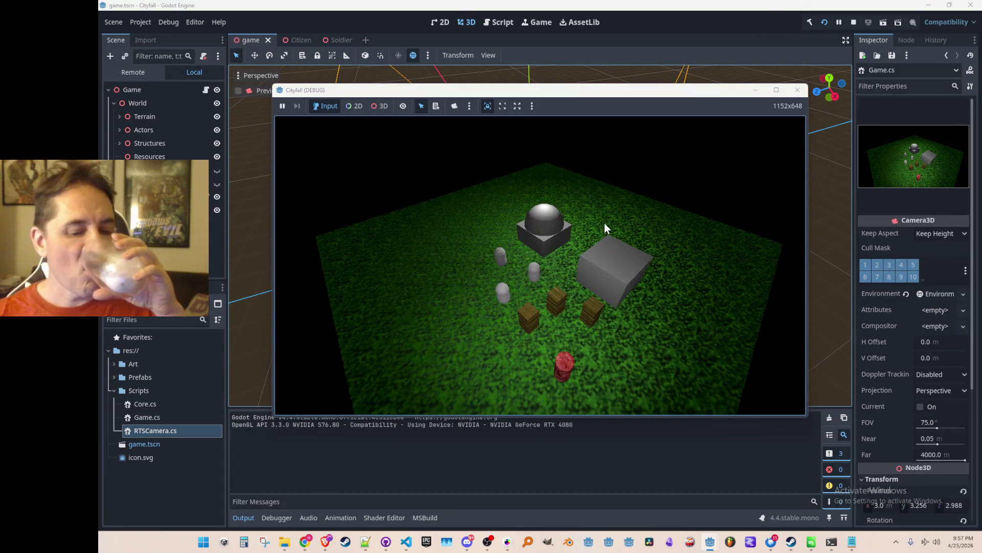
{"action": "scroll", "coordinate": [604, 223], "scroll_direction": "up", "scroll_amount": 3}
{"action": "scroll", "coordinate": [604, 223], "scroll_direction": "down", "scroll_amount": 3}
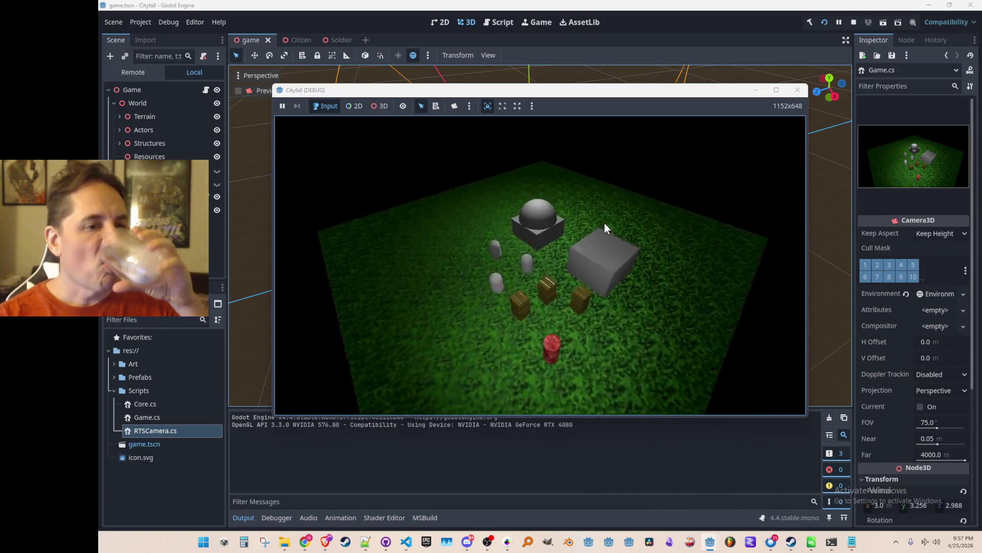
{"action": "scroll", "coordinate": [604, 223], "scroll_direction": "up", "scroll_amount": 3}
{"action": "scroll", "coordinate": [603, 224], "scroll_direction": "down", "scroll_amount": 3}
{"action": "scroll", "coordinate": [604, 223], "scroll_direction": "up", "scroll_amount": 5}
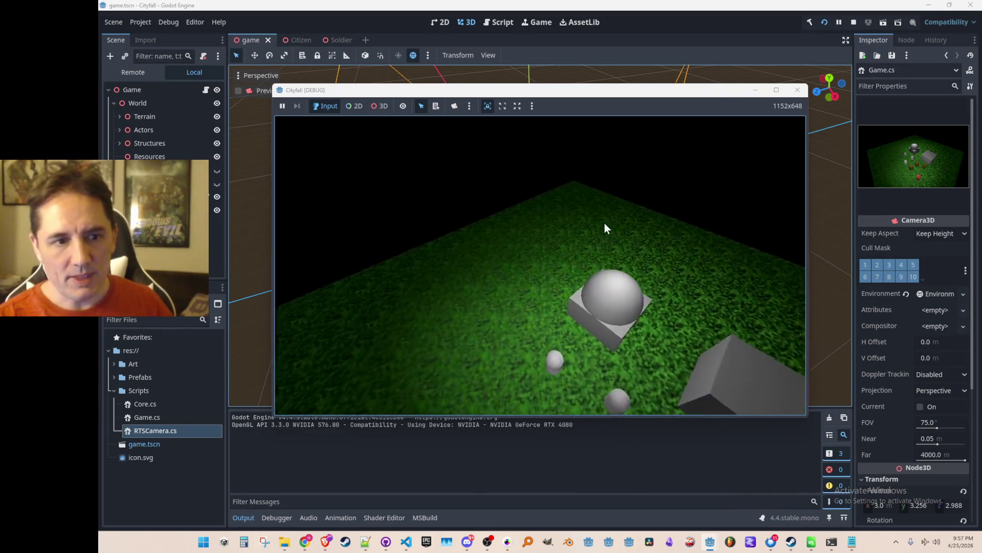
{"action": "scroll", "coordinate": [604, 223], "scroll_direction": "down", "scroll_amount": 5}
{"action": "scroll", "coordinate": [604, 223], "scroll_direction": "up", "scroll_amount": 3}
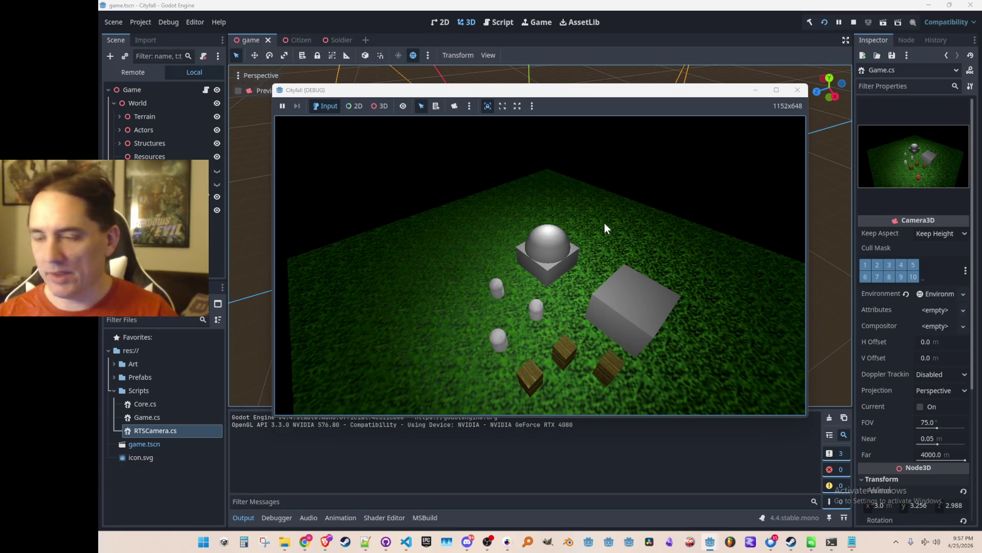
{"action": "scroll", "coordinate": [604, 223], "scroll_direction": "down", "scroll_amount": 4}
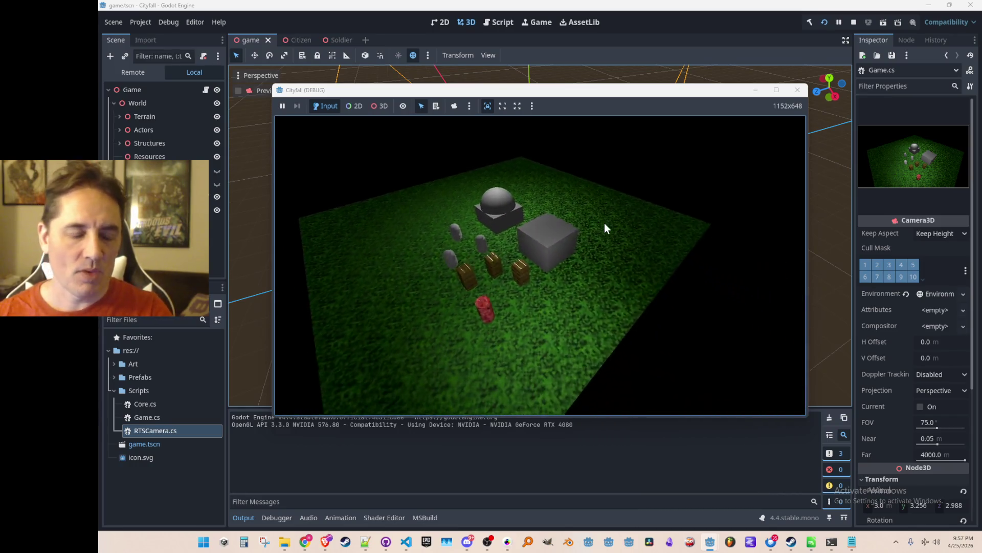
{"action": "scroll", "coordinate": [604, 223], "scroll_direction": "down", "scroll_amount": 2}
{"action": "scroll", "coordinate": [604, 223], "scroll_direction": "up", "scroll_amount": 6}
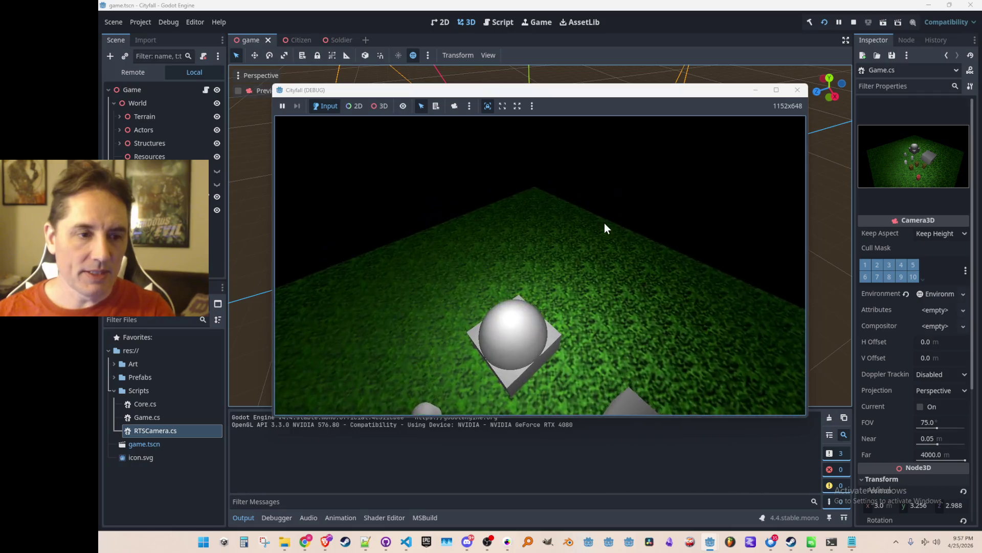
{"action": "scroll", "coordinate": [604, 223], "scroll_direction": "down", "scroll_amount": 4}
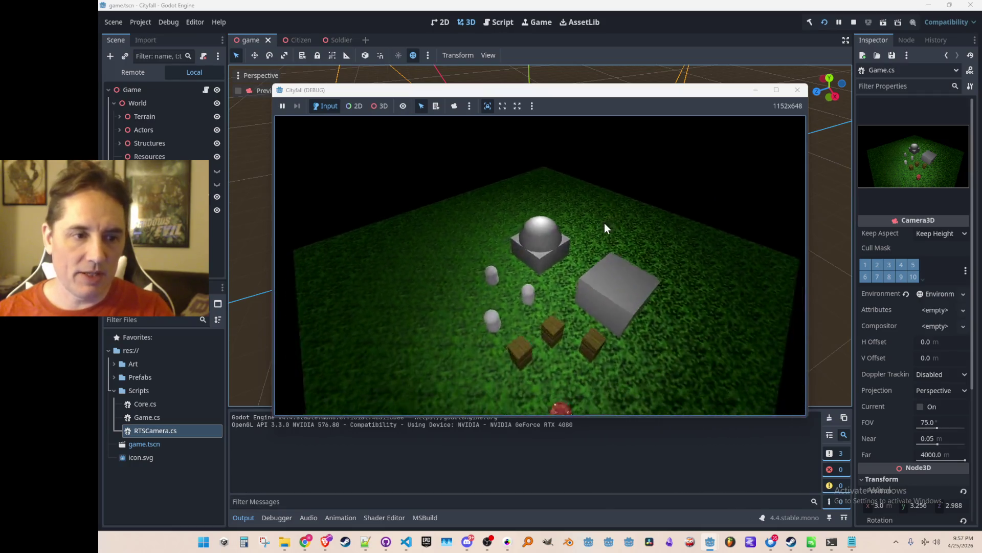
{"action": "scroll", "coordinate": [604, 223], "scroll_direction": "up", "scroll_amount": 2}
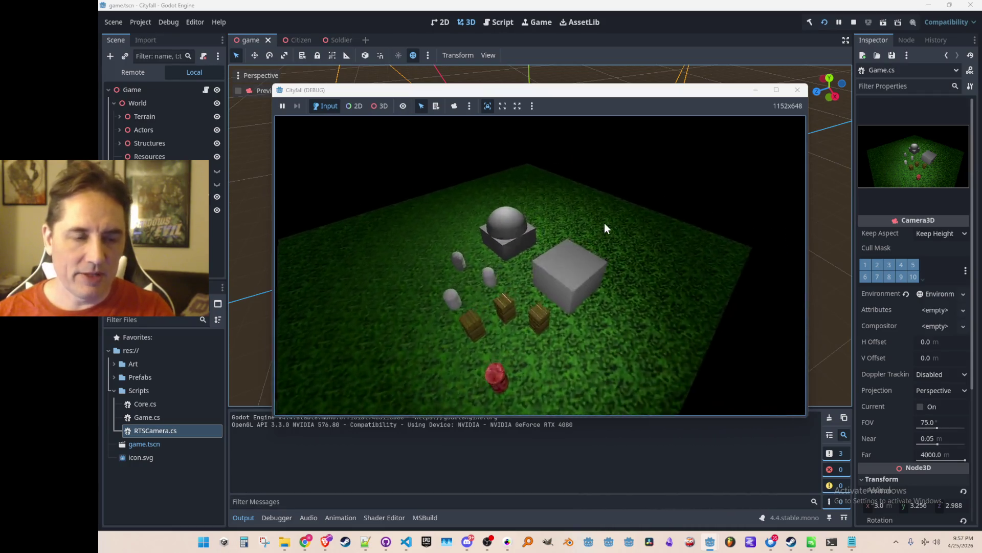
{"action": "scroll", "coordinate": [604, 223], "scroll_direction": "up", "scroll_amount": 3}
{"action": "scroll", "coordinate": [604, 223], "scroll_direction": "down", "scroll_amount": 3}
{"action": "scroll", "coordinate": [604, 223], "scroll_direction": "down", "scroll_amount": 4}
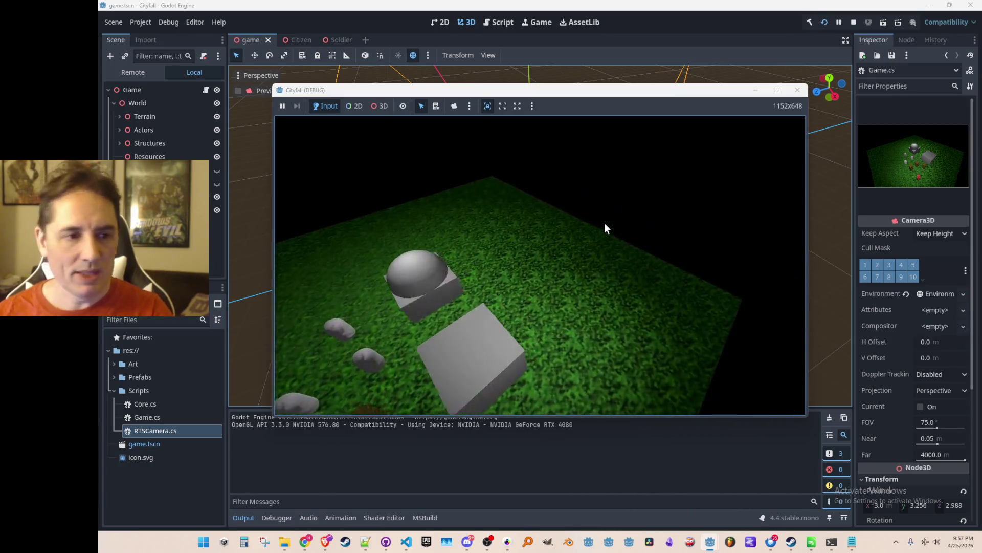
{"action": "scroll", "coordinate": [603, 223], "scroll_direction": "up", "scroll_amount": 4}
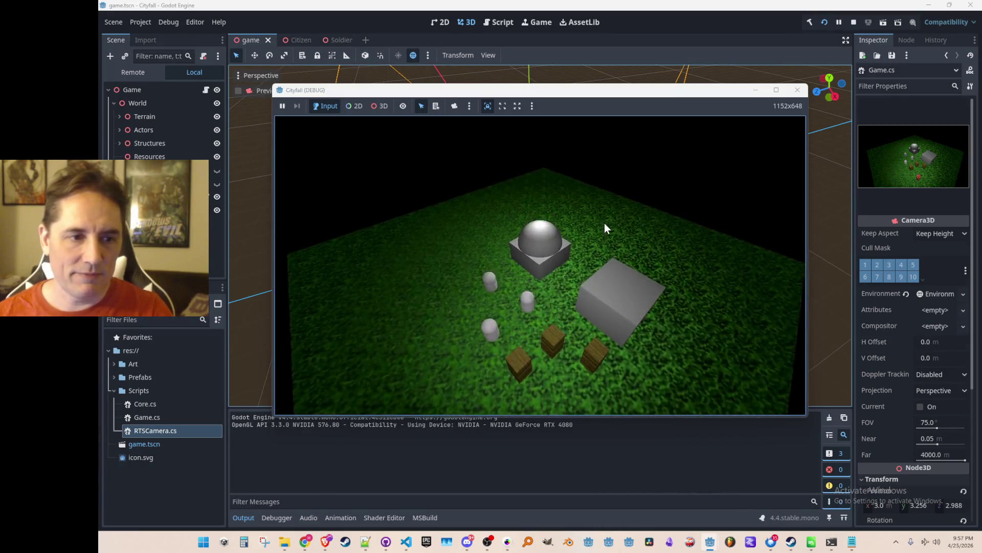
{"action": "scroll", "coordinate": [604, 223], "scroll_direction": "up", "scroll_amount": 3}
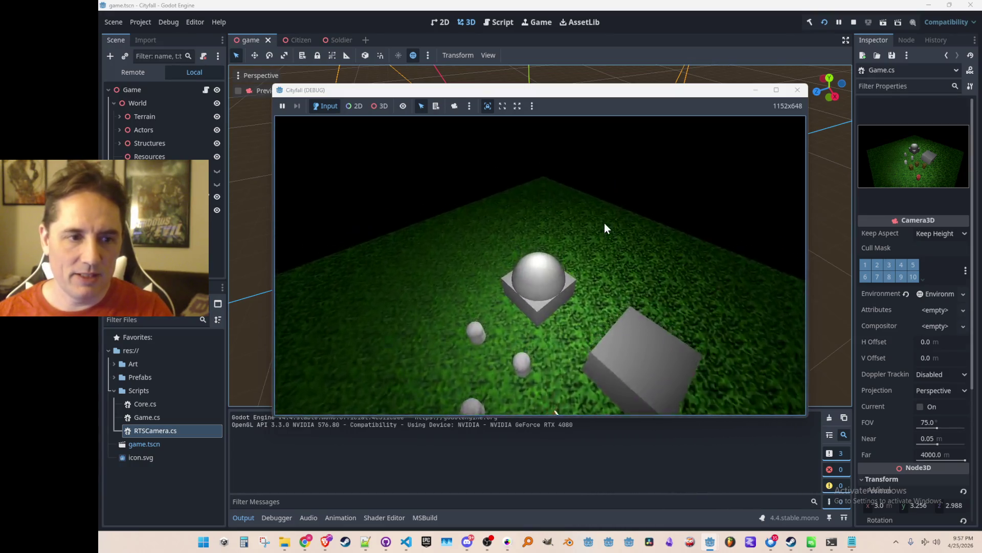
{"action": "scroll", "coordinate": [604, 223], "scroll_direction": "down", "scroll_amount": 4}
{"action": "scroll", "coordinate": [603, 223], "scroll_direction": "up", "scroll_amount": 2}
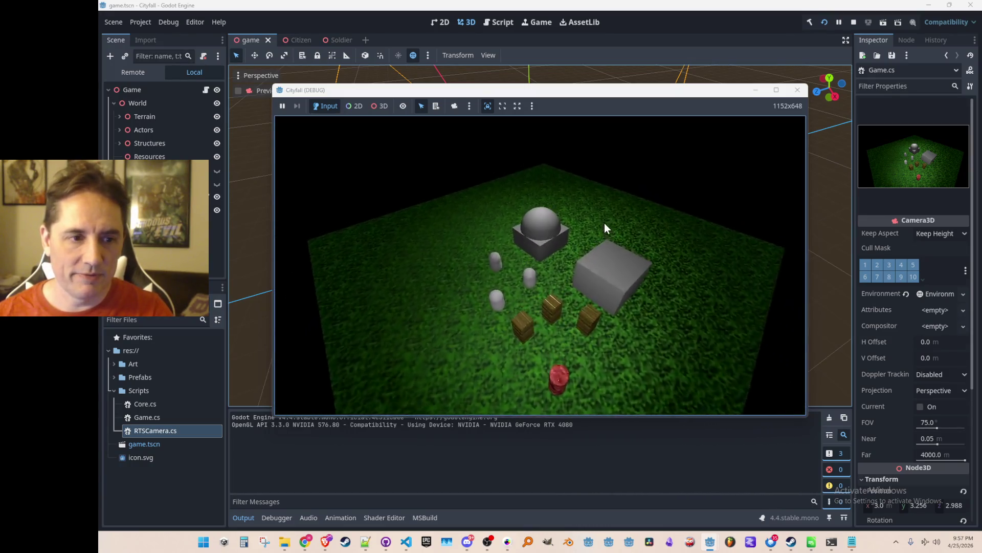
{"action": "scroll", "coordinate": [604, 223], "scroll_direction": "up", "scroll_amount": 3}
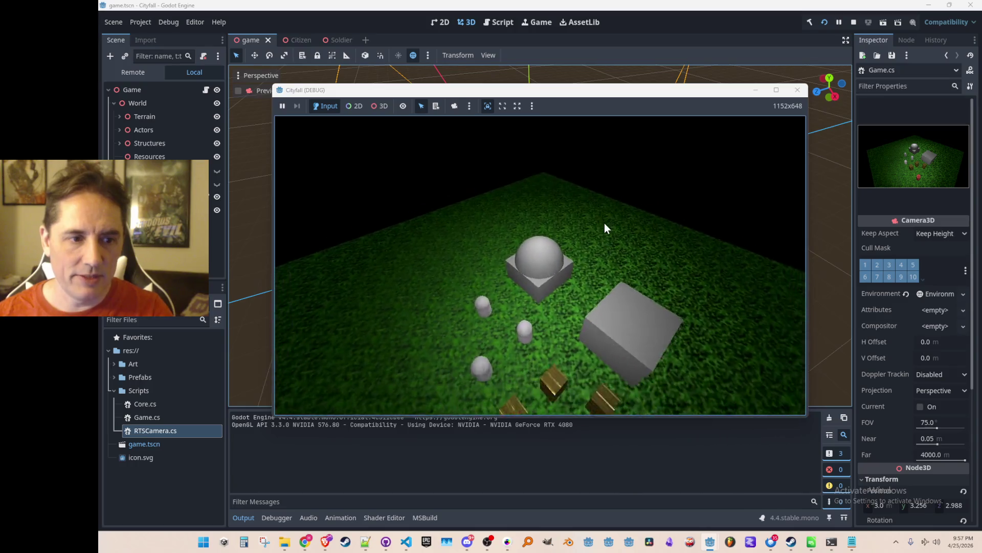
{"action": "scroll", "coordinate": [604, 223], "scroll_direction": "down", "scroll_amount": 4}
{"action": "scroll", "coordinate": [604, 224], "scroll_direction": "up", "scroll_amount": 3}
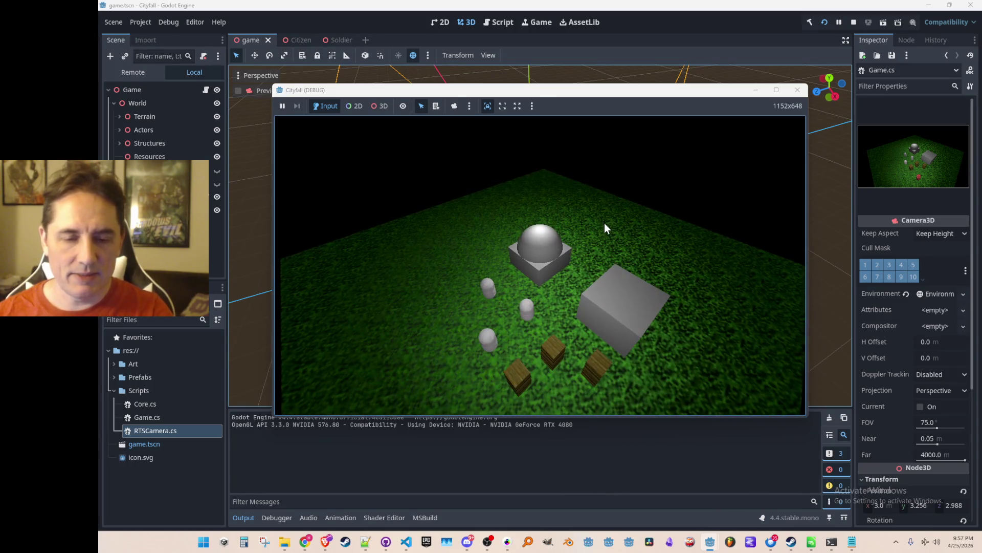
{"action": "scroll", "coordinate": [604, 223], "scroll_direction": "down", "scroll_amount": 4}
{"action": "scroll", "coordinate": [604, 223], "scroll_direction": "up", "scroll_amount": 4}
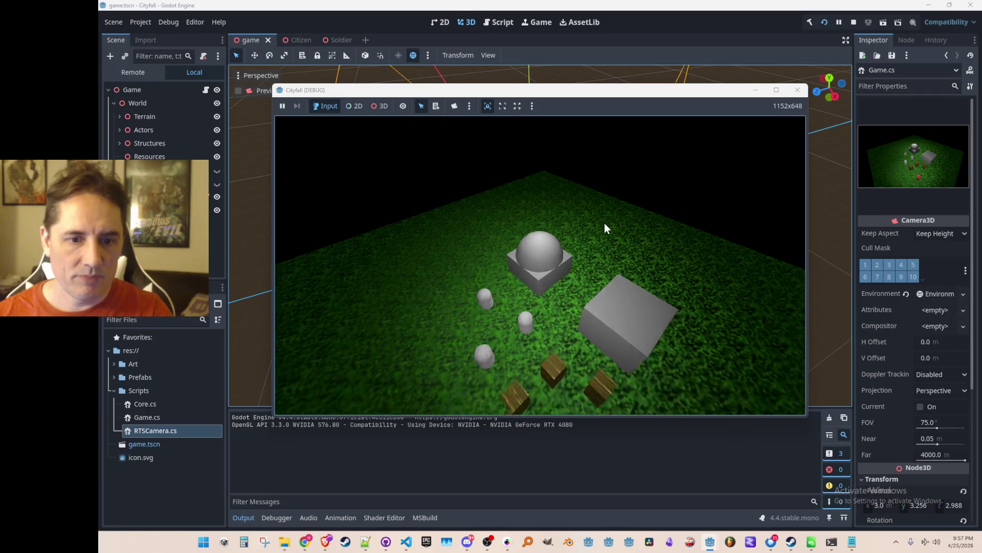
{"action": "scroll", "coordinate": [604, 223], "scroll_direction": "down", "scroll_amount": 4}
{"action": "scroll", "coordinate": [603, 223], "scroll_direction": "up", "scroll_amount": 5}
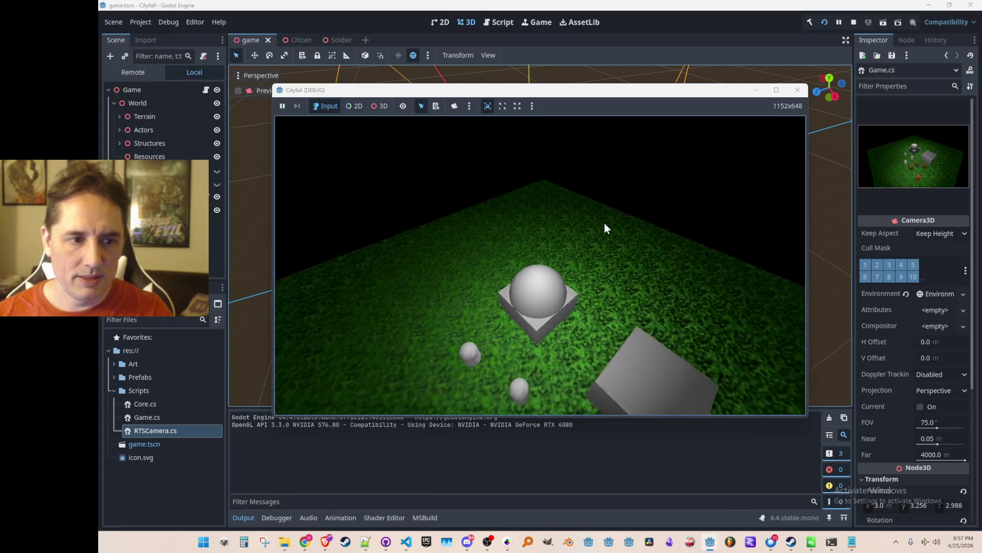
{"action": "scroll", "coordinate": [605, 224], "scroll_direction": "down", "scroll_amount": 4}
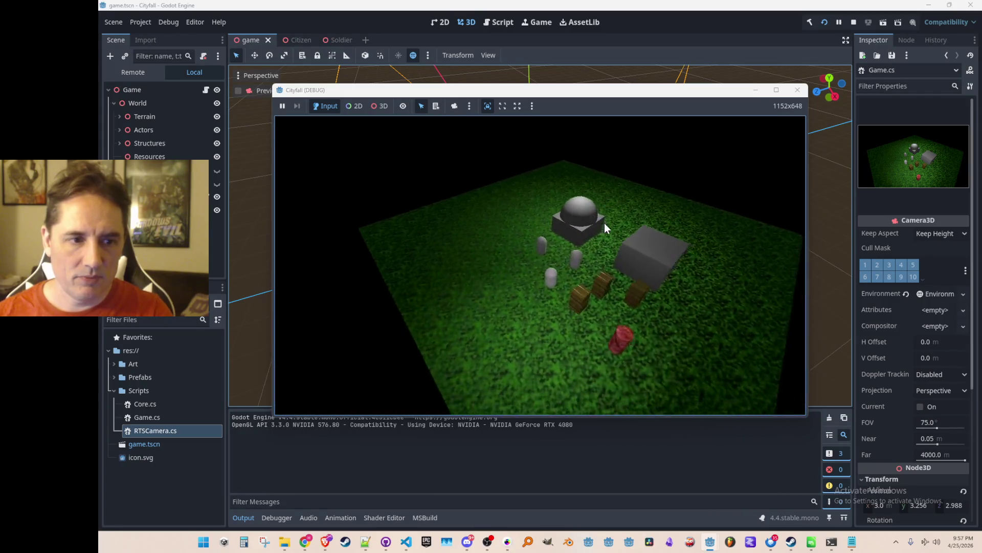
{"action": "scroll", "coordinate": [605, 224], "scroll_direction": "up", "scroll_amount": 4}
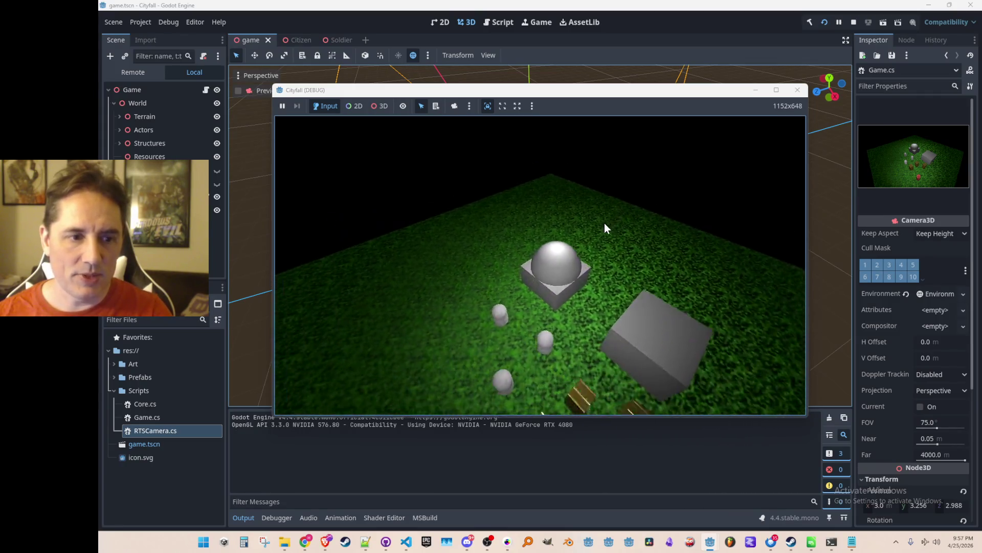
{"action": "scroll", "coordinate": [604, 223], "scroll_direction": "down", "scroll_amount": 3}
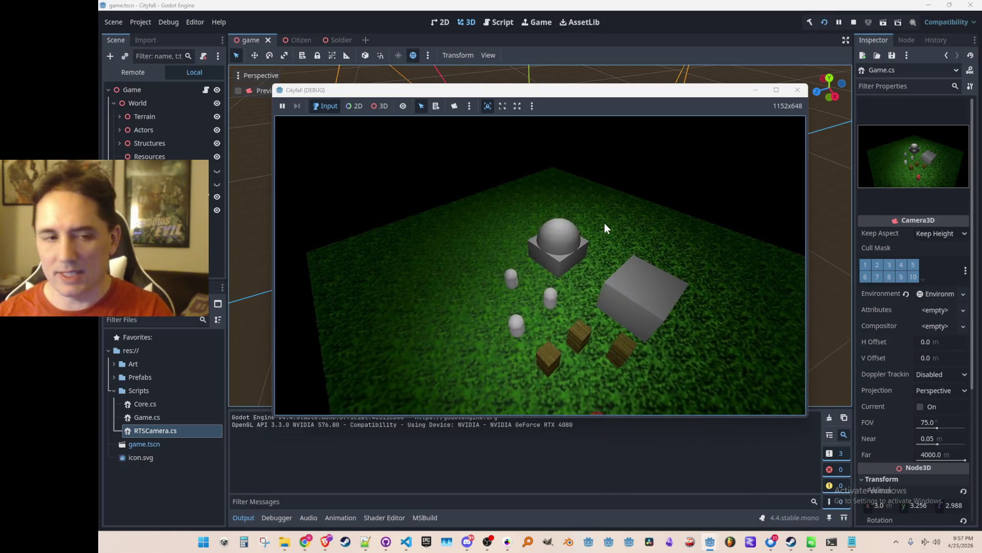
{"action": "scroll", "coordinate": [604, 223], "scroll_direction": "down", "scroll_amount": 3}
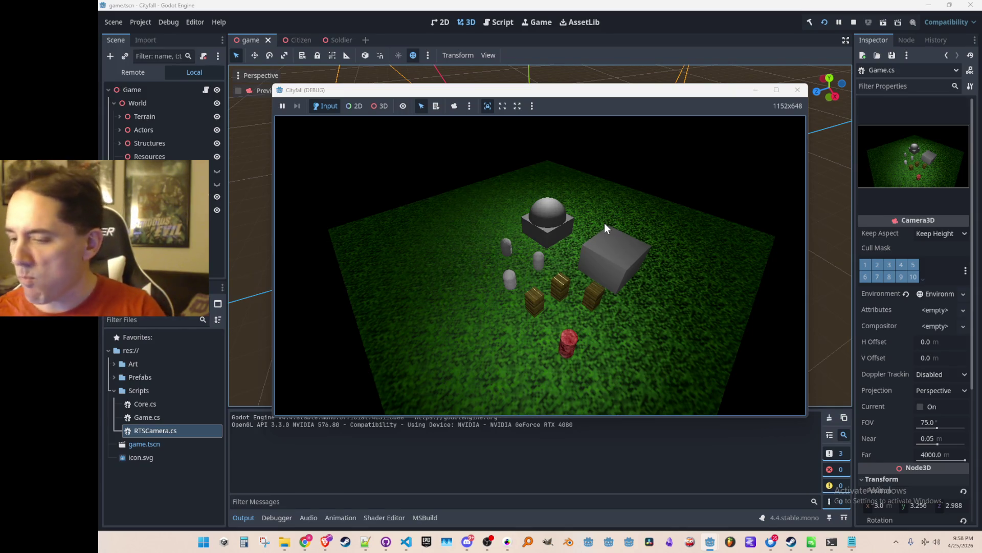
{"action": "key", "text": "d"}
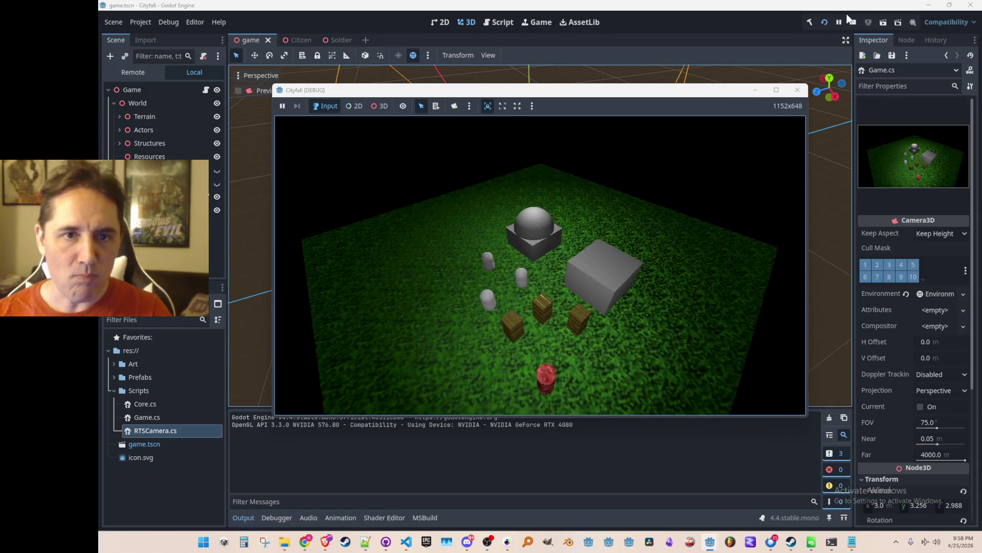
{"action": "left_click", "coordinate": [853, 22]}
- Add a '// state' section with a static Vector3 Momentum field initialised to Vector3.Zero
{"action": "mouse_move", "coordinate": [407, 541]}
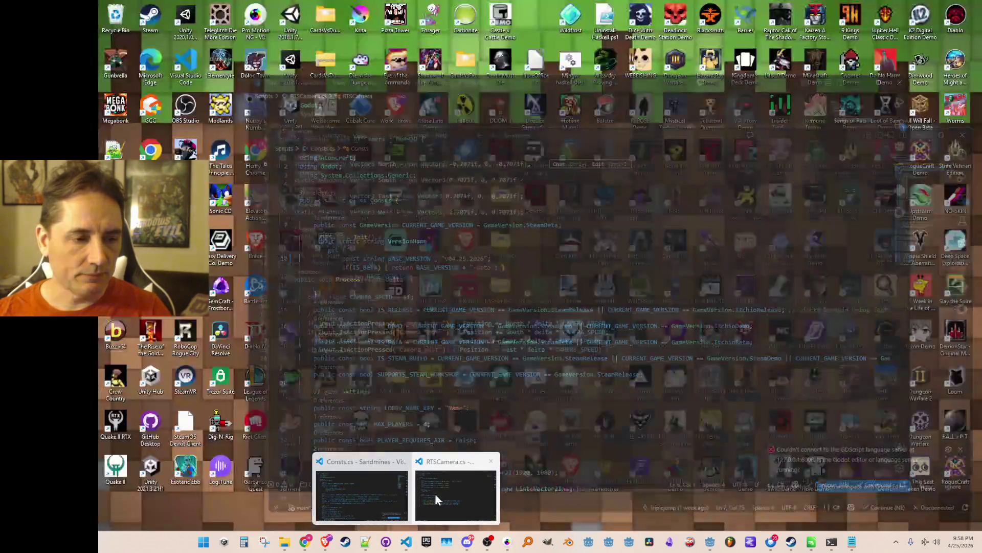
{"action": "left_click", "coordinate": [435, 493]}
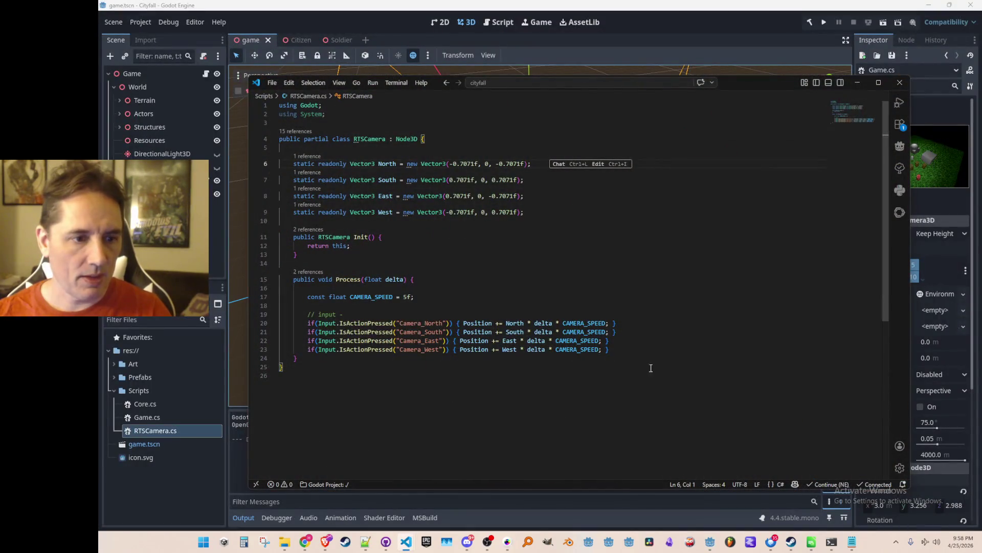
{"action": "left_click", "coordinate": [660, 331]}
{"action": "scroll", "coordinate": [675, 348], "scroll_direction": "down", "scroll_amount": 1}
{"action": "scroll", "coordinate": [686, 344], "scroll_direction": "up", "scroll_amount": 1}
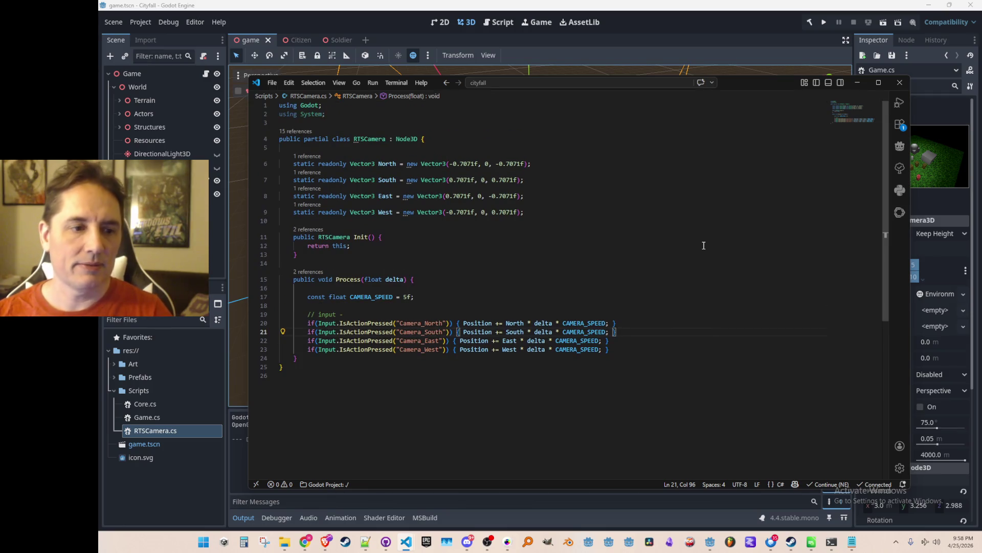
{"action": "key", "text": "Up"}
{"action": "key", "text": "Up"}
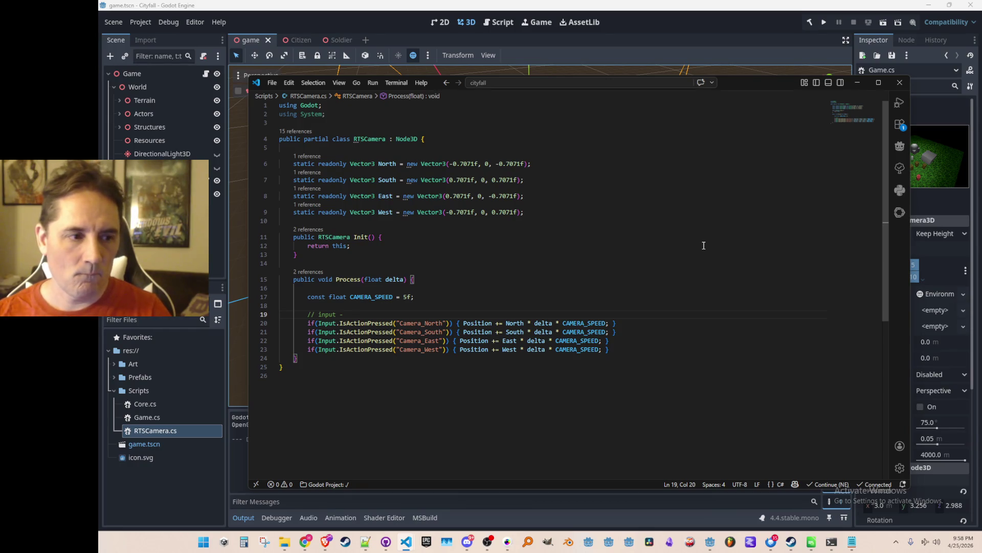
{"action": "key", "text": "Up"}
{"action": "key", "text": "Up"}
{"action": "key", "text": "Up"}
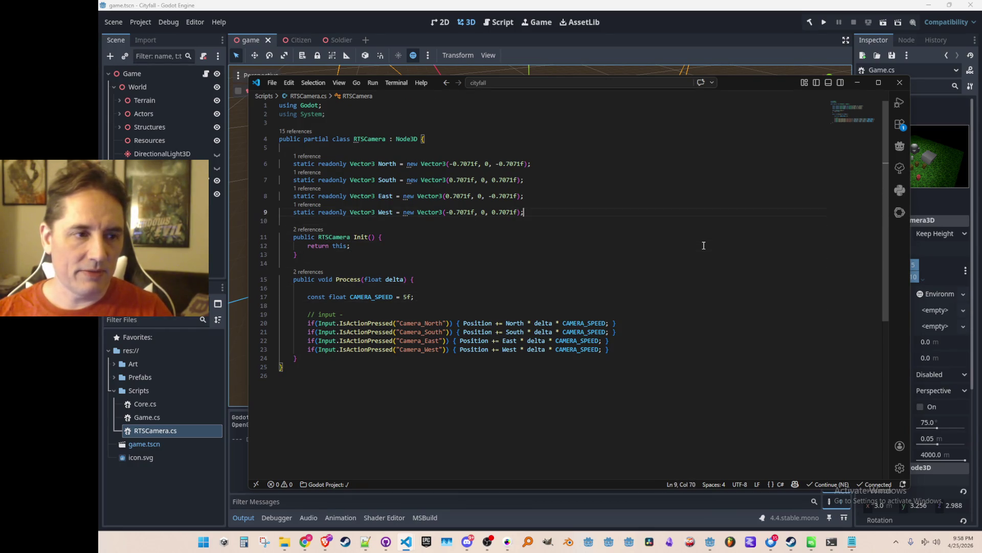
{"action": "key", "text": "Return"}
{"action": "key", "text": "Return"}
{"action": "type", "text": "// state"}
{"action": "key", "text": "Return"}
{"action": "type", "text": "static Vec"}
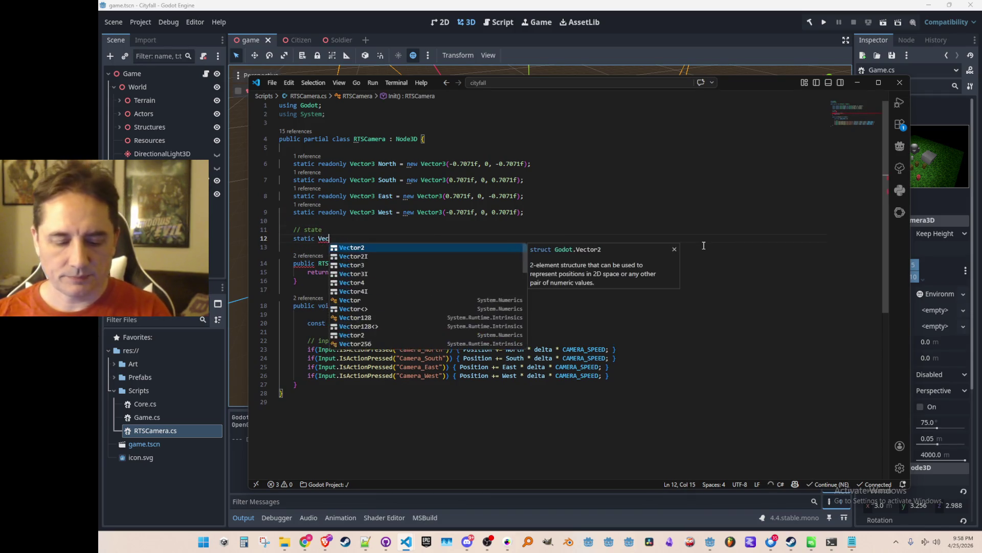
{"action": "type", "text": "tor3 Momentum"}
{"action": "key", "text": "Tab"}
{"action": "key", "text": "ctrl+shift+Left"}
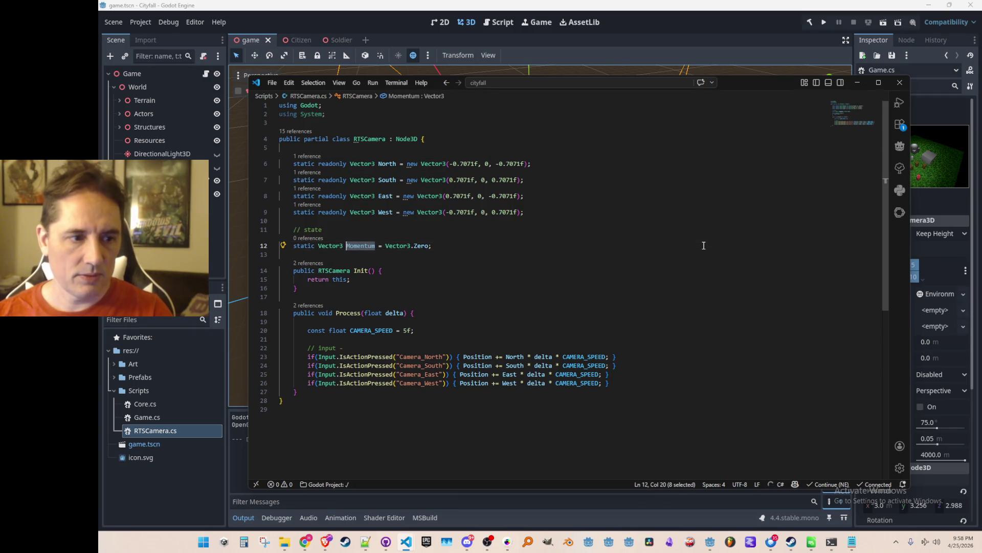
{"action": "key", "text": "Escape"}
- Add WASD input to Momentum instead of Position and apply Position += Momentum * delta
{"action": "scroll", "coordinate": [673, 327], "scroll_direction": "down", "scroll_amount": 1}
{"action": "double_click", "coordinate": [484, 334]}
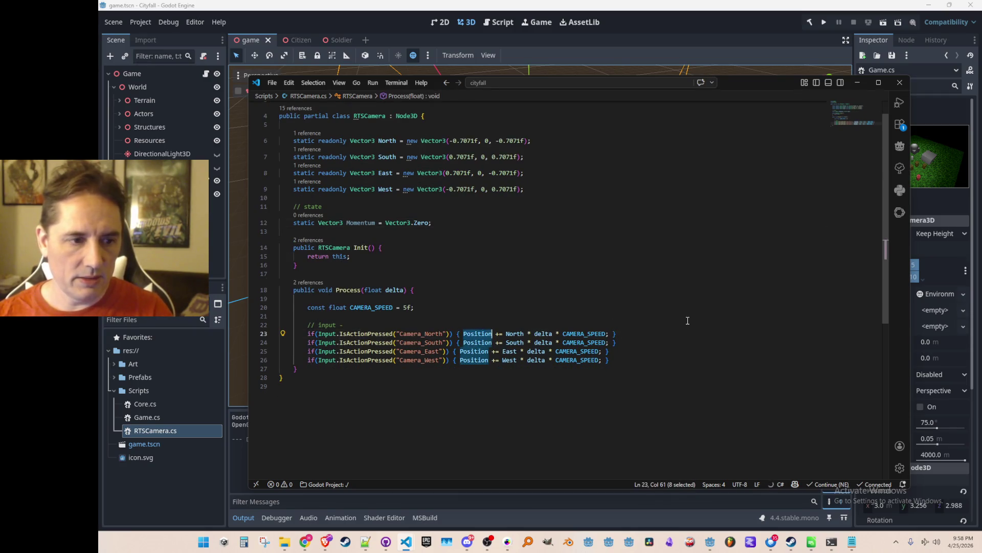
{"action": "type", "text": "Momentum"}
{"action": "key", "text": "Down"}
{"action": "key", "text": "Tab"}
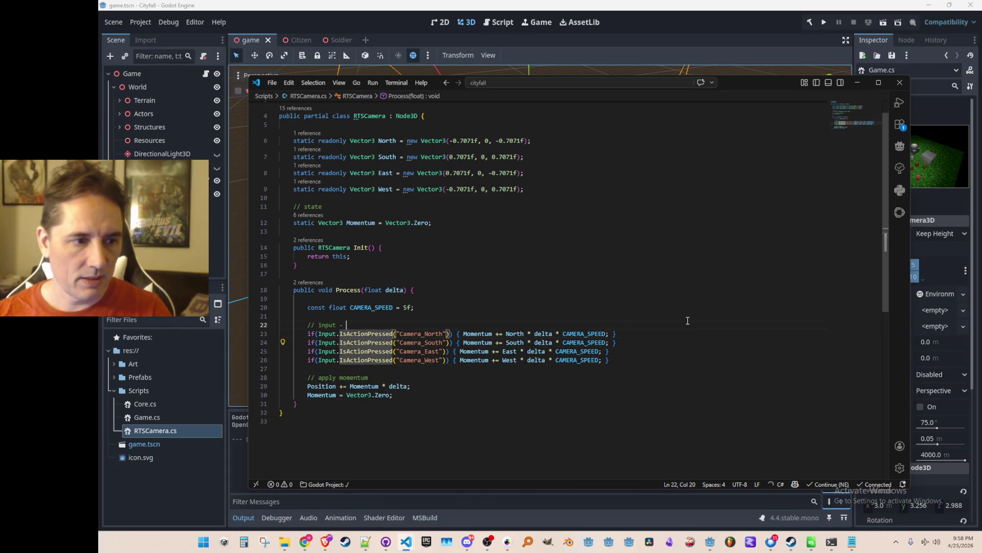
{"action": "key", "text": "Up"}
{"action": "key", "text": "Up"}
{"action": "key", "text": "End"}
{"action": "key", "text": "Return"}
{"action": "type", "text": "Momentum ="}
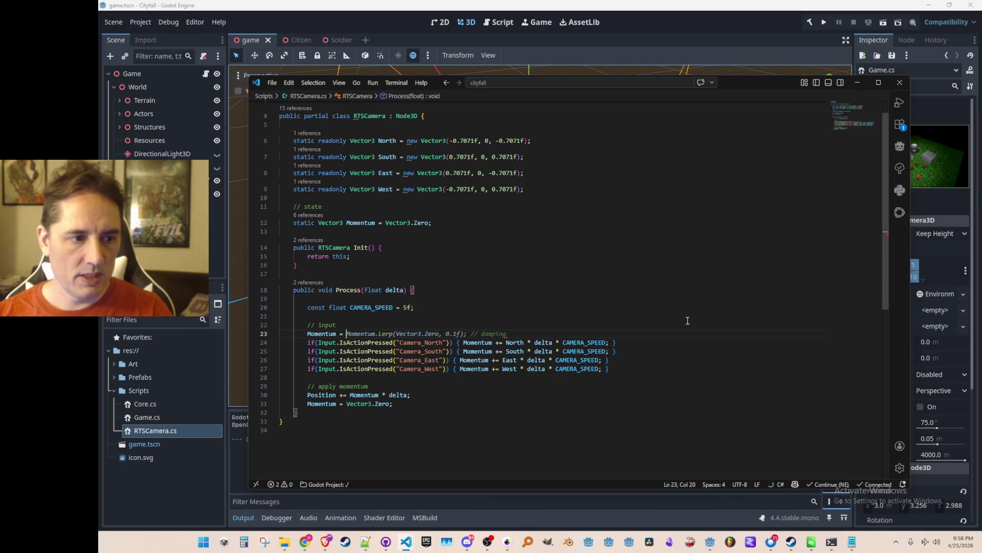
{"action": "key", "text": "Escape"}
{"action": "key", "text": "ctrl+shift+k"}
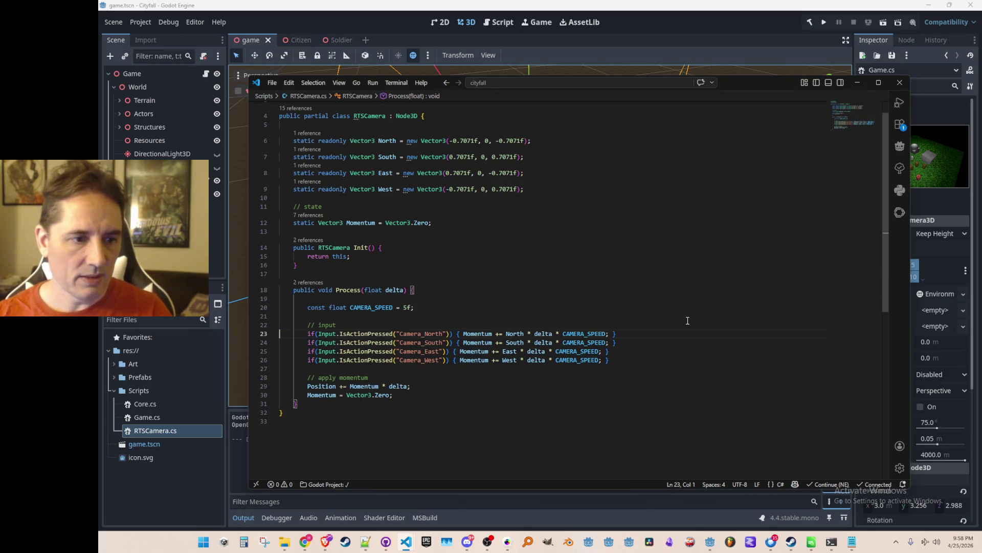
- Replace the Momentum reset with a Lerp toward zero, with CAMERA_SPEED 0.5f, and run the game
{"action": "scroll", "coordinate": [688, 321], "scroll_direction": "down", "scroll_amount": 1}
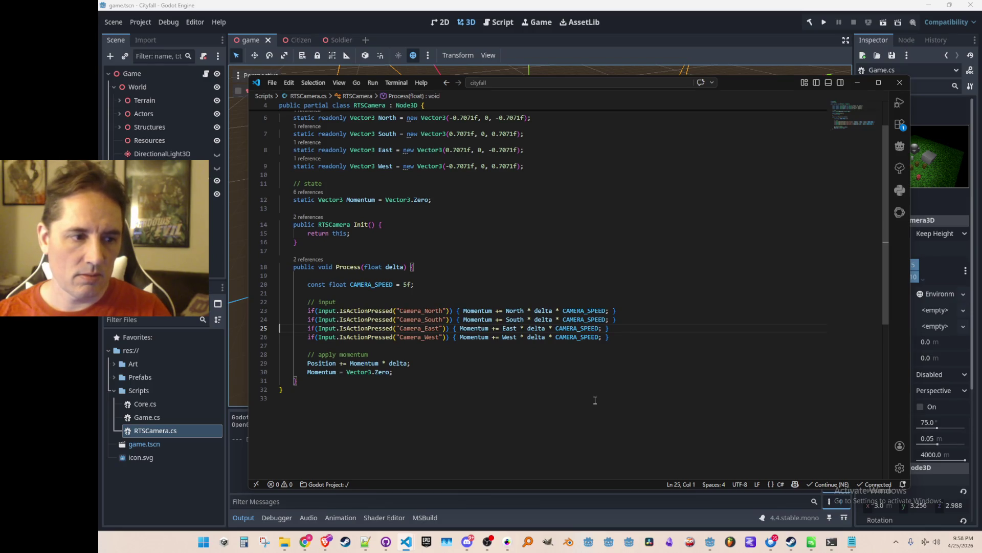
{"action": "left_click", "coordinate": [619, 357]}
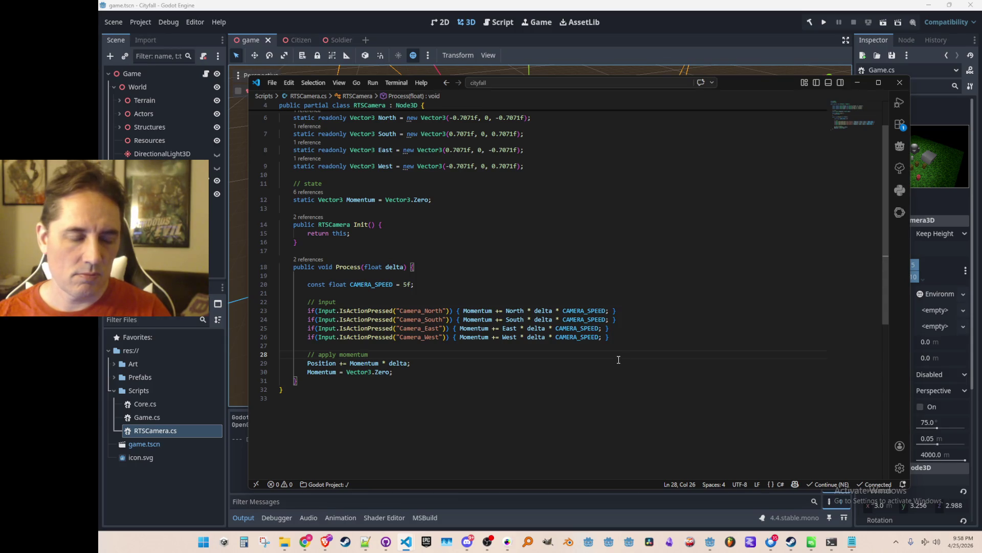
{"action": "left_click", "coordinate": [566, 310]}
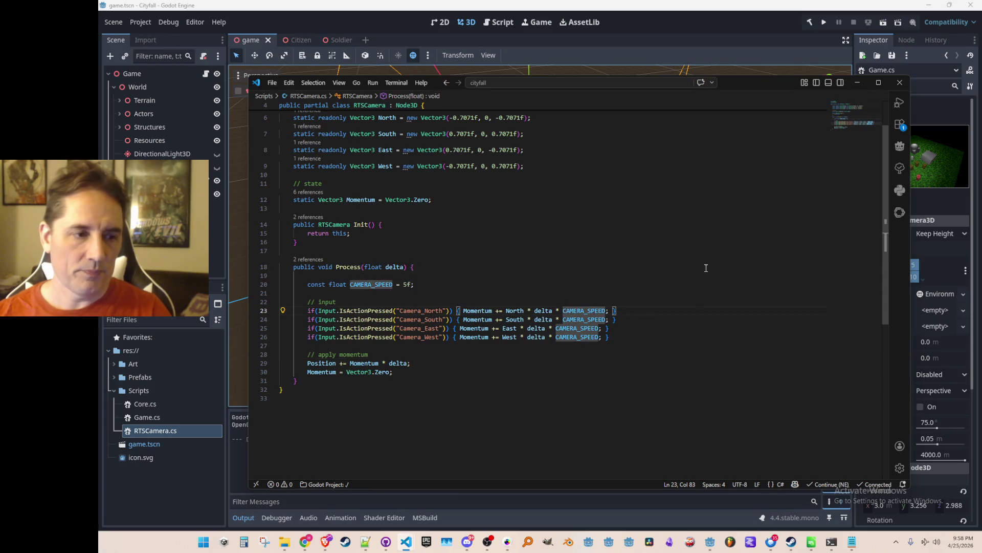
{"action": "key", "text": "Up"}
{"action": "key", "text": "Up"}
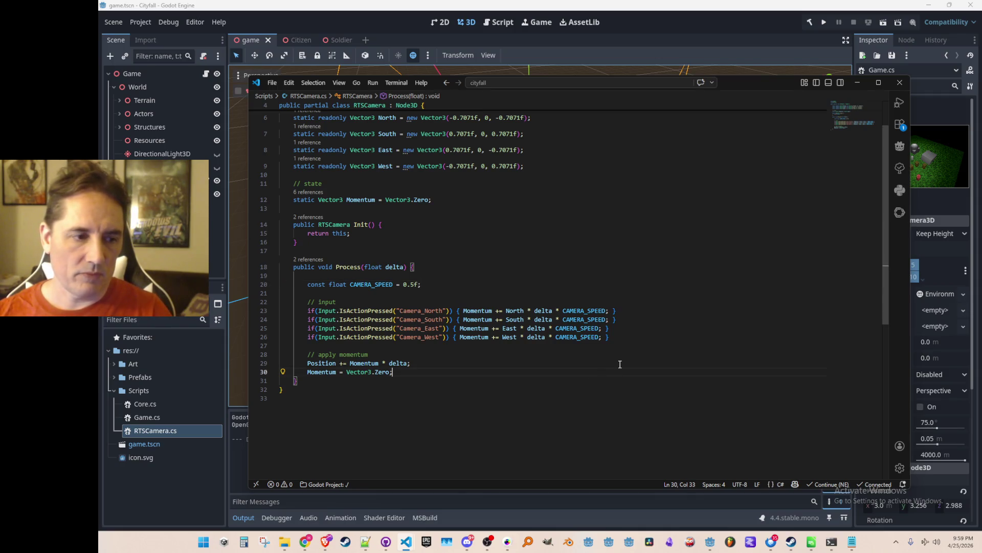
{"action": "key", "text": "ctrl+shift+Left"}
{"action": "key", "text": "ctrl+shift+Left"}
{"action": "key", "text": "ctrl+shift+Left"}
{"action": "key", "text": "BackSpace"}
{"action": "key", "text": "Tab"}
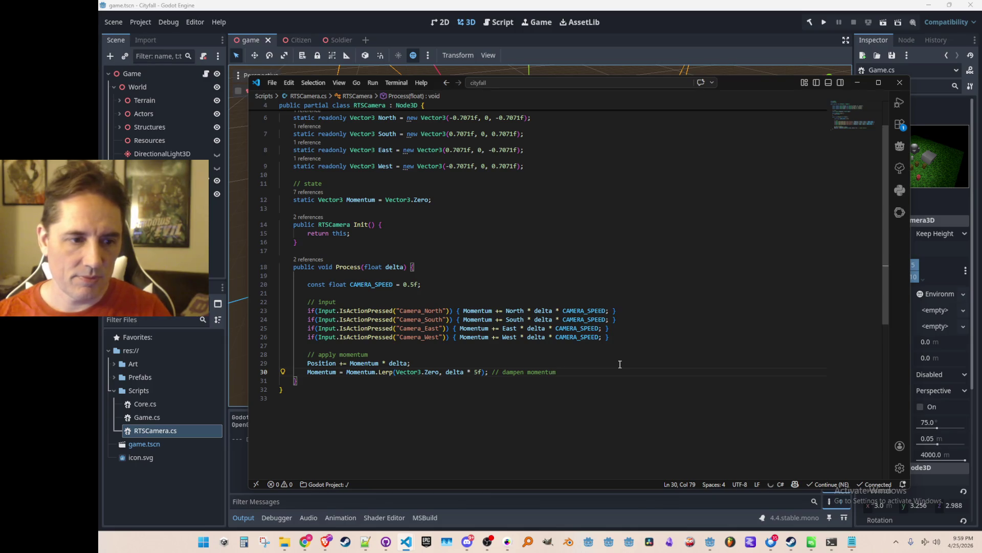
{"action": "left_click", "coordinate": [825, 22]}
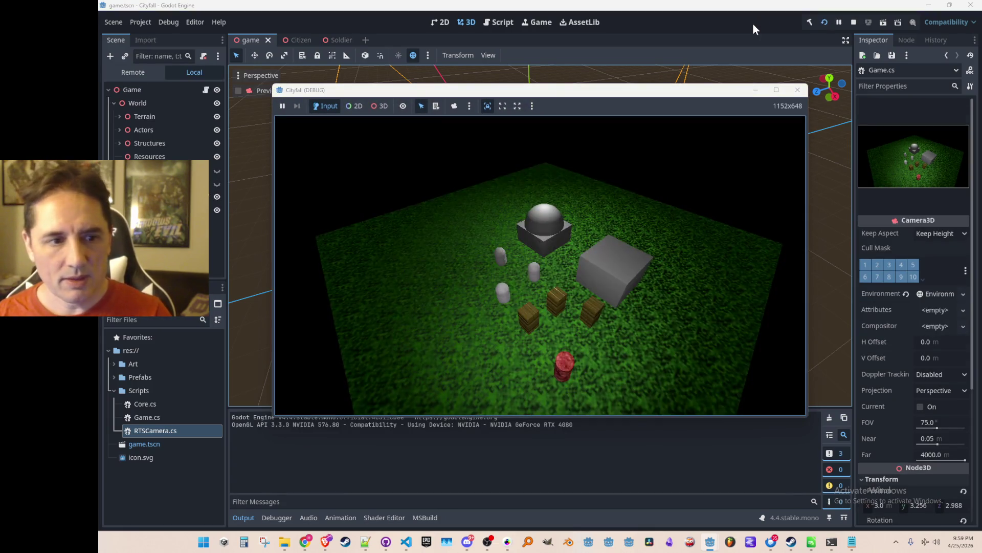
- Stop the game and bring RTSCamera.cs back into view
{"action": "left_click", "coordinate": [853, 22]}
{"action": "mouse_move", "coordinate": [405, 541]}
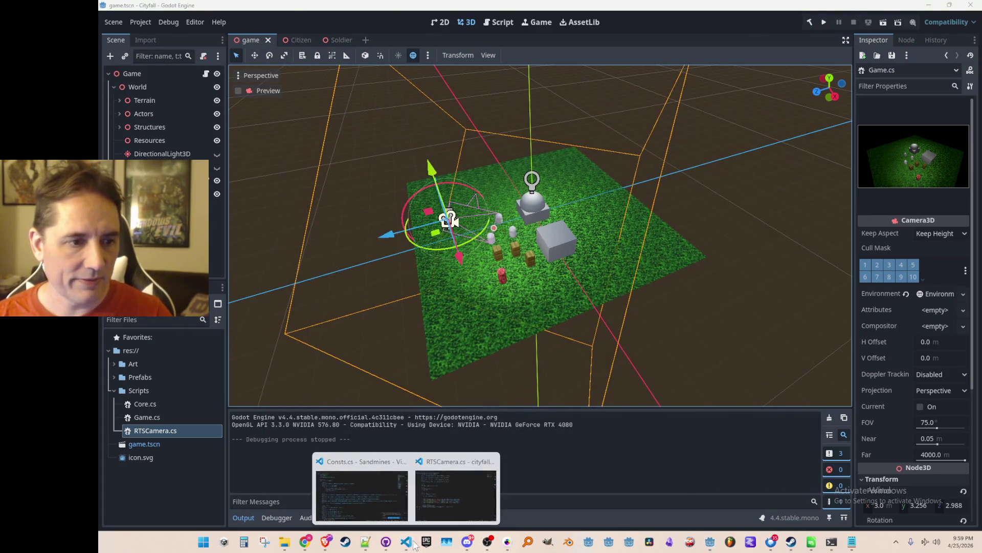
{"action": "left_click", "coordinate": [441, 495]}
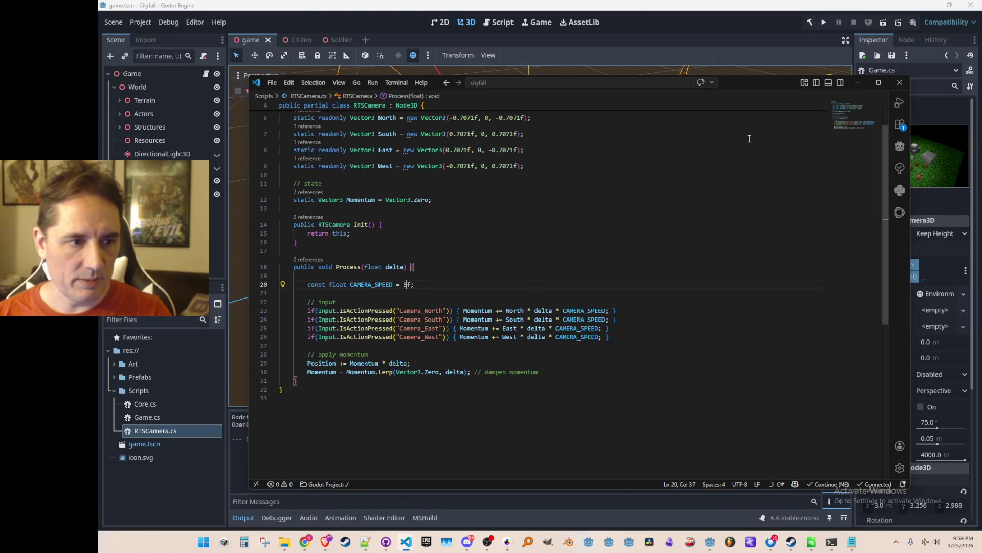
- Run the game again, test forward and back movement with W and S, then stop it
{"action": "left_click", "coordinate": [825, 22]}
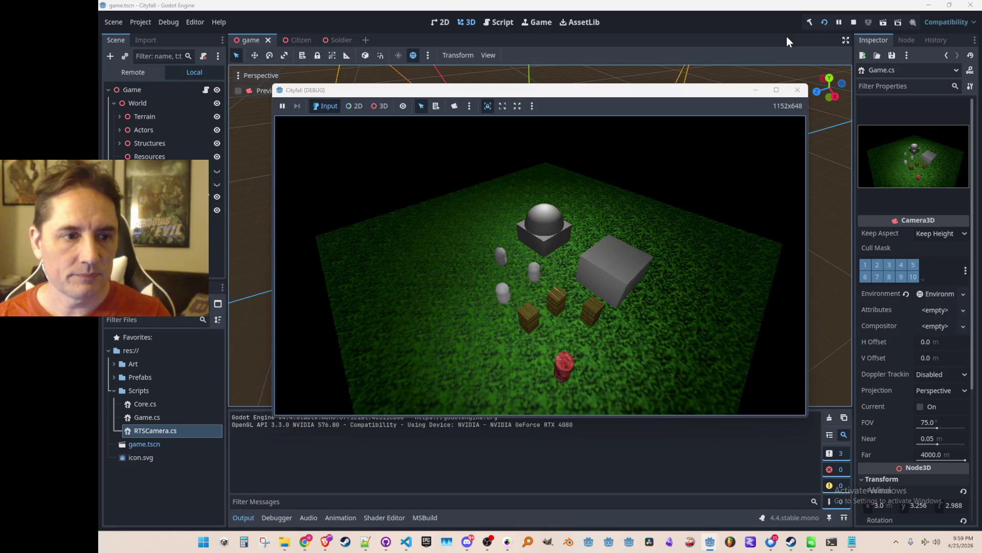
{"action": "key", "text": "w"}
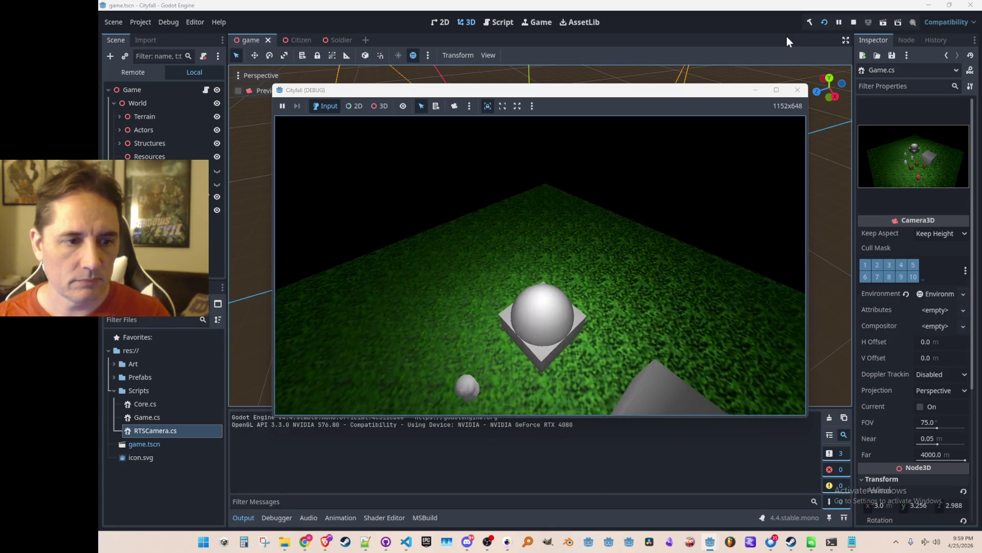
{"action": "key", "text": "s"}
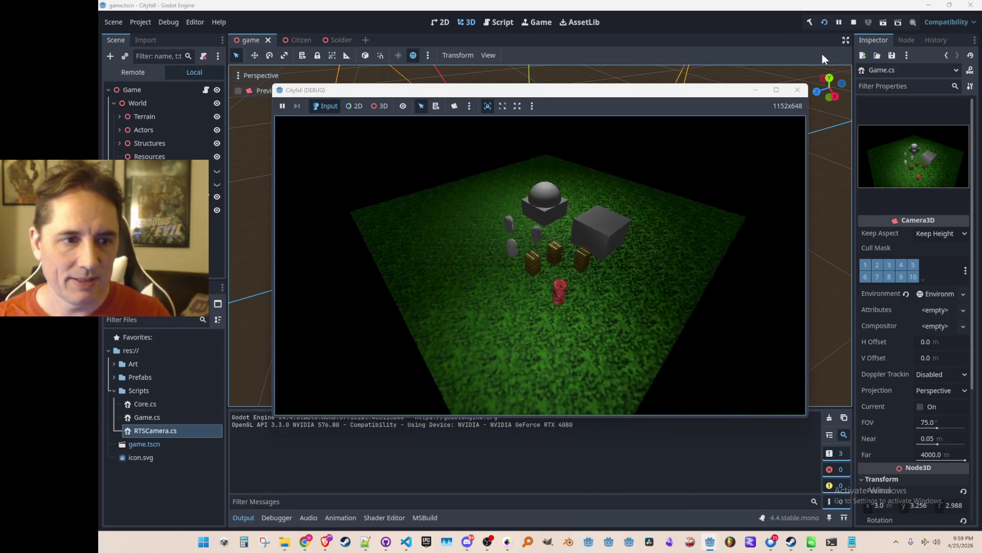
{"action": "key", "text": "w"}
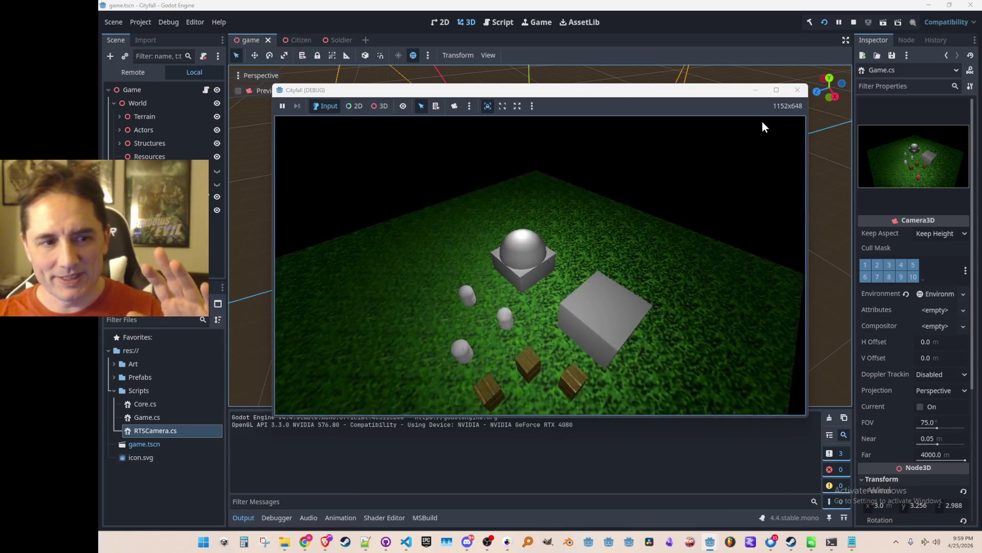
{"action": "left_click", "coordinate": [854, 22]}
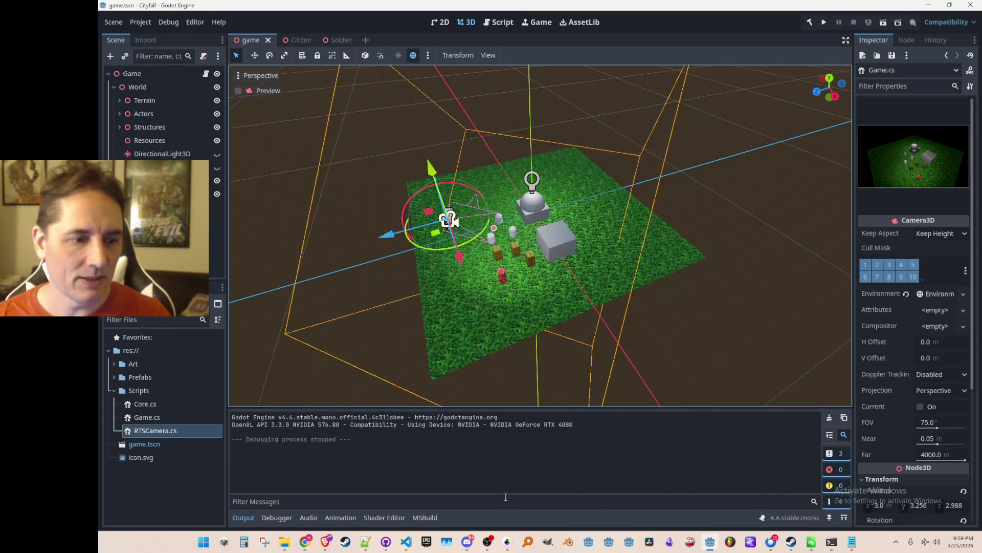
- Change the momentum damping factor to delta * 5f and test it in a game run
{"action": "mouse_move", "coordinate": [407, 542]}
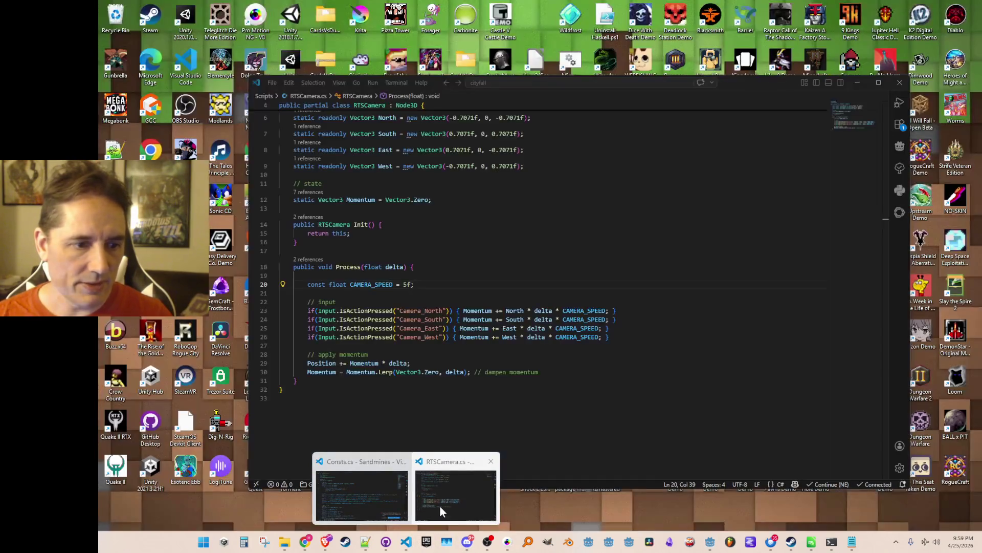
{"action": "left_click", "coordinate": [440, 505]}
{"action": "double_click", "coordinate": [455, 374]}
{"action": "type", "text": "delta * 5f"}
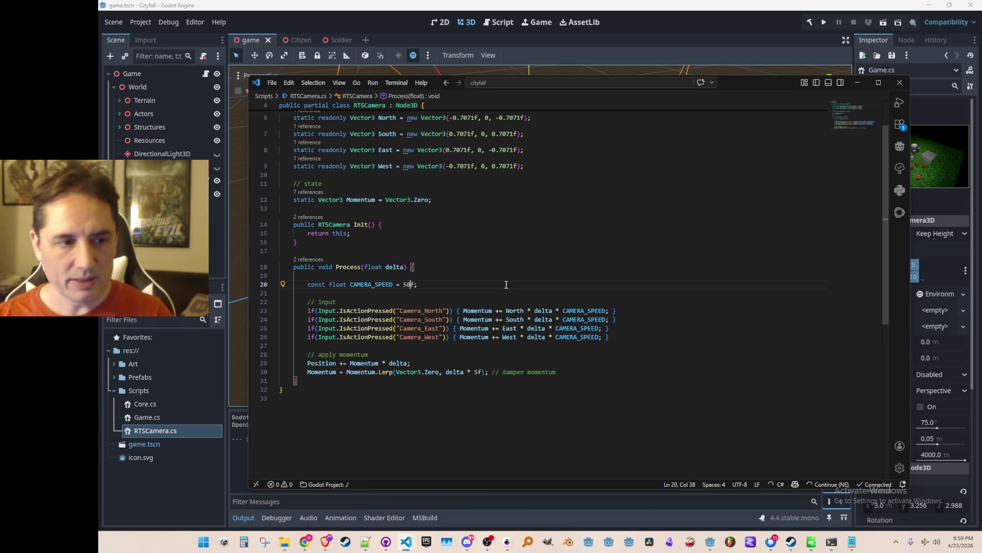
{"action": "left_click", "coordinate": [782, 20]}
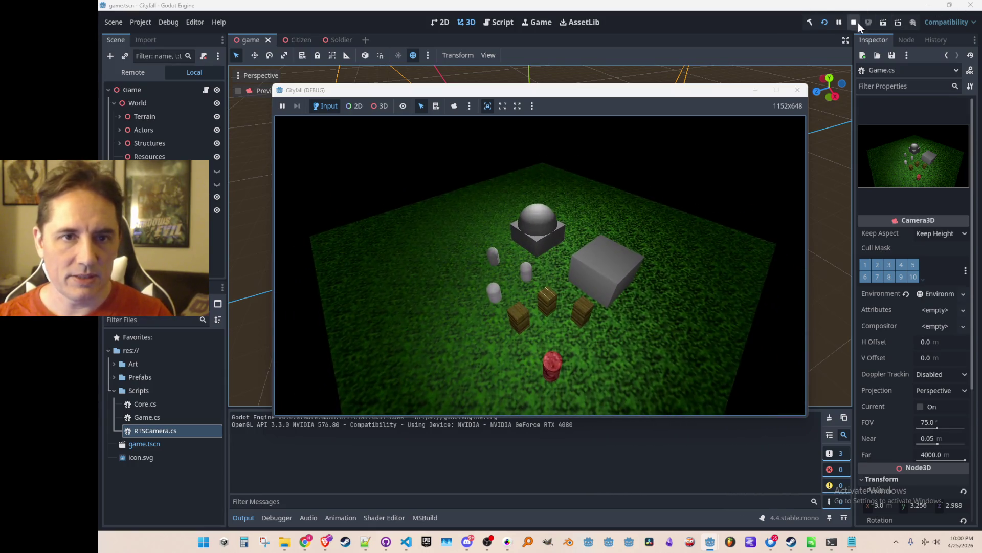
{"action": "left_click", "coordinate": [858, 24]}
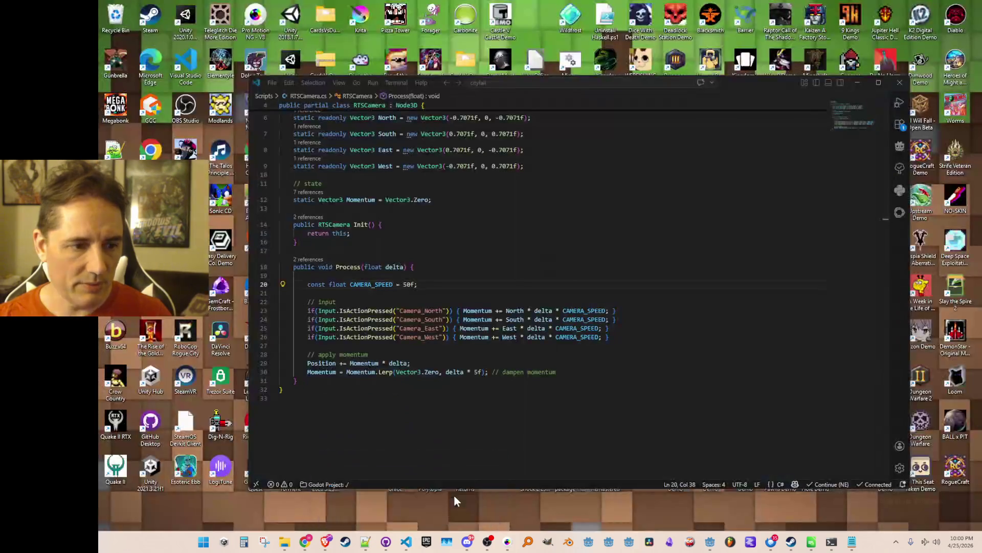
- Raise CAMERA_SPEED to 50f and test the game again
{"action": "left_click", "coordinate": [453, 496]}
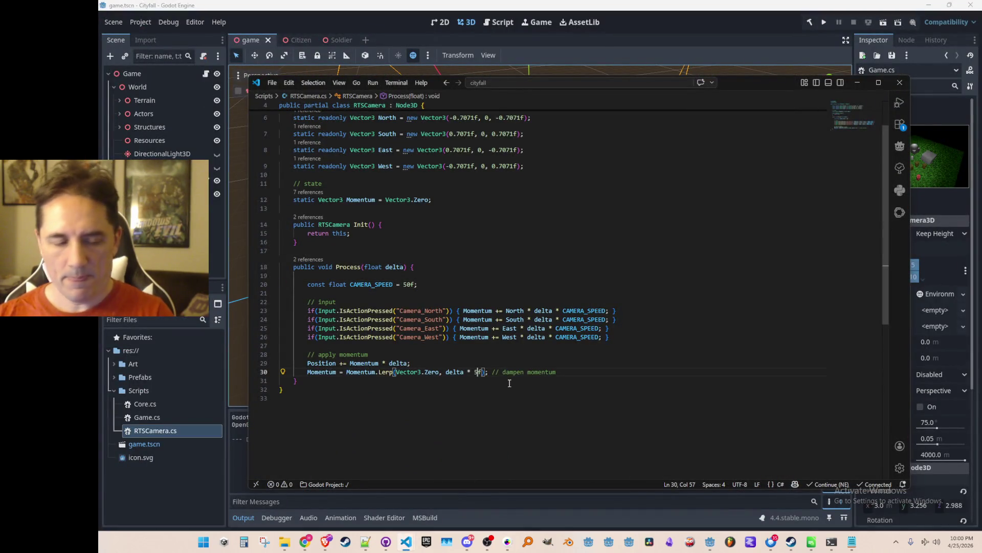
{"action": "type", "text": "0"}
{"action": "left_click", "coordinate": [824, 22]}
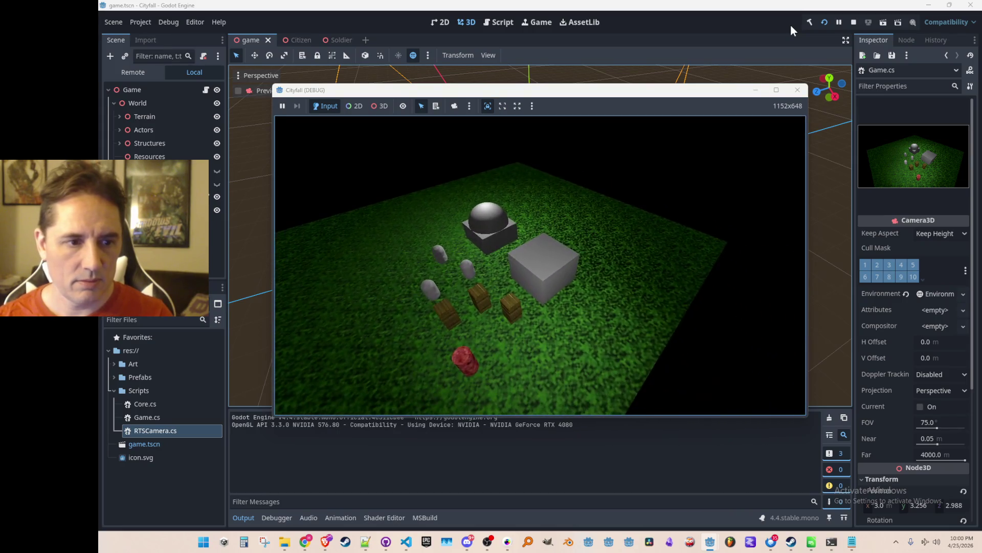
{"action": "left_click", "coordinate": [853, 22]}
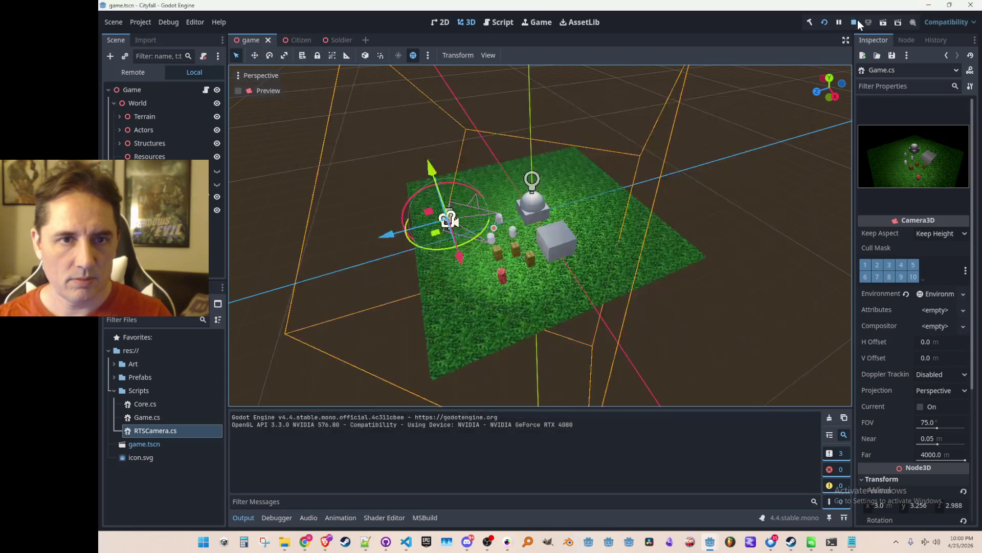
{"action": "key", "text": "alt+Tab"}
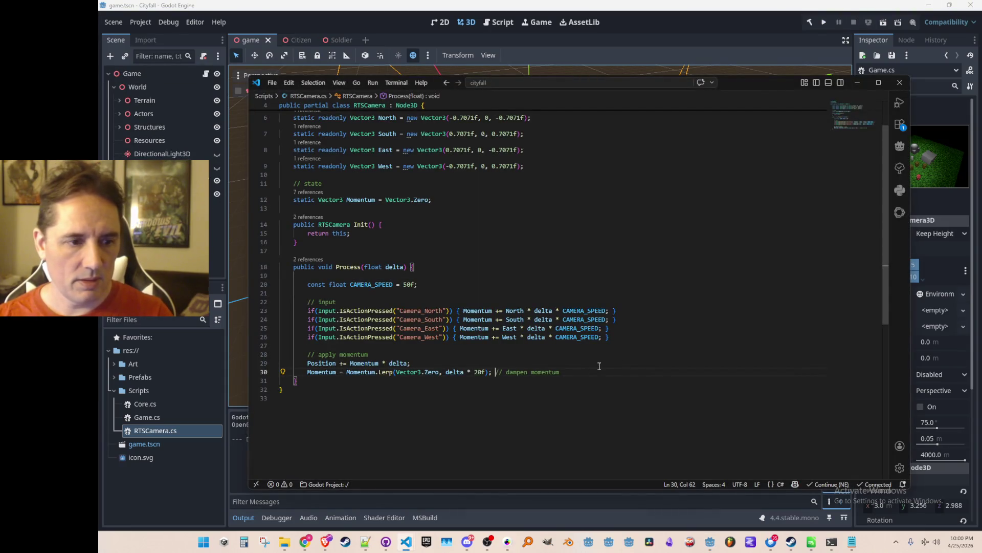
{"action": "left_click", "coordinate": [825, 23]}
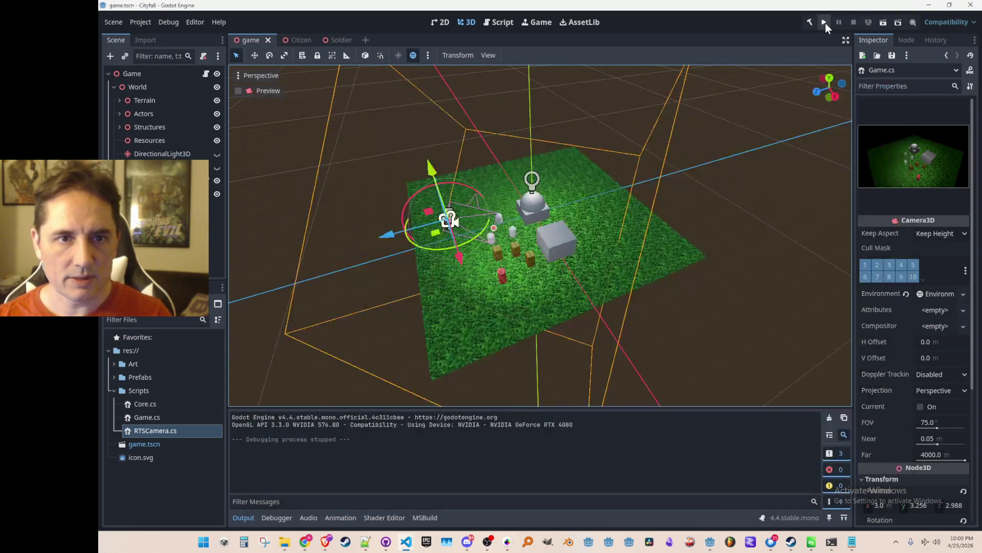
- Run the game and make its window stretch to fill the full screen
{"action": "left_click", "coordinate": [825, 23]}
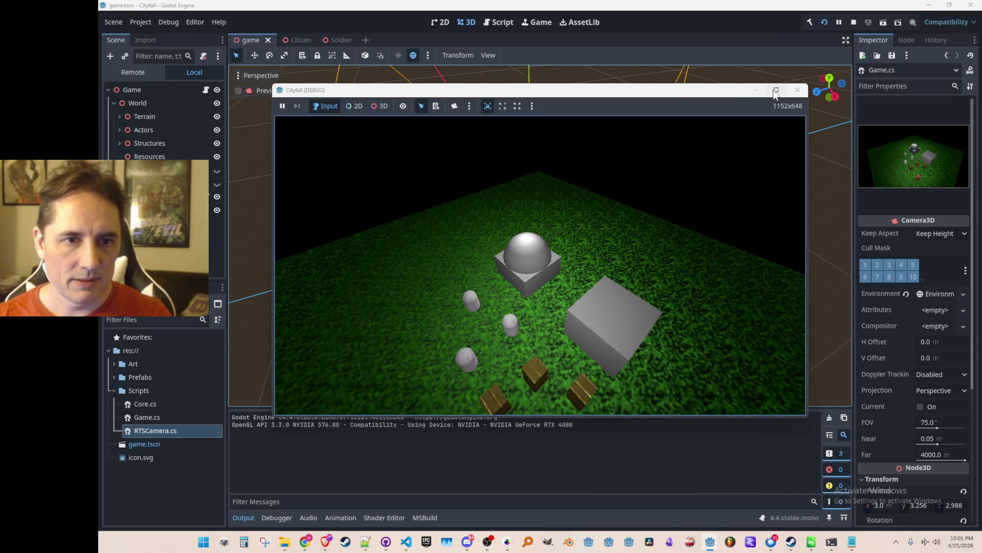
{"action": "left_click", "coordinate": [776, 90]}
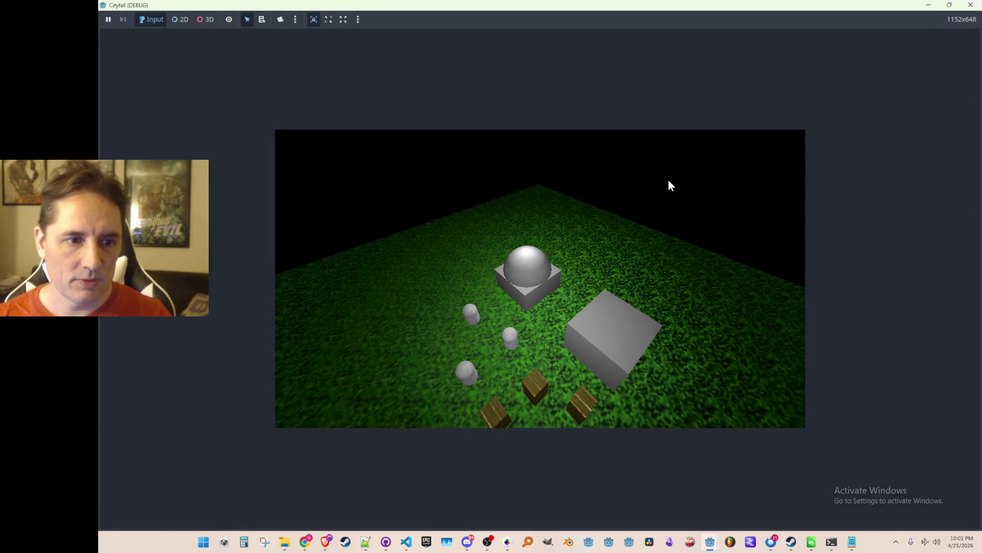
{"action": "left_click", "coordinate": [949, 4]}
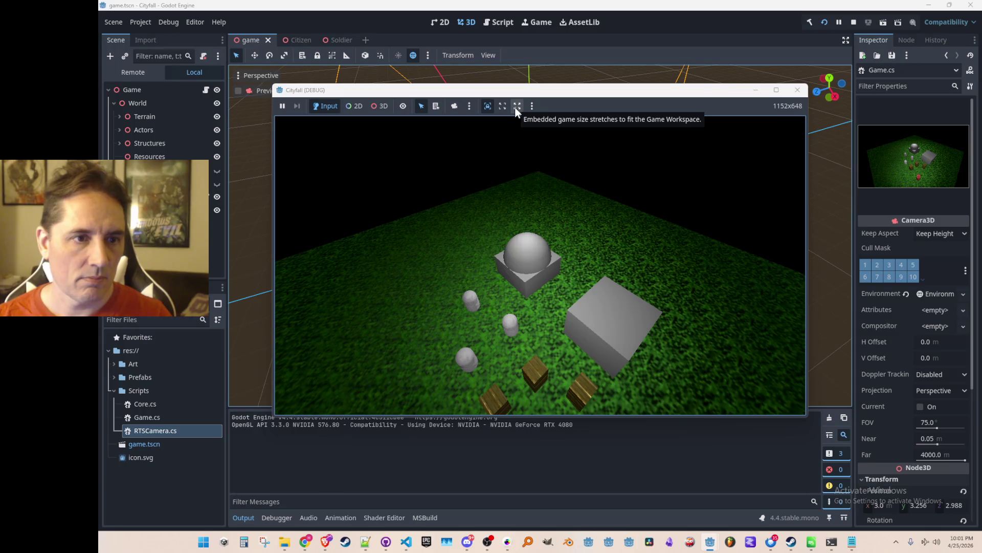
{"action": "left_click", "coordinate": [501, 109]}
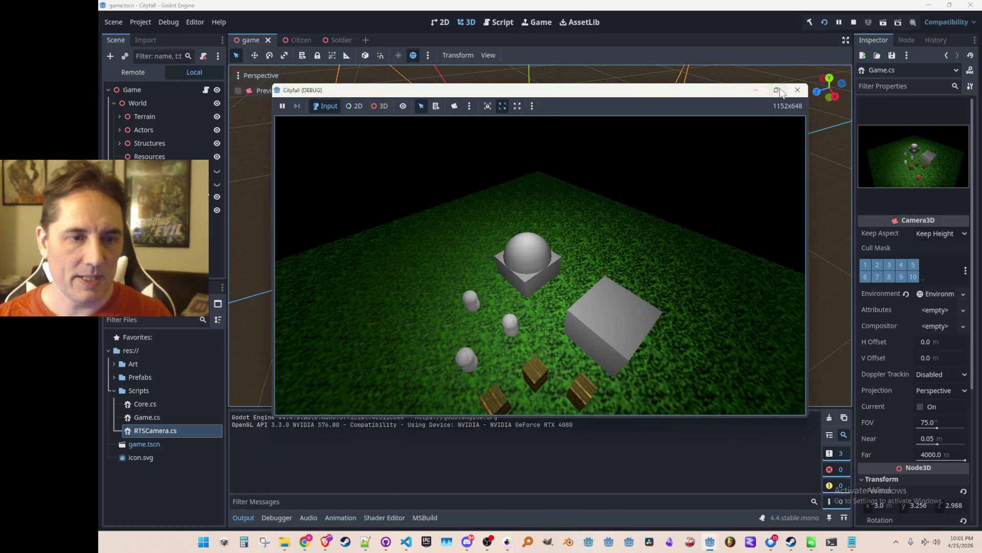
{"action": "left_click", "coordinate": [777, 90]}
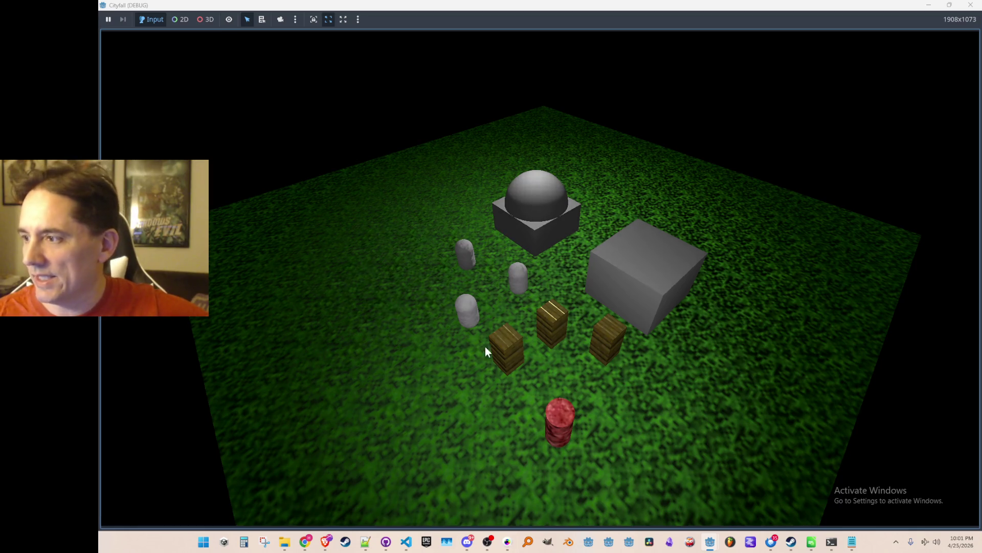
- Test camera zoom by scrolling, close the game, and clear the scene selection
{"action": "scroll", "coordinate": [479, 429], "scroll_direction": "up", "scroll_amount": 3}
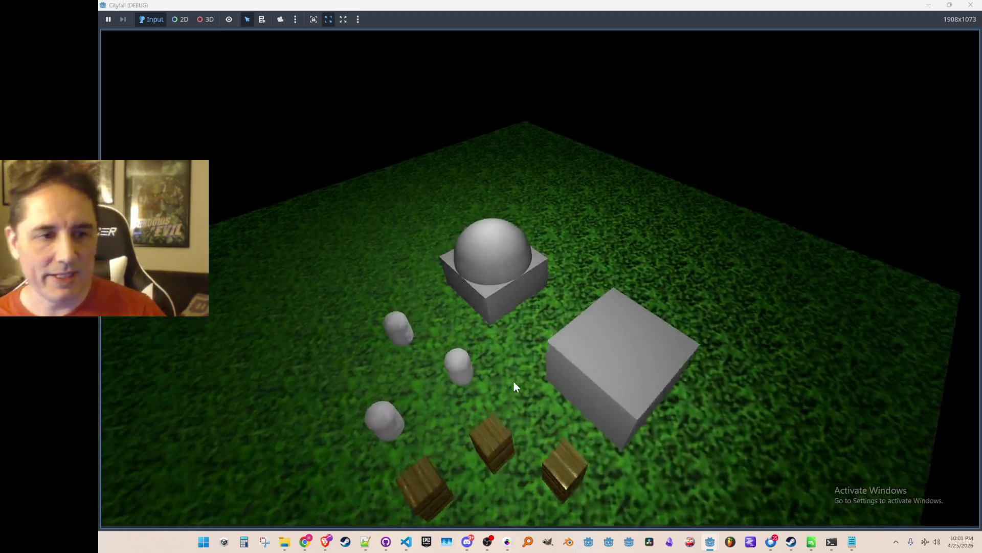
{"action": "scroll", "coordinate": [514, 381], "scroll_direction": "down", "scroll_amount": 6}
{"action": "scroll", "coordinate": [670, 234], "scroll_direction": "up", "scroll_amount": 4}
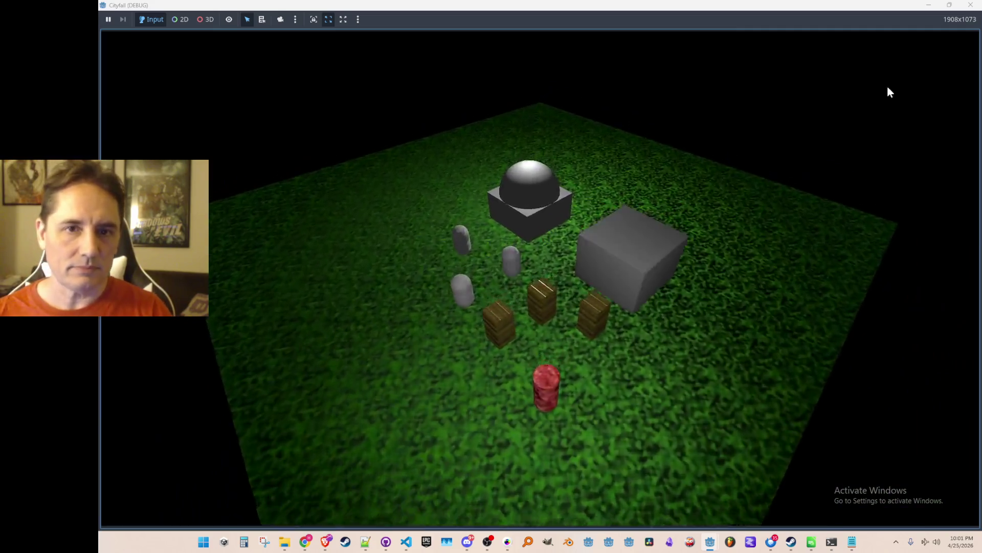
{"action": "scroll", "coordinate": [793, 153], "scroll_direction": "down", "scroll_amount": 4}
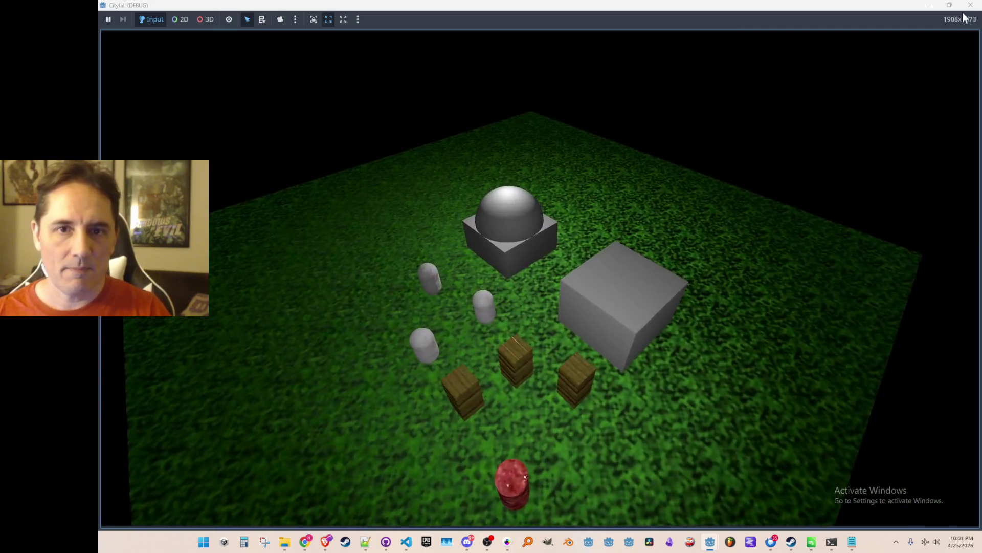
{"action": "scroll", "coordinate": [824, 156], "scroll_direction": "up", "scroll_amount": 6}
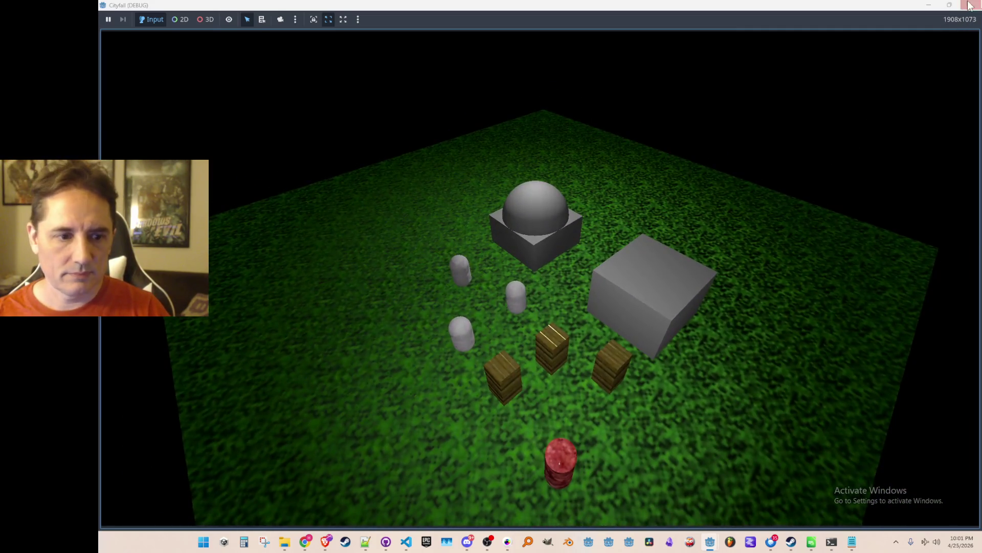
{"action": "left_click", "coordinate": [969, 5]}
{"action": "left_click", "coordinate": [558, 276]}
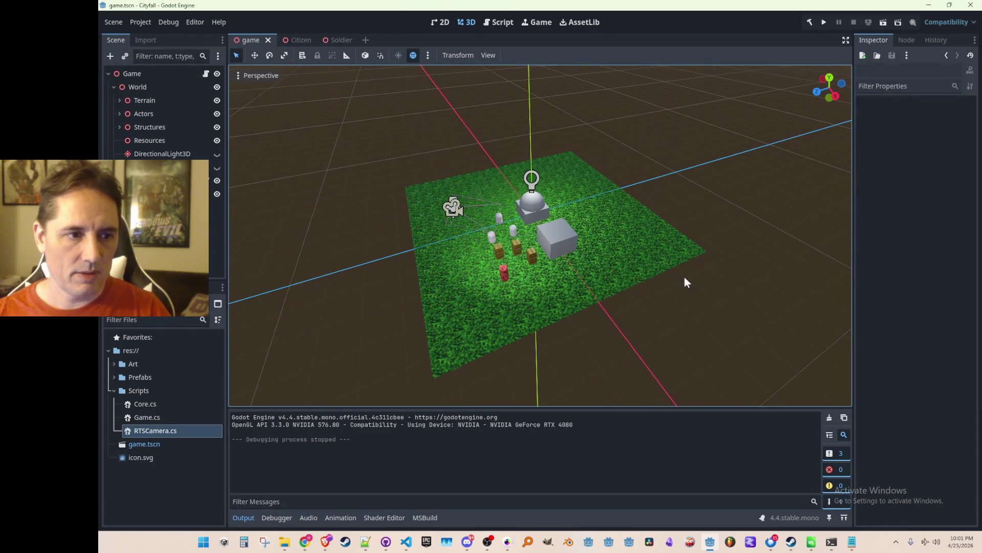
{"action": "scroll", "coordinate": [579, 271], "scroll_direction": "down", "scroll_amount": 2}
{"action": "scroll", "coordinate": [578, 282], "scroll_direction": "up", "scroll_amount": 4}
{"action": "scroll", "coordinate": [578, 281], "scroll_direction": "down", "scroll_amount": 2}
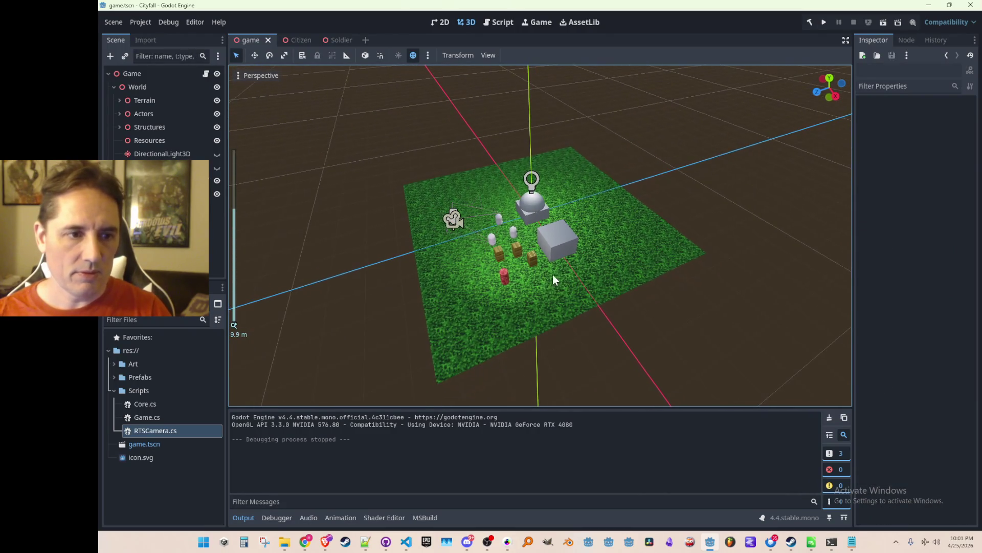
{"action": "mouse_move", "coordinate": [499, 281]}
{"action": "left_mouse_down"}
{"action": "mouse_move", "coordinate": [511, 271]}
{"action": "mouse_move", "coordinate": [518, 297]}
{"action": "mouse_move", "coordinate": [508, 270]}
{"action": "mouse_move", "coordinate": [499, 279]}
{"action": "left_mouse_up"}
{"action": "scroll", "coordinate": [500, 281], "scroll_direction": "down", "scroll_amount": 1}
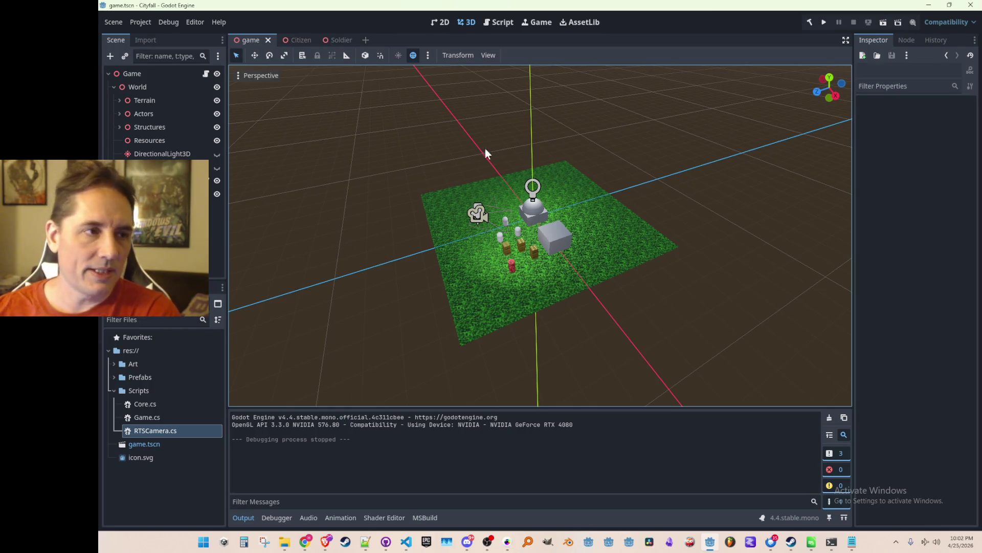
{"action": "left_click", "coordinate": [946, 23]}
{"action": "left_click", "coordinate": [944, 21]}
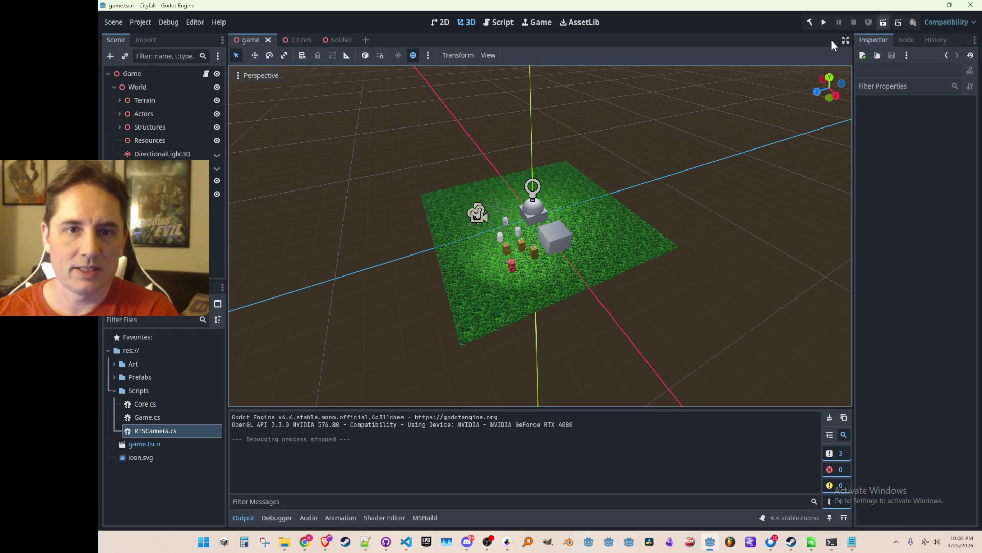
{"action": "left_click", "coordinate": [139, 24]}
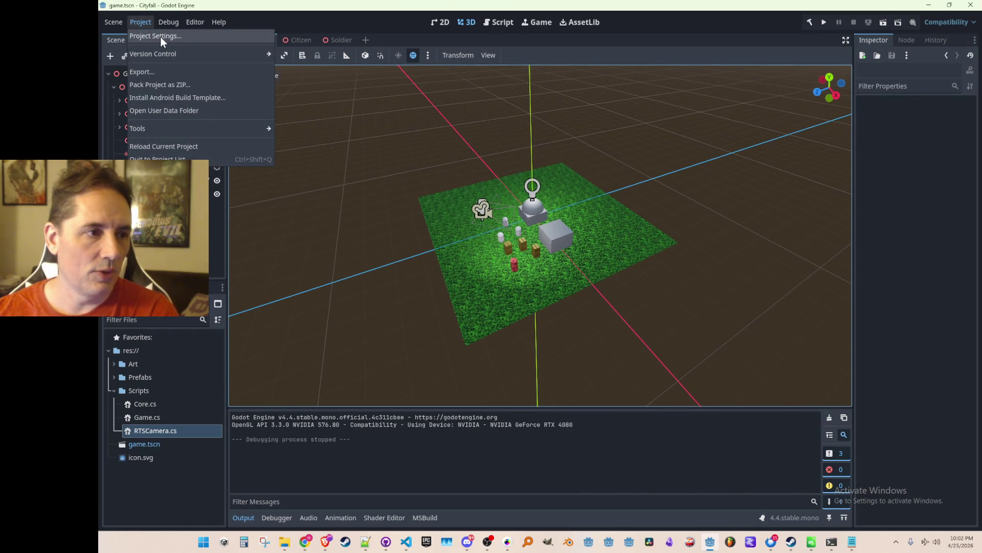
{"action": "left_click", "coordinate": [423, 213]}
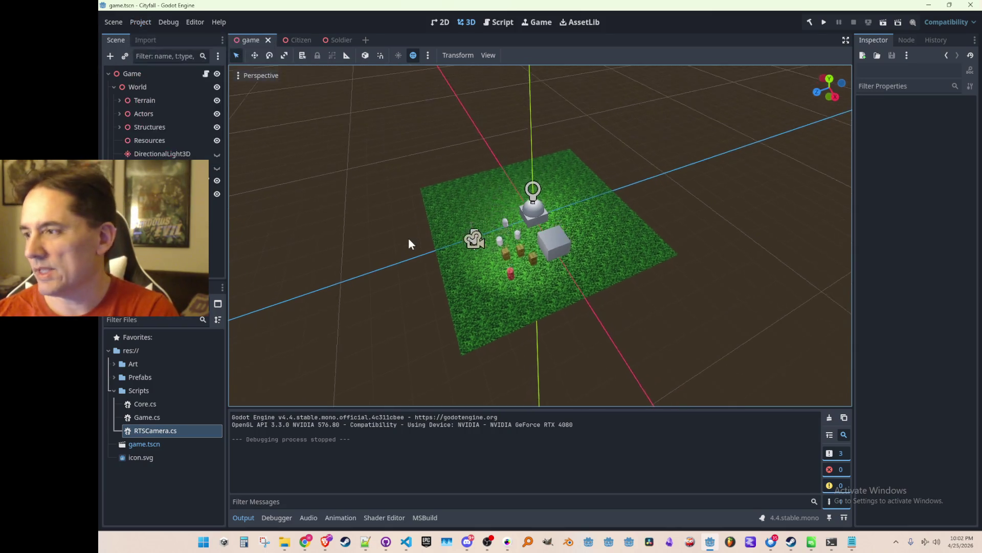
{"action": "mouse_move", "coordinate": [405, 256]}
{"action": "left_mouse_down"}
{"action": "mouse_move", "coordinate": [429, 198]}
{"action": "mouse_move", "coordinate": [415, 235]}
{"action": "mouse_move", "coordinate": [409, 219]}
{"action": "left_mouse_up"}
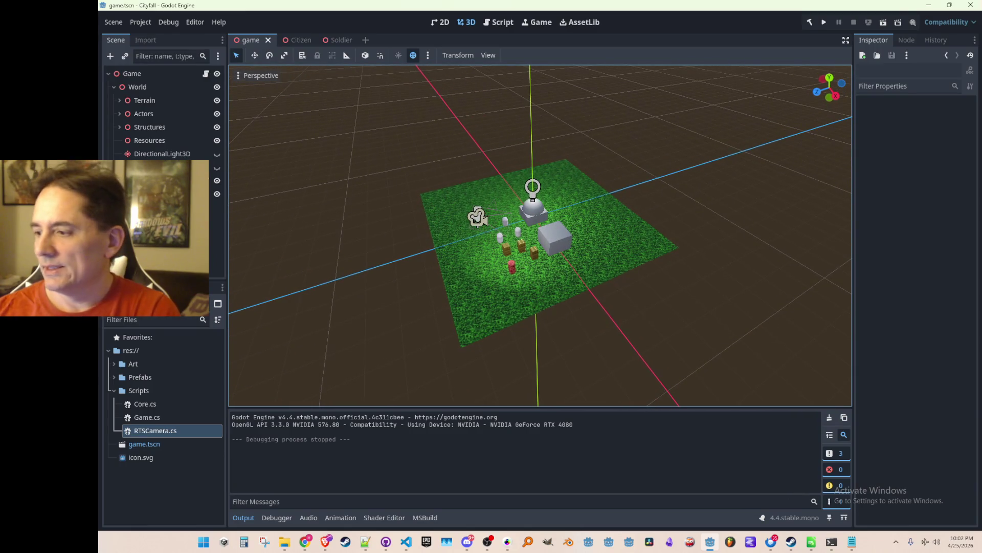
{"action": "key", "text": "alt+Tab"}
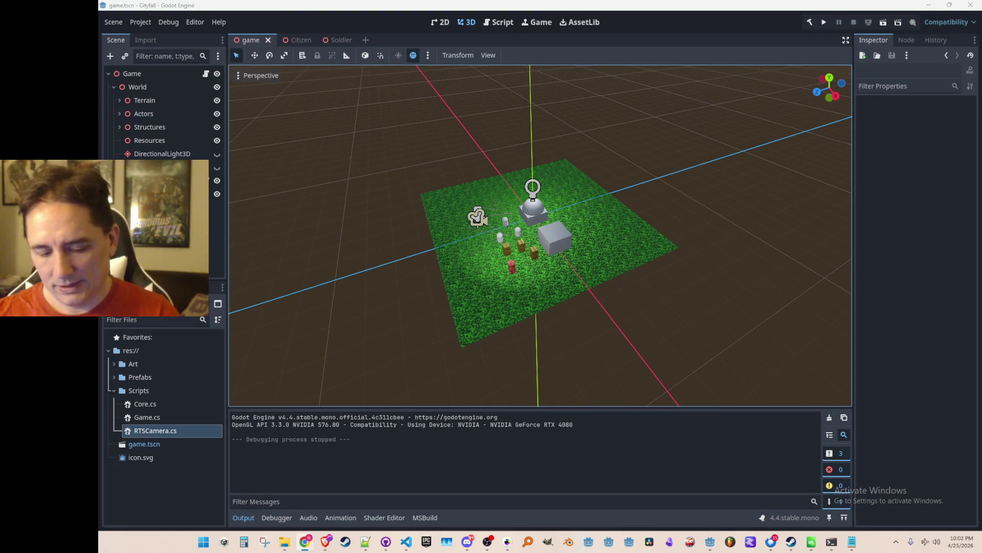
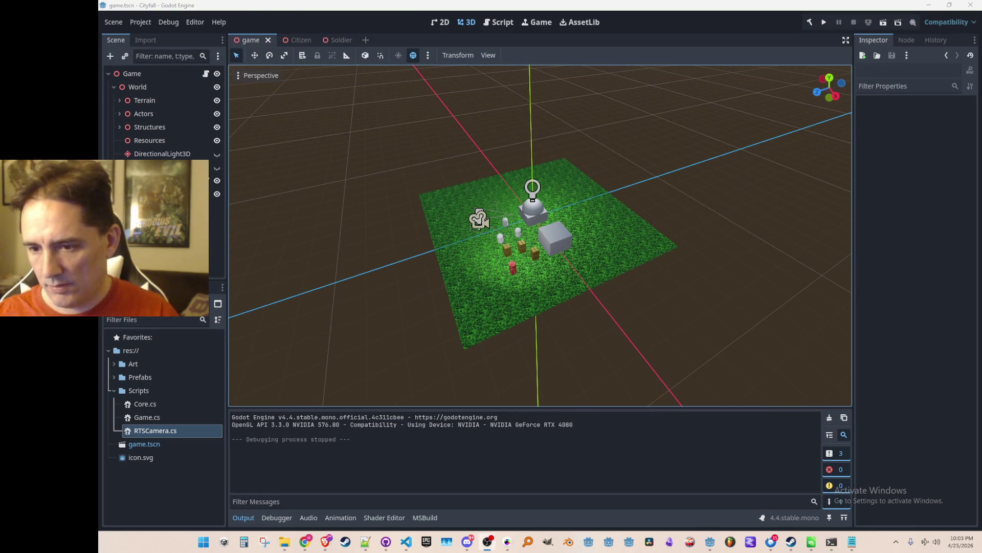
- Select the Zombie node that parents the red cylinder unit on the terrain
{"action": "scroll", "coordinate": [436, 296], "scroll_direction": "up", "scroll_amount": 1}
{"action": "mouse_move", "coordinate": [436, 296]}
{"action": "left_mouse_down"}
{"action": "mouse_move", "coordinate": [451, 295]}
{"action": "mouse_move", "coordinate": [449, 313]}
{"action": "mouse_move", "coordinate": [460, 296]}
{"action": "left_mouse_up"}
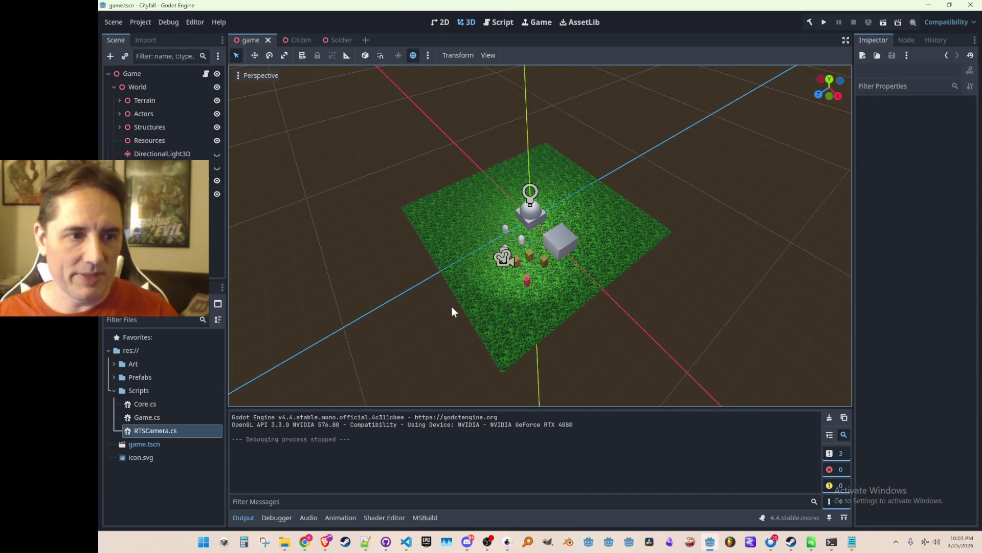
{"action": "scroll", "coordinate": [452, 305], "scroll_direction": "up", "scroll_amount": 3}
{"action": "scroll", "coordinate": [463, 303], "scroll_direction": "down", "scroll_amount": 2}
{"action": "scroll", "coordinate": [471, 292], "scroll_direction": "down", "scroll_amount": 1}
{"action": "scroll", "coordinate": [473, 291], "scroll_direction": "up", "scroll_amount": 5}
{"action": "scroll", "coordinate": [471, 299], "scroll_direction": "up", "scroll_amount": 3}
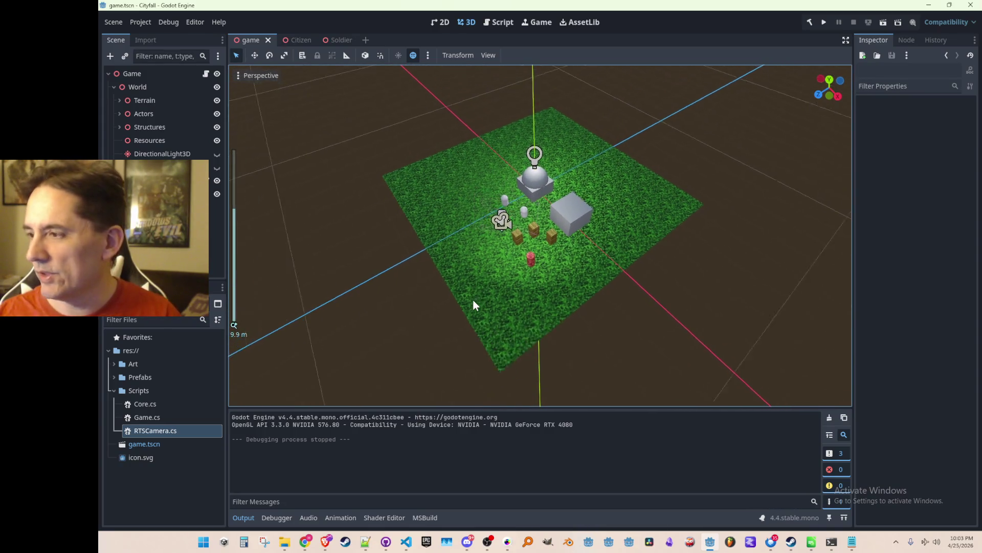
{"action": "scroll", "coordinate": [468, 344], "scroll_direction": "up", "scroll_amount": 2}
{"action": "scroll", "coordinate": [477, 324], "scroll_direction": "down", "scroll_amount": 3}
{"action": "scroll", "coordinate": [474, 303], "scroll_direction": "up", "scroll_amount": 2}
{"action": "scroll", "coordinate": [476, 310], "scroll_direction": "up", "scroll_amount": 1}
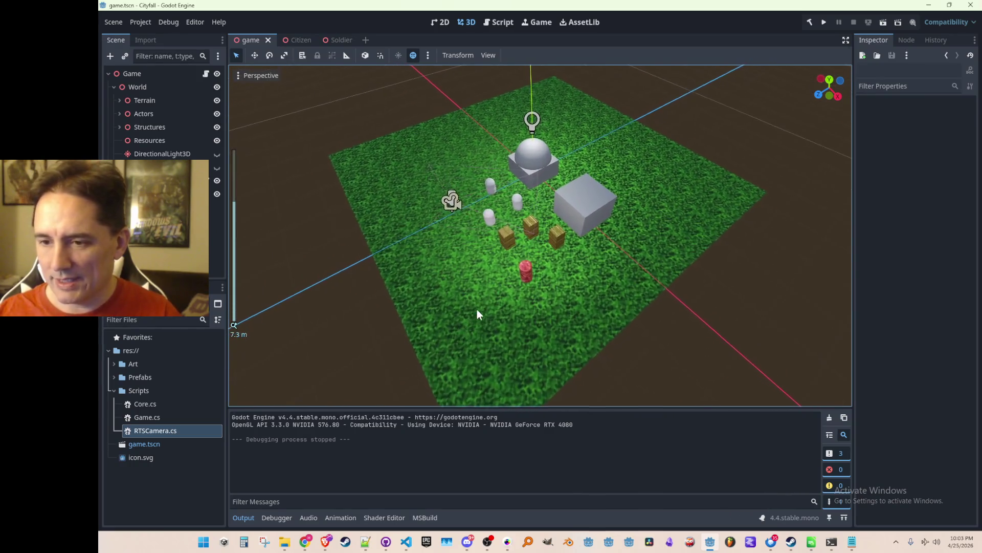
{"action": "scroll", "coordinate": [477, 302], "scroll_direction": "down", "scroll_amount": 3}
{"action": "scroll", "coordinate": [468, 295], "scroll_direction": "down", "scroll_amount": 2}
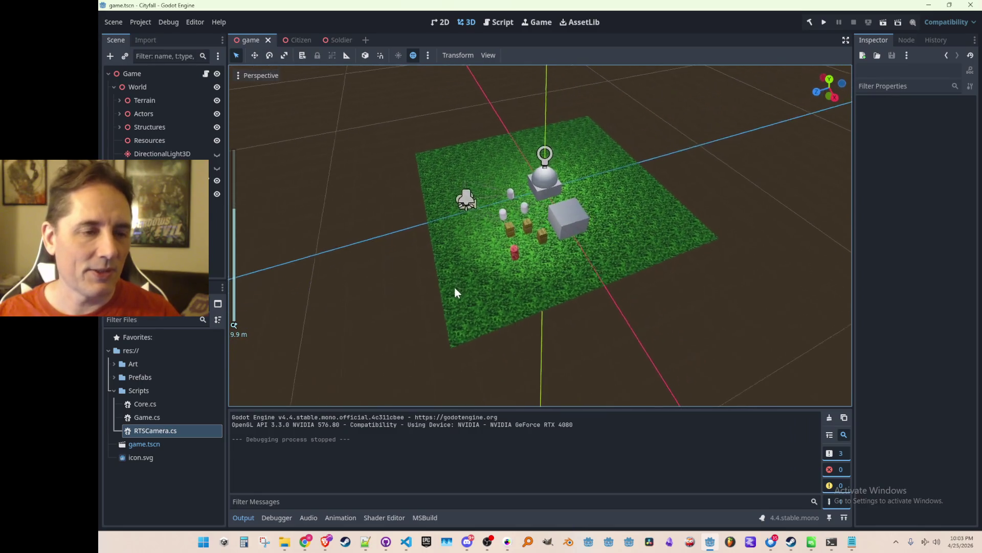
{"action": "scroll", "coordinate": [459, 297], "scroll_direction": "up", "scroll_amount": 4}
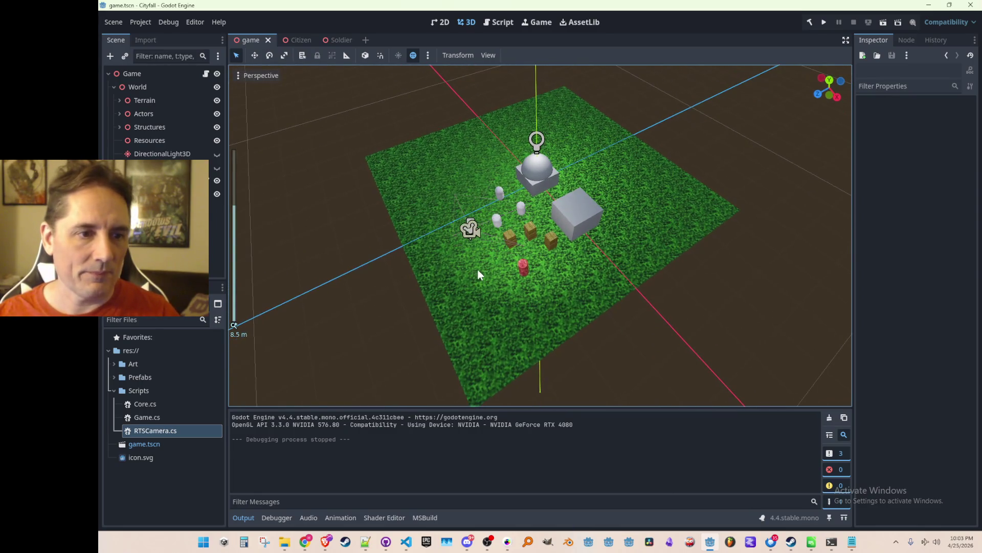
{"action": "left_click", "coordinate": [526, 269]}
{"action": "left_click", "coordinate": [148, 234]}
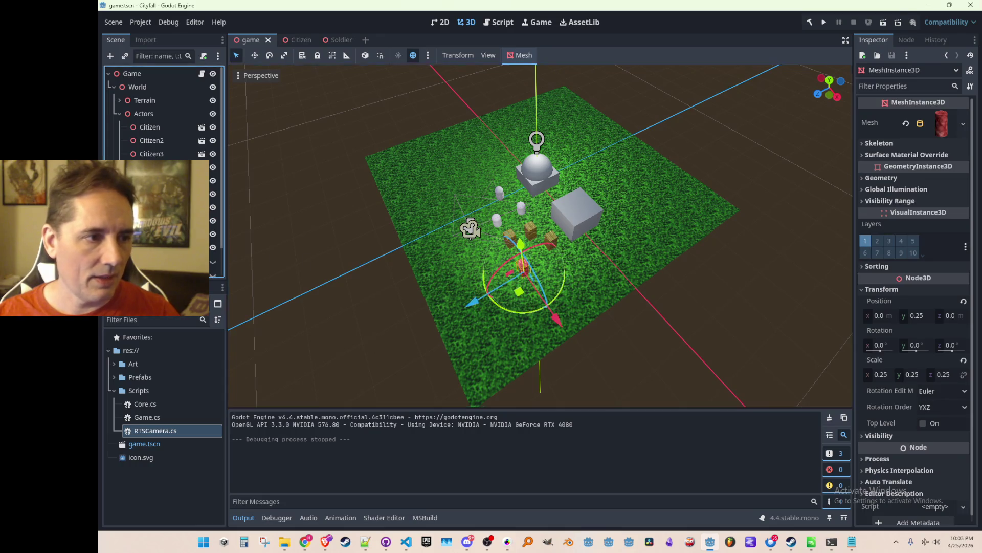
- Save the Zombie branch as Zombie.tscn and open the new scene
{"action": "right_click", "coordinate": [155, 233]}
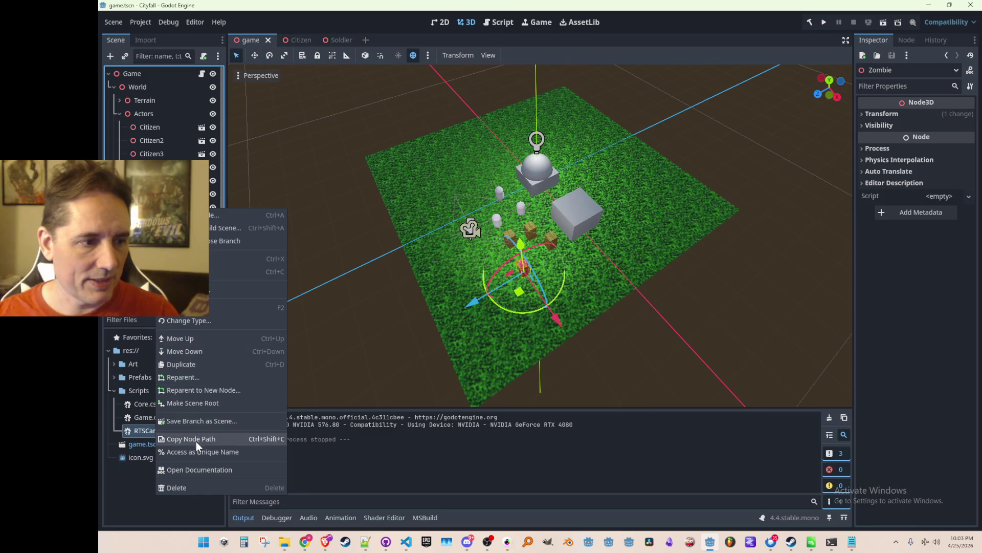
{"action": "left_click", "coordinate": [207, 421]}
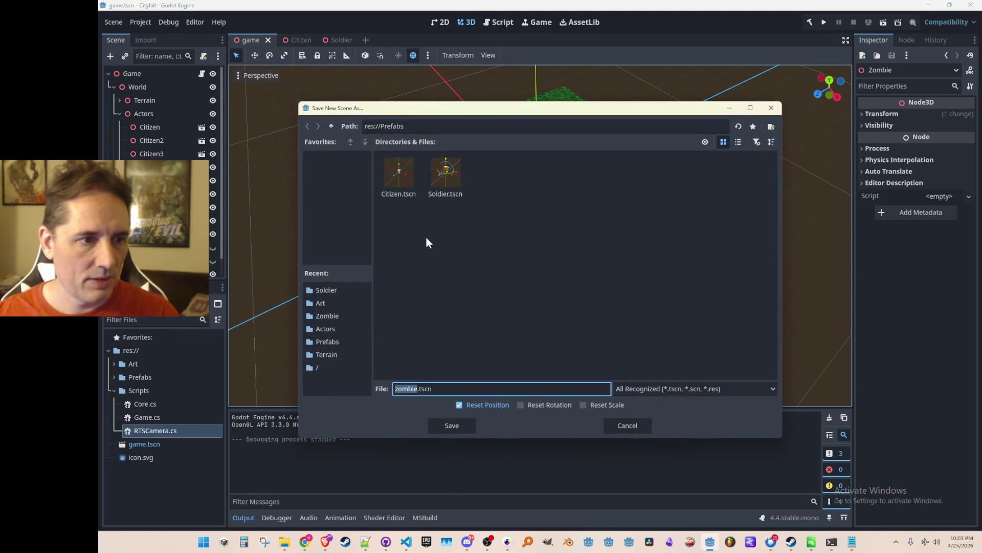
{"action": "type", "text": "Zombie"}
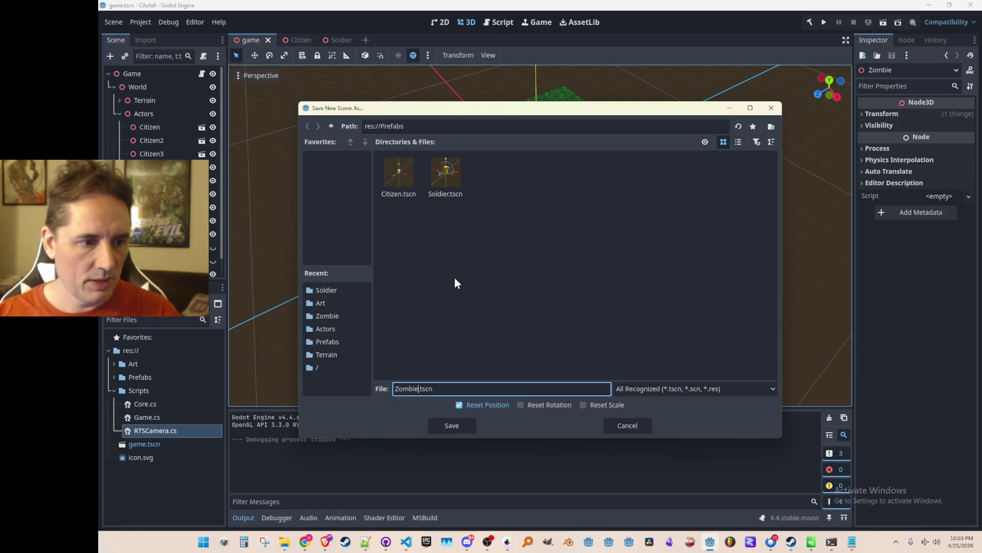
{"action": "key", "text": "Return"}
{"action": "left_click", "coordinate": [202, 220]}
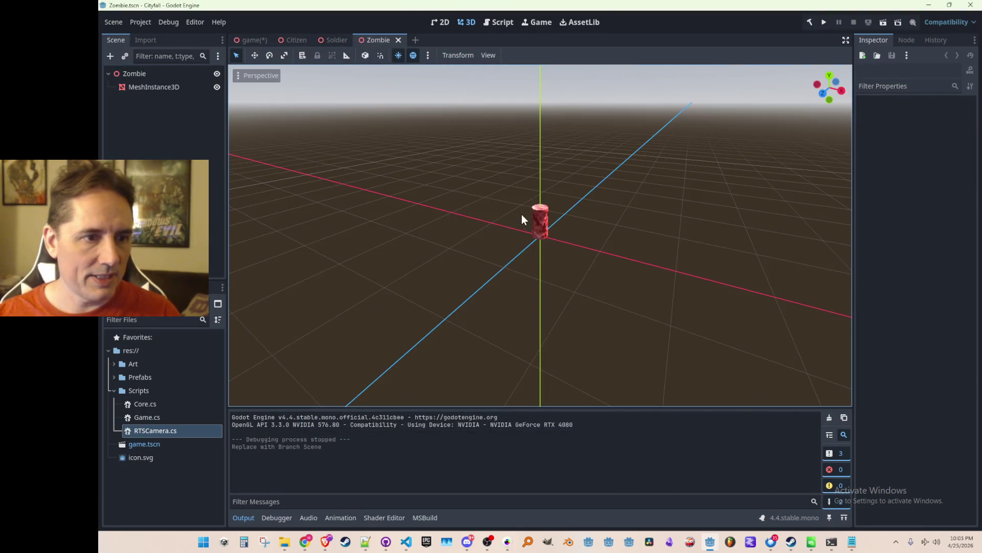
- Move the zombie across the terrain in game.tscn, duplicate it into several copies, and save
{"action": "left_click", "coordinate": [170, 73]}
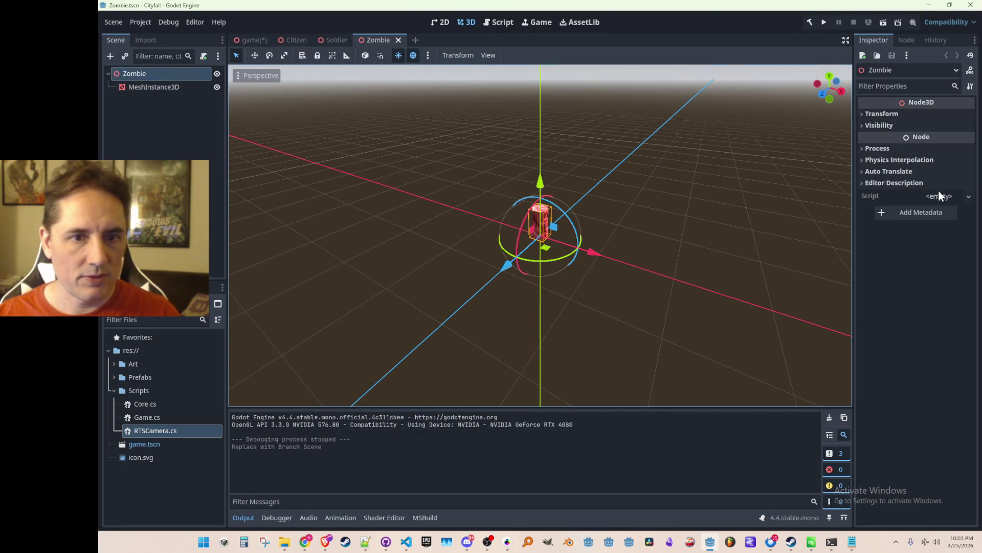
{"action": "left_click", "coordinate": [886, 116]}
{"action": "left_click", "coordinate": [886, 115]}
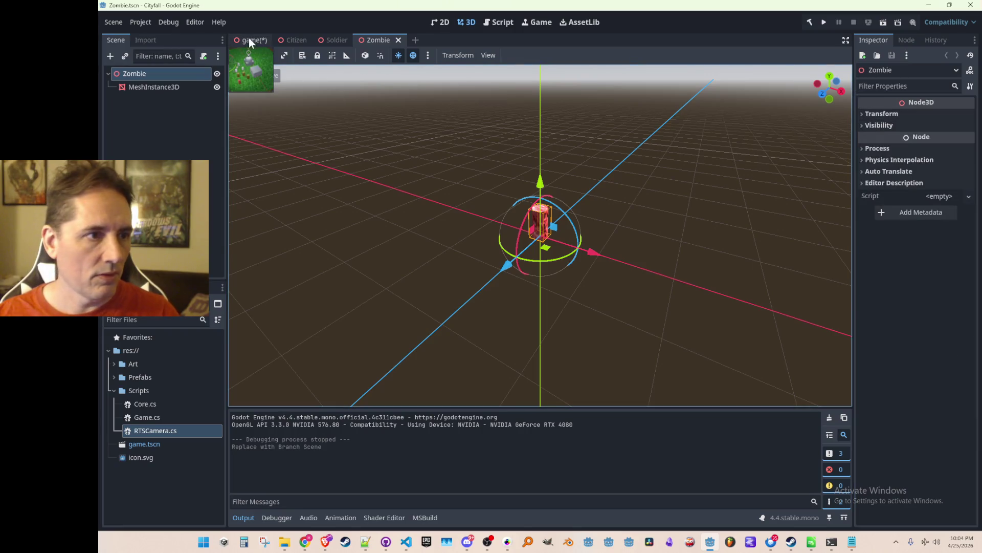
{"action": "left_click", "coordinate": [248, 39]}
{"action": "mouse_move", "coordinate": [533, 270]}
{"action": "left_mouse_down"}
{"action": "mouse_move", "coordinate": [570, 274]}
{"action": "mouse_move", "coordinate": [526, 300]}
{"action": "mouse_move", "coordinate": [455, 277]}
{"action": "mouse_move", "coordinate": [591, 260]}
{"action": "mouse_move", "coordinate": [622, 195]}
{"action": "mouse_move", "coordinate": [592, 207]}
{"action": "mouse_move", "coordinate": [594, 180]}
{"action": "mouse_move", "coordinate": [462, 194]}
{"action": "mouse_move", "coordinate": [429, 225]}
{"action": "mouse_move", "coordinate": [462, 278]}
{"action": "left_mouse_up"}
{"action": "key", "text": "ctrl+d"}
{"action": "key", "text": "ctrl+d"}
{"action": "key", "text": "ctrl+d"}
{"action": "key", "text": "ctrl+d"}
{"action": "key", "text": "ctrl+d"}
{"action": "key", "text": "ctrl+d"}
{"action": "key", "text": "ctrl+d"}
{"action": "key", "text": "ctrl+s"}
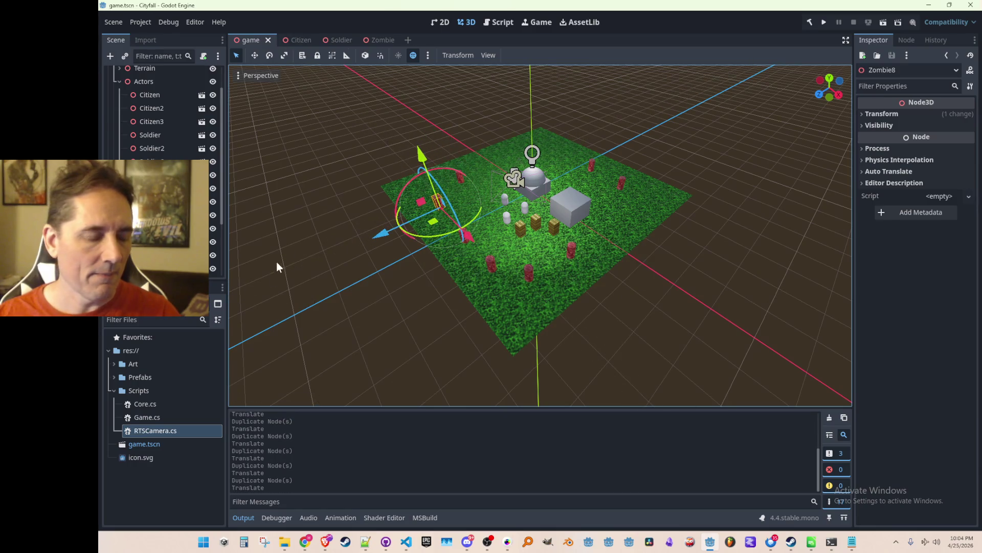
- Create Zombie.cs in the Scripts folder and attach it to the Zombie scene's root node
{"action": "left_click", "coordinate": [375, 41]}
{"action": "left_click", "coordinate": [129, 390]}
{"action": "right_click", "coordinate": [134, 391]}
{"action": "mouse_move", "coordinate": [198, 333]}
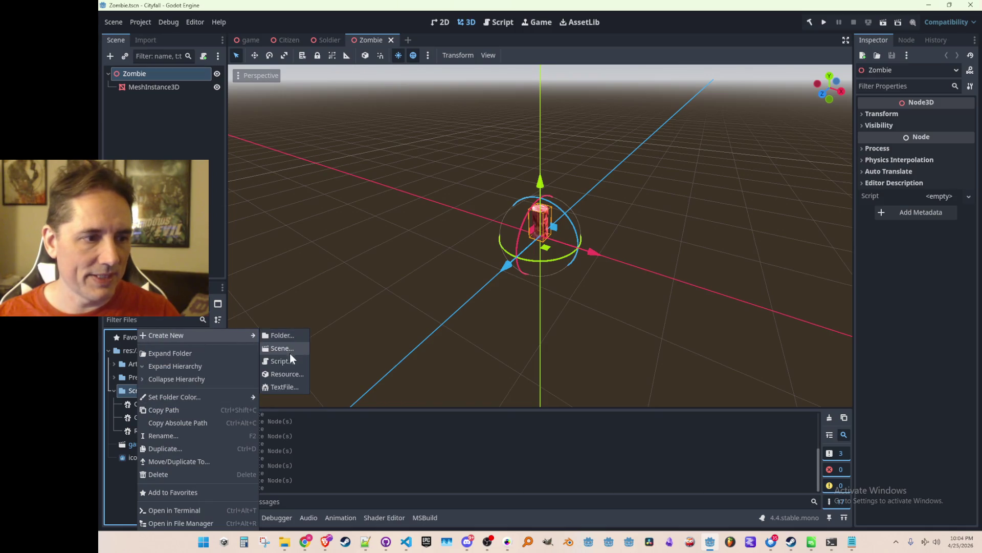
{"action": "left_click", "coordinate": [289, 361]}
{"action": "type", "text": "Zombie"}
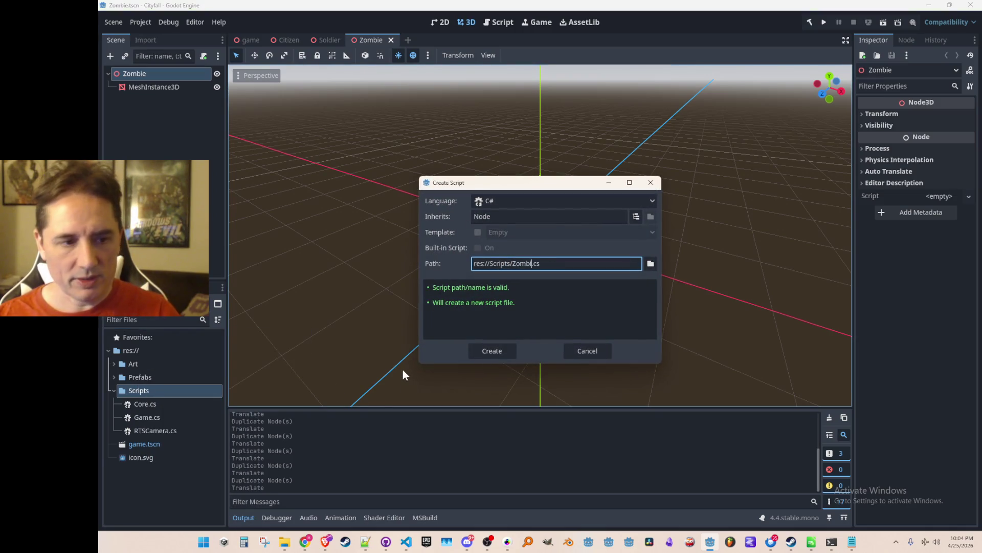
{"action": "key", "text": "Return"}
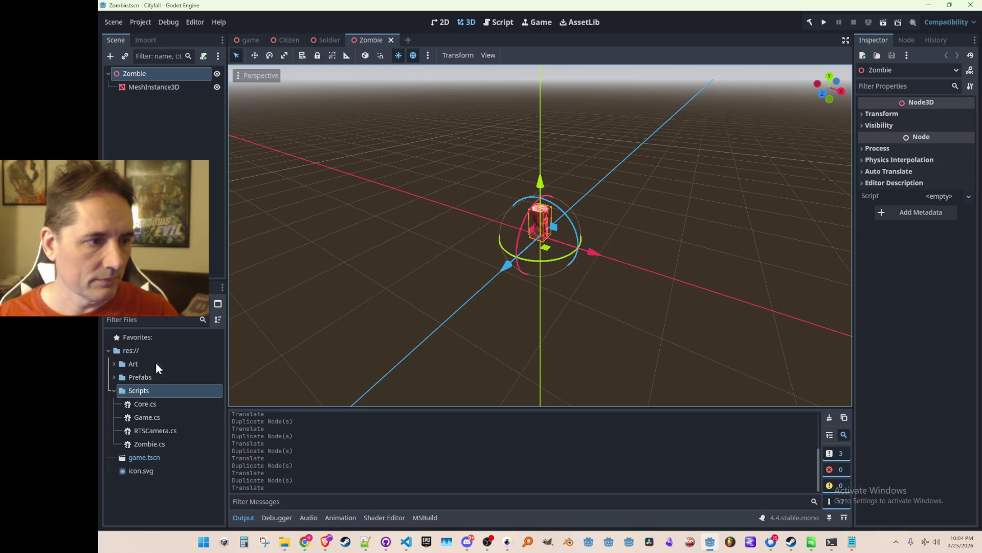
{"action": "mouse_move", "coordinate": [152, 446]}
{"action": "left_mouse_down"}
{"action": "mouse_move", "coordinate": [175, 397]}
{"action": "mouse_move", "coordinate": [176, 79]}
{"action": "left_mouse_up"}
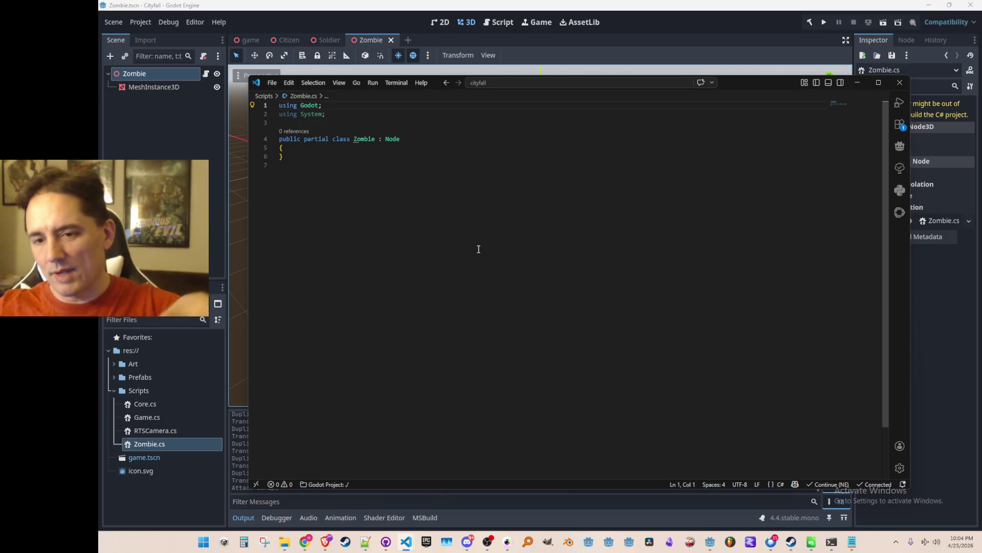
- Change the Zombie class's base type to Node3D, with the opening brace on the class line
{"action": "key", "text": "Down"}
{"action": "key", "text": "Down"}
{"action": "key", "text": "Down"}
{"action": "key", "text": "End"}
{"action": "type", "text": "D"}
{"action": "key", "text": "Delete"}
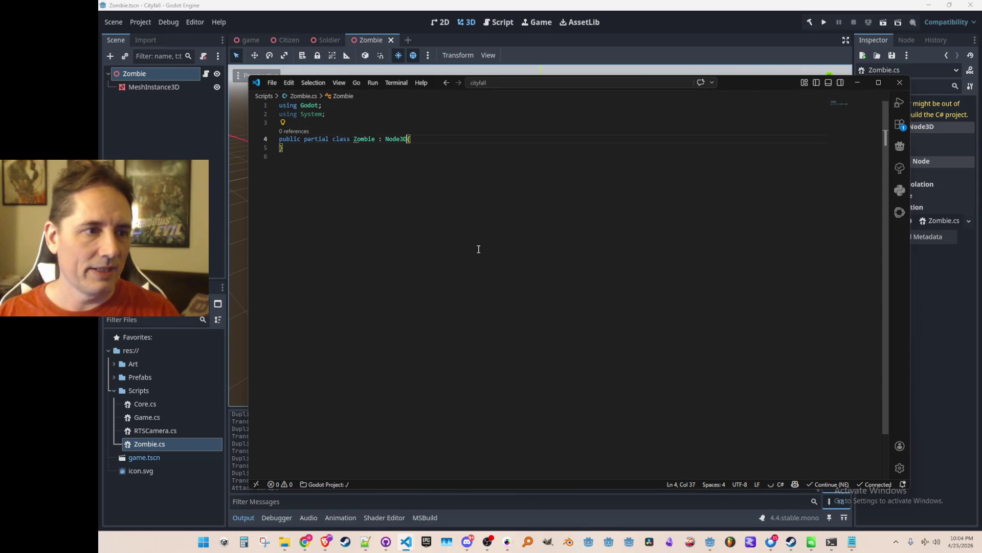
{"action": "key", "text": "Return"}
{"action": "key", "text": "Return"}
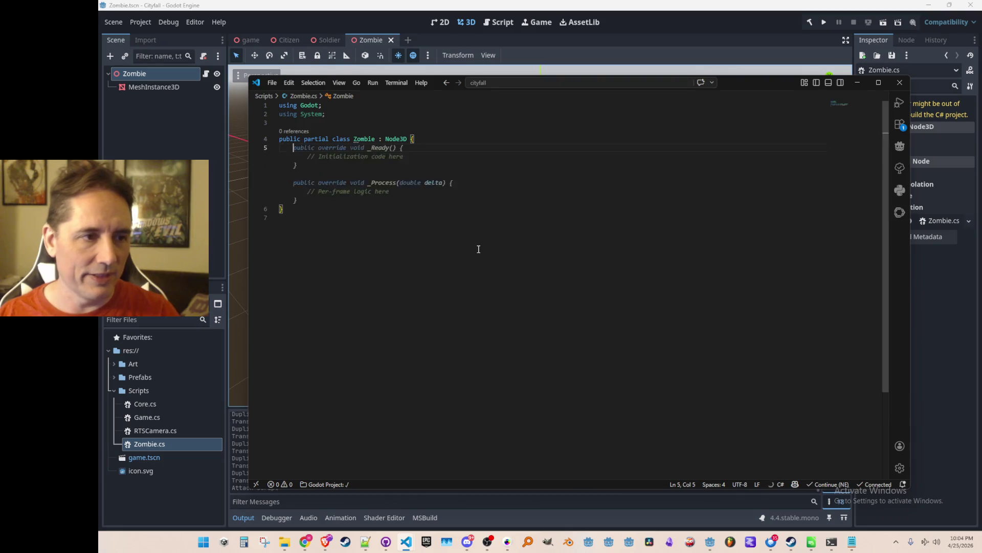
{"action": "key", "text": "Escape"}
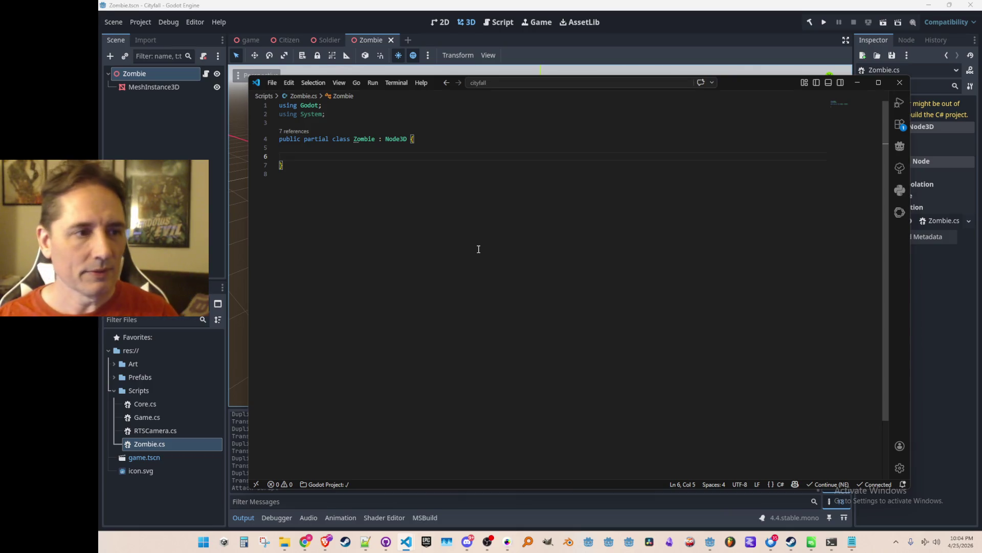
- Add public Init() and Process(float delta) methods to the Zombie class
{"action": "type", "text": "public"}
{"action": "key", "text": "Tab"}
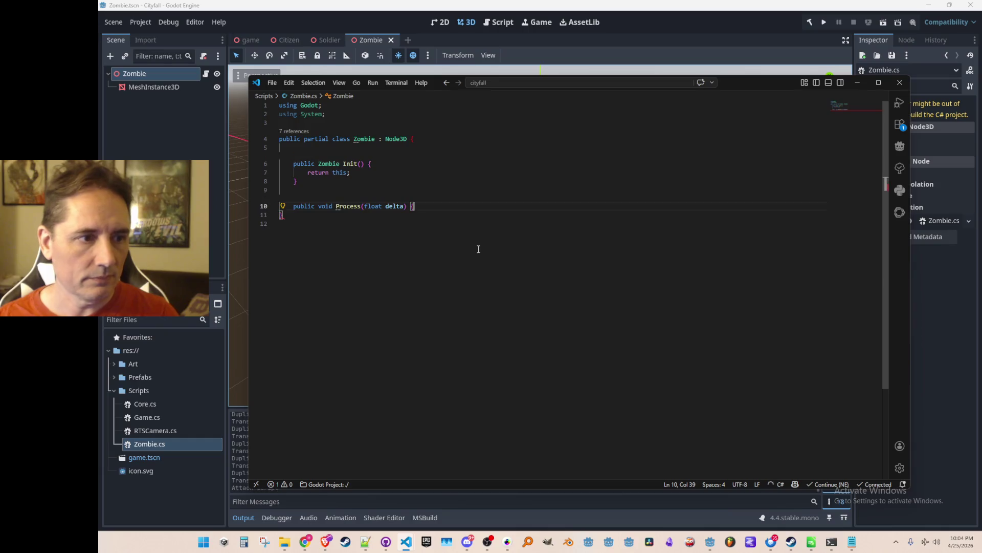
{"action": "key", "text": "Return"}
{"action": "key", "text": "ctrl+z"}
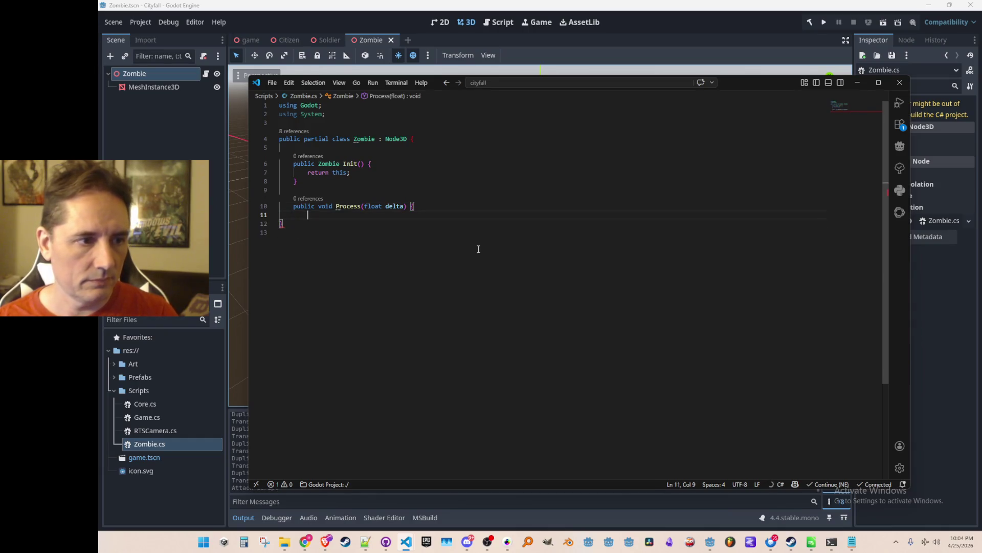
{"action": "key", "text": "Return"}
{"action": "key", "text": "Up"}
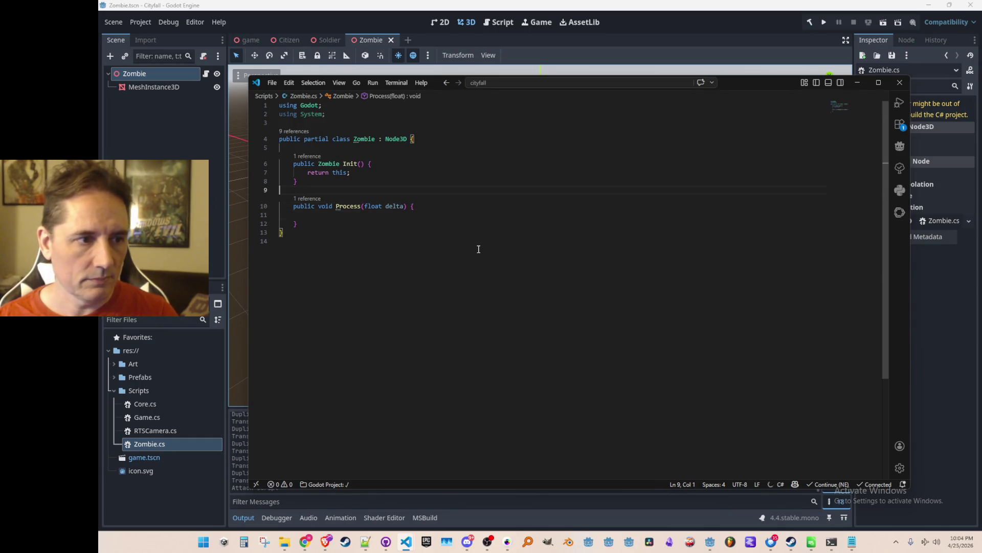
- Write a comment plus targetPosition and Position.Lerp lines moving the zombie toward 0,0
{"action": "type", "text": "// lerp towards 0,0, bev"}
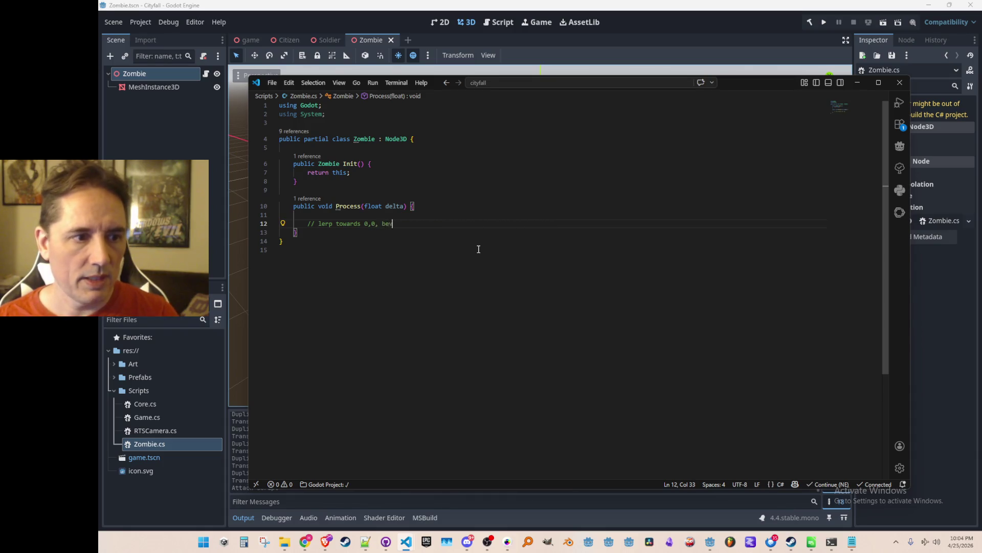
{"action": "key", "text": "BackSpace"}
{"action": "type", "text": ", be"}
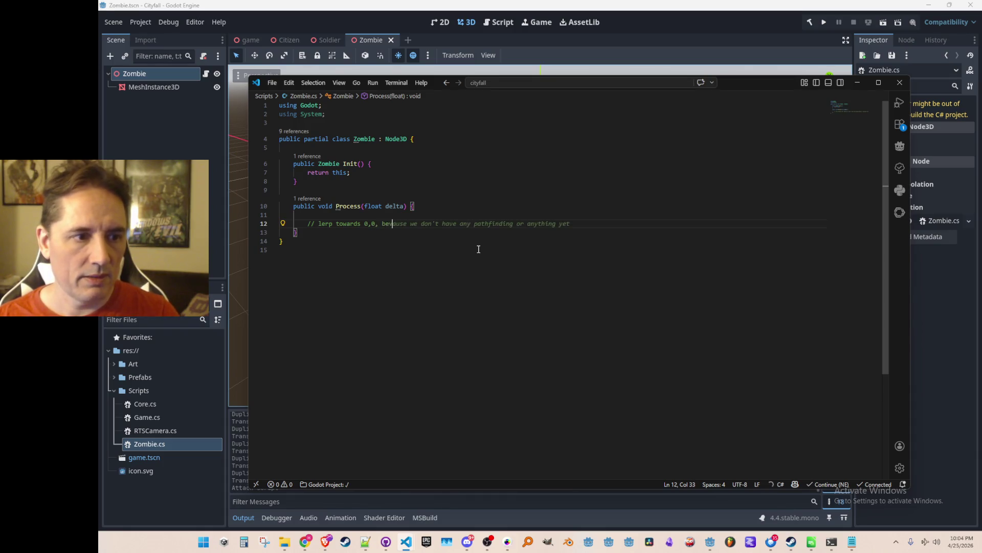
{"action": "key", "text": "BackSpace"}
{"action": "key", "text": "BackSpace"}
{"action": "key", "text": "BackSpace"}
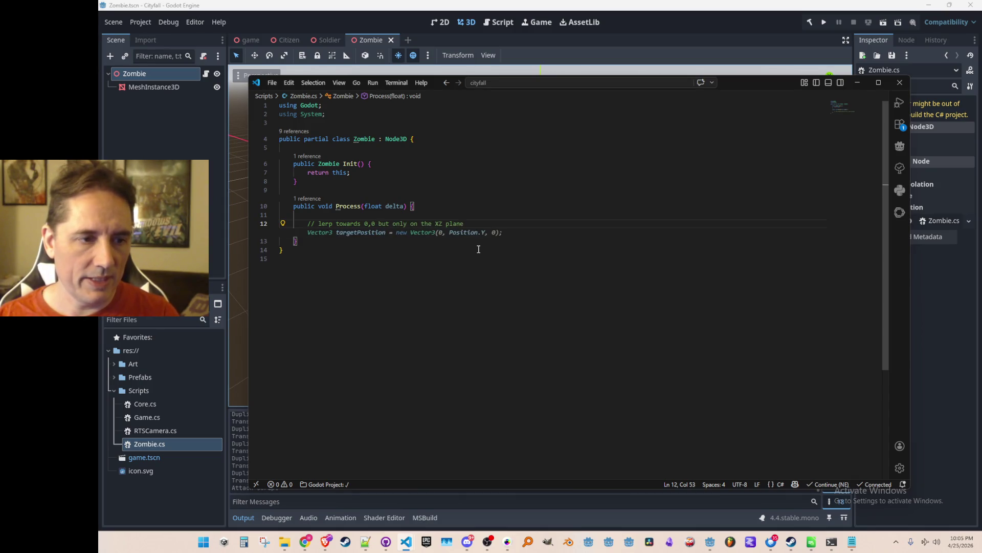
{"action": "type", "text": "; because that i"}
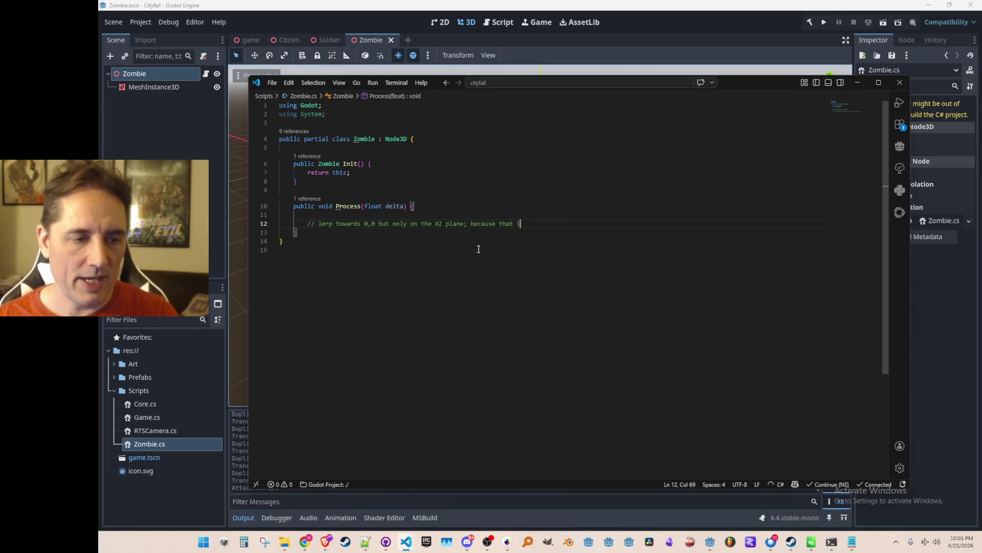
{"action": "key", "text": "Return"}
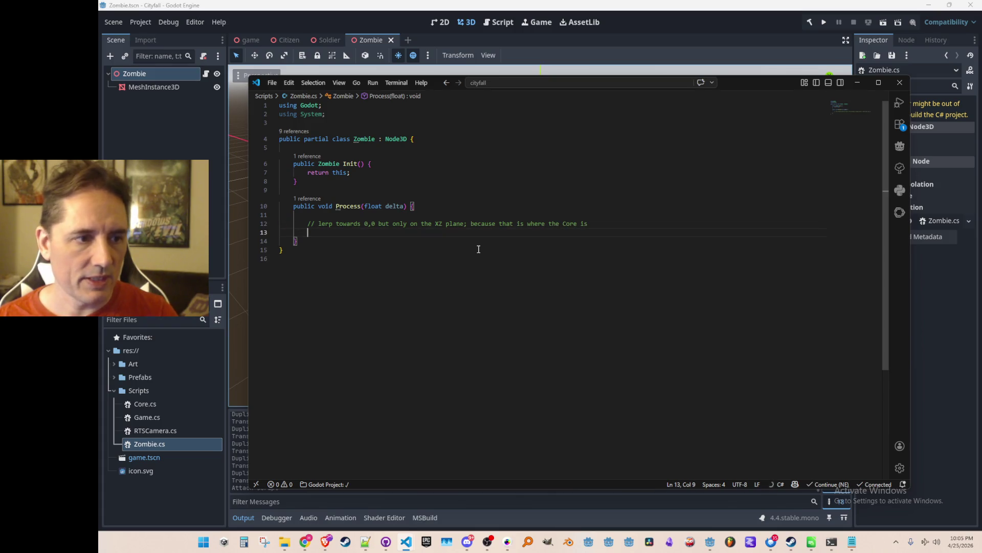
{"action": "key", "text": "Tab"}
{"action": "key", "text": "Tab"}
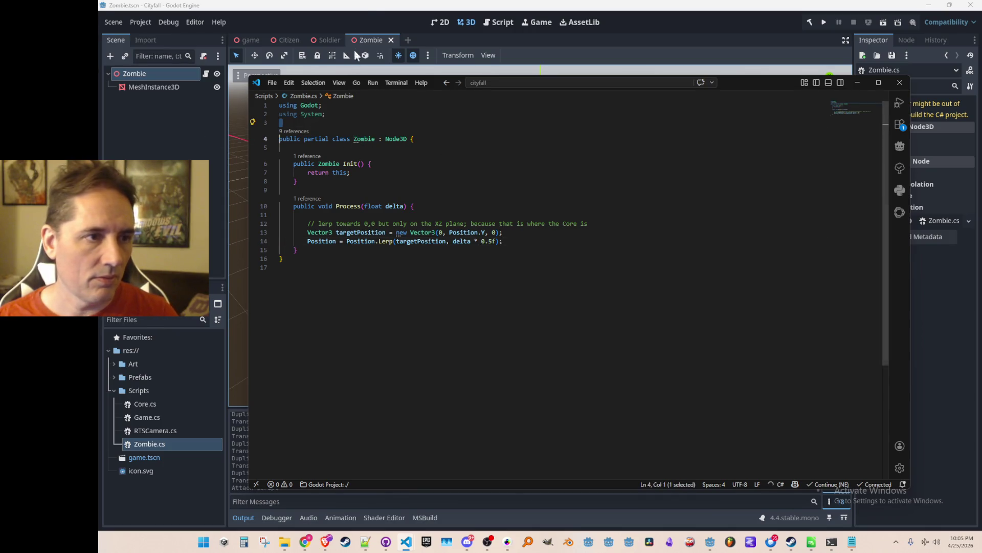
{"action": "key", "text": "alt+Tab"}
- Return to the game scene, look over the terrain, and select the Actors node
{"action": "left_click", "coordinate": [250, 41]}
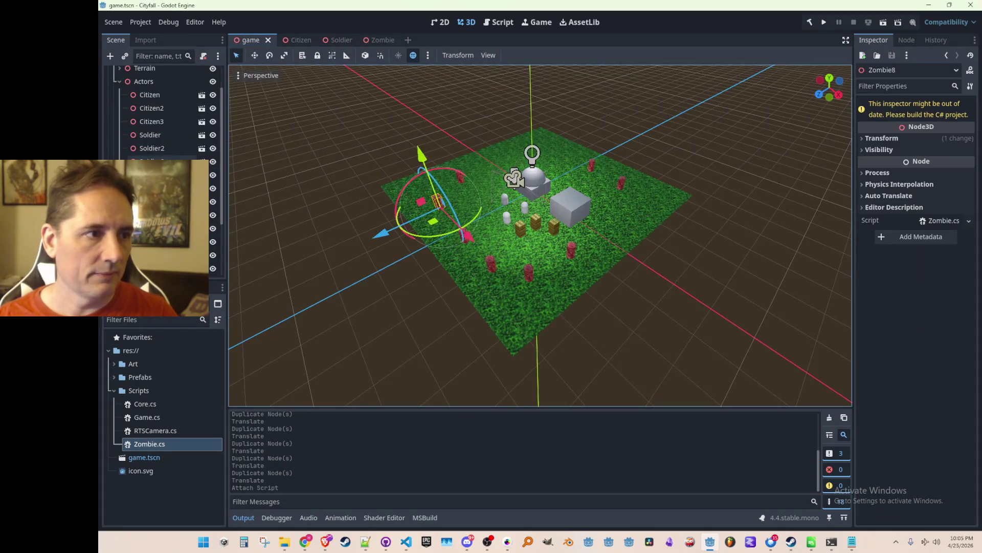
{"action": "scroll", "coordinate": [174, 103], "scroll_direction": "up", "scroll_amount": 2}
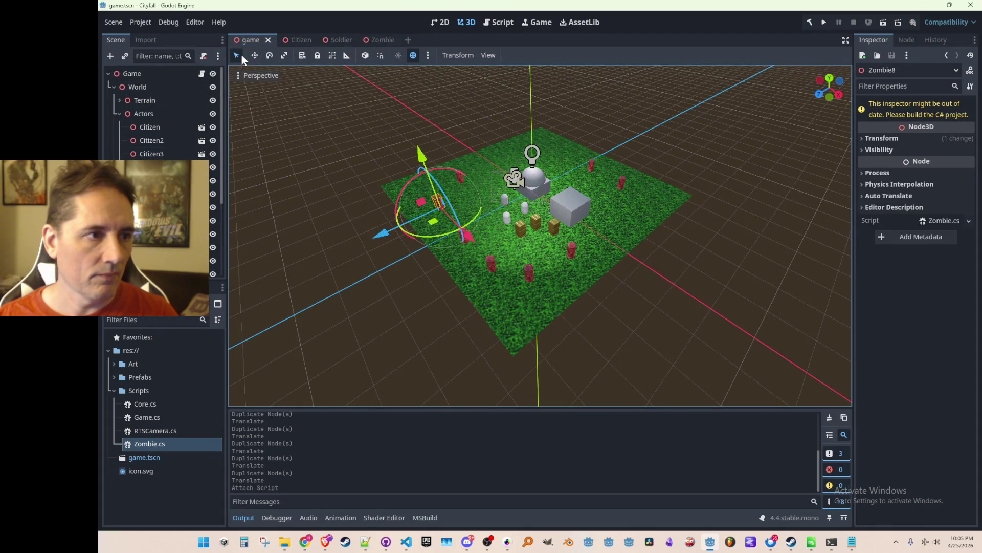
{"action": "mouse_move", "coordinate": [330, 205]}
{"action": "left_mouse_down"}
{"action": "mouse_move", "coordinate": [367, 224]}
{"action": "mouse_move", "coordinate": [360, 214]}
{"action": "left_mouse_up"}
{"action": "scroll", "coordinate": [360, 213], "scroll_direction": "up", "scroll_amount": 3}
{"action": "scroll", "coordinate": [361, 216], "scroll_direction": "down", "scroll_amount": 3}
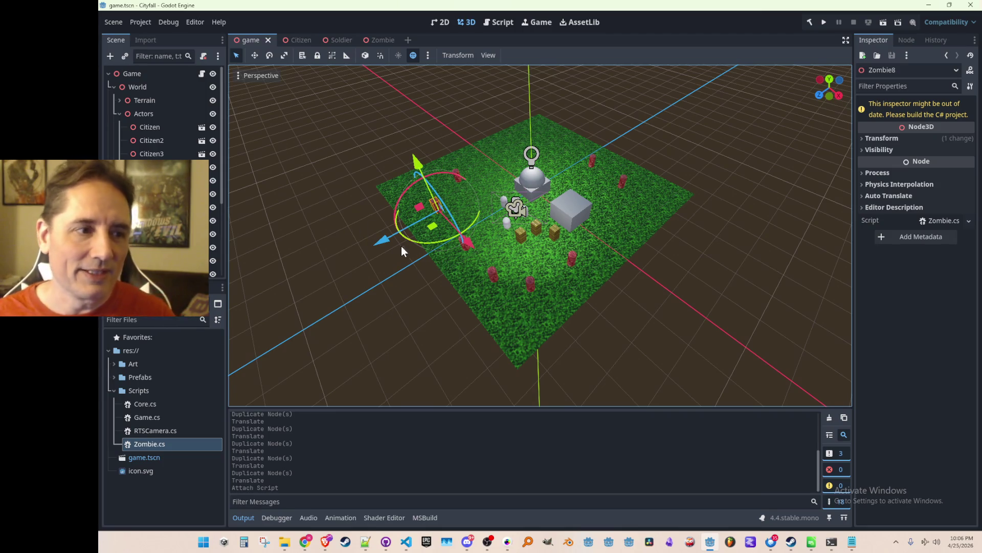
{"action": "left_click", "coordinate": [143, 113]}
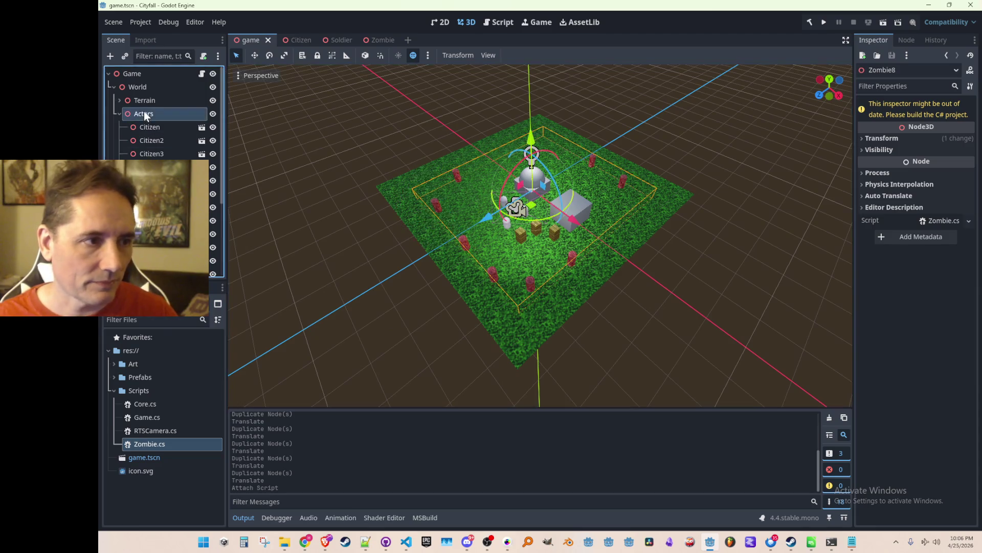
- Add a Node3D child named Zombies under the Actors node
{"action": "right_click", "coordinate": [144, 112]}
{"action": "left_click", "coordinate": [173, 122]}
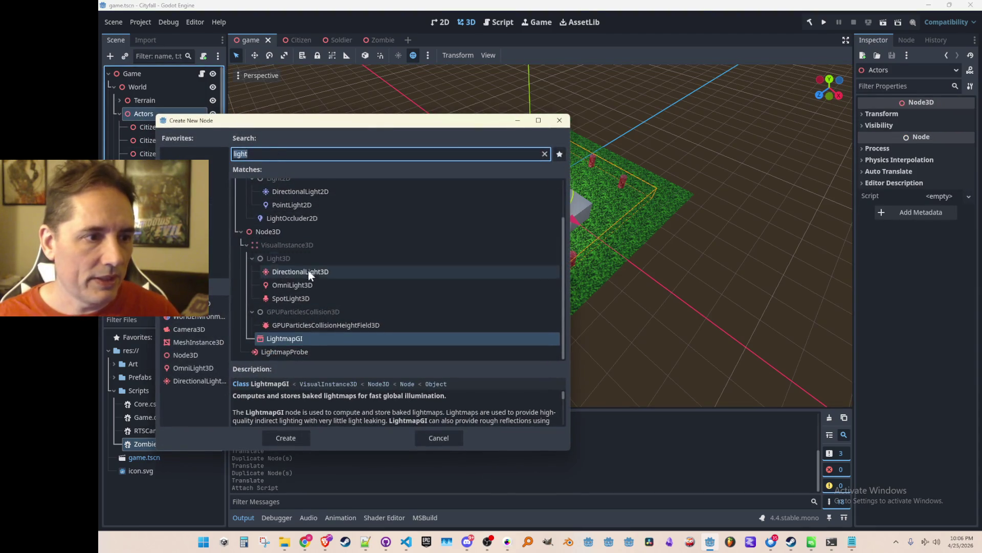
{"action": "scroll", "coordinate": [336, 281], "scroll_direction": "up", "scroll_amount": 3}
{"action": "double_click", "coordinate": [285, 279]}
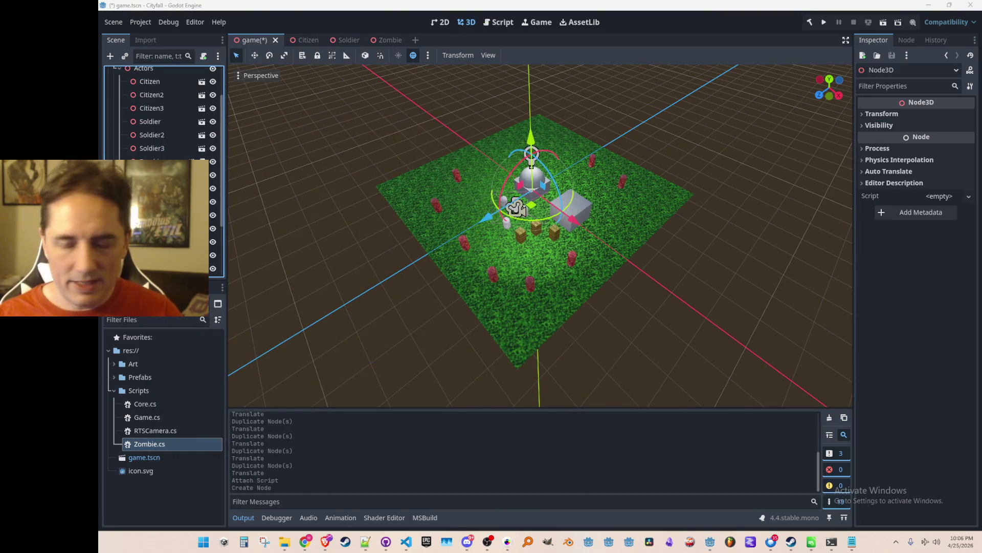
{"action": "key", "text": "Return"}
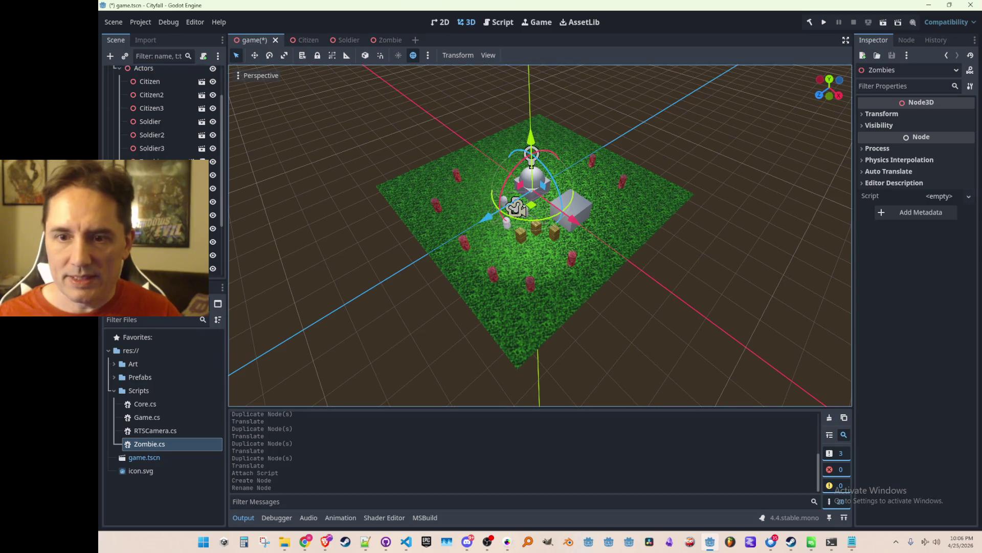
- Move the eight zombies under Zombies, rename the first to Zombie1, and save
{"action": "scroll", "coordinate": [164, 153], "scroll_direction": "up", "scroll_amount": 3}
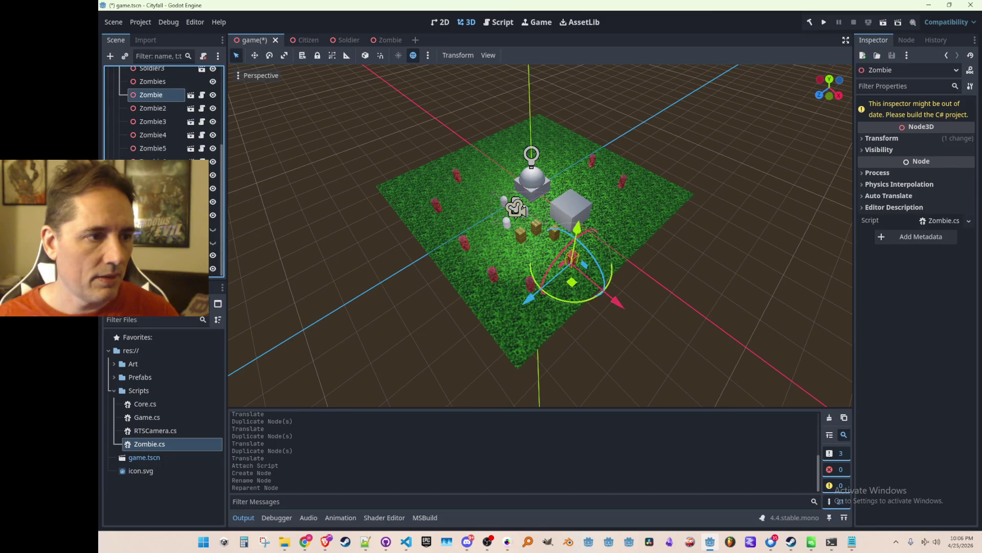
{"action": "left_click", "coordinate": [153, 188], "text": "shift"}
{"action": "left_click_drag", "start_coordinate": [151, 95], "coordinate": [152, 82]}
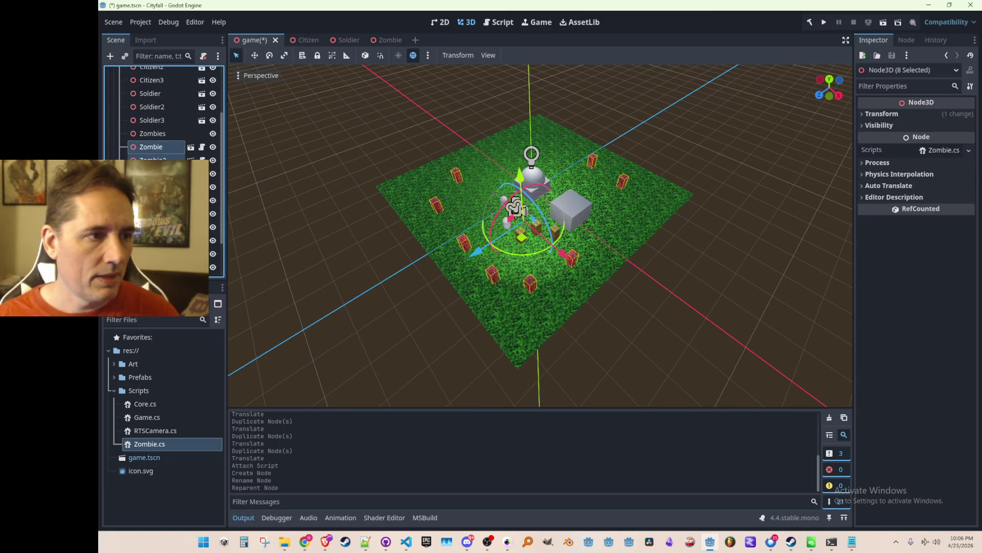
{"action": "double_click", "coordinate": [160, 148]}
{"action": "type", "text": "1"}
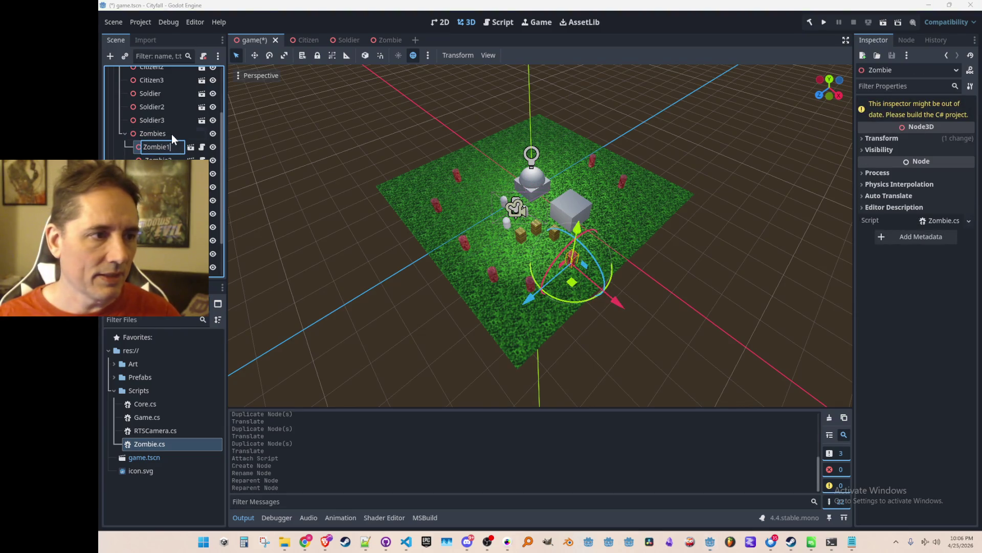
{"action": "key", "text": "Return"}
{"action": "key", "text": "ctrl+s"}
- Select the Zombies node and the Scripts folder to begin a new script
{"action": "left_click", "coordinate": [148, 132]}
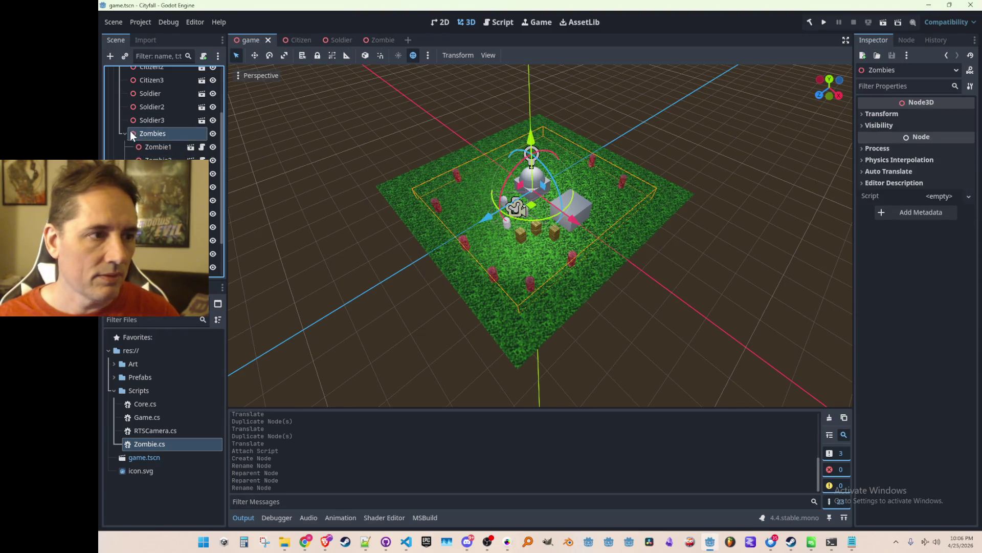
{"action": "scroll", "coordinate": [128, 134], "scroll_direction": "up", "scroll_amount": 2}
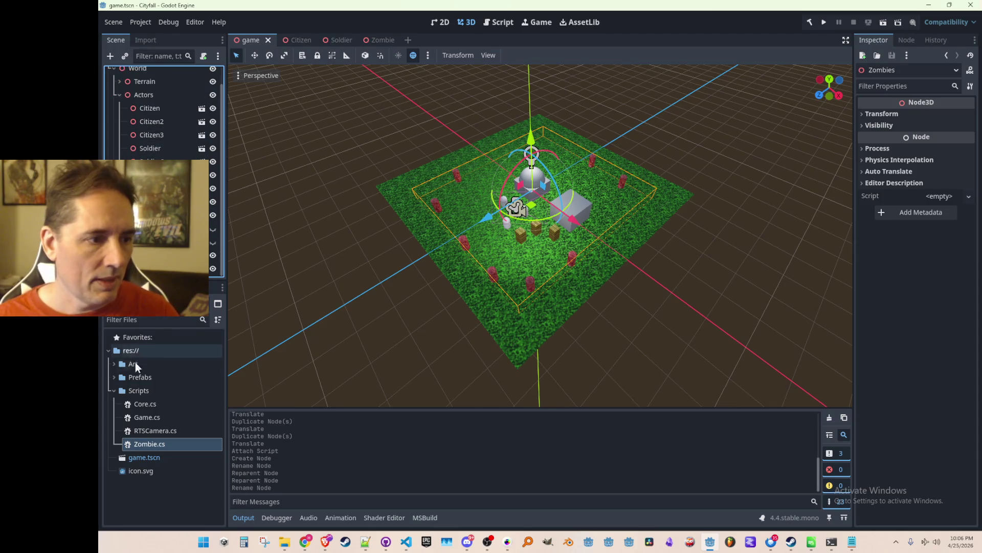
{"action": "left_click", "coordinate": [139, 390]}
{"action": "right_click", "coordinate": [145, 391]}
- Create Zombies.cs in Scripts, attach it to the Zombies node, and start editing its base class
{"action": "mouse_move", "coordinate": [214, 334]}
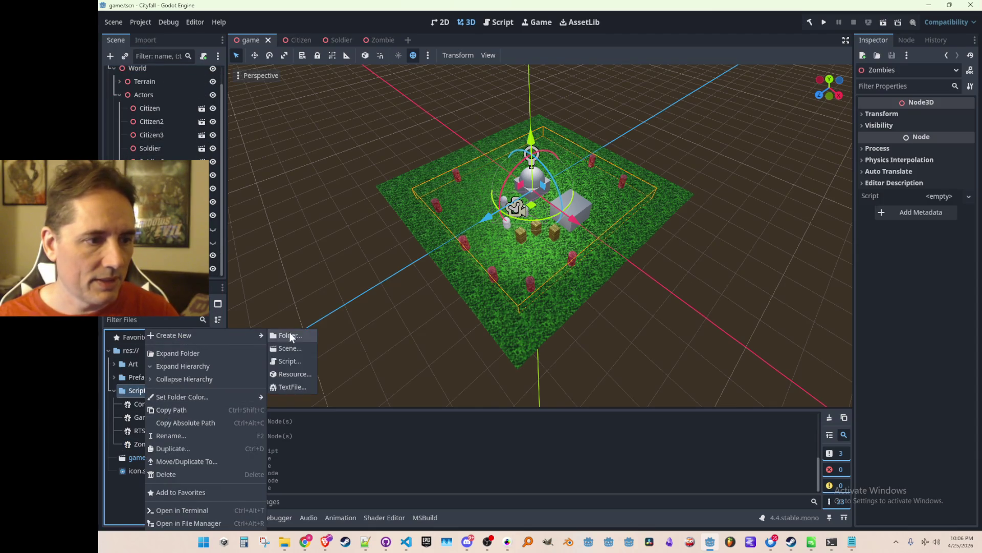
{"action": "left_click", "coordinate": [290, 361]}
{"action": "type", "text": "Zombies"}
{"action": "key", "text": "Return"}
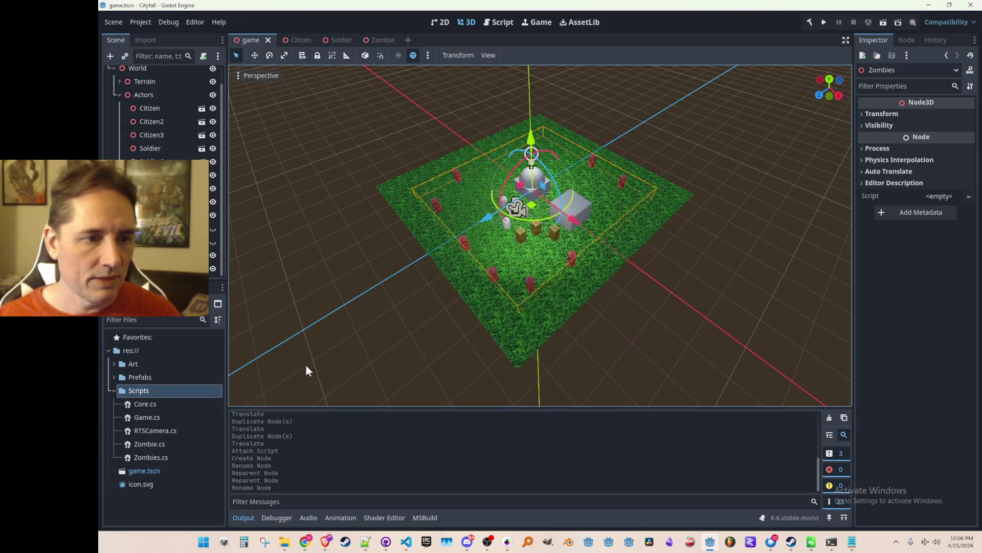
{"action": "left_click_drag", "start_coordinate": [136, 454], "coordinate": [195, 241]}
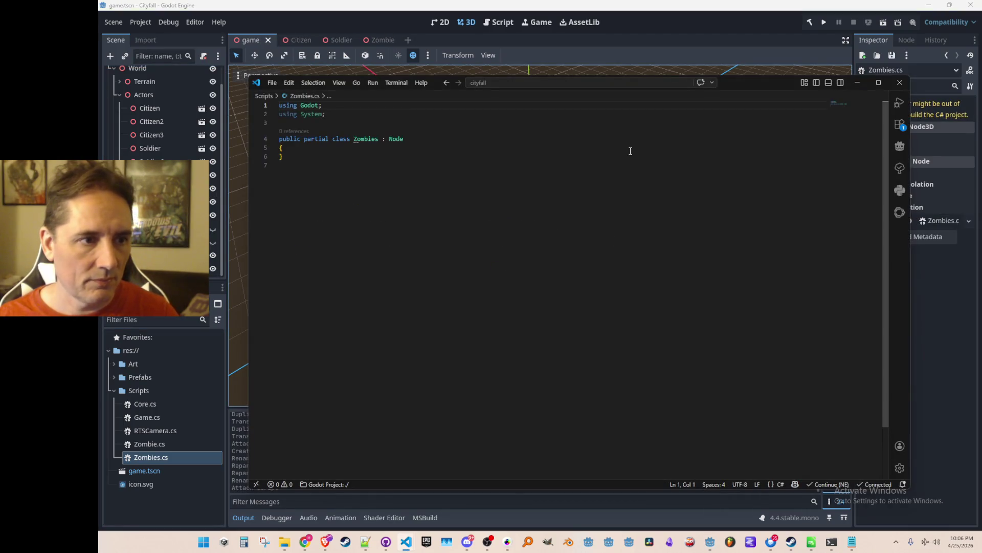
{"action": "left_click", "coordinate": [593, 151]}
{"action": "key", "text": "Up"}
{"action": "key", "text": "End"}
- Make Zombies extend Node3D and add its Init and Process methods
{"action": "type", "text": "3D"}
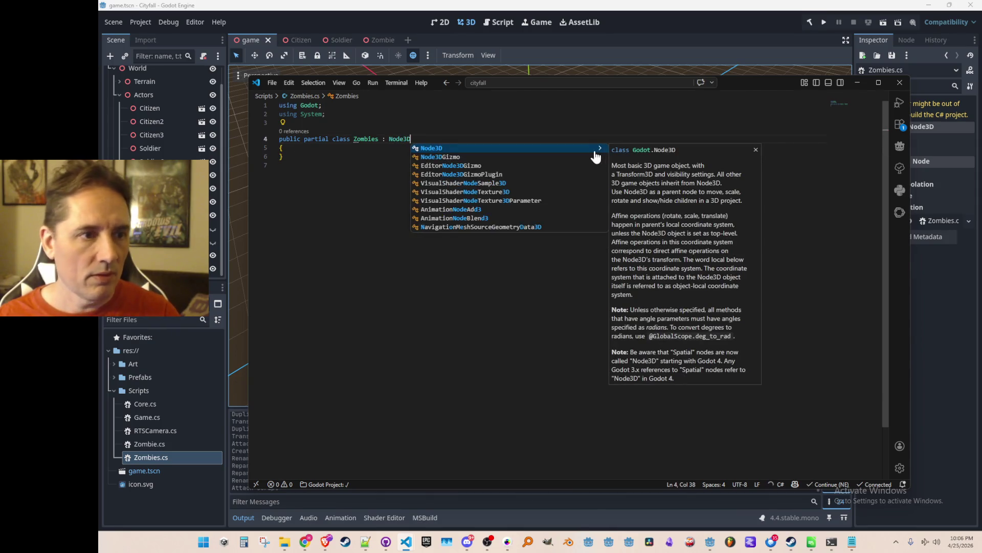
{"action": "key", "text": "Escape"}
{"action": "key", "text": "Delete"}
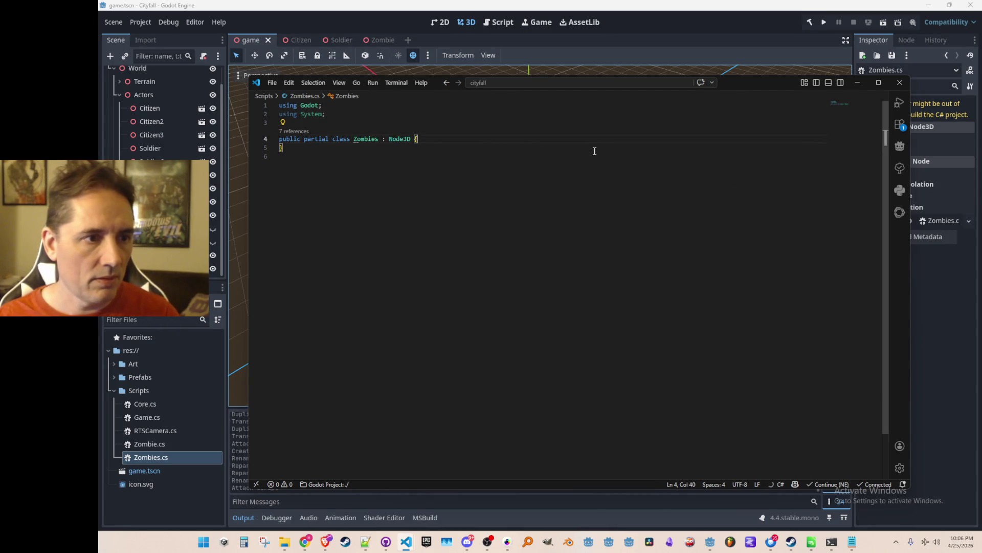
{"action": "key", "text": "Return"}
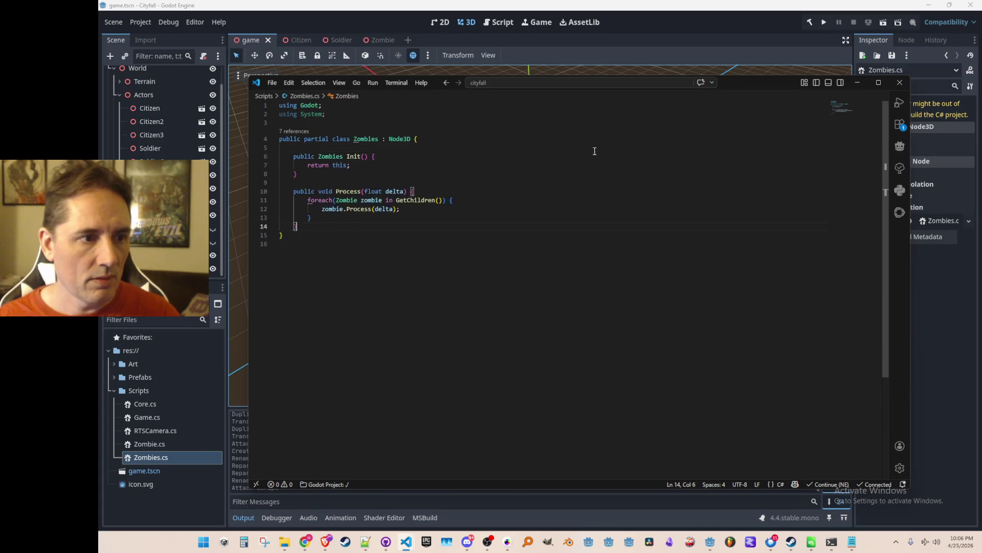
{"action": "key", "text": "Tab"}
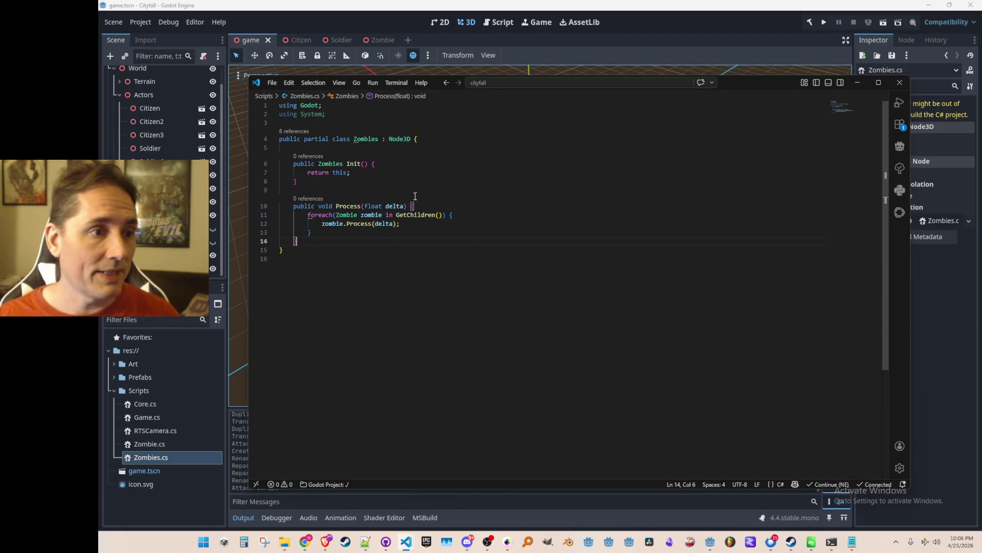
{"action": "left_click", "coordinate": [369, 122]}
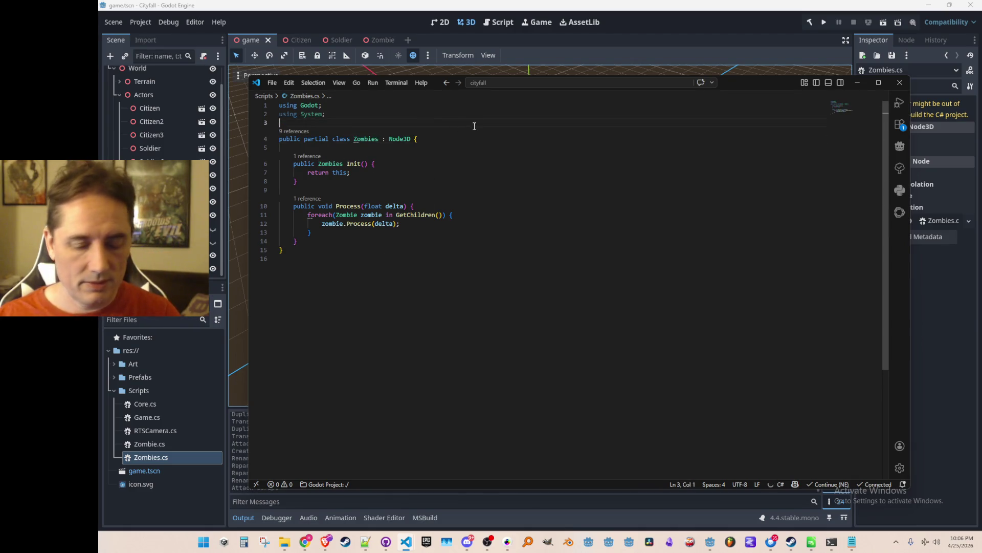
- Open Game.cs and add a Zombies field below the RTSCamera field
{"action": "key", "text": "ctrl+p"}
{"action": "type", "text": "game"}
{"action": "key", "text": "Return"}
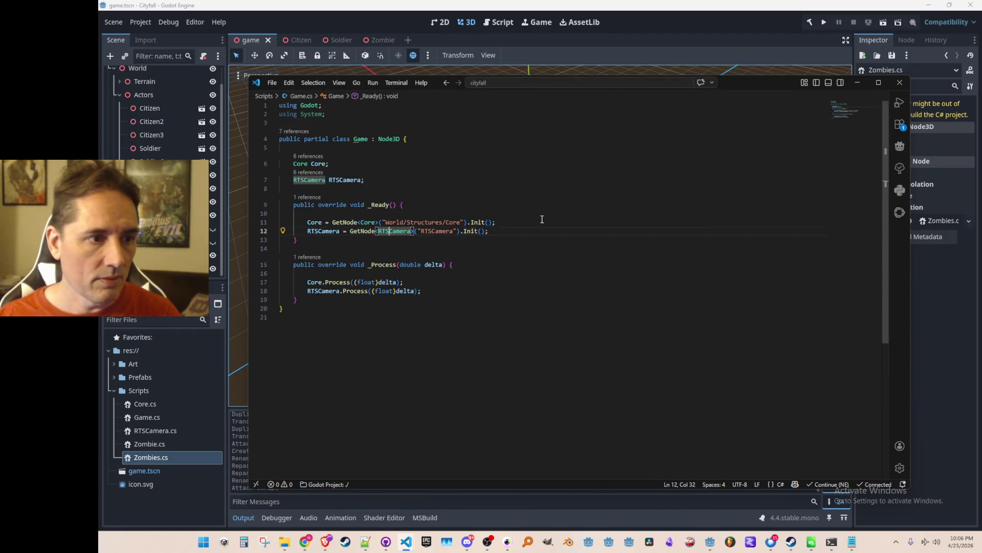
{"action": "left_click", "coordinate": [625, 177]}
{"action": "key", "text": "Return"}
{"action": "type", "text": "Zombies"}
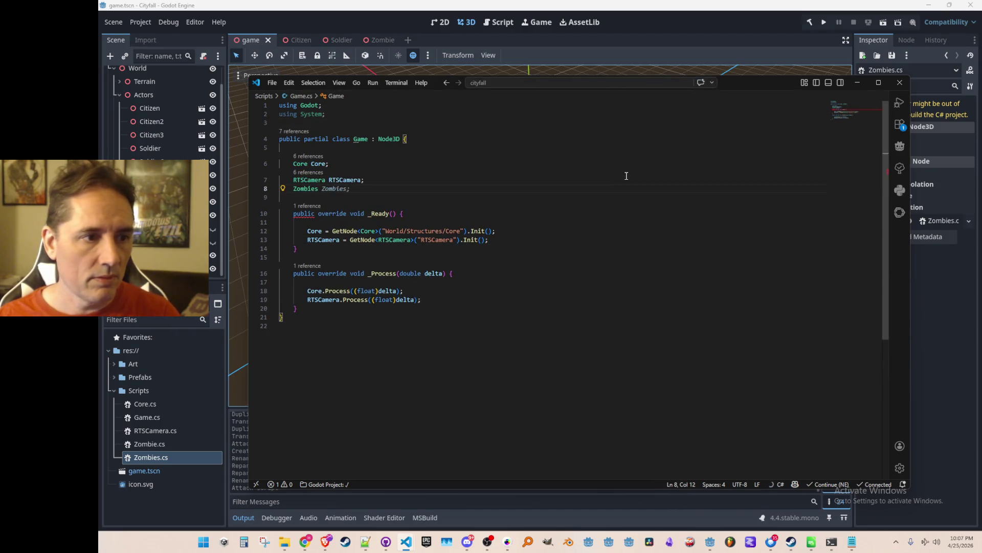
{"action": "key", "text": "Tab"}
- Get Zombies from World/Zombies in _Ready, call Zombies.Process in _Process, and run the game
{"action": "left_click", "coordinate": [624, 243]}
{"action": "key", "text": "Return"}
{"action": "key", "text": "Tab"}
{"action": "left_click", "coordinate": [583, 320]}
{"action": "key", "text": "Return"}
{"action": "key", "text": "Tab"}
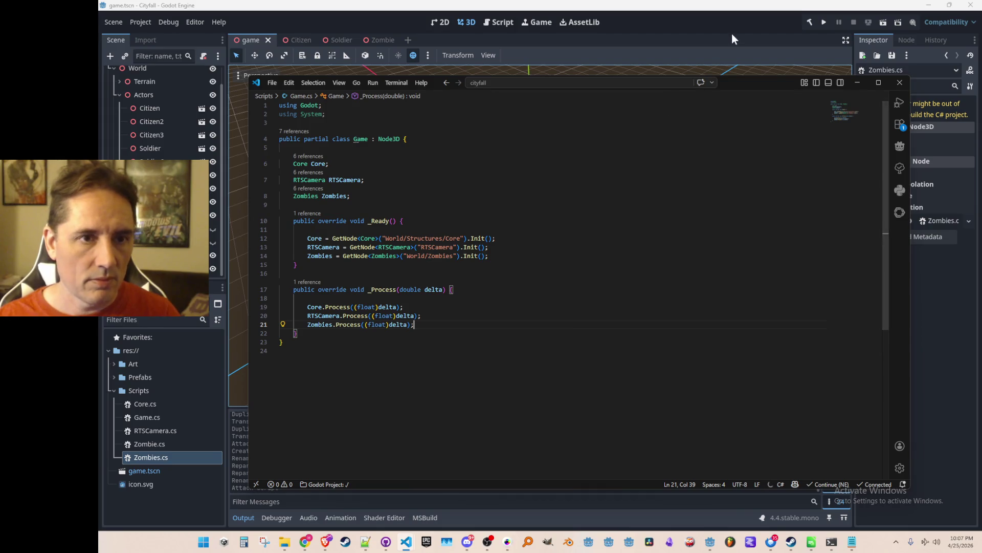
{"action": "left_click", "coordinate": [770, 31]}
{"action": "left_click", "coordinate": [822, 23]}
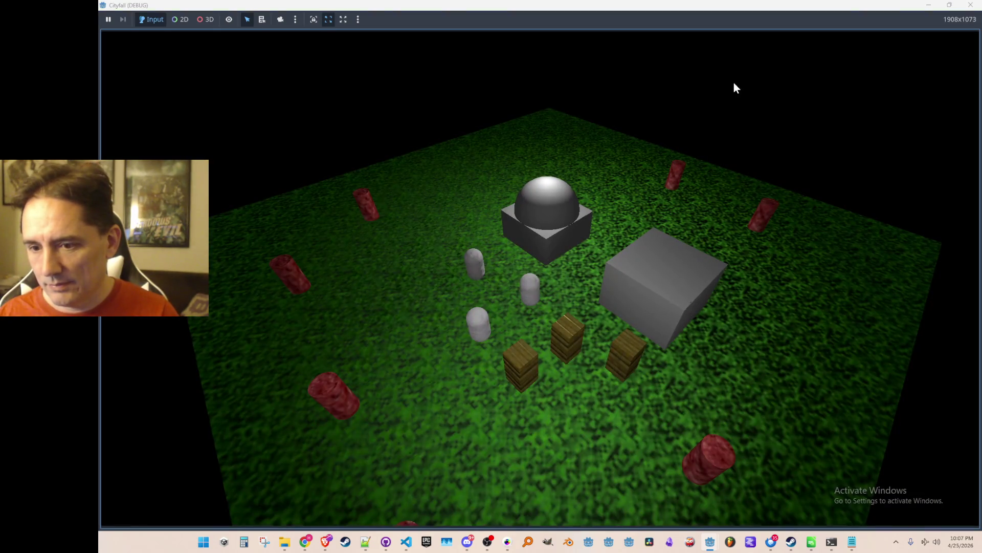
- Stop the game and review debugger errors showing node World/Zombies not found in Game._Ready
{"action": "scroll", "coordinate": [734, 83], "scroll_direction": "up", "scroll_amount": 1}
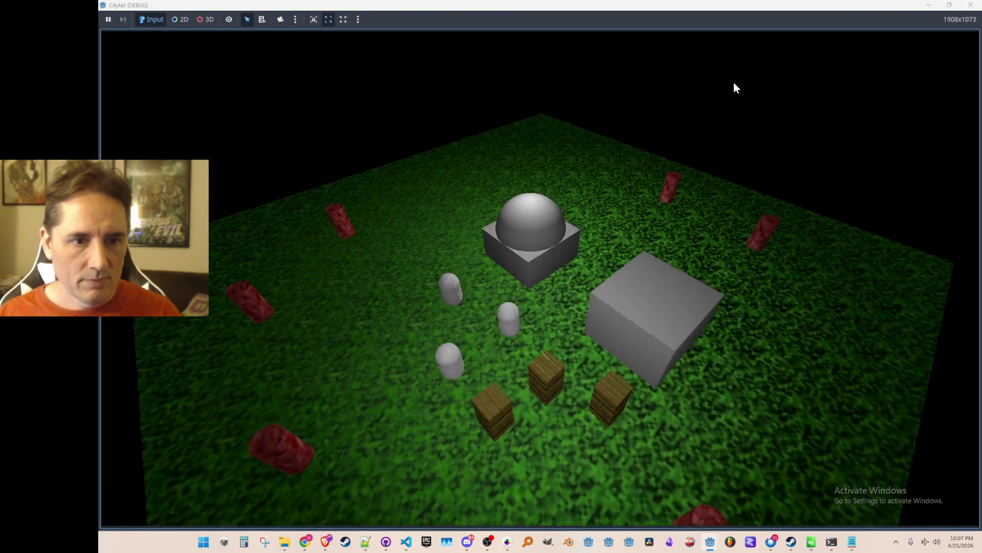
{"action": "scroll", "coordinate": [734, 82], "scroll_direction": "down", "scroll_amount": 4}
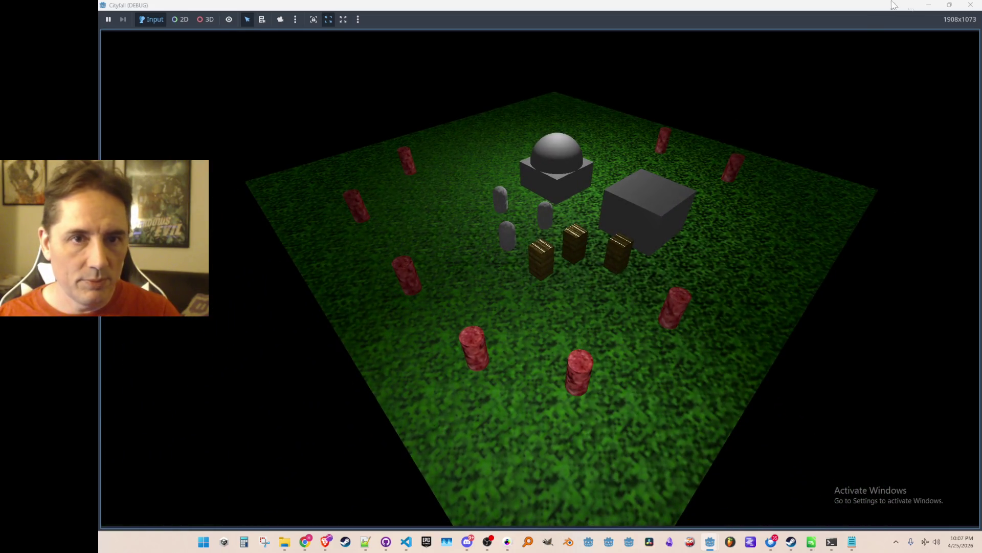
{"action": "left_click", "coordinate": [950, 5]}
{"action": "left_click", "coordinate": [854, 23]}
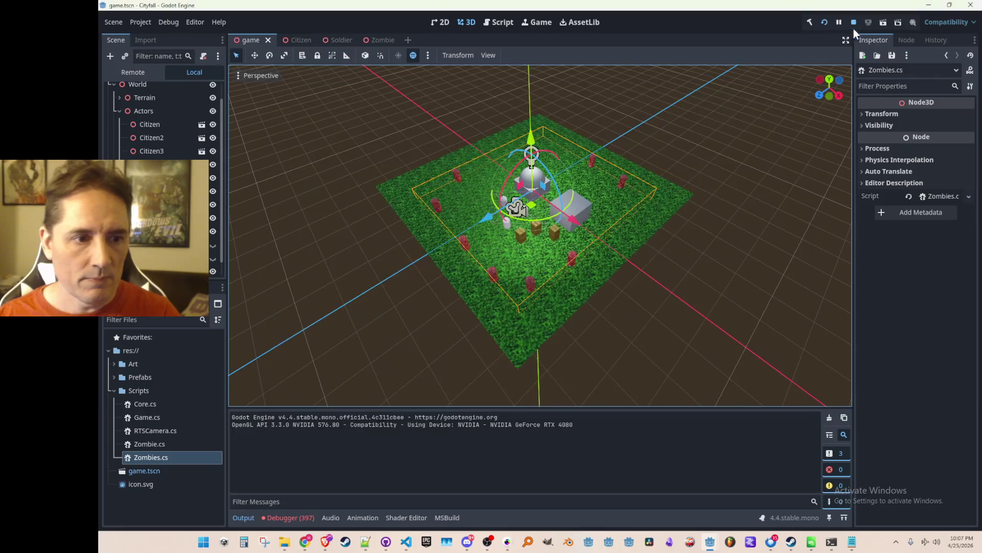
{"action": "left_click", "coordinate": [300, 520]}
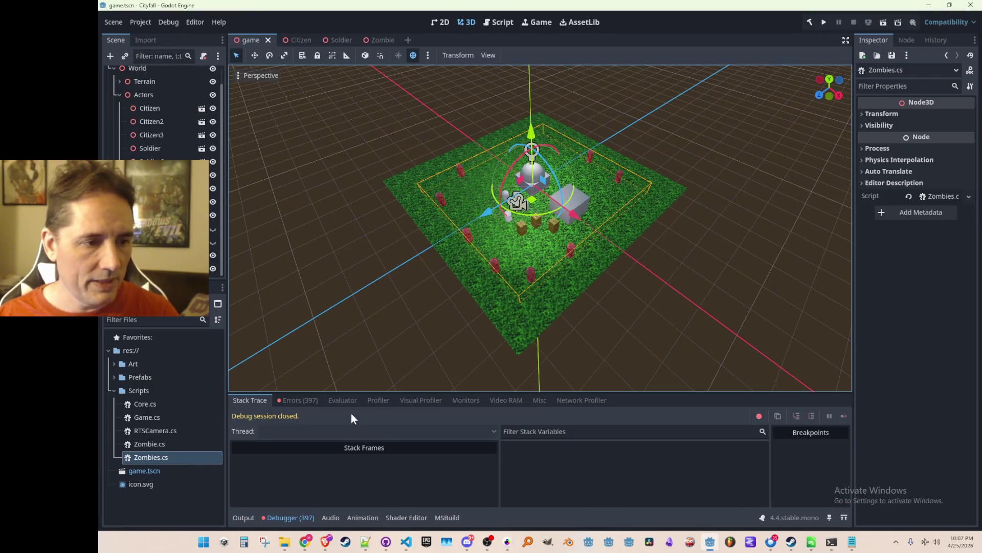
{"action": "left_click", "coordinate": [307, 400]}
{"action": "mouse_move", "coordinate": [358, 434]}
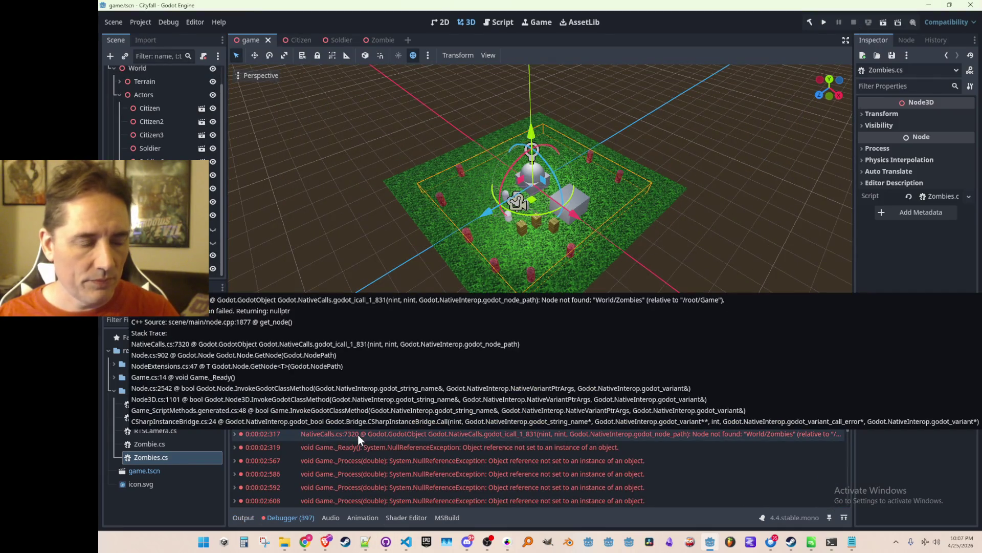
{"action": "scroll", "coordinate": [157, 124], "scroll_direction": "up", "scroll_amount": 1}
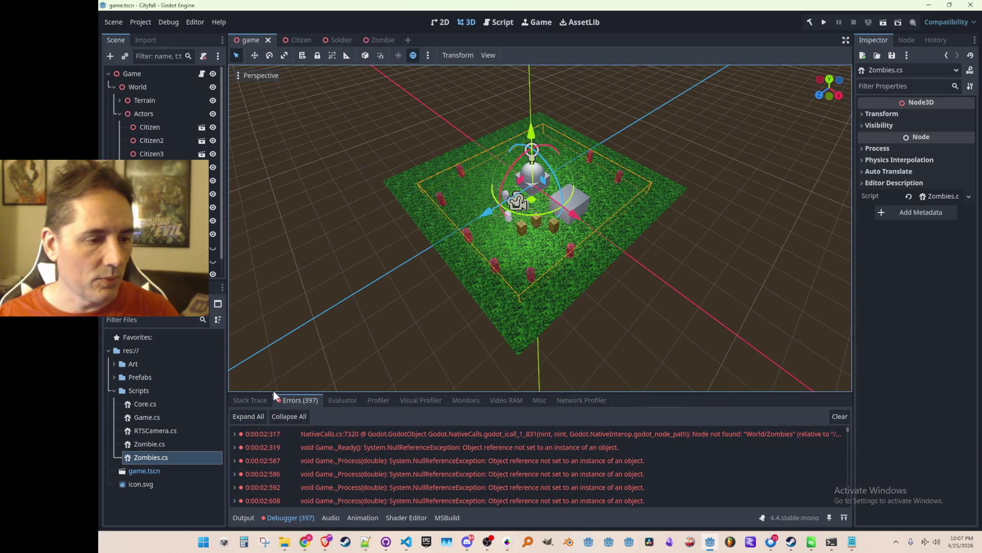
{"action": "mouse_move", "coordinate": [408, 541]}
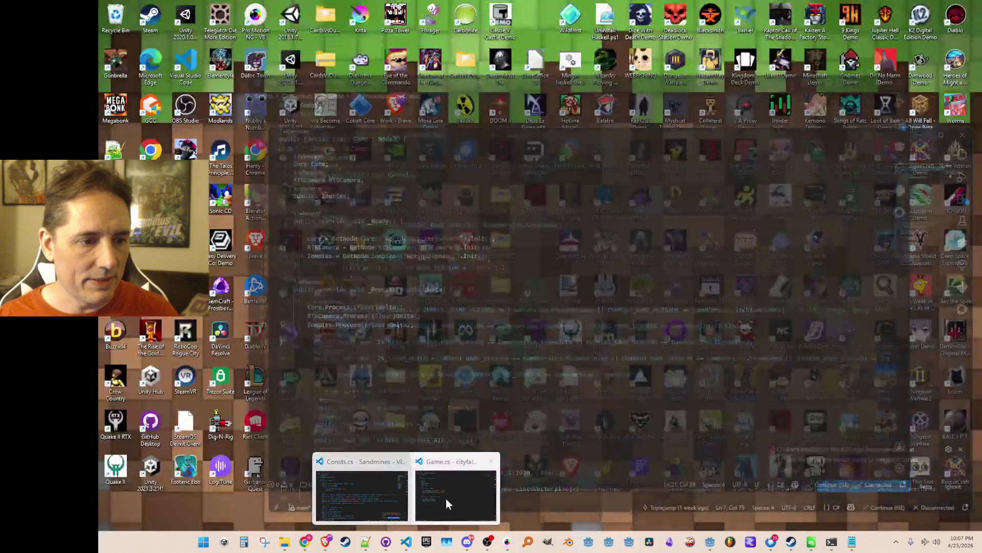
{"action": "left_click", "coordinate": [443, 499]}
- Correct the GetNode path to World/Actors/Zombies and rerun the game to verify it
{"action": "left_click", "coordinate": [427, 256]}
{"action": "type", "text": "Actors/"}
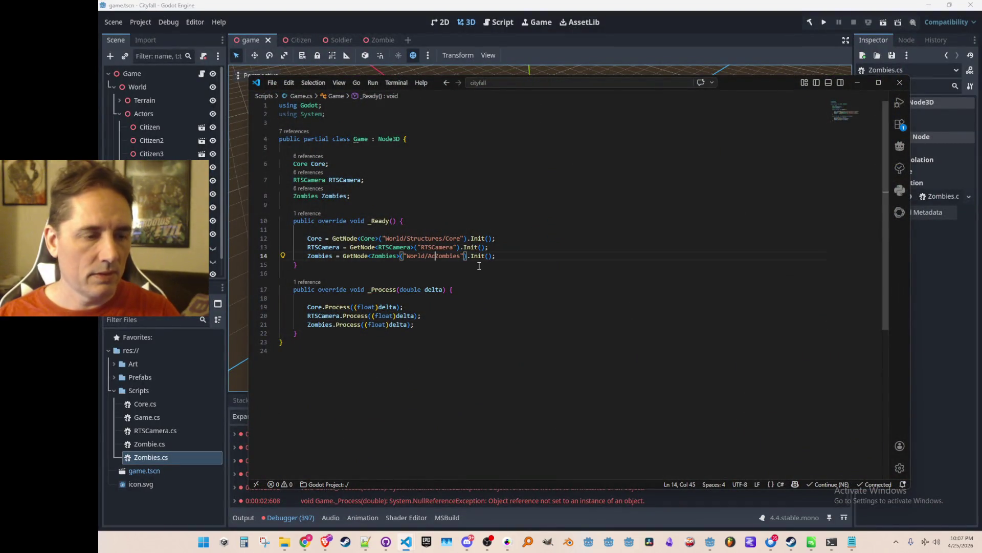
{"action": "left_click", "coordinate": [513, 379]}
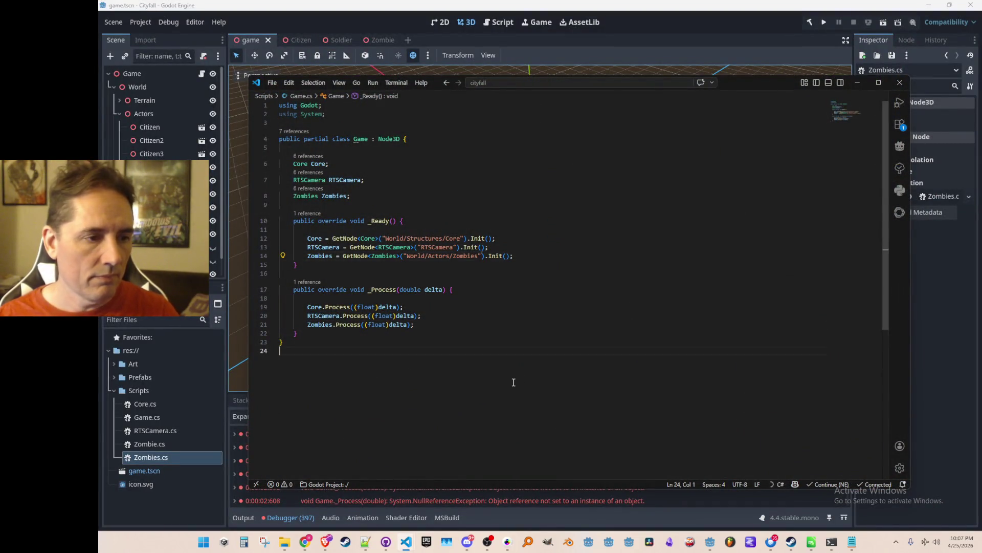
{"action": "left_click", "coordinate": [824, 22]}
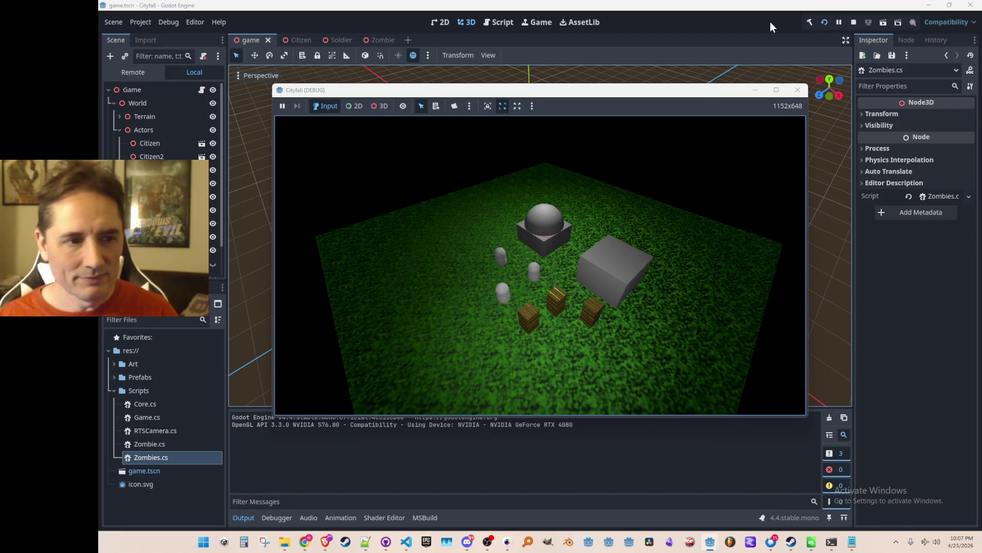
{"action": "left_click", "coordinate": [854, 22]}
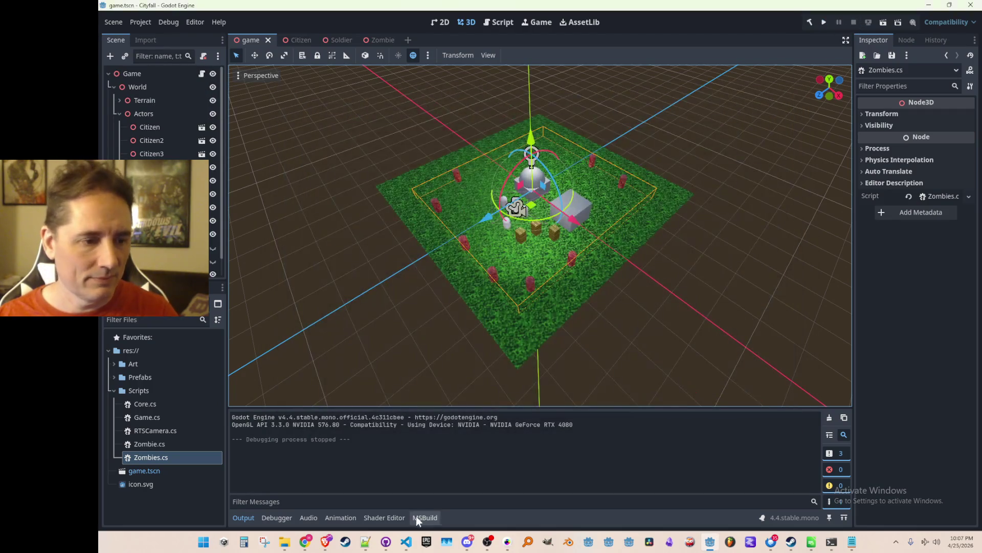
{"action": "mouse_move", "coordinate": [406, 542]}
{"action": "left_click", "coordinate": [438, 478]}
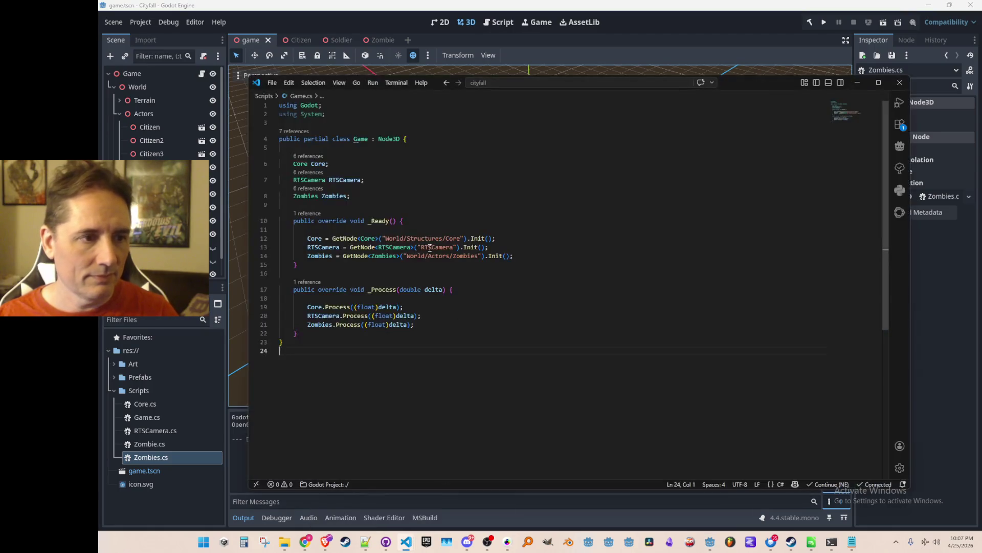
- Go to Zombie.cs's Process method and open a new line below the targetPosition line
{"action": "left_click", "coordinate": [315, 196], "text": "ctrl"}
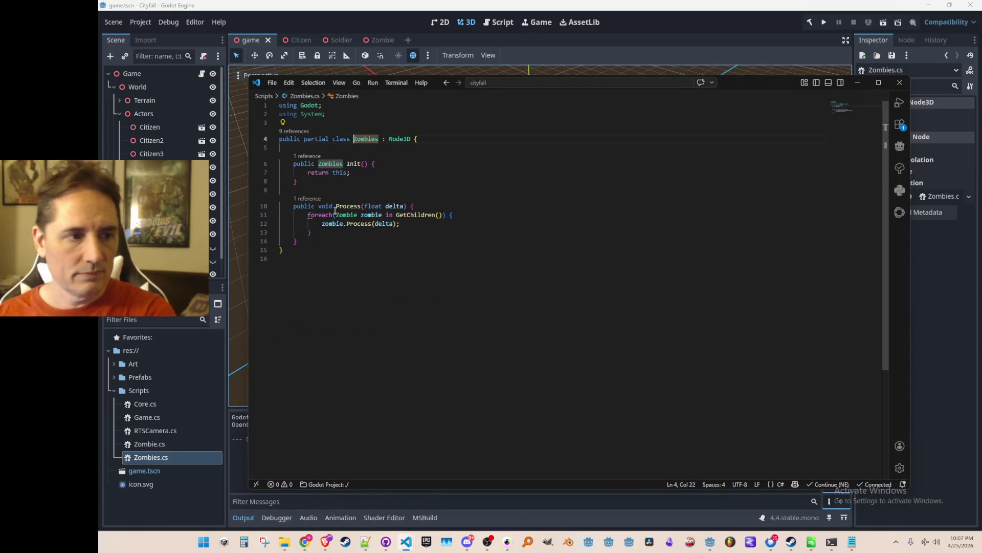
{"action": "left_click", "coordinate": [350, 225], "text": "ctrl"}
{"action": "left_click", "coordinate": [445, 336]}
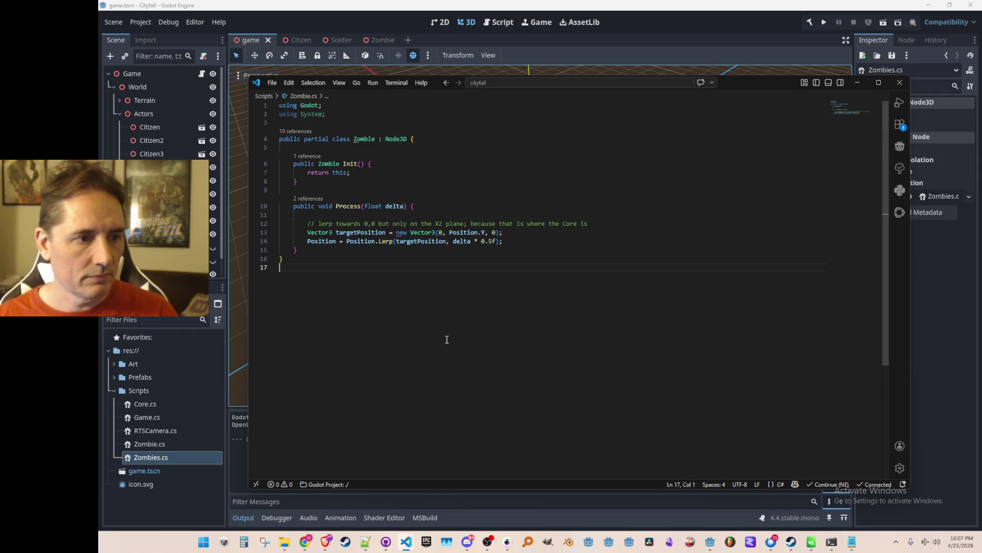
{"action": "left_click", "coordinate": [386, 241]}
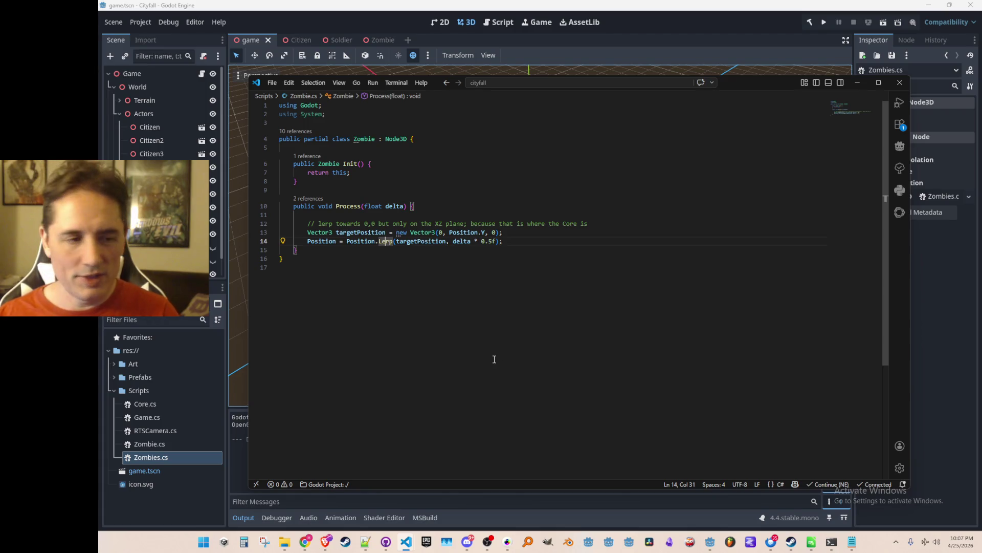
{"action": "key", "text": "Left"}
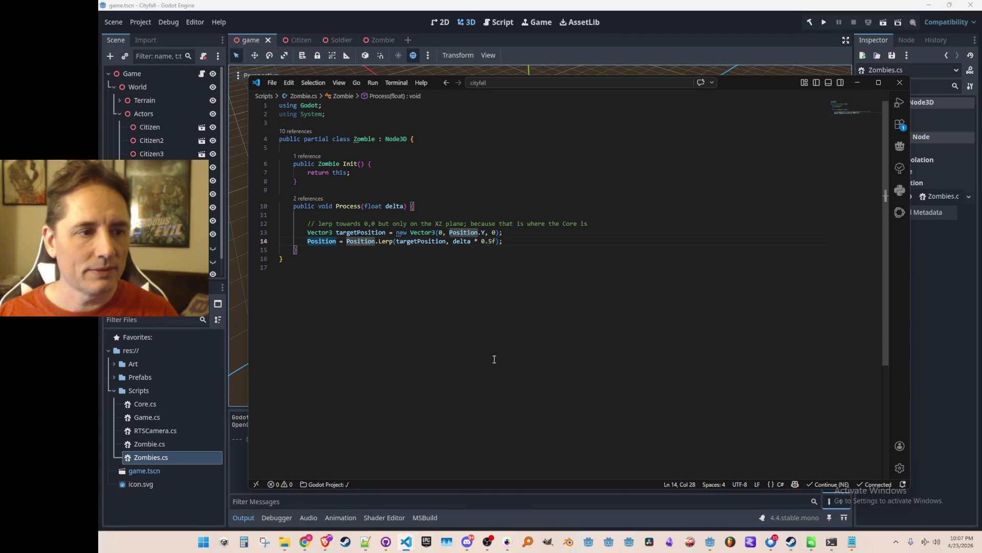
{"action": "key", "text": "Left"}
{"action": "key", "text": "Left"}
{"action": "key", "text": "ctrl+shift+Right"}
{"action": "key", "text": "ctrl+shift+Right"}
{"action": "key", "text": "ctrl+shift+Right"}
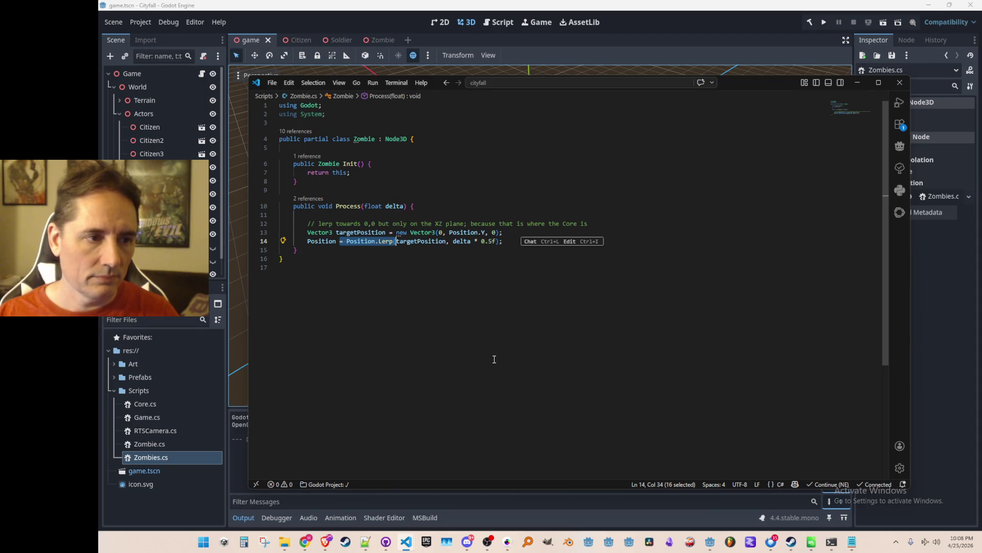
{"action": "key", "text": "End"}
{"action": "key", "text": "Return"}
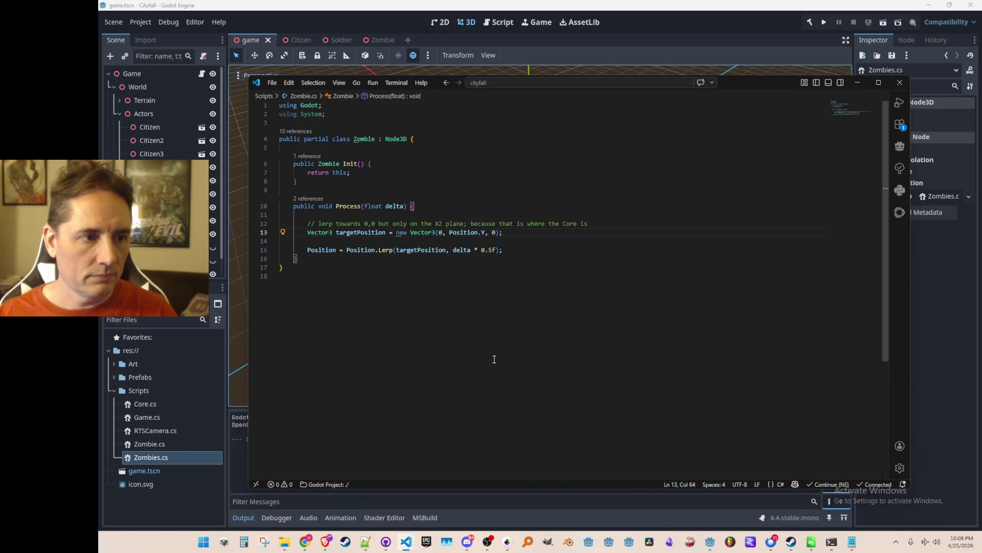
{"action": "key", "text": "Up"}
{"action": "key", "text": "Up"}
{"action": "key", "text": "Up"}
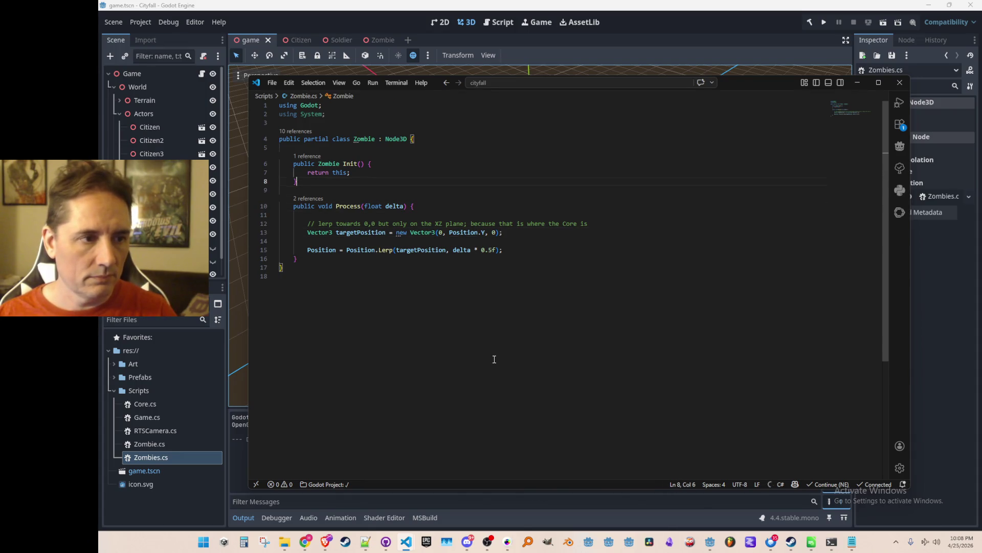
{"action": "key", "text": "Down"}
{"action": "key", "text": "Down"}
{"action": "key", "text": "Down"}
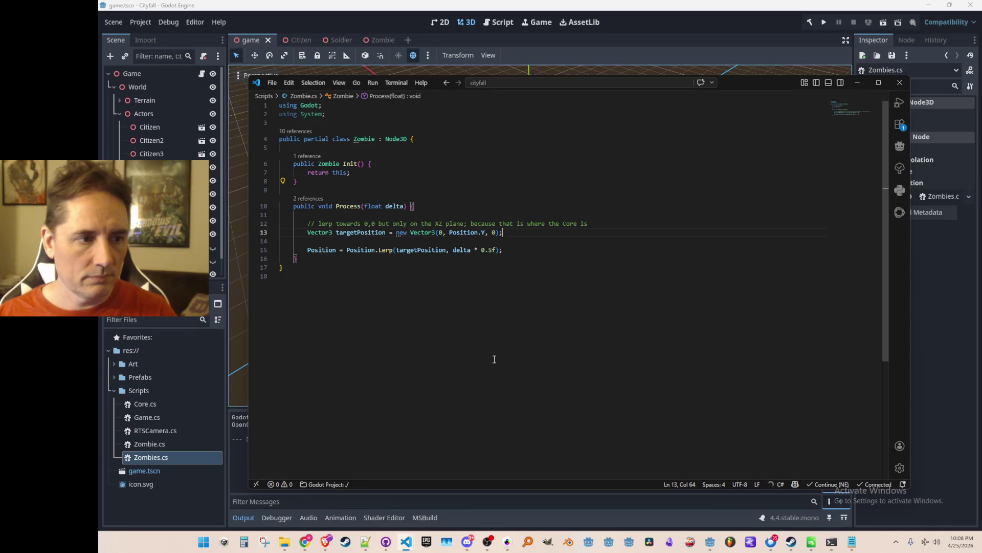
{"action": "key", "text": "Return"}
- Add a Vector3 directionToCore calculation and a const float ZOMBIE_SPEED of 5f
{"action": "type", "text": "Vector3"}
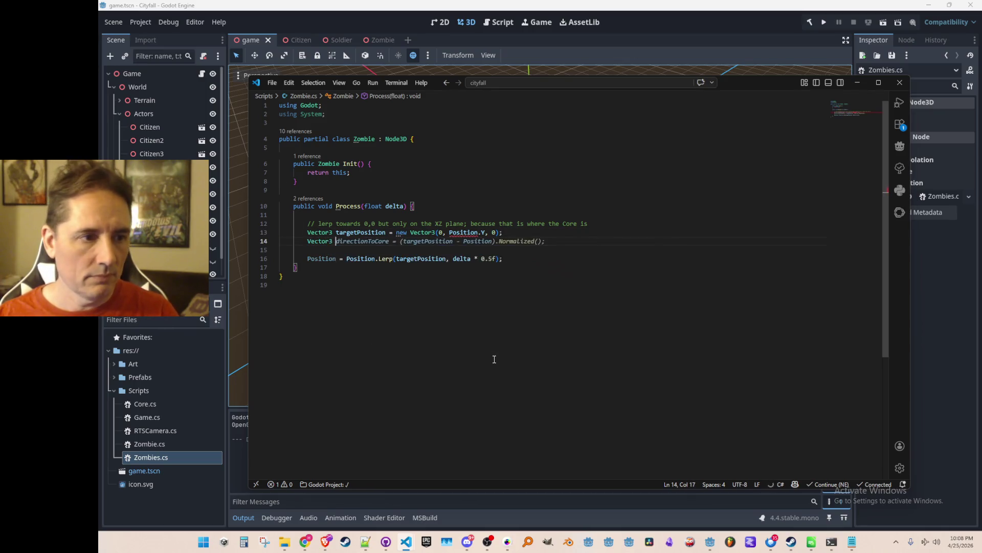
{"action": "key", "text": "Tab"}
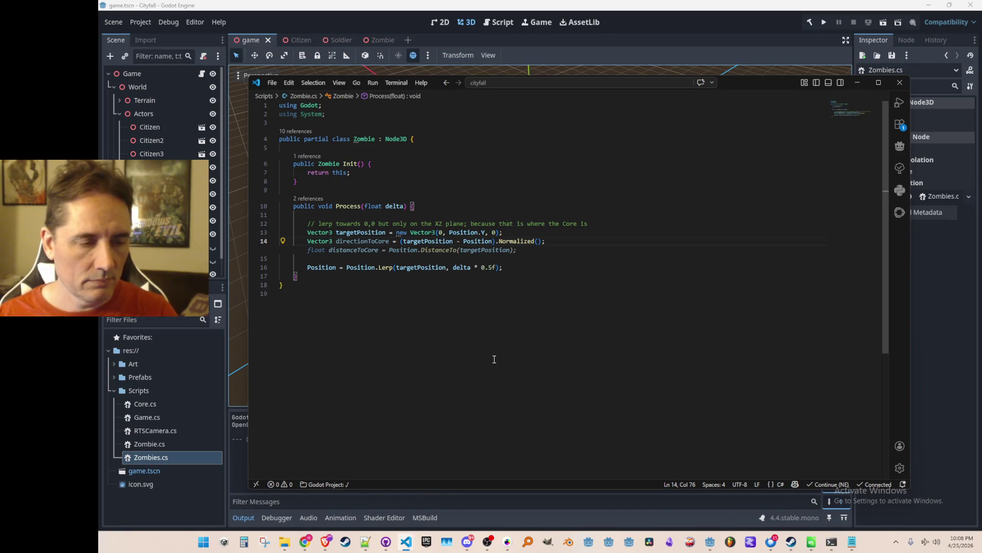
{"action": "key", "text": "Escape"}
{"action": "key", "text": "Home"}
{"action": "key", "text": "ctrl+Right"}
{"action": "key", "text": "ctrl+Right"}
{"action": "key", "text": "Down"}
{"action": "key", "text": "Down"}
{"action": "key", "text": "Up"}
{"action": "key", "text": "Up"}
{"action": "key", "text": "End"}
{"action": "key", "text": "Return"}
{"action": "type", "text": "const float"}
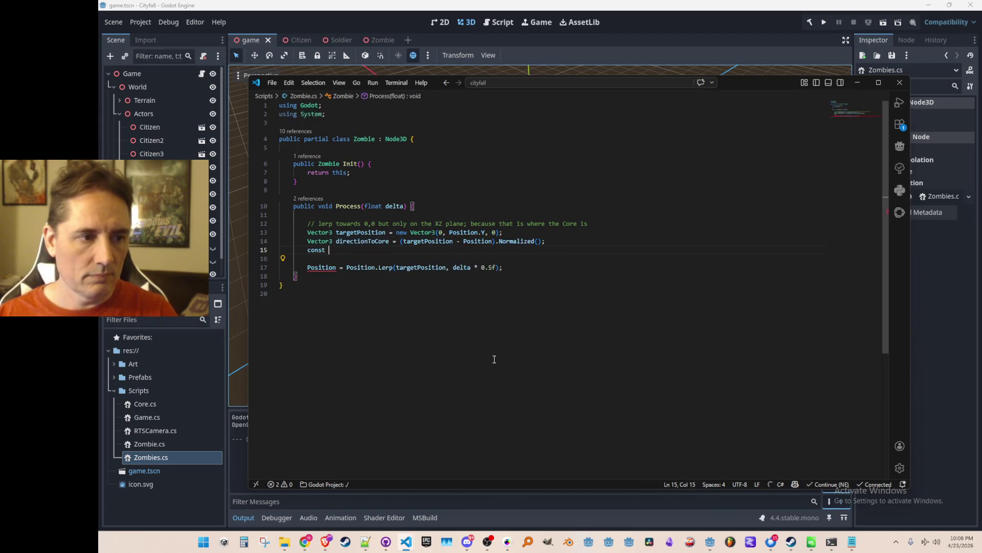
{"action": "key", "text": "Tab"}
{"action": "key", "text": "Return"}
{"action": "key", "text": "Tab"}
- Replace the Lerp line with Position += directionToCore * delta * ZOMBIE_SPEED
{"action": "key", "text": "Down"}
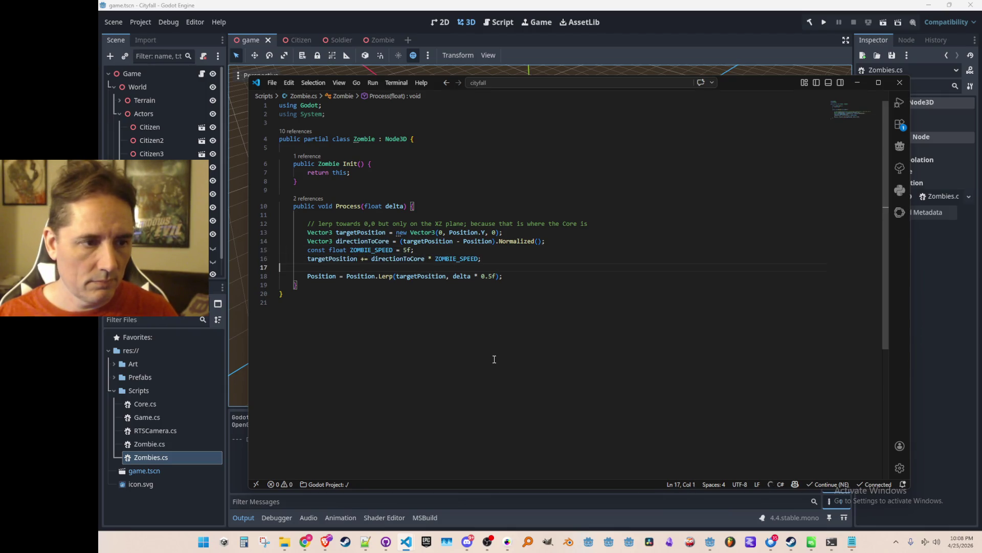
{"action": "key", "text": "Home"}
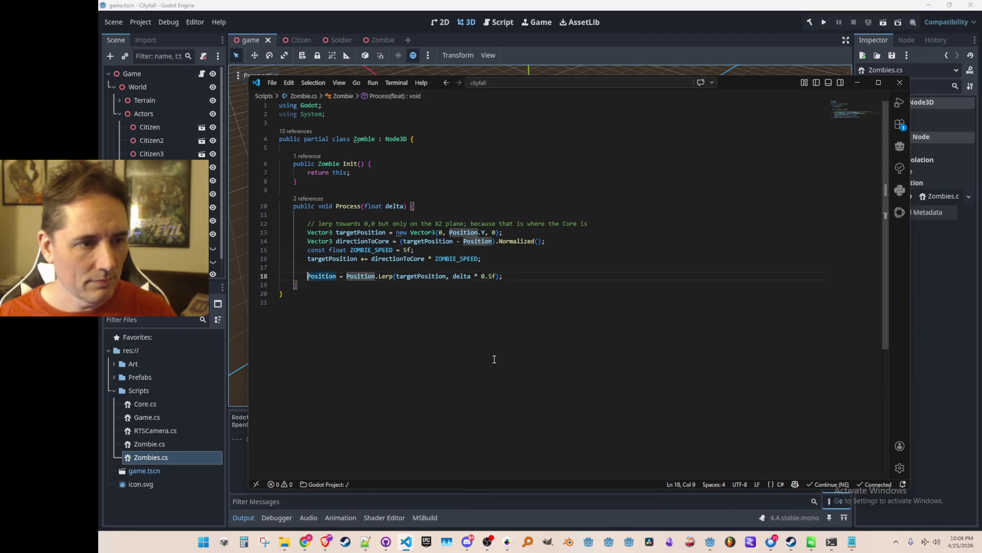
{"action": "key", "text": "ctrl+shift+Right"}
{"action": "type", "text": "Position"}
{"action": "key", "text": "ctrl+shift+Return"}
{"action": "key", "text": "Down"}
{"action": "key", "text": "shift+End"}
{"action": "key", "text": "BackSpace"}
{"action": "key", "text": "BackSpace"}
{"action": "key", "text": "BackSpace"}
{"action": "key", "text": "ctrl+Left"}
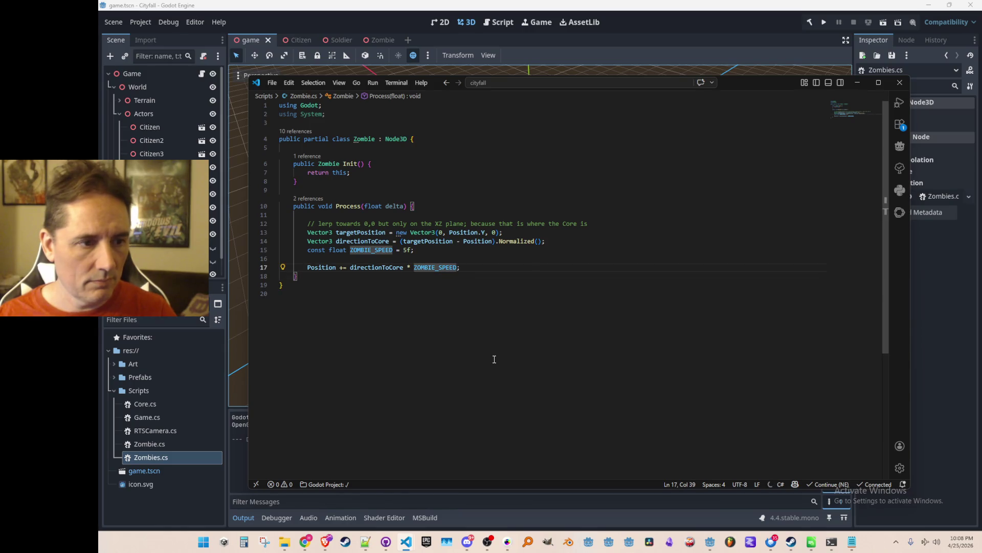
{"action": "type", "text": "delta"}
{"action": "key", "text": "Tab"}
- Run the game to test the new constant-speed zombie movement
{"action": "key", "text": "Home"}
{"action": "key", "text": "Home"}
{"action": "key", "text": "Up"}
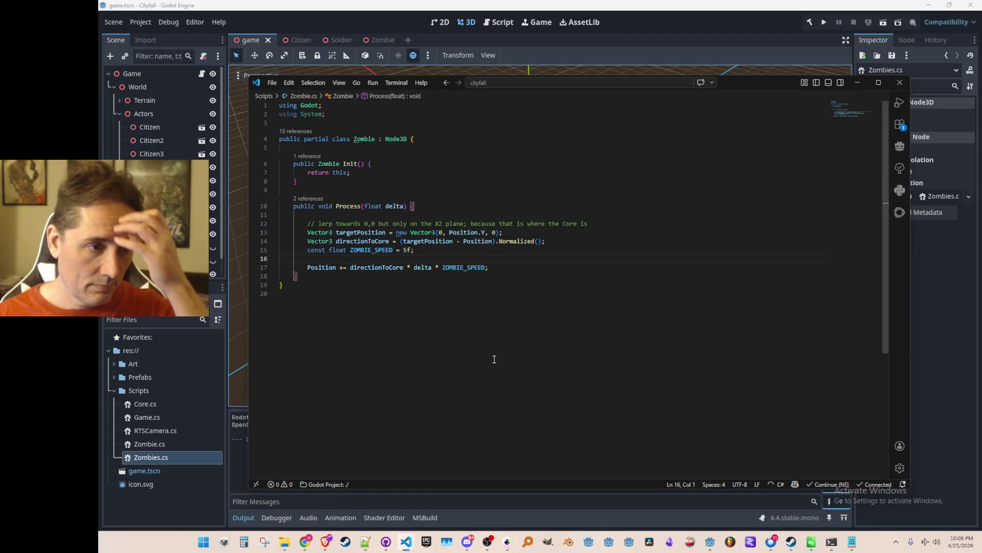
{"action": "left_click", "coordinate": [823, 21]}
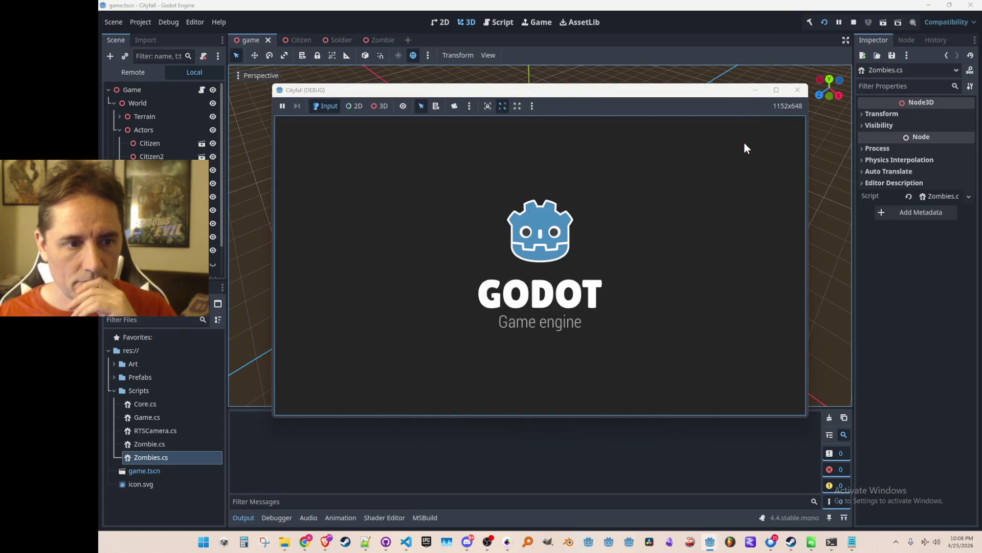
- Stop the game, lower ZOMBIE_SPEED to 0.5f in Zombie.cs, and rerun the project
{"action": "left_click", "coordinate": [853, 23]}
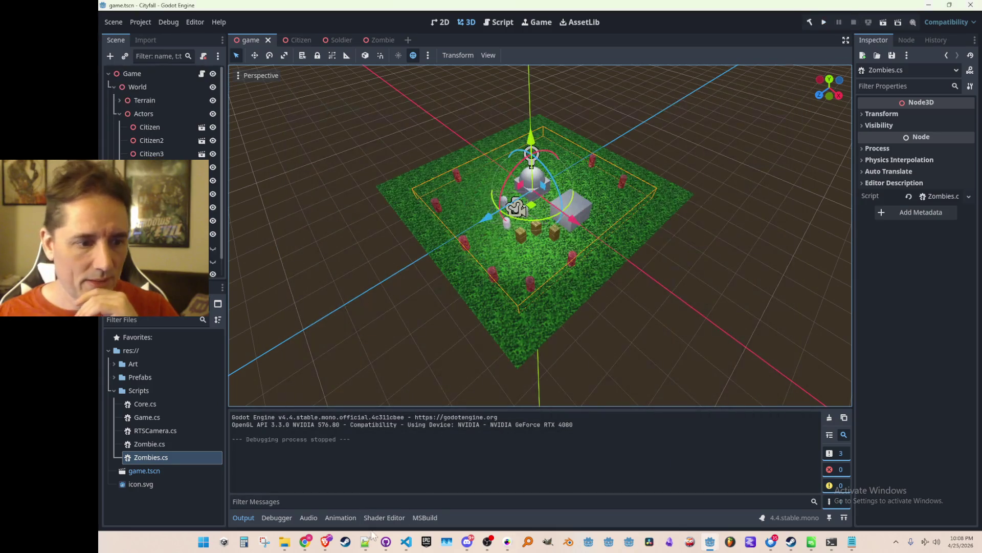
{"action": "mouse_move", "coordinate": [410, 541]}
{"action": "left_click", "coordinate": [361, 499]}
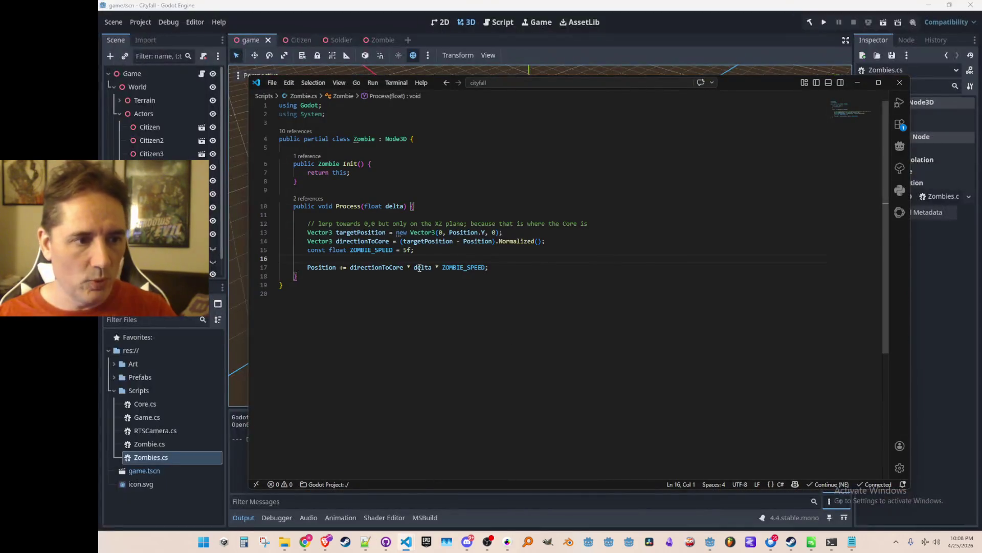
{"action": "type", "text": "0.5"}
{"action": "left_click", "coordinate": [824, 22]}
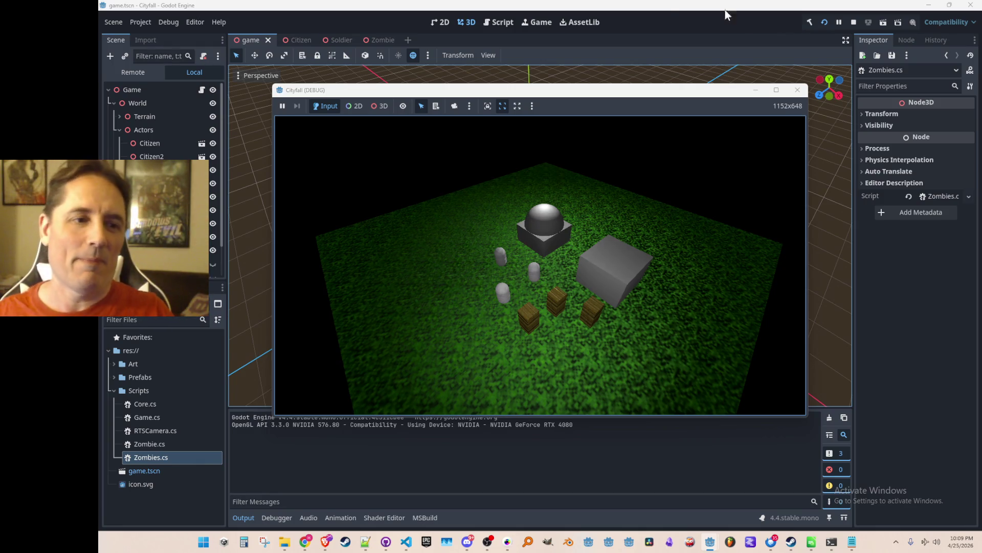
- Move the game camera with A, S and W to watch the zombies, then stop the game
{"action": "key", "text": "a"}
{"action": "key", "text": "s"}
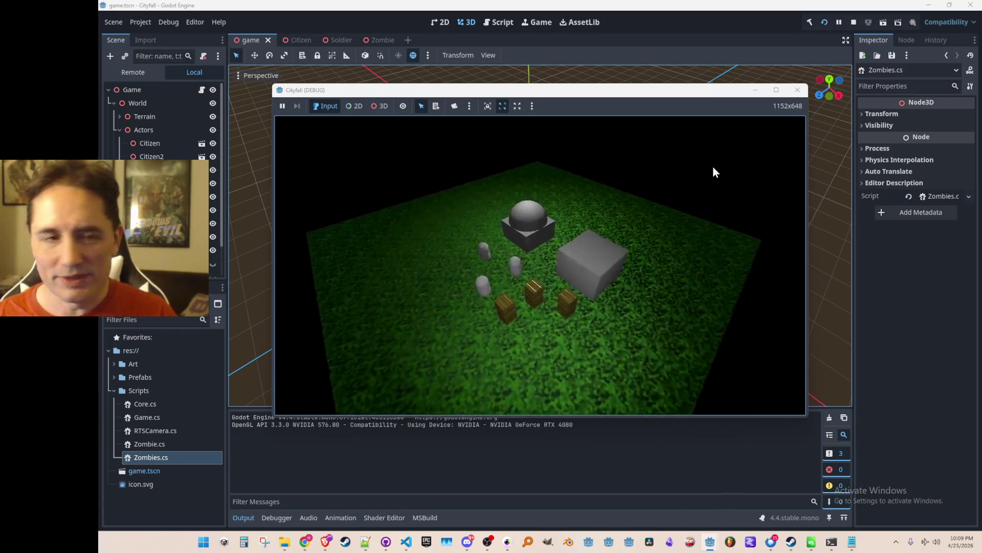
{"action": "key", "text": "w"}
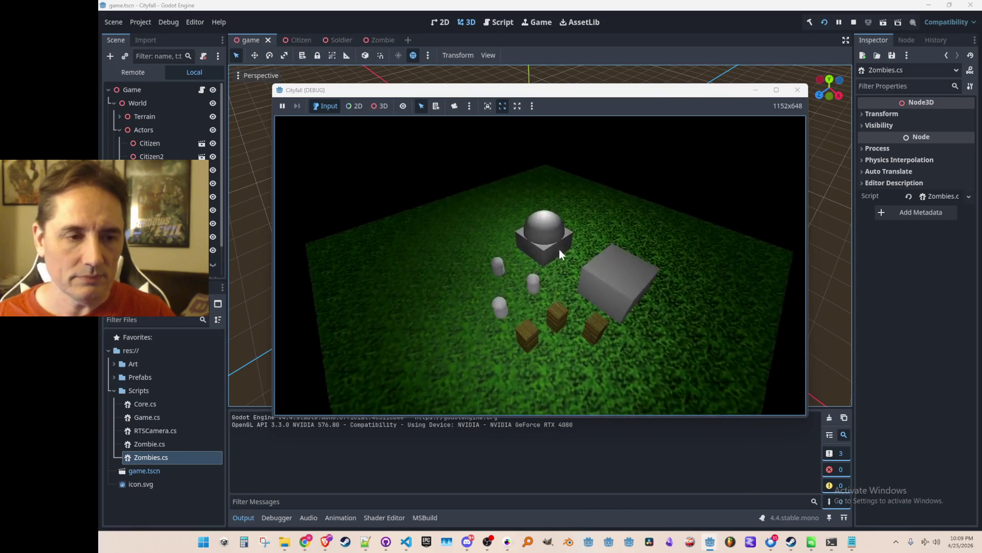
{"action": "left_click", "coordinate": [853, 23]}
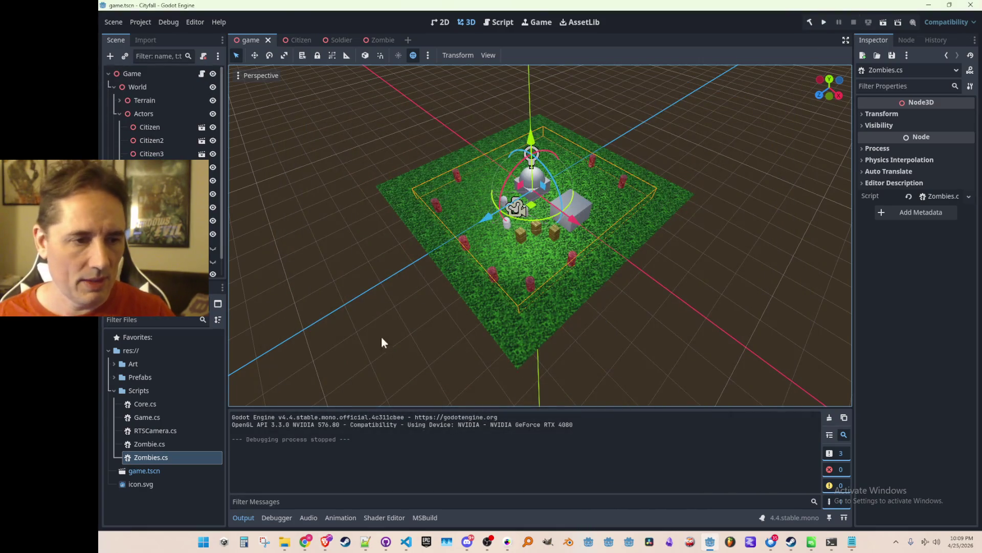
{"action": "left_click", "coordinate": [343, 273]}
{"action": "scroll", "coordinate": [357, 274], "scroll_direction": "up", "scroll_amount": 2}
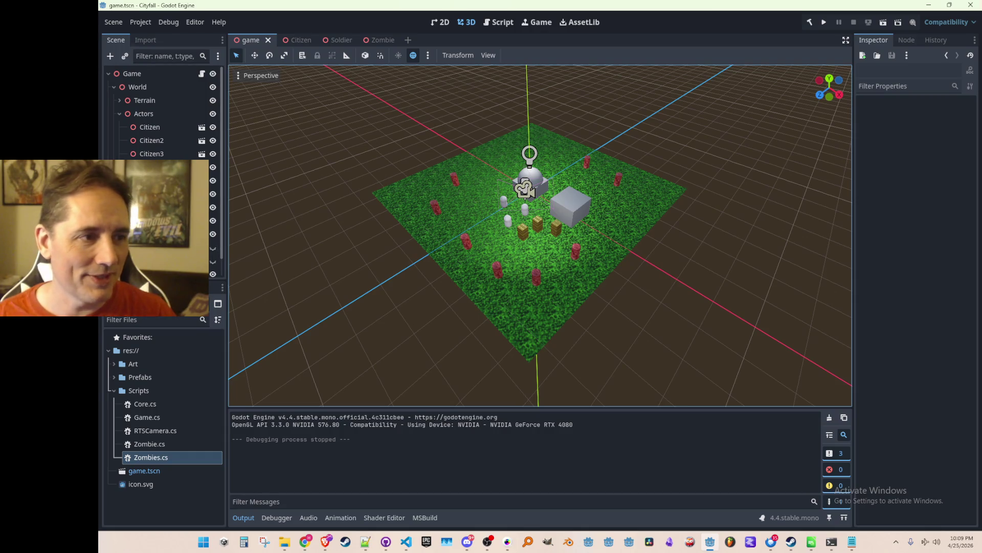
{"action": "scroll", "coordinate": [349, 263], "scroll_direction": "up", "scroll_amount": 2}
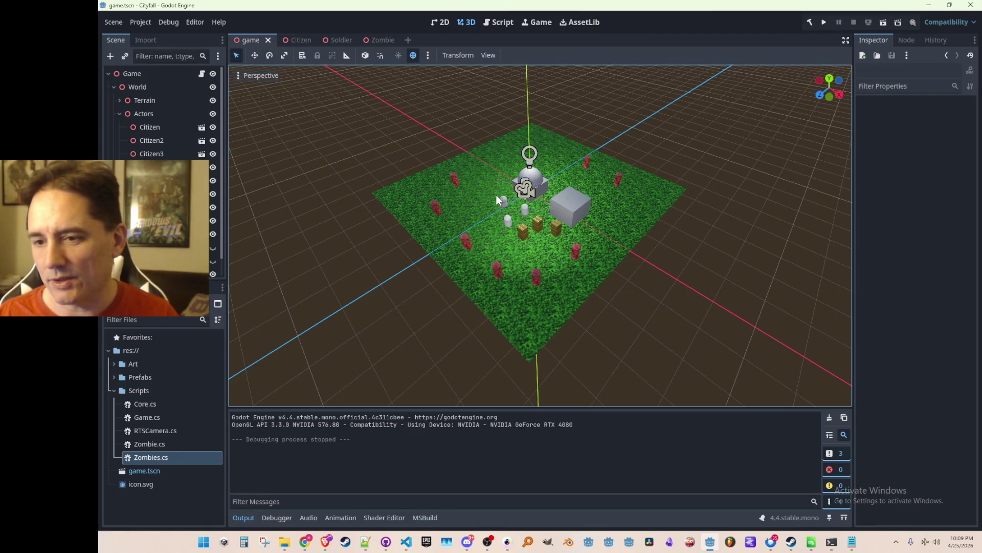
{"action": "left_click_drag", "start_coordinate": [490, 171], "coordinate": [491, 184]}
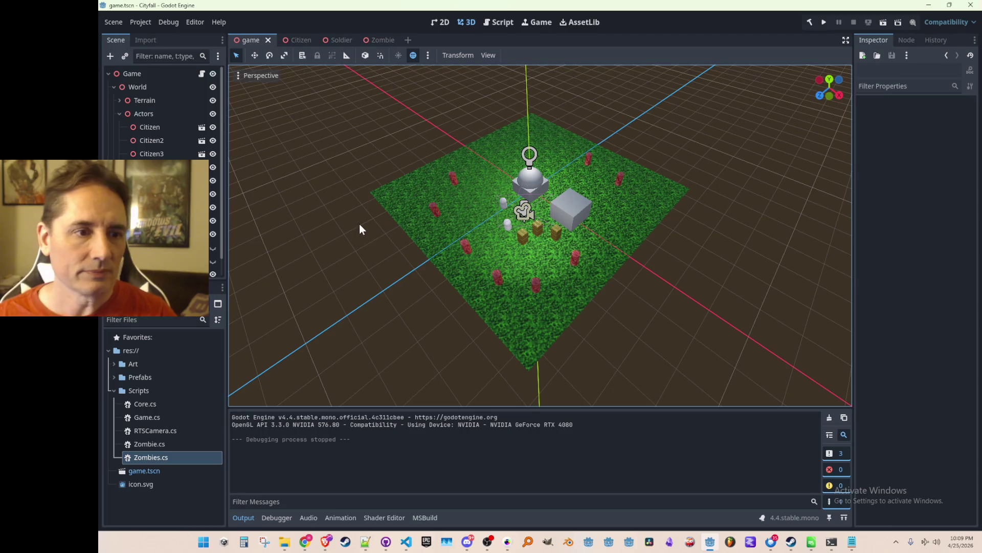
{"action": "mouse_move", "coordinate": [379, 221]}
{"action": "left_mouse_down"}
{"action": "mouse_move", "coordinate": [406, 224]}
{"action": "mouse_move", "coordinate": [405, 201]}
{"action": "mouse_move", "coordinate": [390, 223]}
{"action": "mouse_move", "coordinate": [400, 220]}
{"action": "mouse_move", "coordinate": [403, 233]}
{"action": "mouse_move", "coordinate": [397, 223]}
{"action": "left_mouse_up"}
{"action": "left_click_drag", "start_coordinate": [481, 192], "coordinate": [451, 220]}
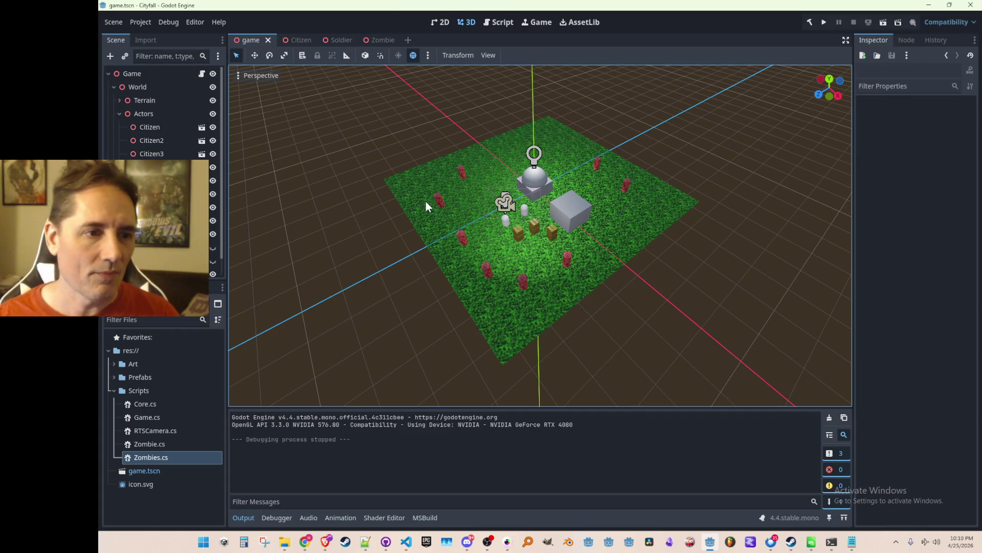
{"action": "scroll", "coordinate": [434, 240], "scroll_direction": "down", "scroll_amount": 3}
{"action": "scroll", "coordinate": [443, 237], "scroll_direction": "up", "scroll_amount": 3}
{"action": "scroll", "coordinate": [444, 248], "scroll_direction": "down", "scroll_amount": 2}
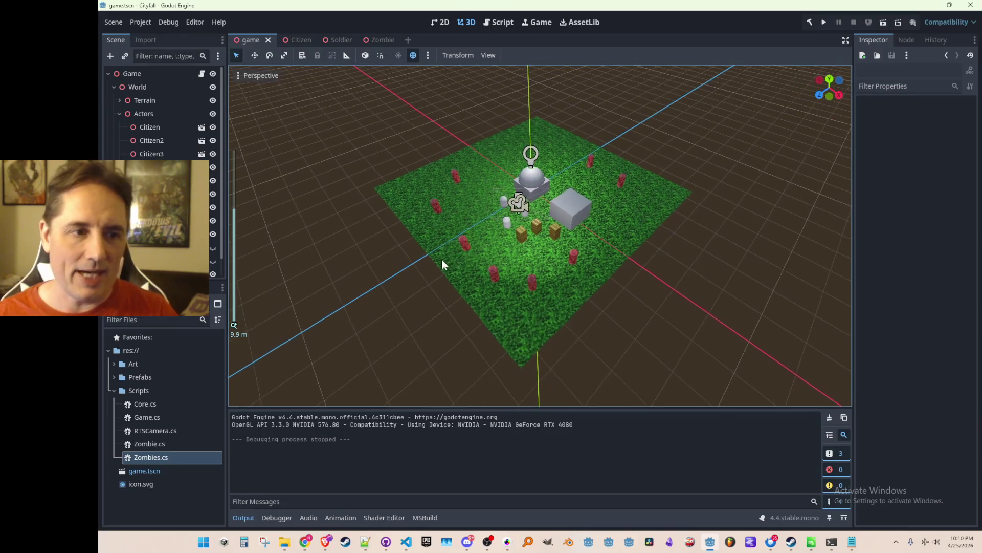
{"action": "scroll", "coordinate": [441, 259], "scroll_direction": "down", "scroll_amount": 3}
{"action": "scroll", "coordinate": [454, 262], "scroll_direction": "up", "scroll_amount": 4}
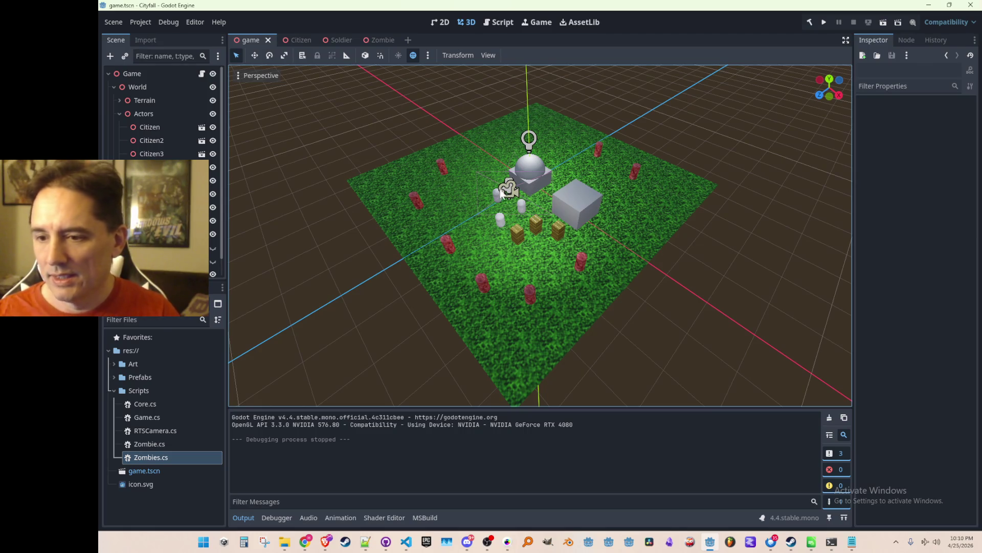
{"action": "scroll", "coordinate": [516, 190], "scroll_direction": "up", "scroll_amount": 2}
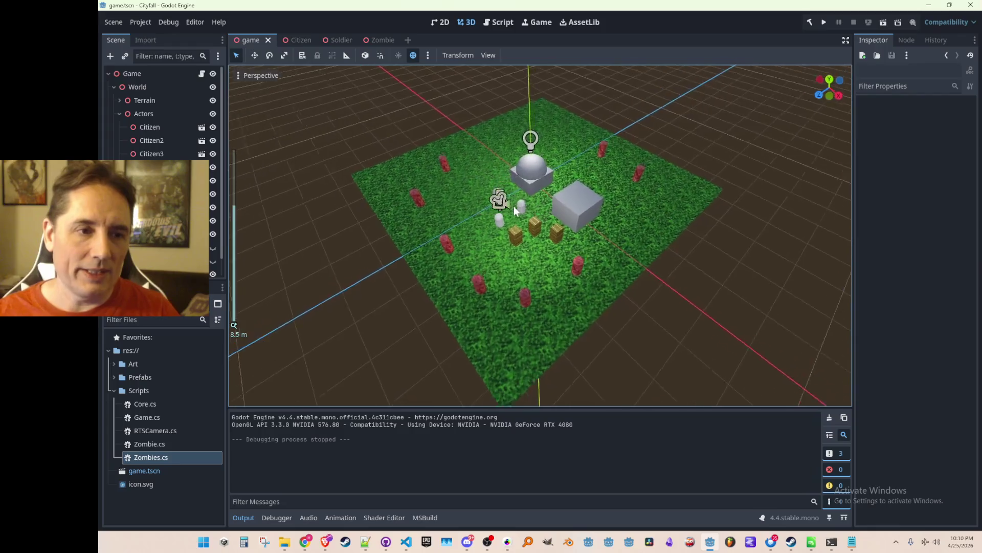
{"action": "scroll", "coordinate": [562, 220], "scroll_direction": "up", "scroll_amount": 2}
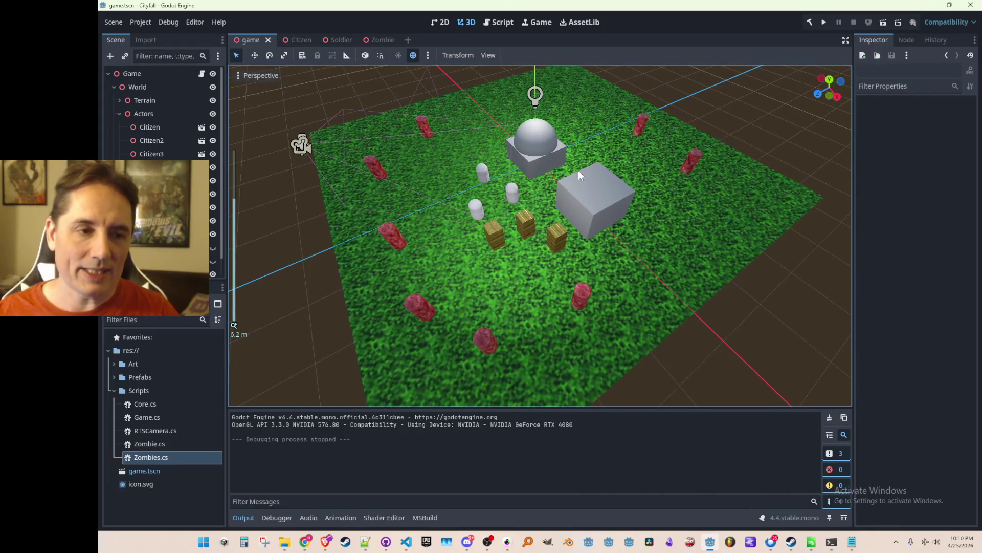
{"action": "scroll", "coordinate": [507, 209], "scroll_direction": "down", "scroll_amount": 2}
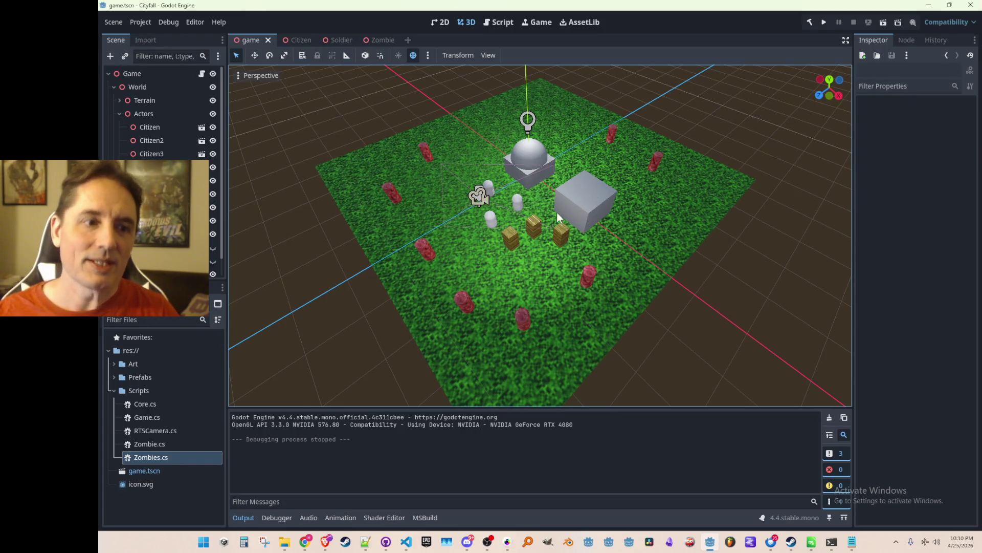
{"action": "scroll", "coordinate": [552, 210], "scroll_direction": "up", "scroll_amount": 1}
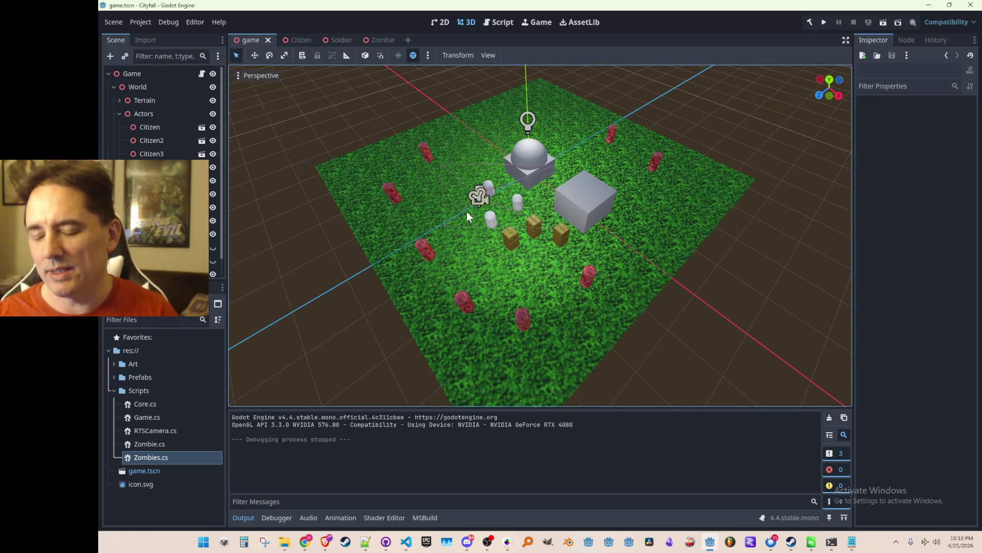
{"action": "scroll", "coordinate": [510, 150], "scroll_direction": "down", "scroll_amount": 1}
{"action": "left_click_drag", "start_coordinate": [510, 161], "coordinate": [499, 158]}
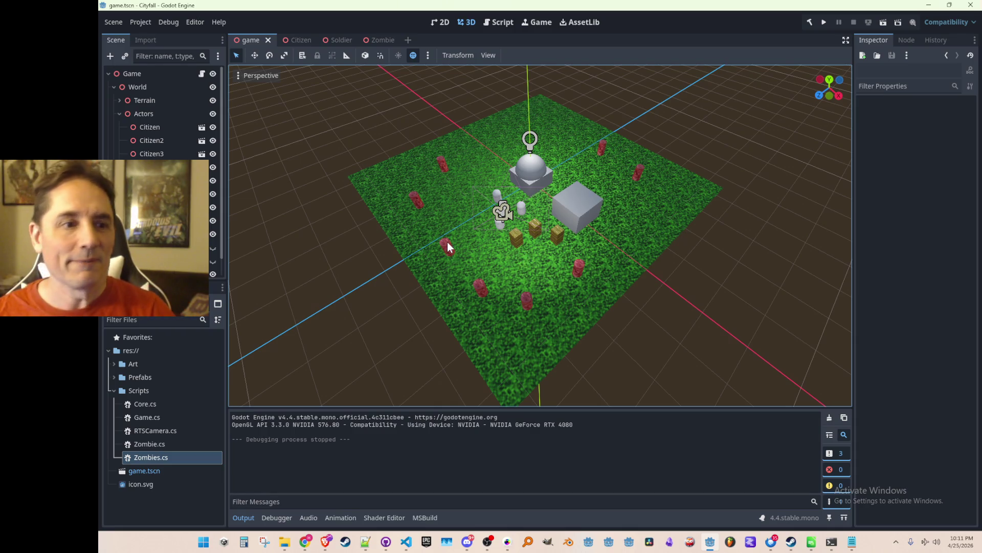
{"action": "scroll", "coordinate": [445, 243], "scroll_direction": "down", "scroll_amount": 3}
{"action": "scroll", "coordinate": [443, 249], "scroll_direction": "up", "scroll_amount": 4}
{"action": "scroll", "coordinate": [471, 227], "scroll_direction": "down", "scroll_amount": 1}
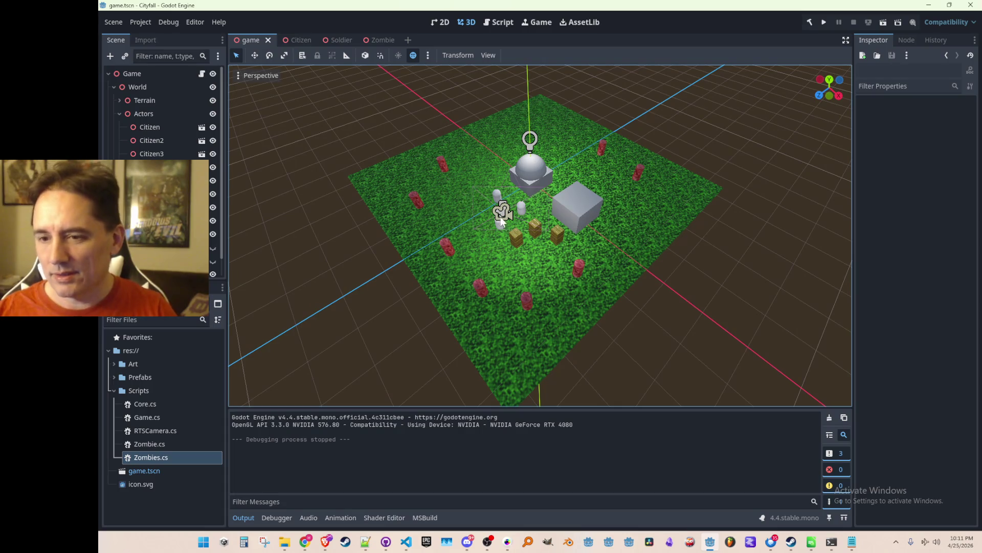
{"action": "mouse_move", "coordinate": [477, 236]}
{"action": "left_mouse_down"}
{"action": "mouse_move", "coordinate": [483, 152]}
{"action": "mouse_move", "coordinate": [468, 230]}
{"action": "left_mouse_up"}
{"action": "scroll", "coordinate": [465, 229], "scroll_direction": "up", "scroll_amount": 2}
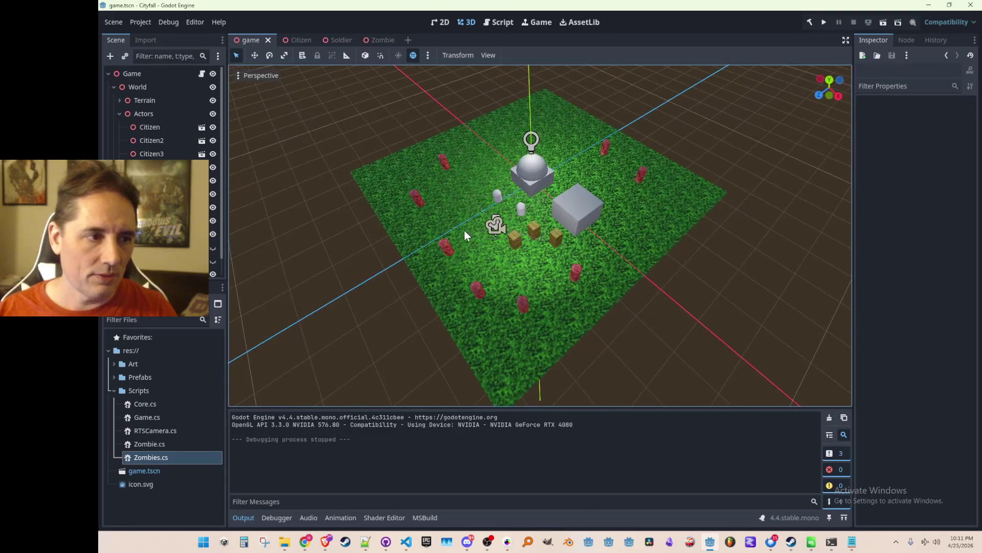
{"action": "mouse_move", "coordinate": [405, 546]}
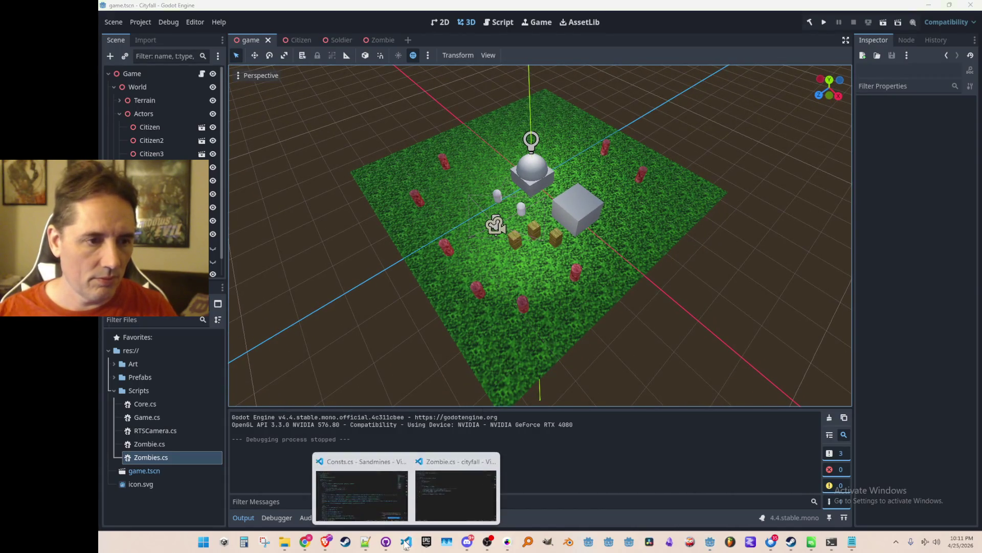
{"action": "left_click", "coordinate": [440, 494]}
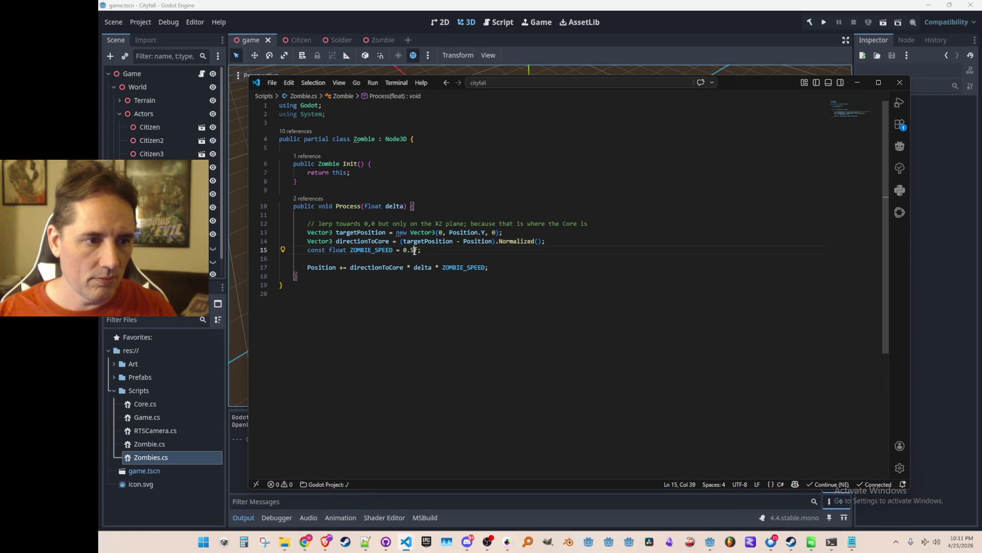
- Change ZOMBIE_SPEED from 0.5 to 0.1f and return to the Godot editor
{"action": "key", "text": "Delete"}
{"action": "type", "text": "1f"}
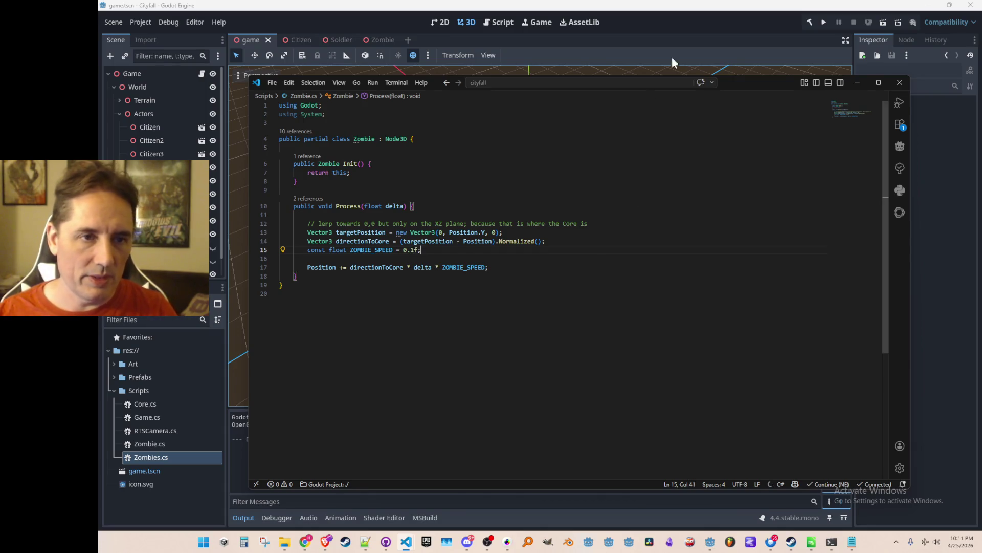
{"action": "left_click", "coordinate": [663, 22]}
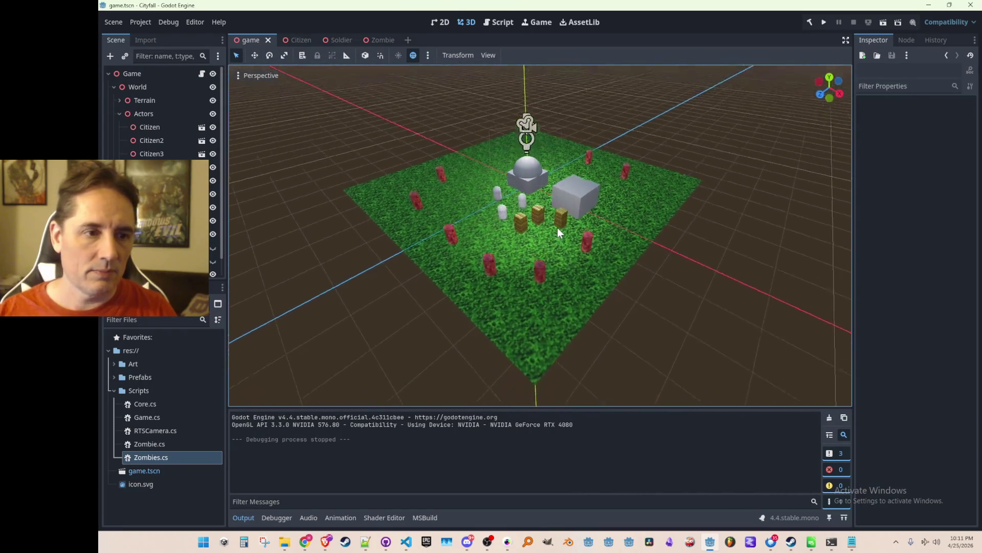
- Collapse Actors, run the game maximized to watch the slower zombies, then close it
{"action": "left_click", "coordinate": [120, 114]}
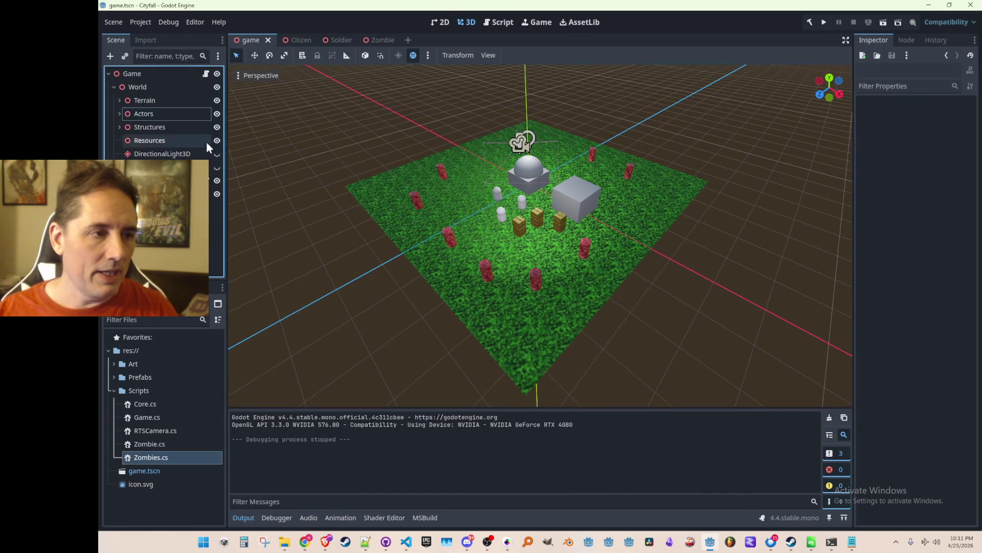
{"action": "left_click", "coordinate": [824, 22]}
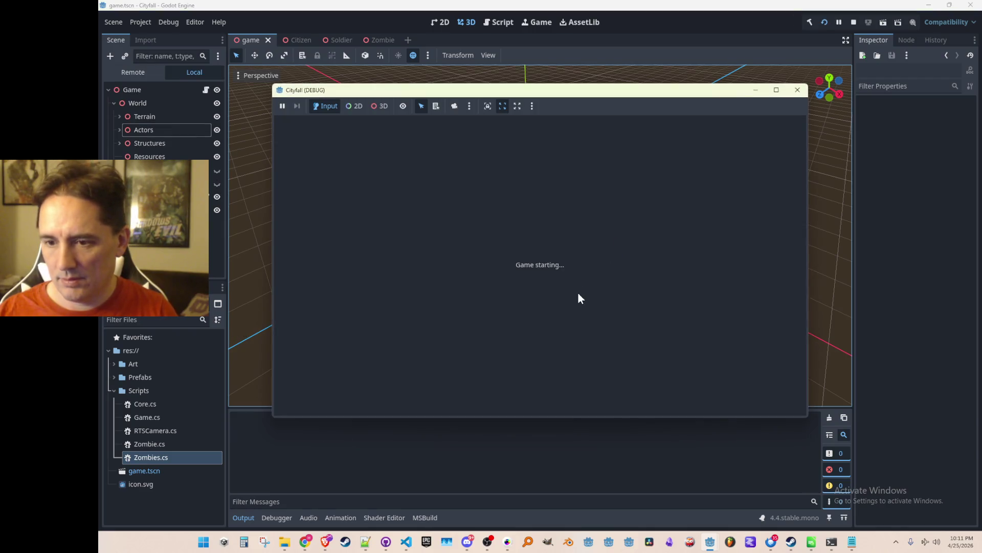
{"action": "left_click", "coordinate": [776, 90]}
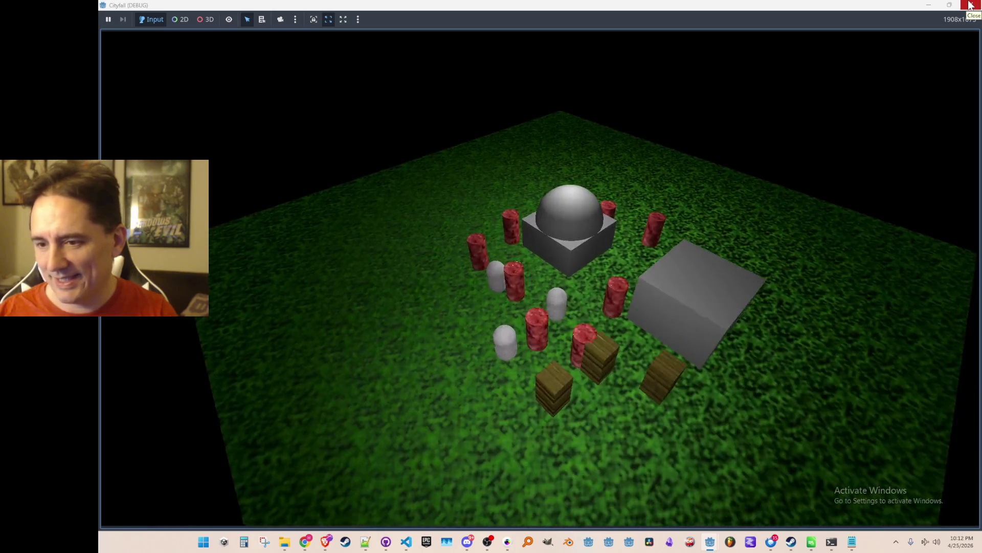
{"action": "left_click", "coordinate": [971, 5]}
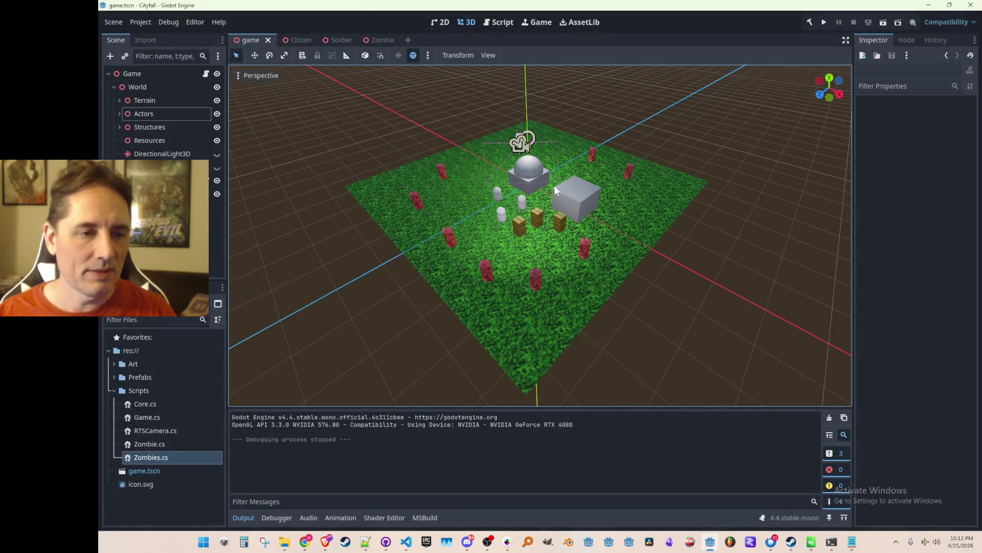
- Expand the Art folder in the FileSystem dock and browse its subfolders
{"action": "left_click", "coordinate": [153, 167]}
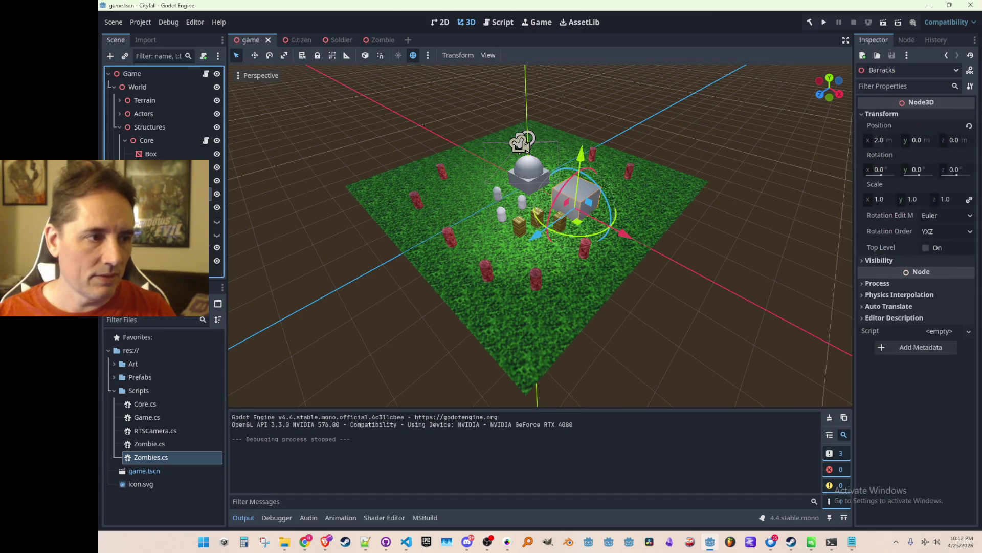
{"action": "left_click", "coordinate": [114, 363]}
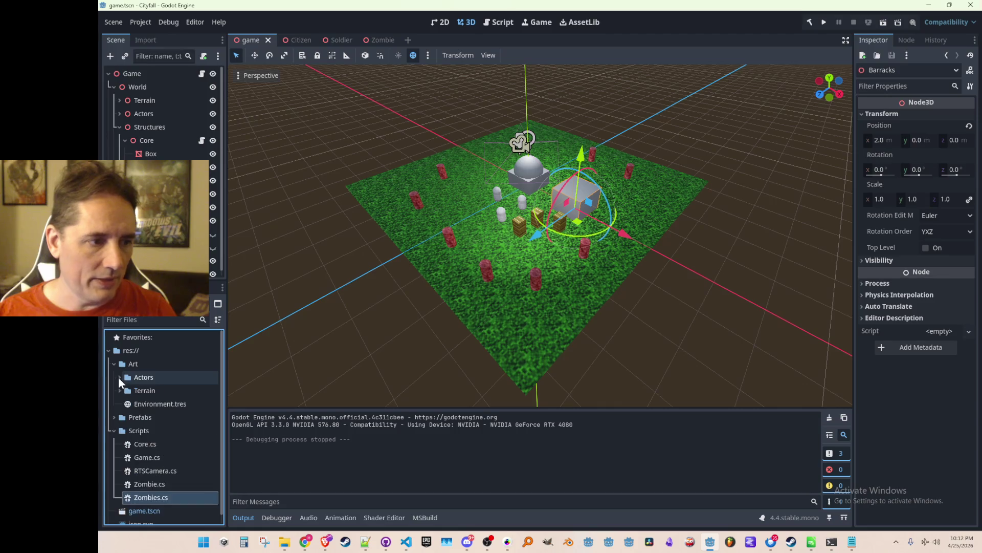
{"action": "left_click", "coordinate": [121, 383]}
{"action": "left_click", "coordinate": [119, 389]}
{"action": "left_click", "coordinate": [134, 363]}
- Deselect the Barracks, collapse the Structures group, and select the Game root node
{"action": "left_click", "coordinate": [312, 357]}
{"action": "scroll", "coordinate": [409, 328], "scroll_direction": "up", "scroll_amount": 3}
{"action": "scroll", "coordinate": [389, 307], "scroll_direction": "down", "scroll_amount": 3}
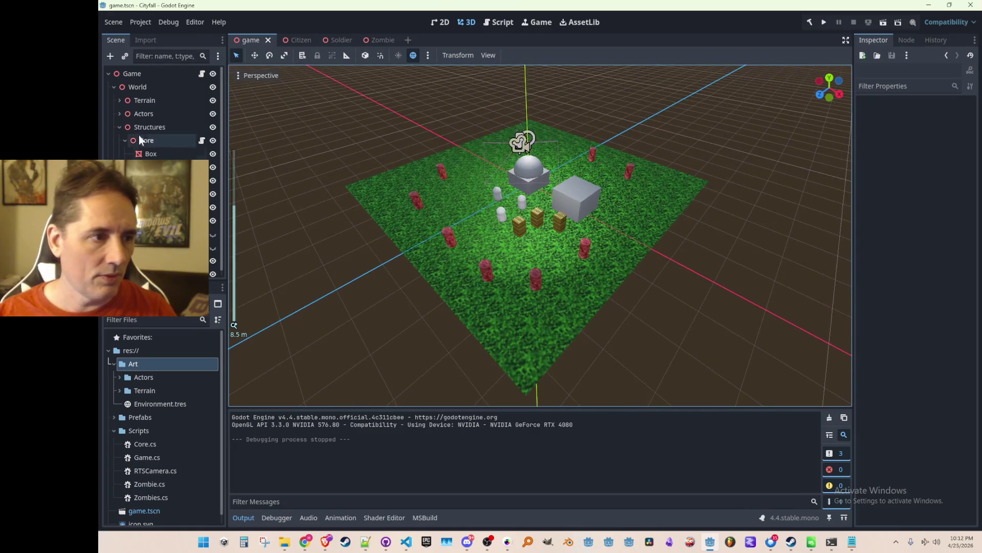
{"action": "left_click", "coordinate": [119, 127]}
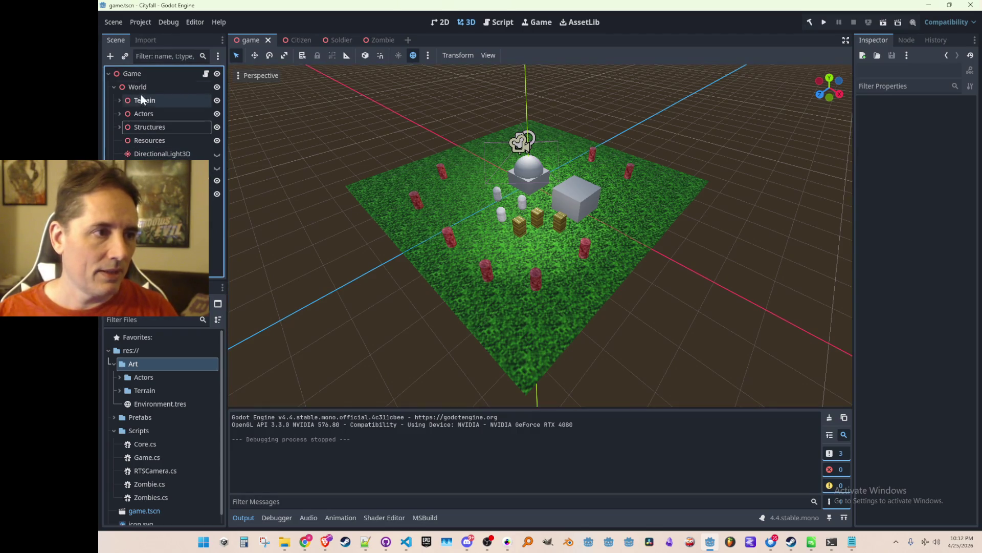
{"action": "left_click", "coordinate": [149, 73]}
- Start adding a child node to Game, then cancel the search for 'overla'
{"action": "right_click", "coordinate": [148, 73]}
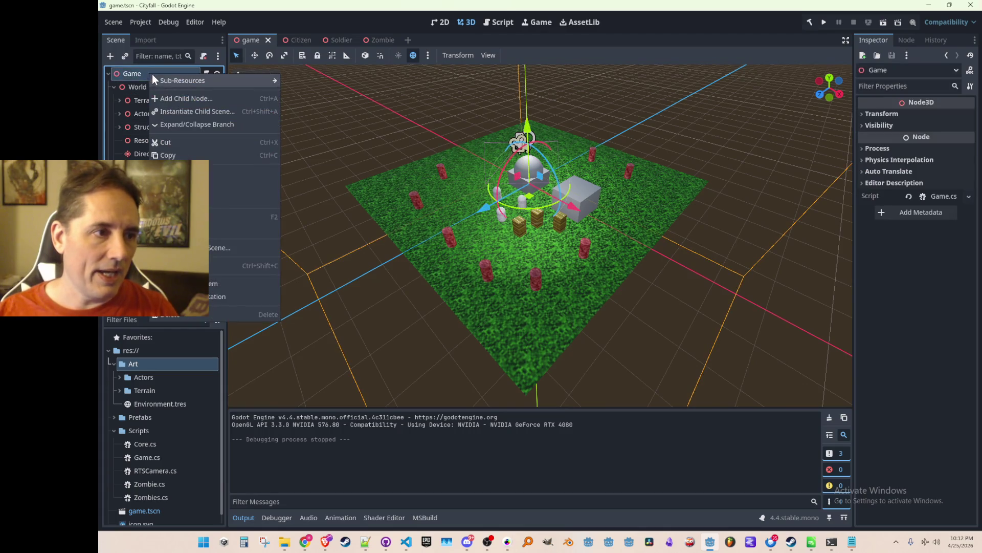
{"action": "left_click", "coordinate": [171, 98]}
{"action": "type", "text": "overla"}
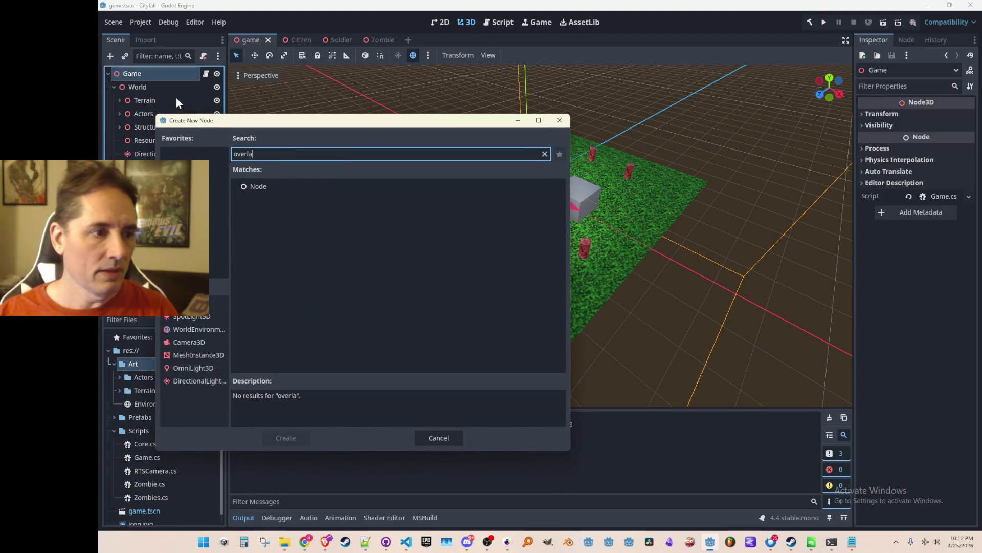
{"action": "key", "text": "Escape"}
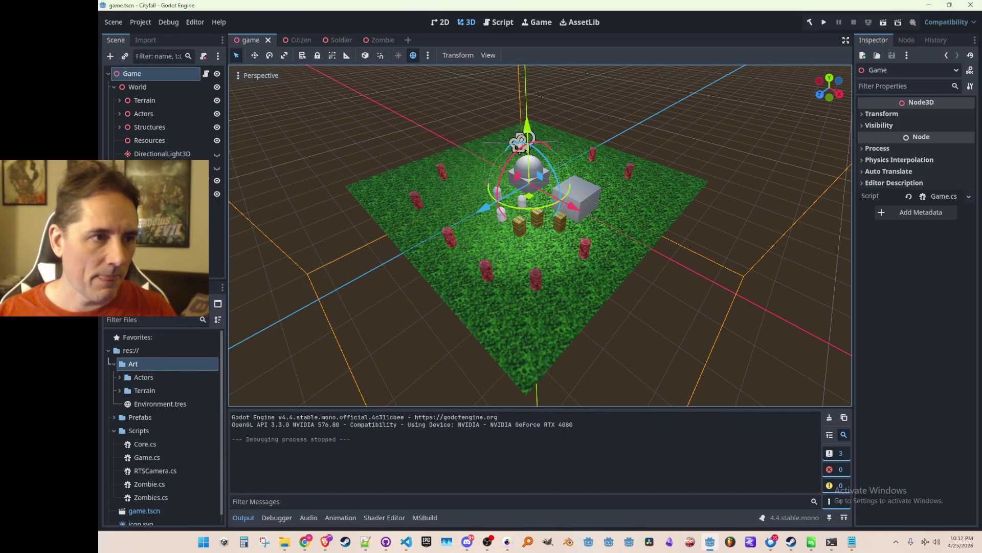
{"action": "left_click", "coordinate": [305, 246]}
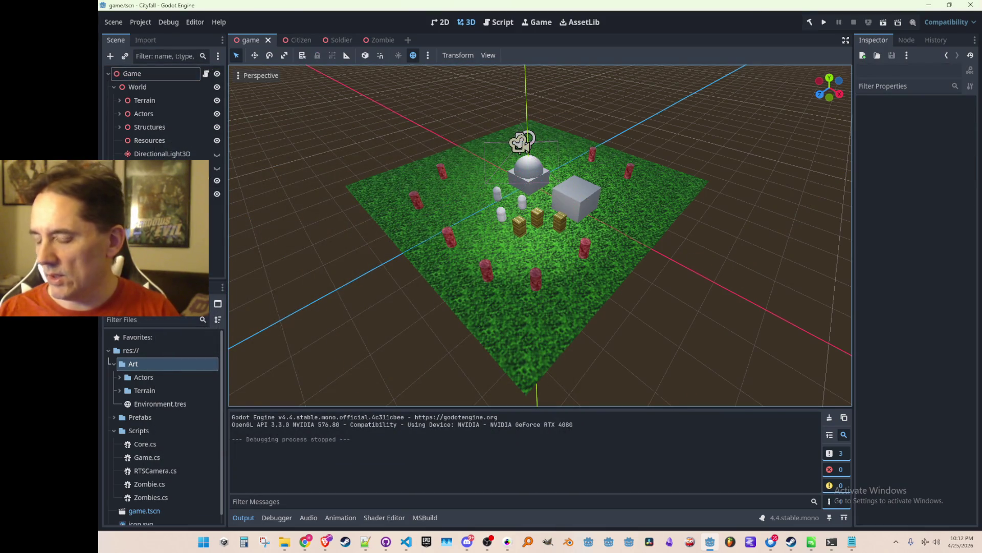
{"action": "key", "text": "alt+Tab"}
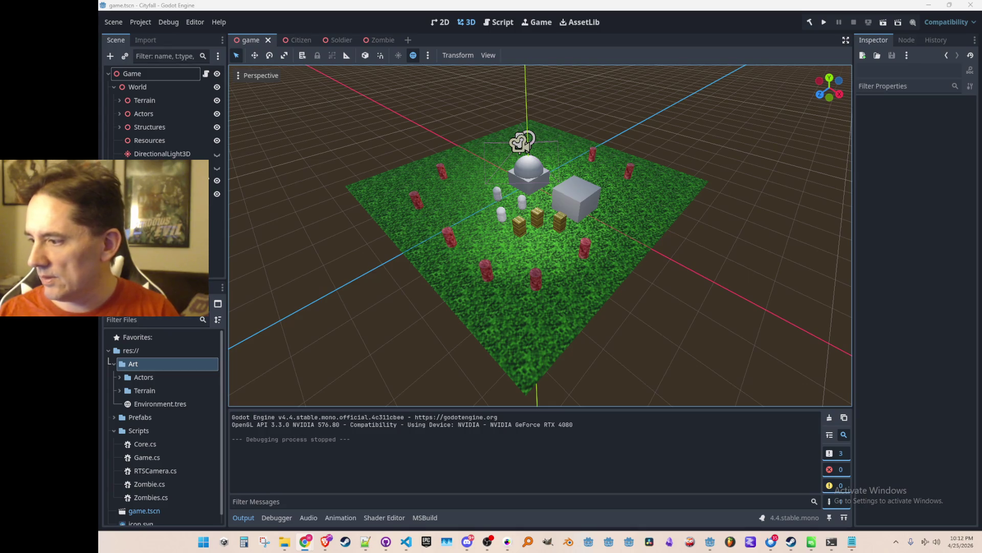
- Add a CanvasLayer child under Game and save the scene
{"action": "right_click", "coordinate": [164, 76]}
{"action": "key", "text": "Escape"}
{"action": "key", "text": "ctrl+a"}
{"action": "type", "text": "canvas"}
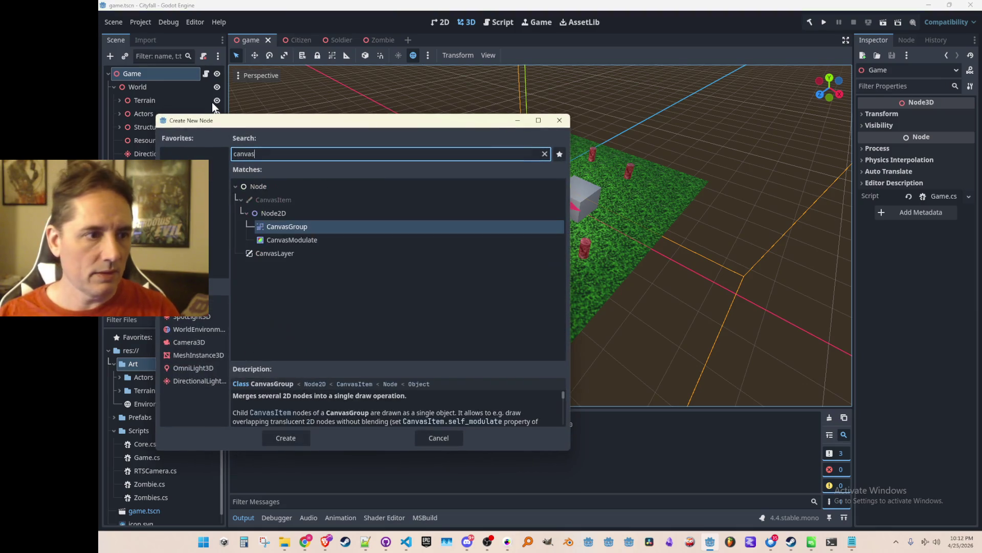
{"action": "double_click", "coordinate": [284, 253]}
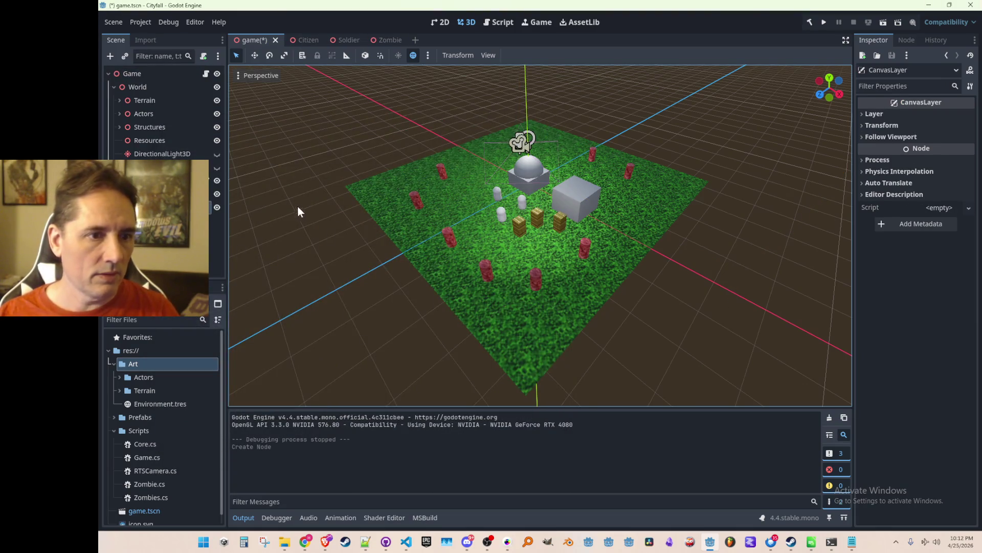
{"action": "key", "text": "ctrl+s"}
- Add a Control node as a child of the CanvasLayer
{"action": "right_click", "coordinate": [158, 208]}
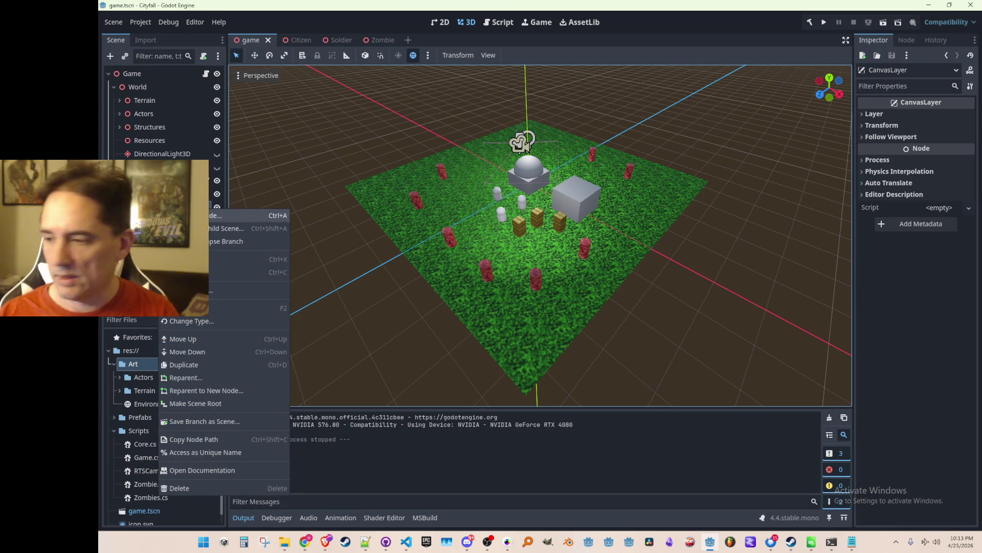
{"action": "left_click", "coordinate": [184, 216]}
{"action": "type", "text": "control"}
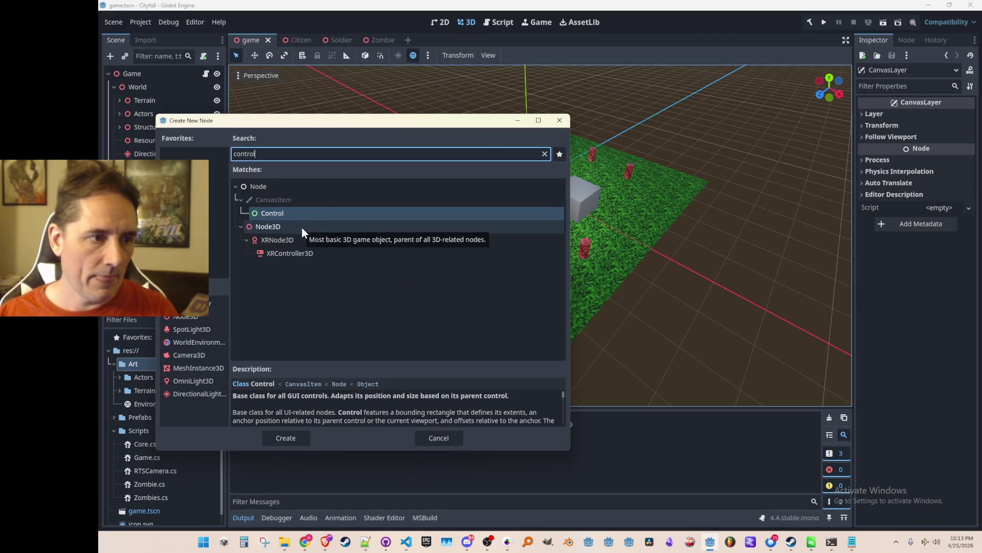
{"action": "double_click", "coordinate": [311, 212]}
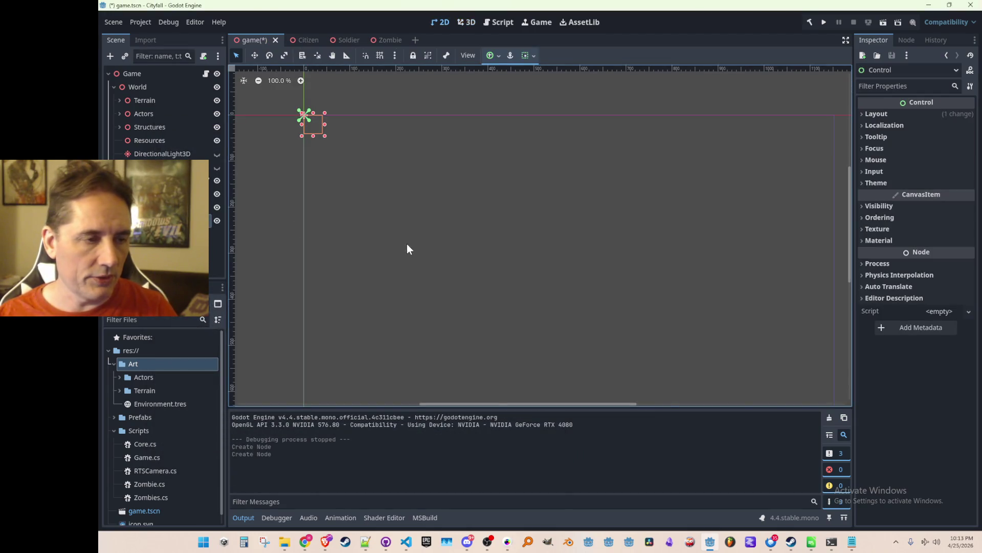
- In the 2D canvas, move the Control node down toward the bottom of the game area
{"action": "scroll", "coordinate": [402, 230], "scroll_direction": "down", "scroll_amount": 1}
{"action": "key", "text": "ctrl+s"}
{"action": "scroll", "coordinate": [394, 153], "scroll_direction": "up", "scroll_amount": 1}
{"action": "left_click", "coordinate": [466, 22]}
{"action": "left_click", "coordinate": [440, 22]}
{"action": "scroll", "coordinate": [310, 191], "scroll_direction": "down", "scroll_amount": 4}
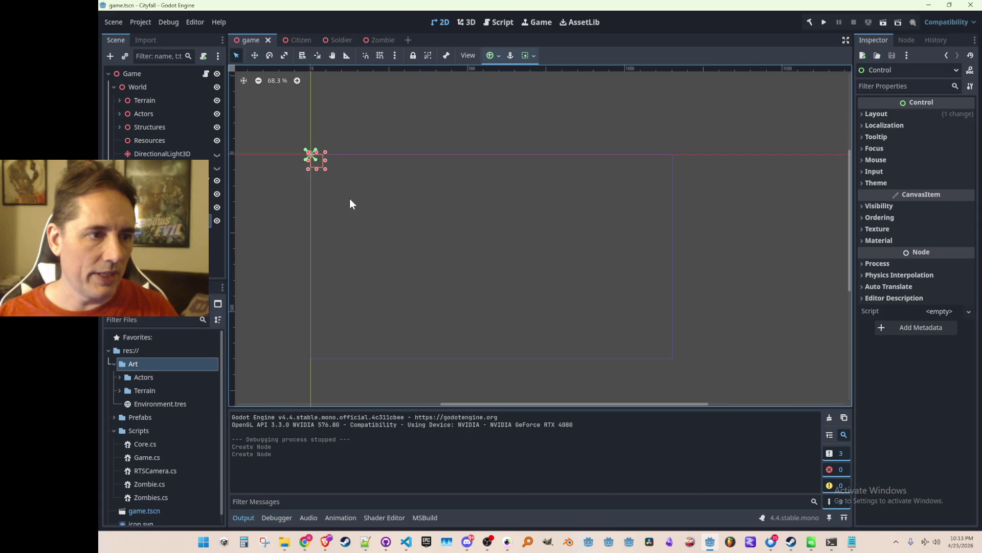
{"action": "left_click", "coordinate": [254, 55]}
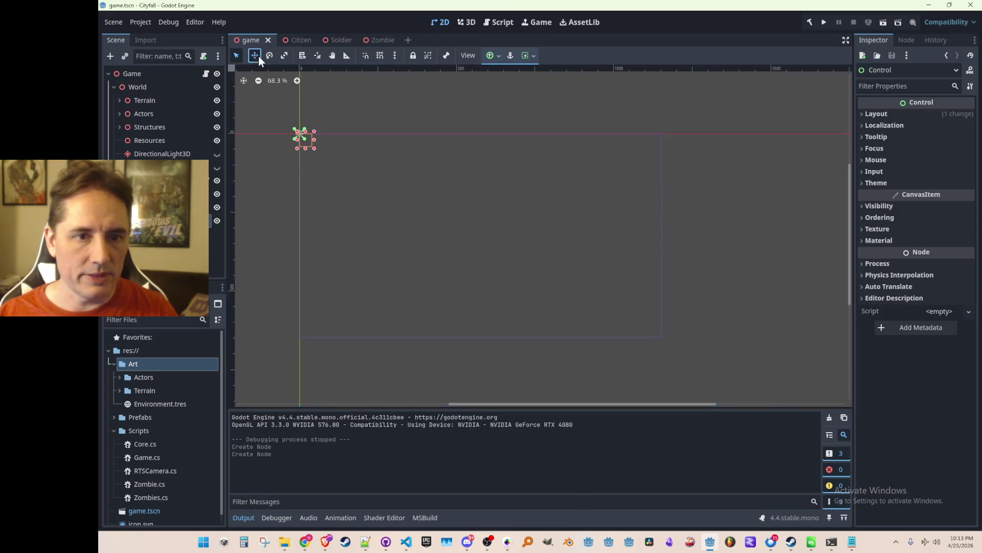
{"action": "left_click_drag", "start_coordinate": [298, 153], "coordinate": [298, 345]}
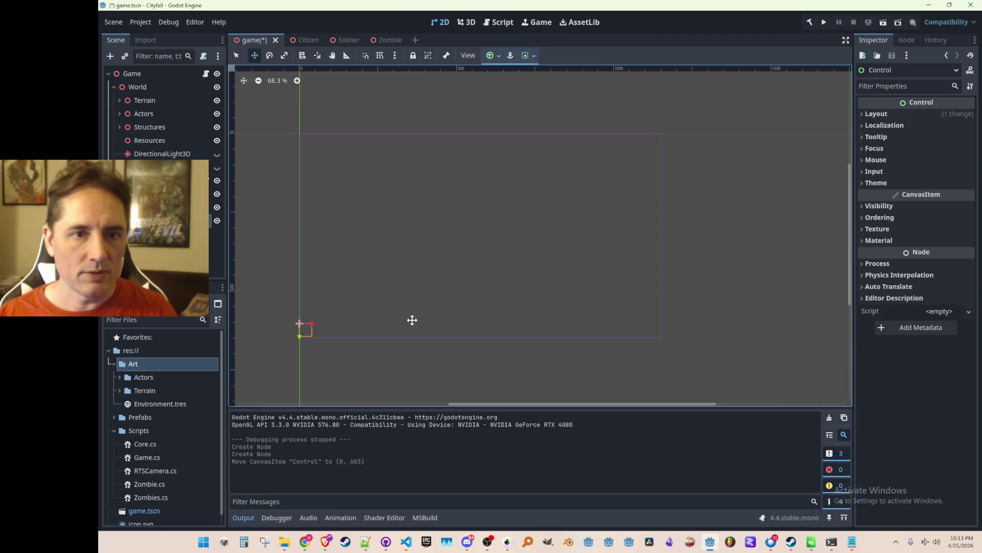
{"action": "scroll", "coordinate": [329, 338], "scroll_direction": "up", "scroll_amount": 17}
{"action": "left_click_drag", "start_coordinate": [371, 222], "coordinate": [371, 228]}
{"action": "scroll", "coordinate": [428, 221], "scroll_direction": "down", "scroll_amount": 6}
{"action": "scroll", "coordinate": [461, 241], "scroll_direction": "down", "scroll_amount": 10}
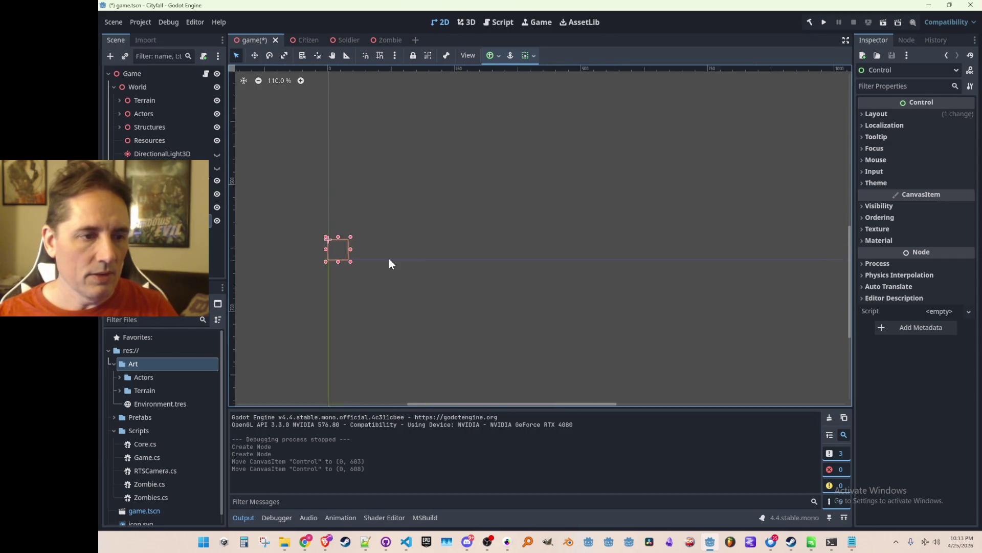
- Set the Control's anchor preset to Center Bottom
{"action": "left_click", "coordinate": [876, 114]}
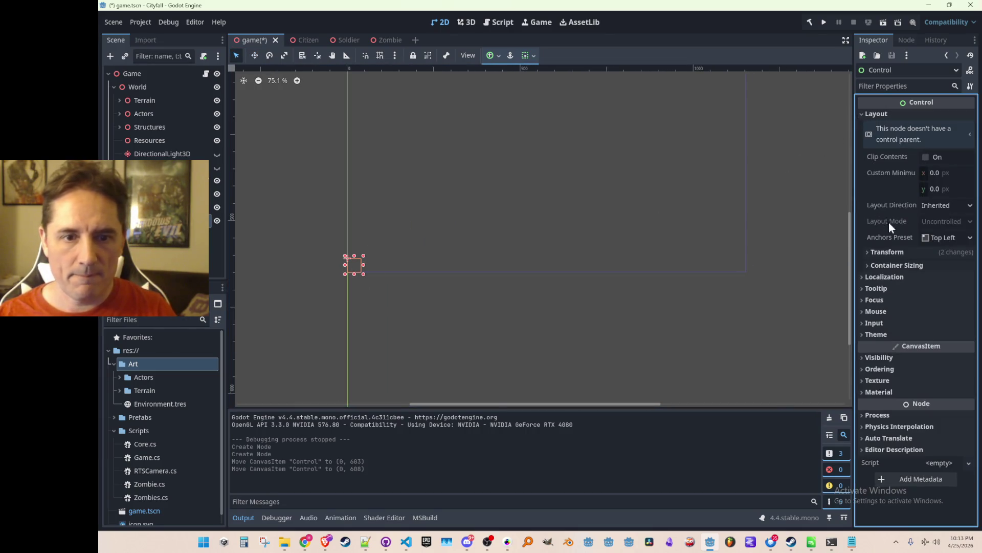
{"action": "left_click", "coordinate": [932, 238]}
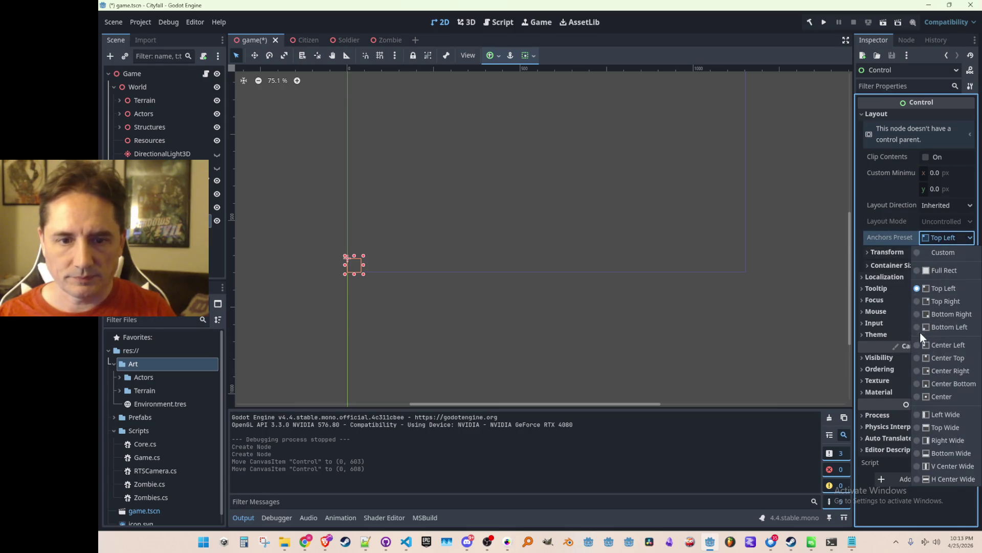
{"action": "left_click", "coordinate": [920, 328]}
{"action": "left_click", "coordinate": [950, 238]}
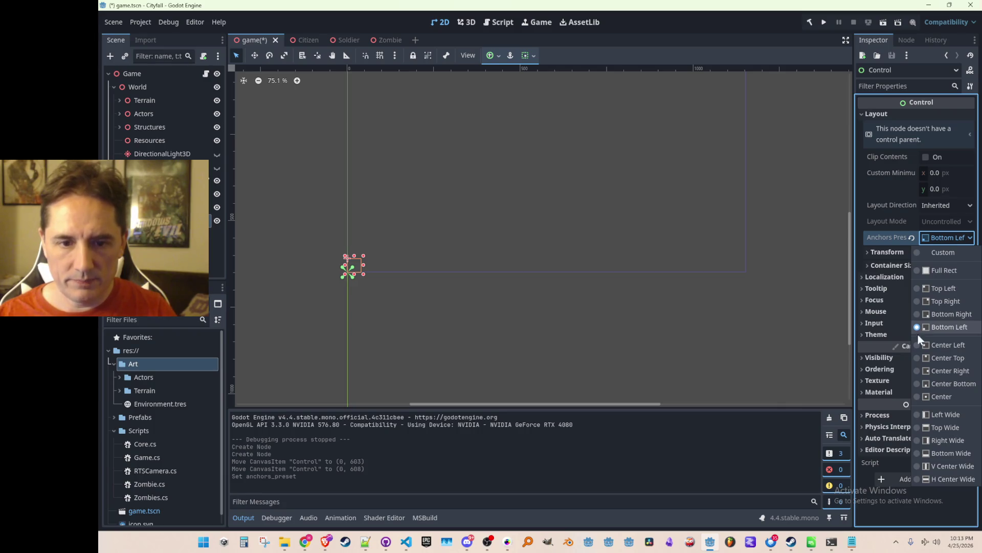
{"action": "left_click", "coordinate": [921, 384]}
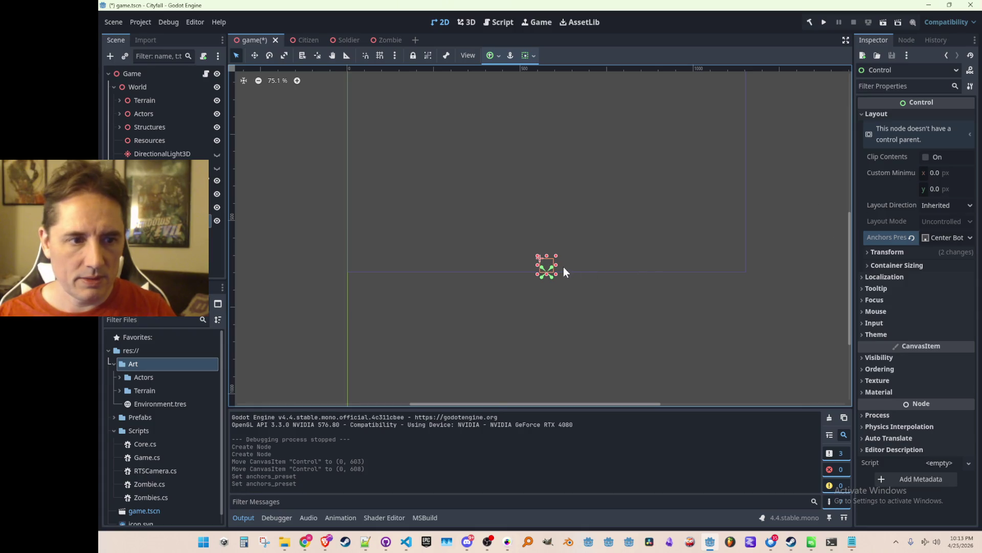
- Stretch the Control into a long horizontal bar and raise its top edge
{"action": "mouse_move", "coordinate": [558, 265]}
{"action": "left_mouse_down"}
{"action": "mouse_move", "coordinate": [753, 269]}
{"action": "mouse_move", "coordinate": [338, 265]}
{"action": "left_mouse_up"}
{"action": "scroll", "coordinate": [536, 265], "scroll_direction": "up", "scroll_amount": 4}
{"action": "left_click_drag", "start_coordinate": [551, 256], "coordinate": [557, 193]}
{"action": "scroll", "coordinate": [578, 195], "scroll_direction": "down", "scroll_amount": 6}
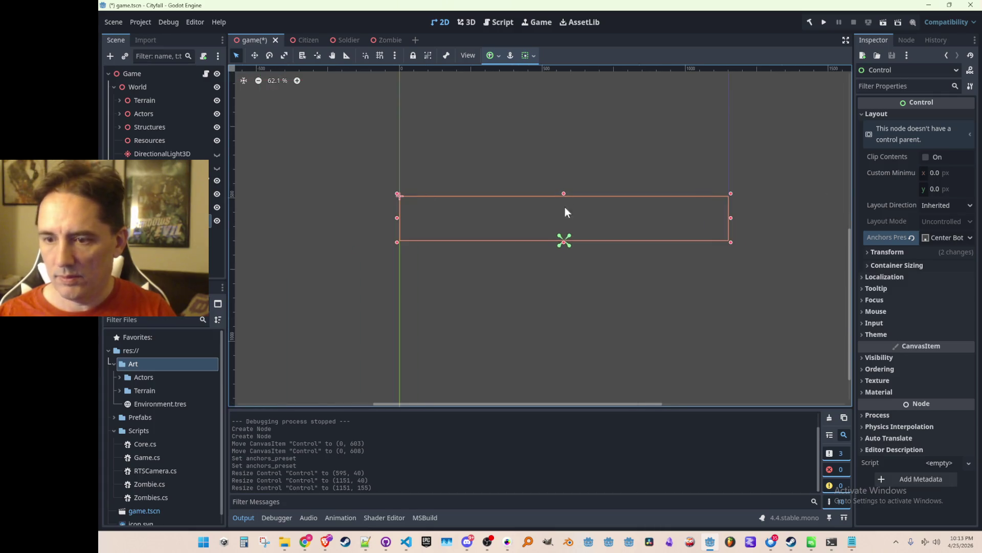
{"action": "scroll", "coordinate": [364, 226], "scroll_direction": "up", "scroll_amount": 20}
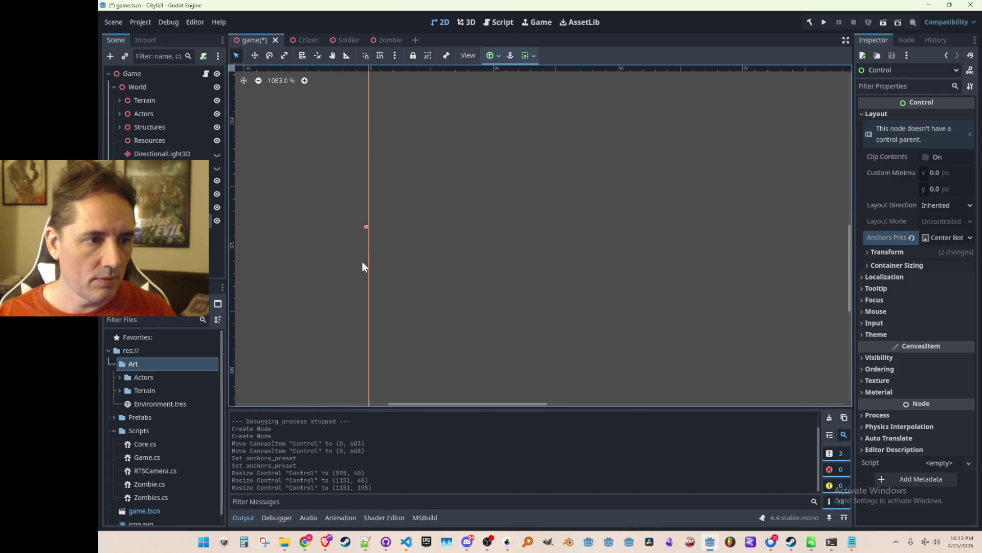
{"action": "scroll", "coordinate": [504, 256], "scroll_direction": "down", "scroll_amount": 12}
{"action": "scroll", "coordinate": [652, 245], "scroll_direction": "down", "scroll_amount": 15}
- Widen the Control to exactly 1152 and save the scene
{"action": "left_click_drag", "start_coordinate": [558, 246], "coordinate": [321, 261]}
{"action": "scroll", "coordinate": [607, 189], "scroll_direction": "up", "scroll_amount": 18}
{"action": "scroll", "coordinate": [618, 244], "scroll_direction": "up", "scroll_amount": 6}
{"action": "left_click_drag", "start_coordinate": [576, 301], "coordinate": [577, 301]}
{"action": "scroll", "coordinate": [449, 307], "scroll_direction": "down", "scroll_amount": 20}
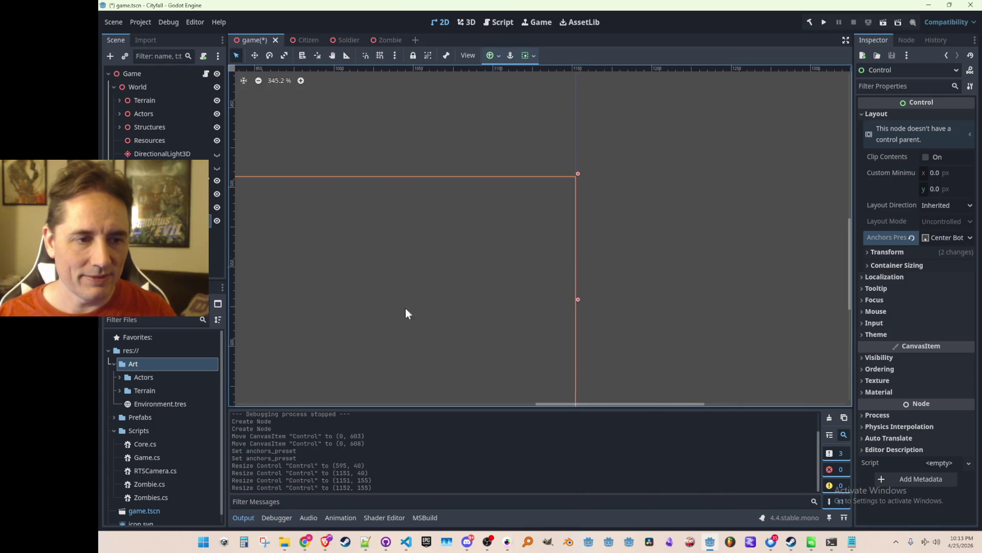
{"action": "scroll", "coordinate": [410, 307], "scroll_direction": "up", "scroll_amount": 5}
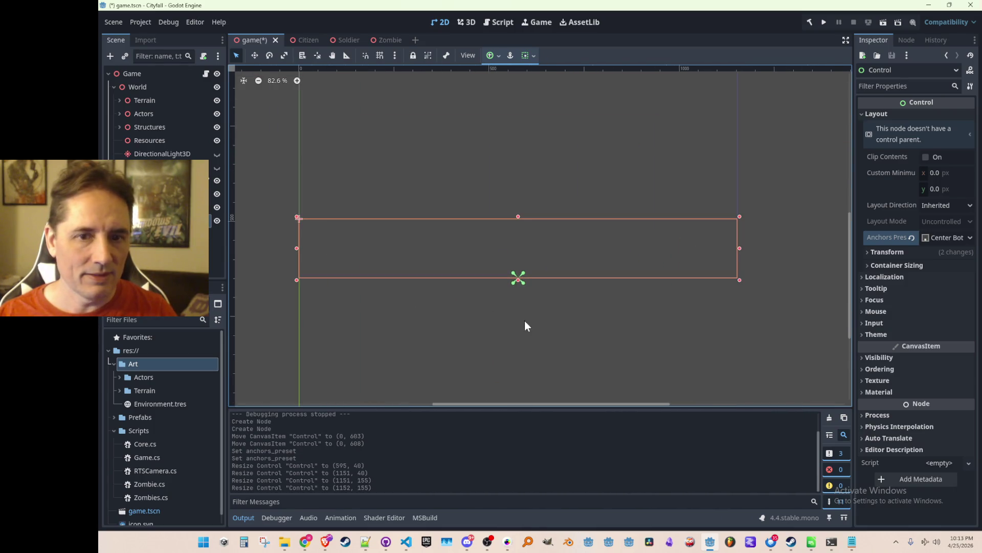
{"action": "left_click", "coordinate": [242, 249]}
{"action": "key", "text": "ctrl+s"}
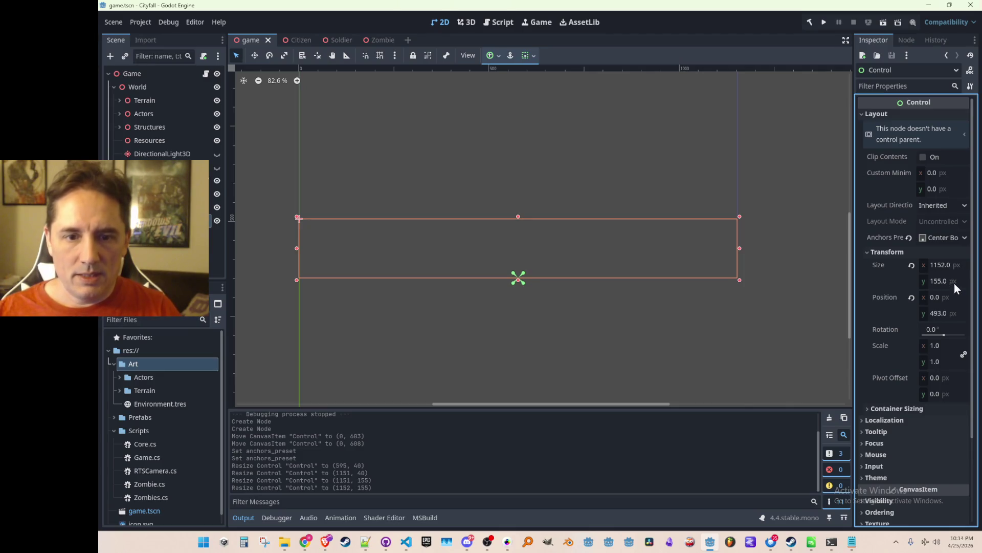
- Adjust the bar's height so it measures 1152×160, then save the scene
{"action": "left_click", "coordinate": [954, 283]}
{"action": "type", "text": "160"}
{"action": "key", "text": "Return"}
{"action": "key", "text": "ctrl+z"}
{"action": "left_click_drag", "start_coordinate": [517, 217], "coordinate": [517, 213]}
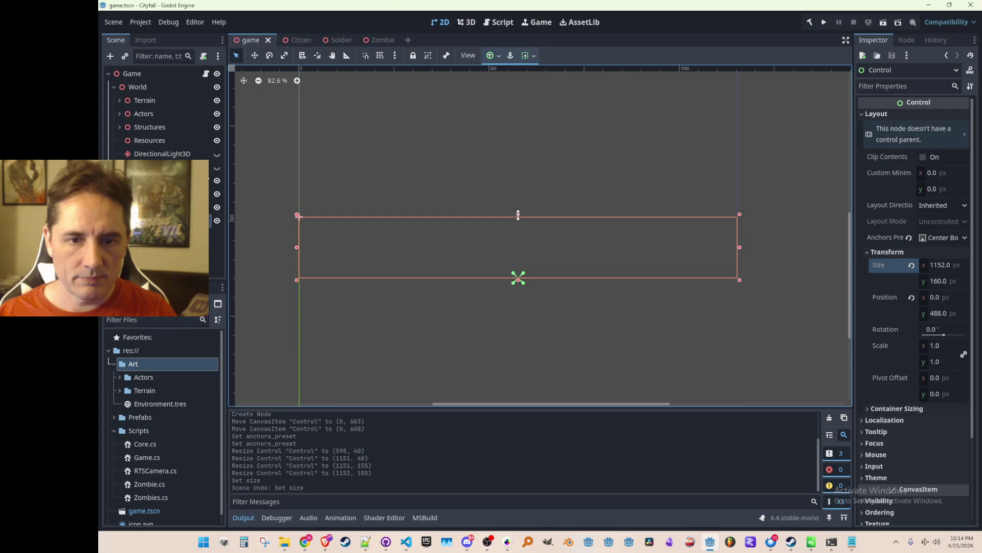
{"action": "left_click", "coordinate": [606, 352]}
{"action": "scroll", "coordinate": [592, 319], "scroll_direction": "down", "scroll_amount": 2}
{"action": "key", "text": "ctrl+s"}
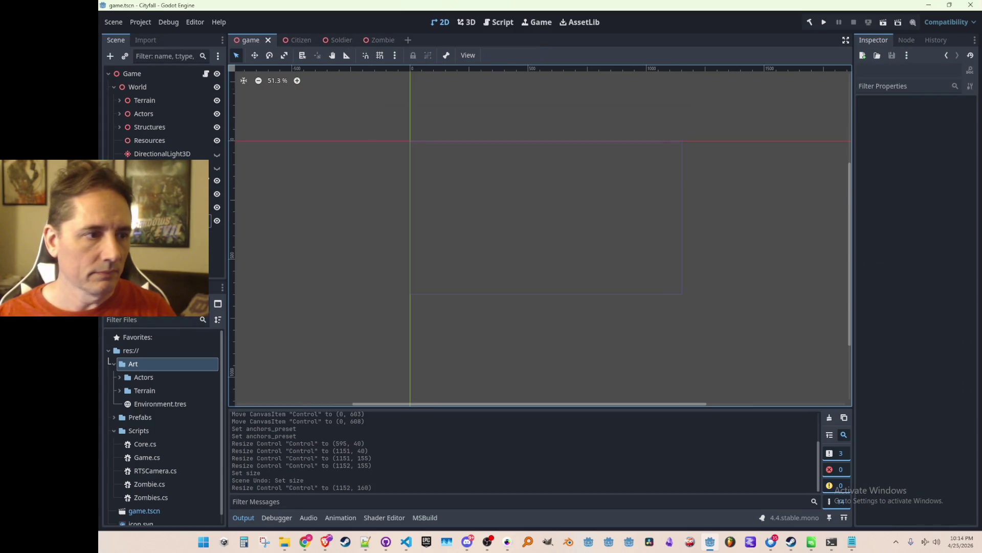
{"action": "left_click", "coordinate": [210, 229]}
- Add a TextureRect child node under the Control
{"action": "right_click", "coordinate": [211, 228]}
{"action": "left_click", "coordinate": [225, 234]}
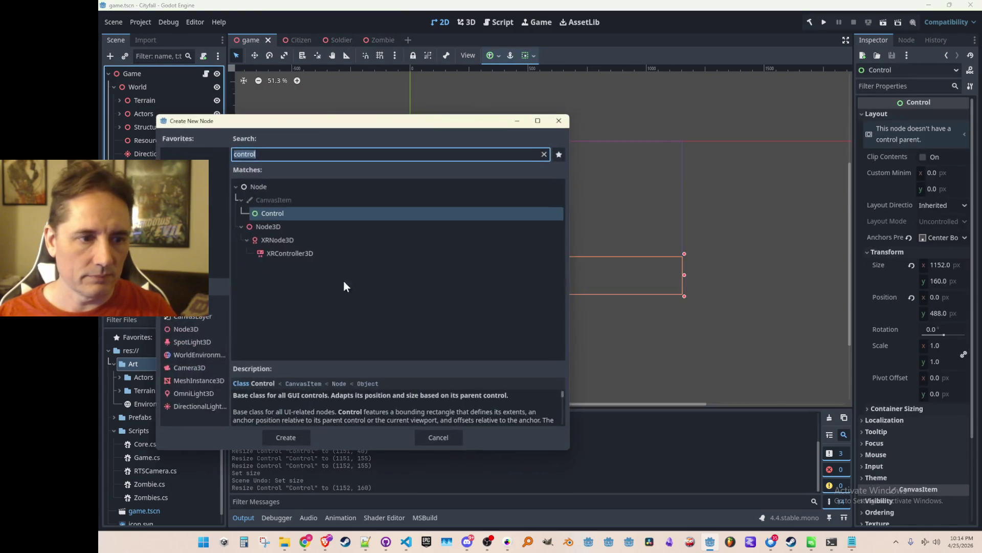
{"action": "type", "text": "texture"}
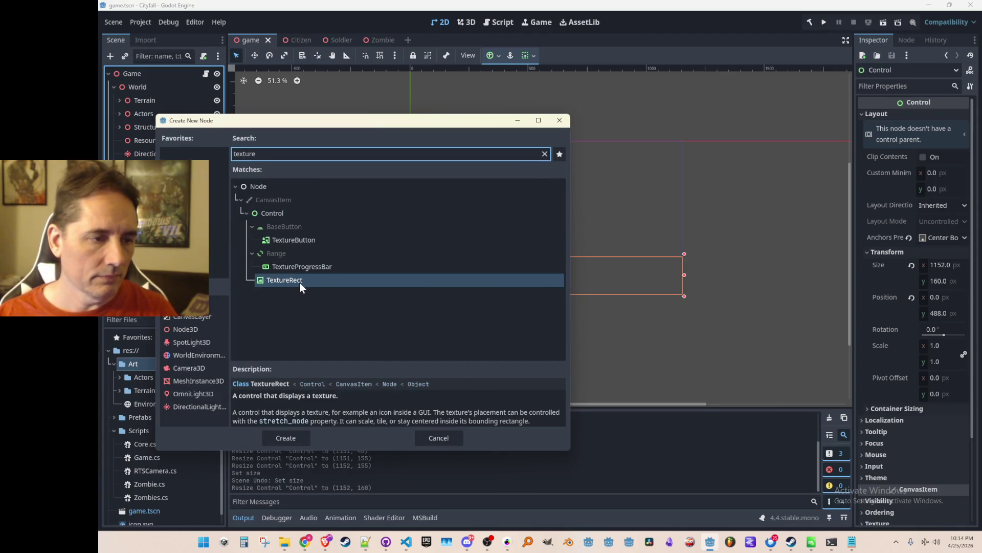
{"action": "double_click", "coordinate": [300, 280]}
- Quick Load the gold Metals_12 texture onto the TextureRect, replacing the paper texture first picked
{"action": "scroll", "coordinate": [450, 287], "scroll_direction": "up", "scroll_amount": 1}
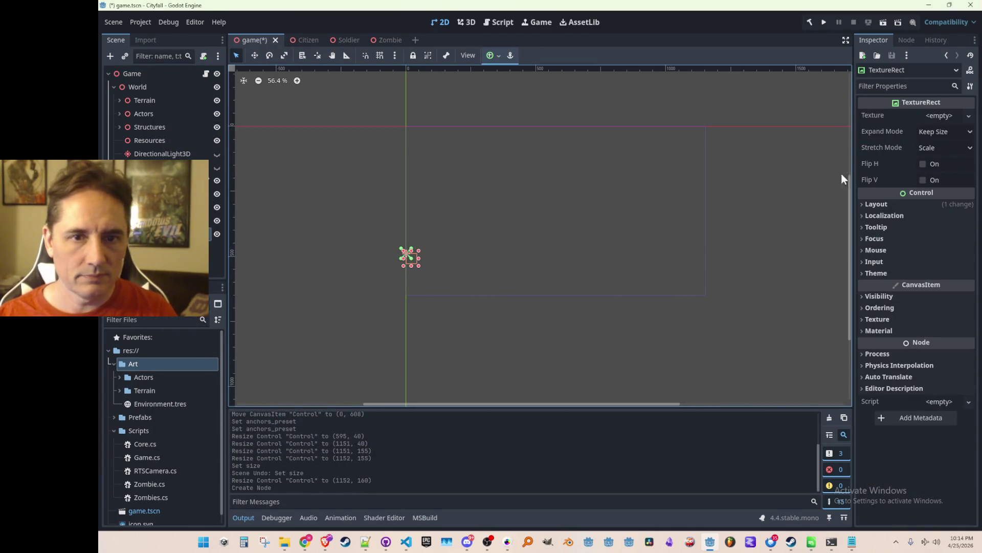
{"action": "left_click", "coordinate": [934, 114]}
{"action": "left_click", "coordinate": [855, 351]}
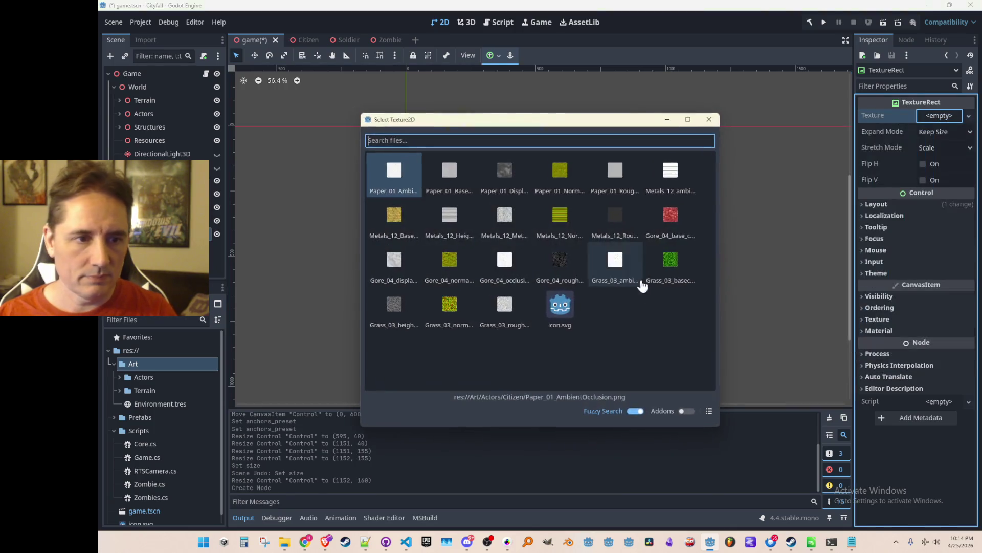
{"action": "double_click", "coordinate": [421, 184]}
{"action": "scroll", "coordinate": [460, 276], "scroll_direction": "up", "scroll_amount": 1}
{"action": "left_click", "coordinate": [404, 262]}
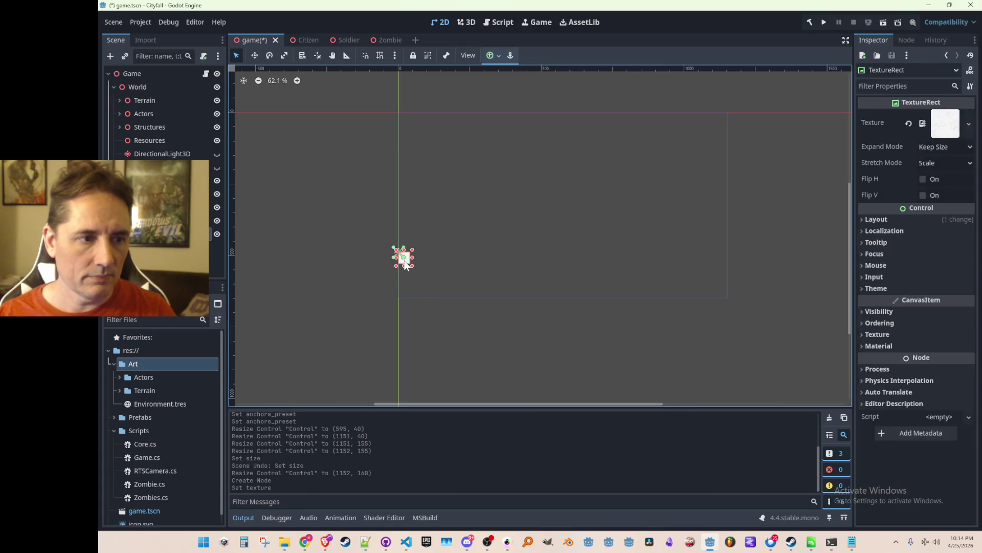
{"action": "left_click", "coordinate": [910, 124]}
{"action": "left_click", "coordinate": [941, 119]}
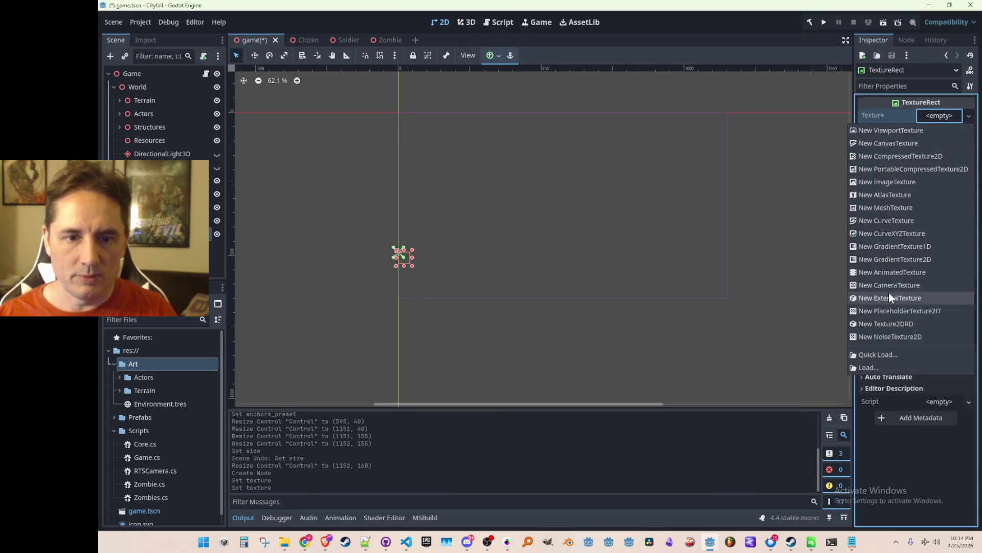
{"action": "left_click", "coordinate": [884, 352]}
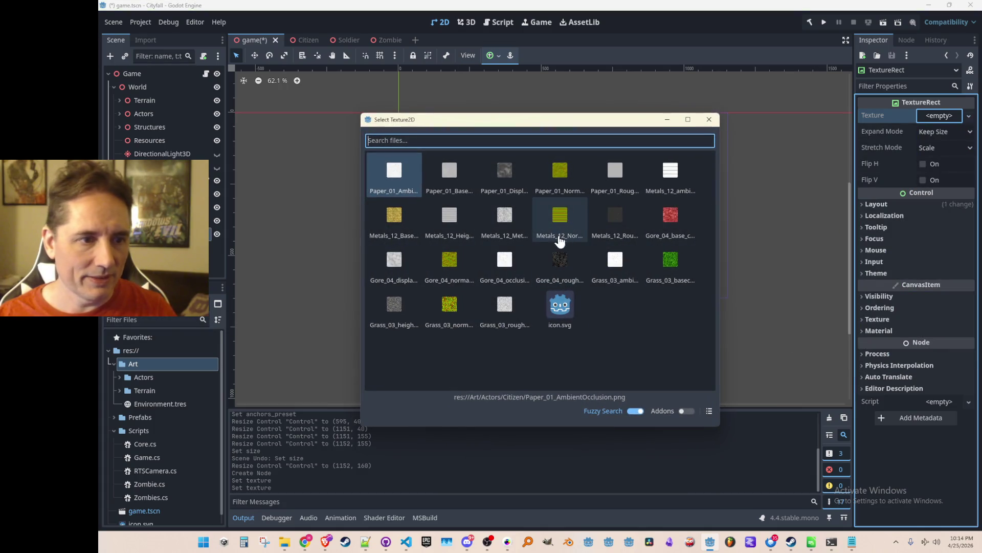
{"action": "double_click", "coordinate": [397, 216]}
- Stretch the rect into a wide bar with Stretch Mode Tile and Expand Mode Keep Size
{"action": "mouse_move", "coordinate": [410, 265]}
{"action": "left_mouse_down"}
{"action": "mouse_move", "coordinate": [587, 275]}
{"action": "mouse_move", "coordinate": [717, 300]}
{"action": "left_mouse_up"}
{"action": "scroll", "coordinate": [717, 302], "scroll_direction": "up", "scroll_amount": 3}
{"action": "scroll", "coordinate": [717, 303], "scroll_direction": "down", "scroll_amount": 2}
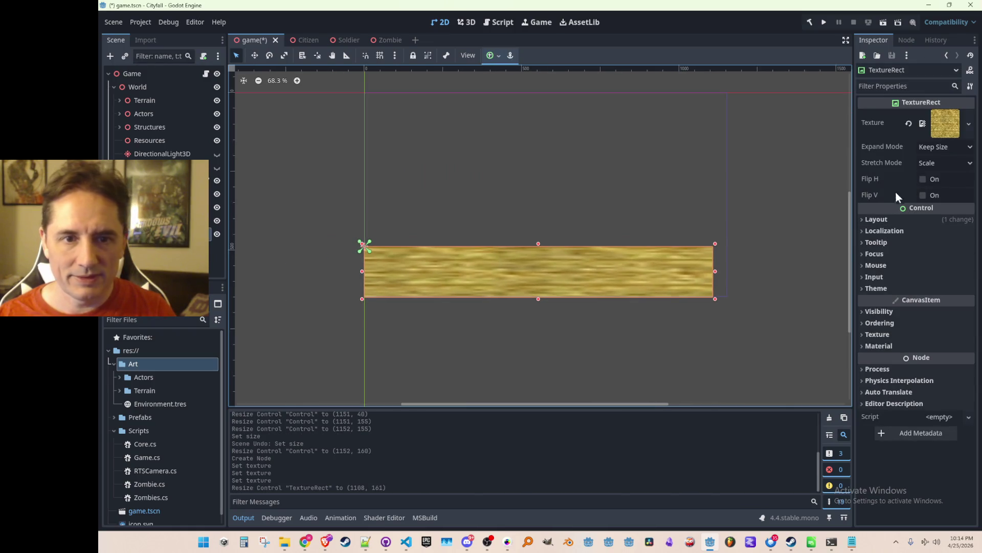
{"action": "left_click", "coordinate": [935, 165]}
{"action": "left_click", "coordinate": [925, 189]}
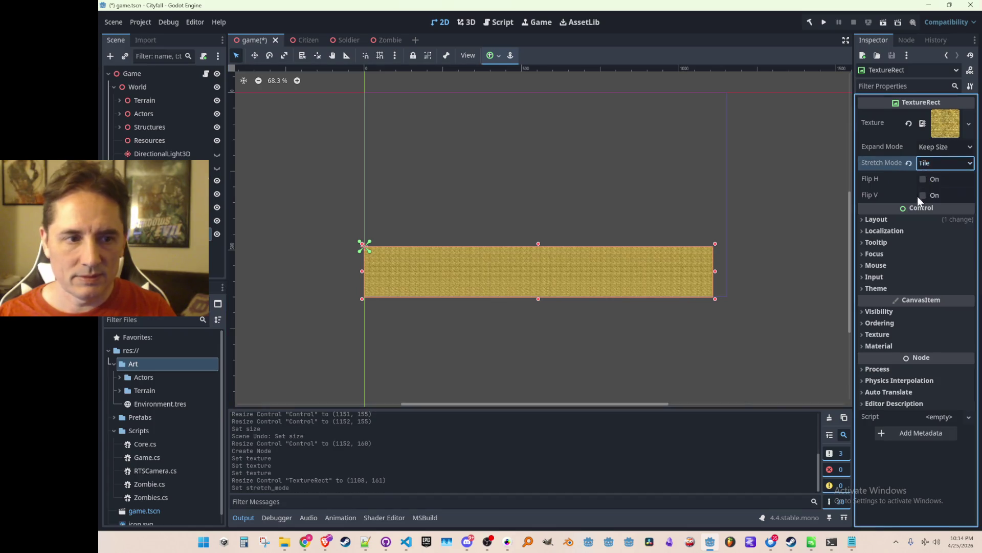
{"action": "scroll", "coordinate": [724, 310], "scroll_direction": "up", "scroll_amount": 1}
{"action": "scroll", "coordinate": [724, 310], "scroll_direction": "up", "scroll_amount": 3}
{"action": "left_click", "coordinate": [936, 147]}
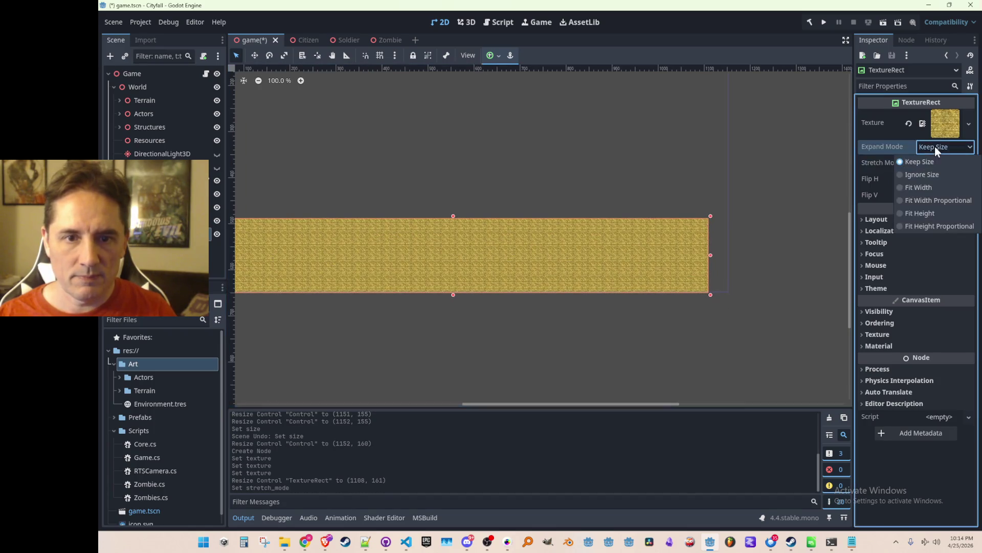
{"action": "left_click", "coordinate": [935, 146]}
- Widen the gold bar to 1152×160, save the scene, and return to the 3D view
{"action": "scroll", "coordinate": [707, 289], "scroll_direction": "up", "scroll_amount": 15}
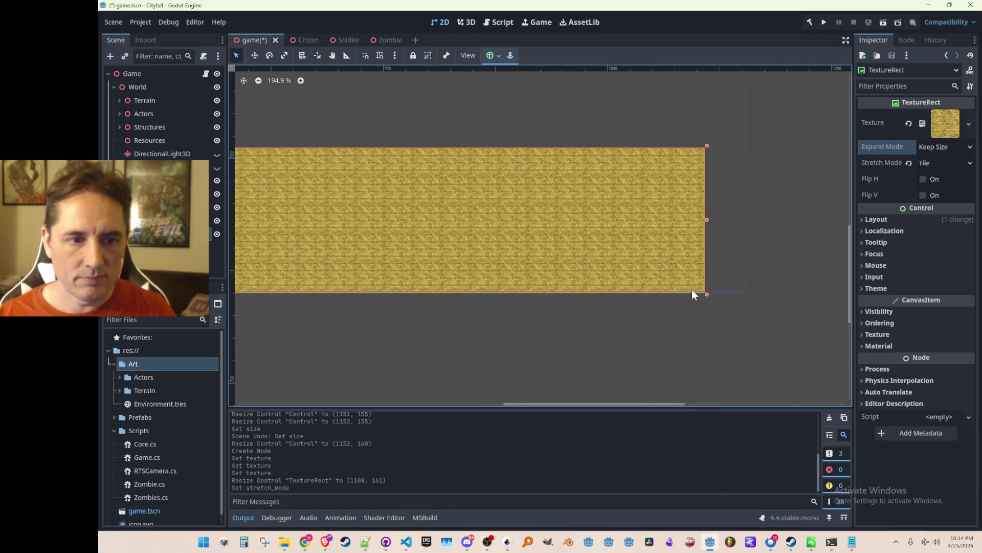
{"action": "mouse_move", "coordinate": [701, 294]}
{"action": "left_mouse_down"}
{"action": "mouse_move", "coordinate": [765, 279]}
{"action": "mouse_move", "coordinate": [803, 290]}
{"action": "left_mouse_up"}
{"action": "left_click", "coordinate": [777, 321]}
{"action": "scroll", "coordinate": [777, 320], "scroll_direction": "down", "scroll_amount": 20}
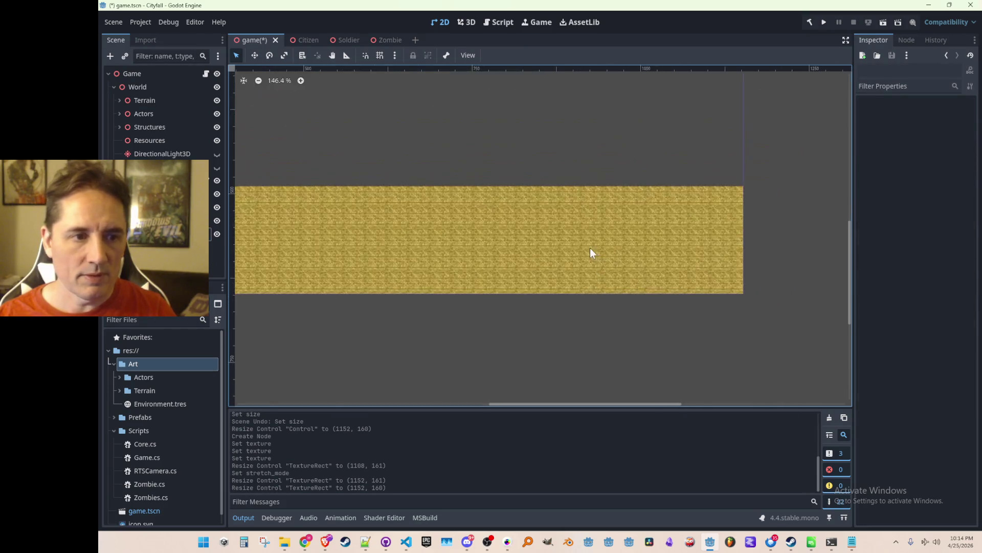
{"action": "scroll", "coordinate": [527, 253], "scroll_direction": "down", "scroll_amount": 1}
{"action": "key", "text": "ctrl+s"}
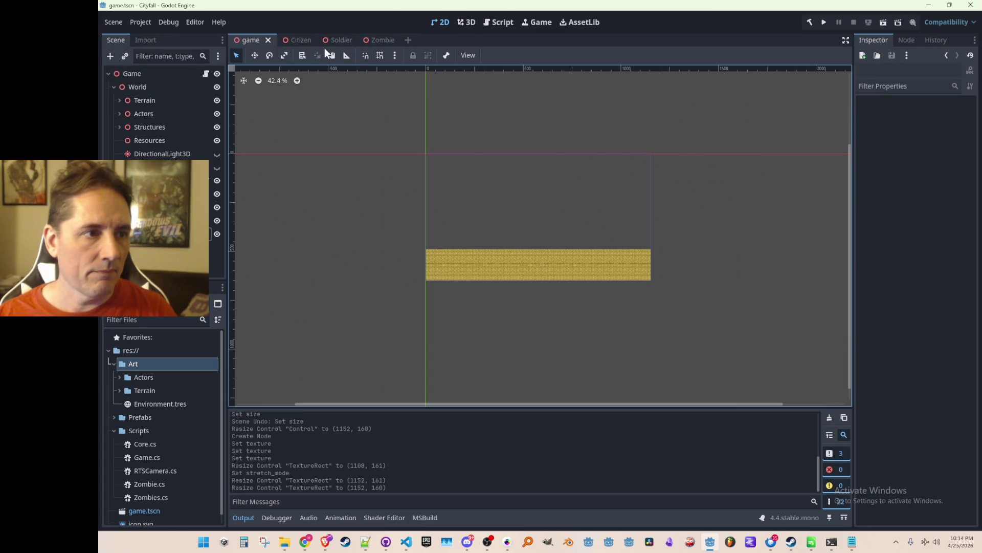
{"action": "left_click", "coordinate": [468, 22]}
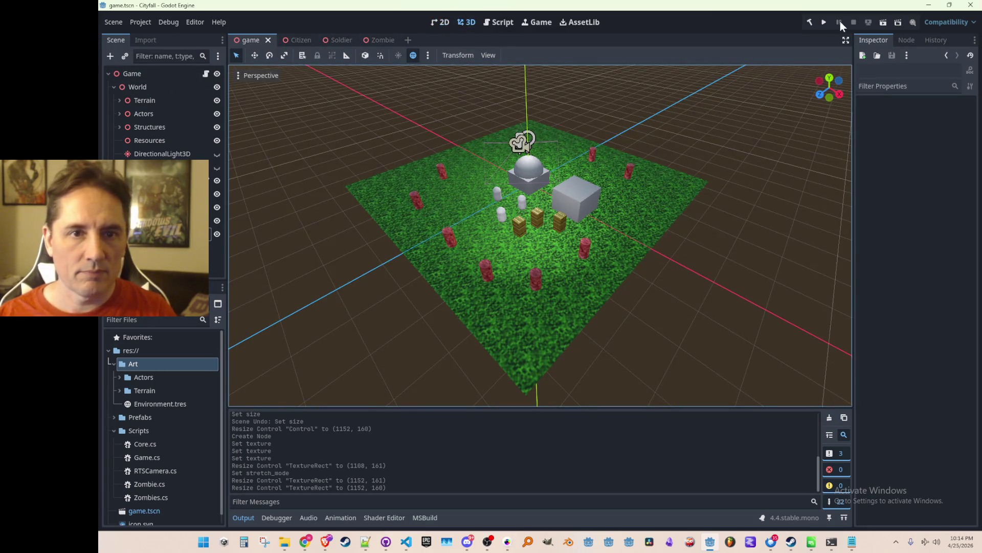
- Test-run Cityfall to check the gold bar, maximizing and restoring the window, then close it
{"action": "left_click", "coordinate": [825, 22]}
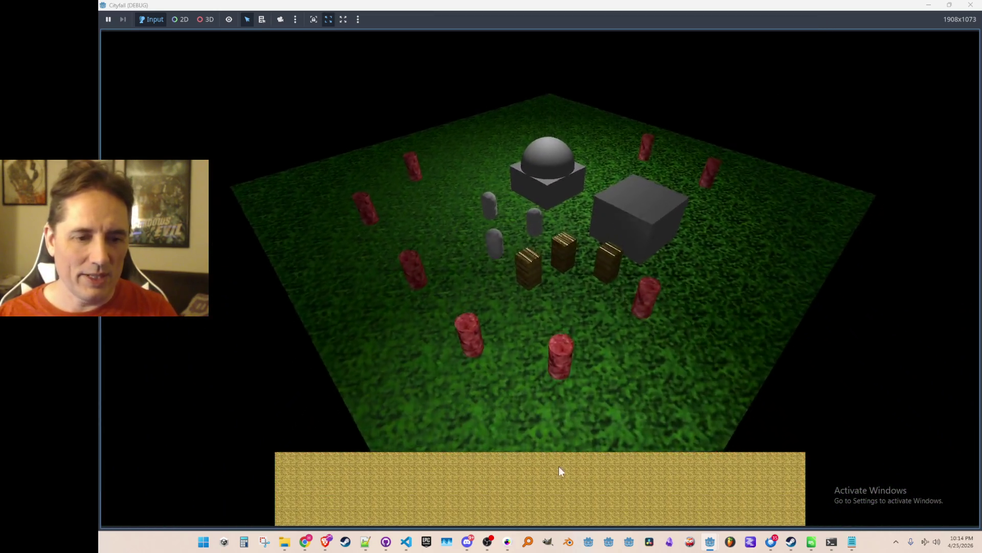
{"action": "double_click", "coordinate": [668, 6]}
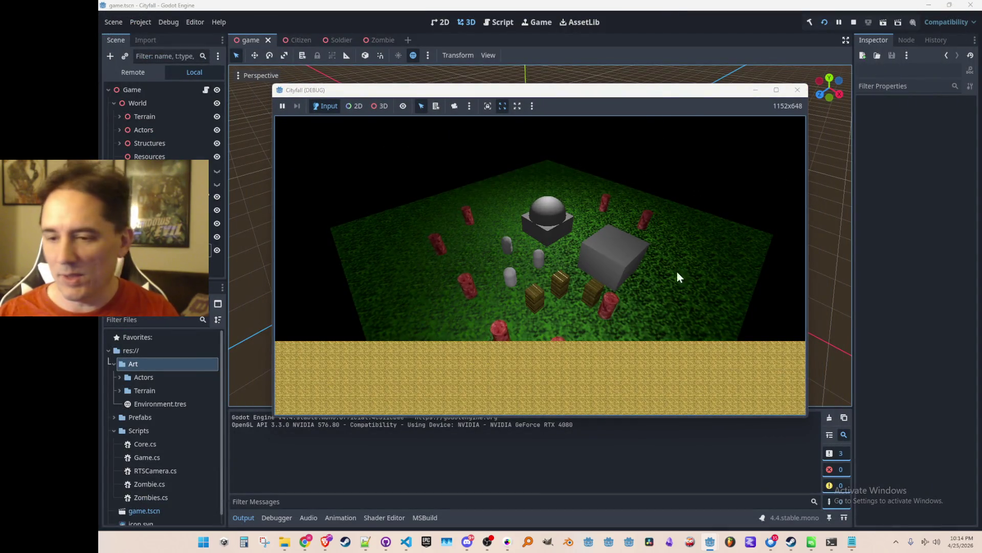
{"action": "double_click", "coordinate": [673, 90]}
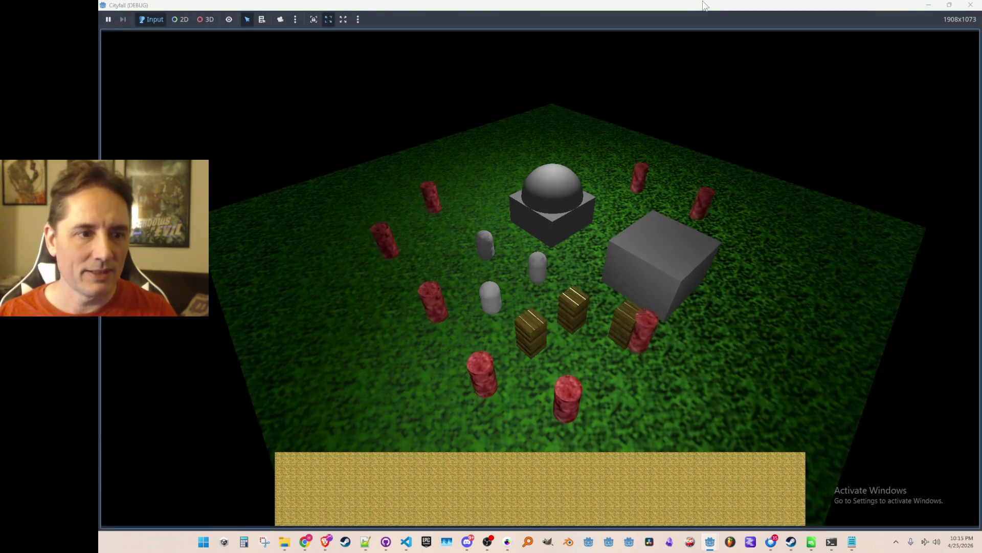
{"action": "double_click", "coordinate": [679, 5]}
{"action": "left_click", "coordinate": [797, 90]}
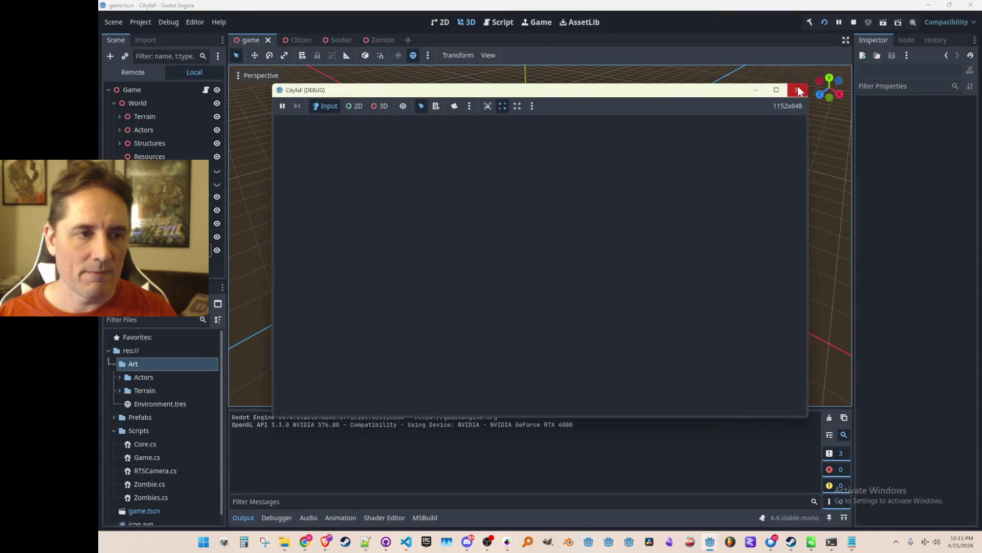
{"action": "left_click_drag", "start_coordinate": [431, 138], "coordinate": [437, 133]}
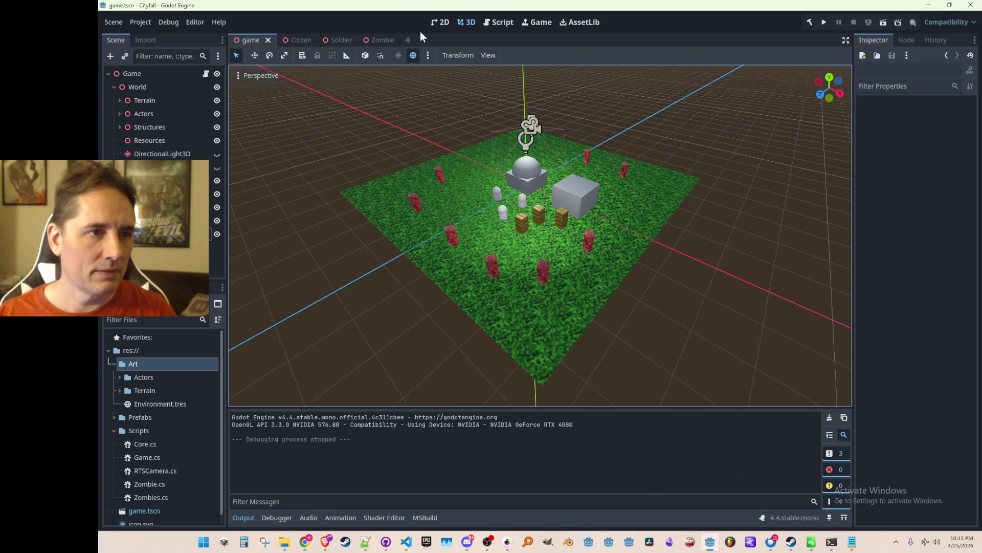
{"action": "left_click", "coordinate": [444, 22]}
- Set the Control's Anchors Preset to Full Rect so it fills the 1152×648 screen
{"action": "scroll", "coordinate": [454, 187], "scroll_direction": "up", "scroll_amount": 2}
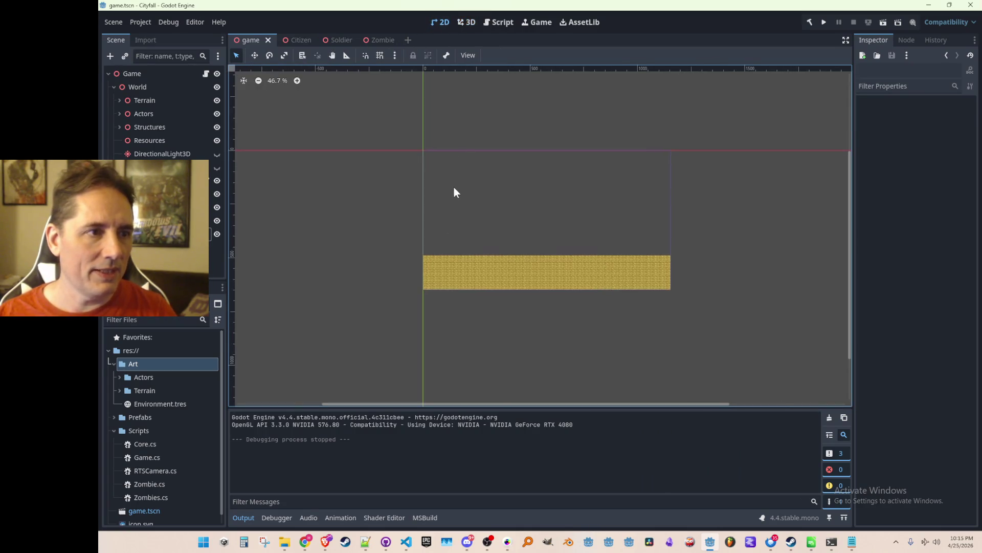
{"action": "left_click_drag", "start_coordinate": [476, 212], "coordinate": [471, 205]}
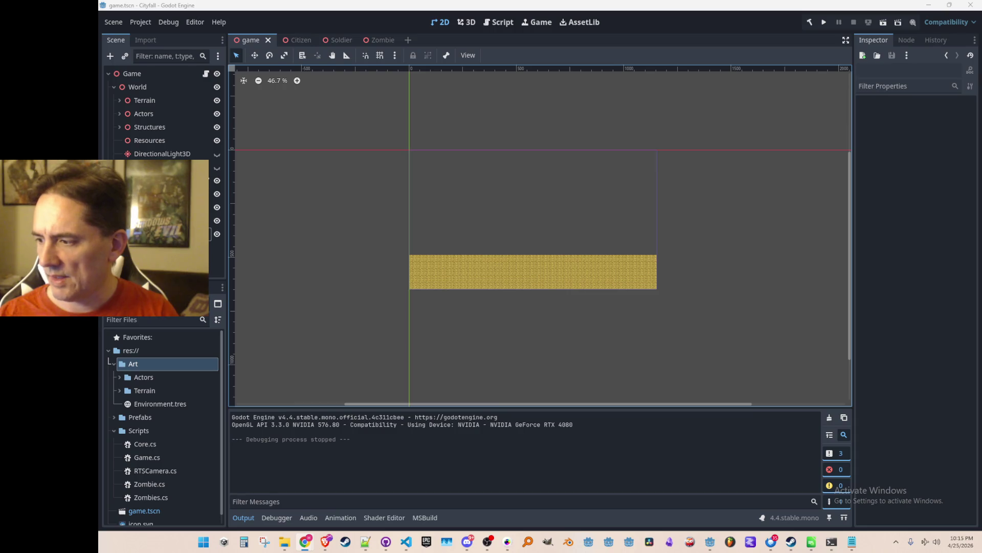
{"action": "left_click", "coordinate": [532, 272]}
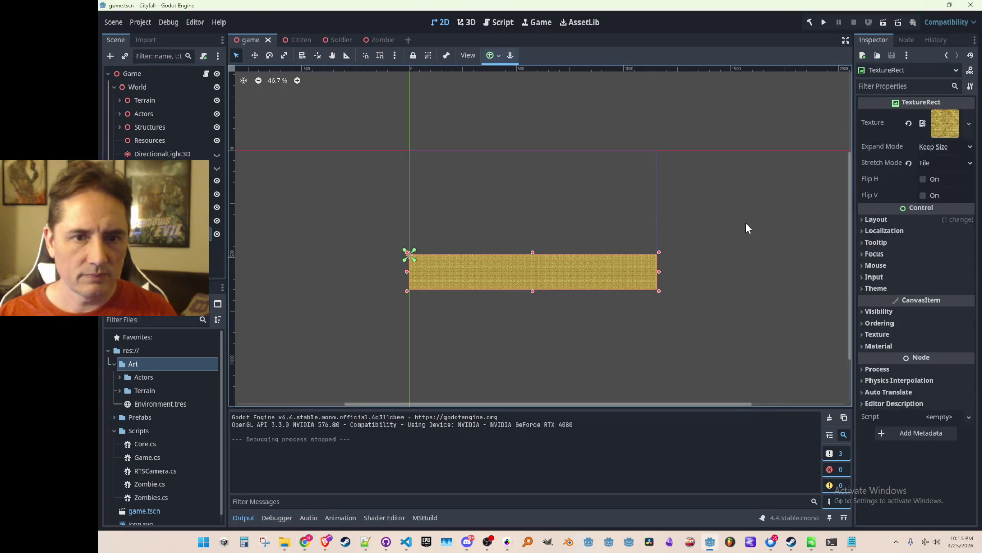
{"action": "left_click", "coordinate": [877, 219]}
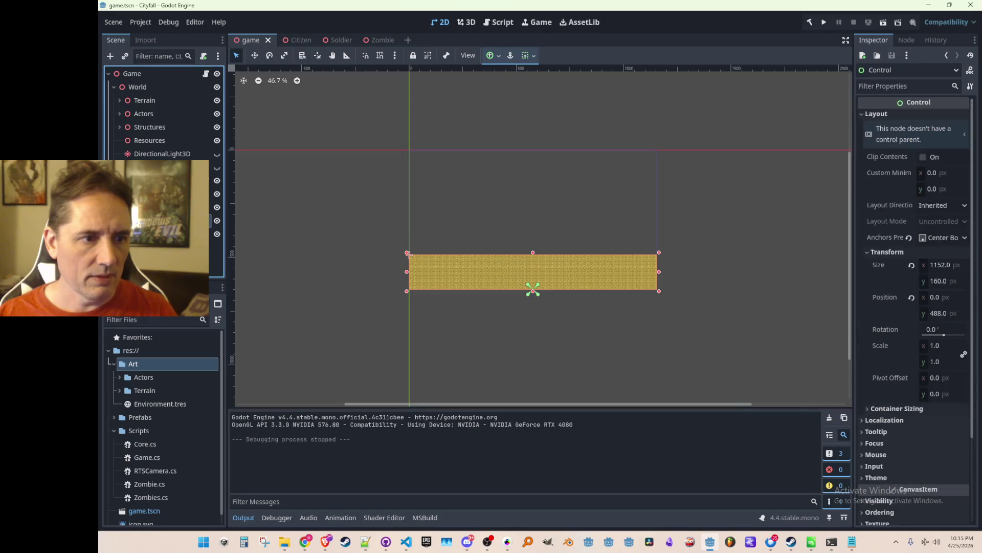
{"action": "scroll", "coordinate": [896, 263], "scroll_direction": "down", "scroll_amount": 3}
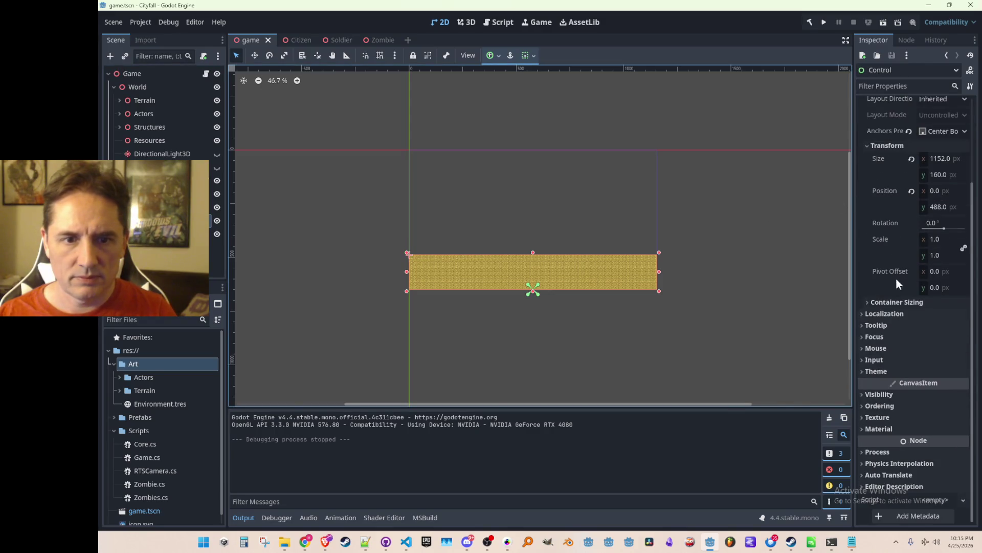
{"action": "left_click", "coordinate": [900, 303]}
{"action": "left_click", "coordinate": [900, 303]}
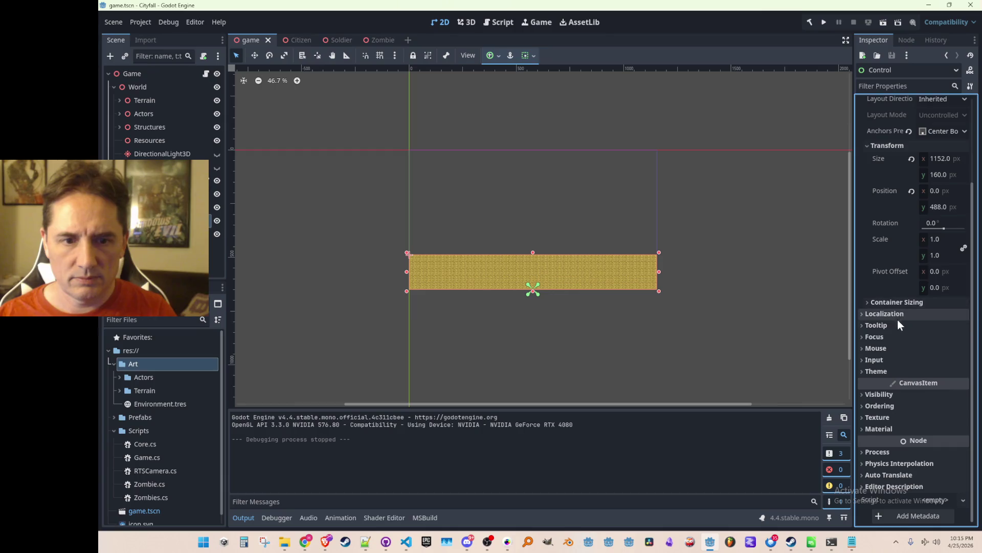
{"action": "scroll", "coordinate": [898, 318], "scroll_direction": "up", "scroll_amount": 5}
{"action": "left_click", "coordinate": [935, 239]}
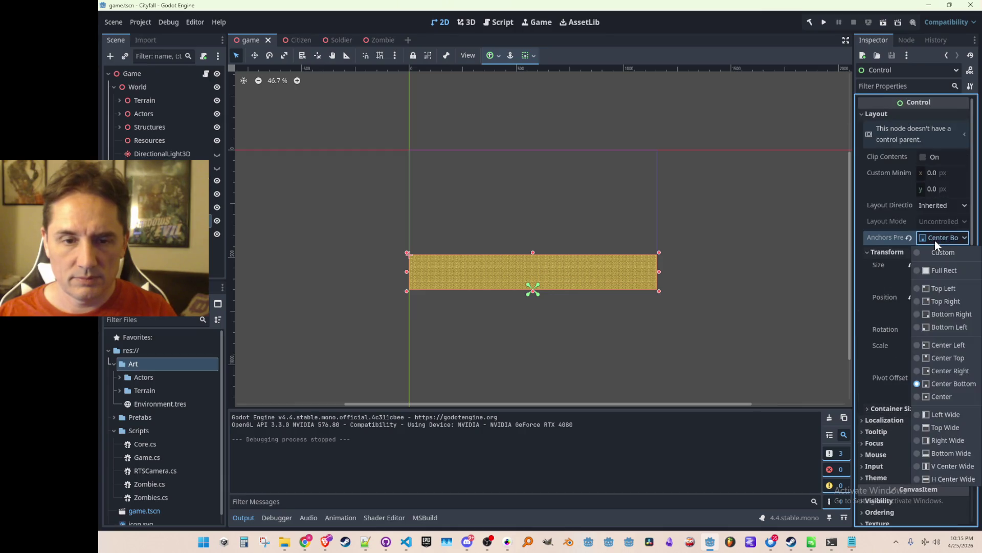
{"action": "left_click", "coordinate": [933, 272]}
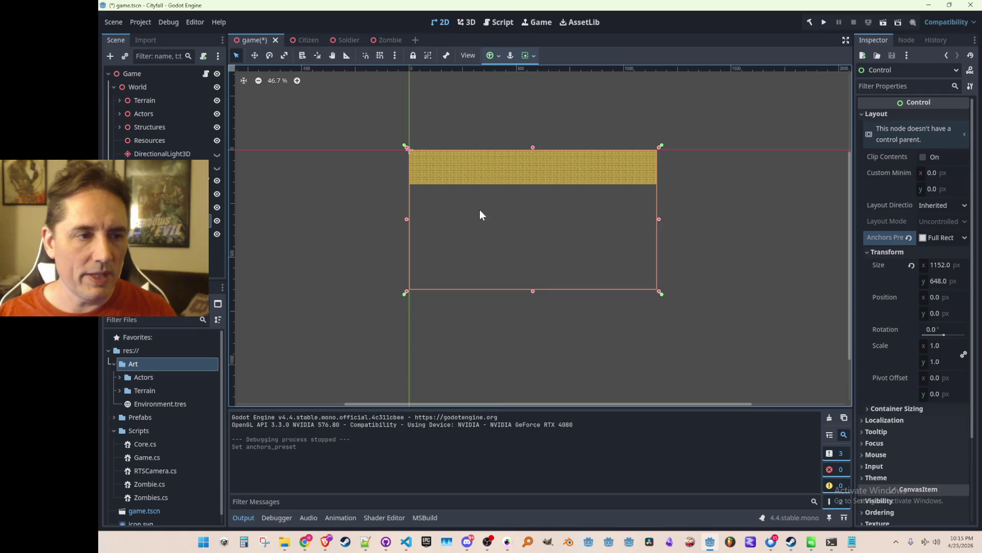
- With the Move tool, drag the gold TextureRect down to position 0, 484, keeping Tile stretch
{"action": "left_click", "coordinate": [255, 56]}
{"action": "left_click_drag", "start_coordinate": [424, 184], "coordinate": [421, 240]}
{"action": "key", "text": "ctrl+z"}
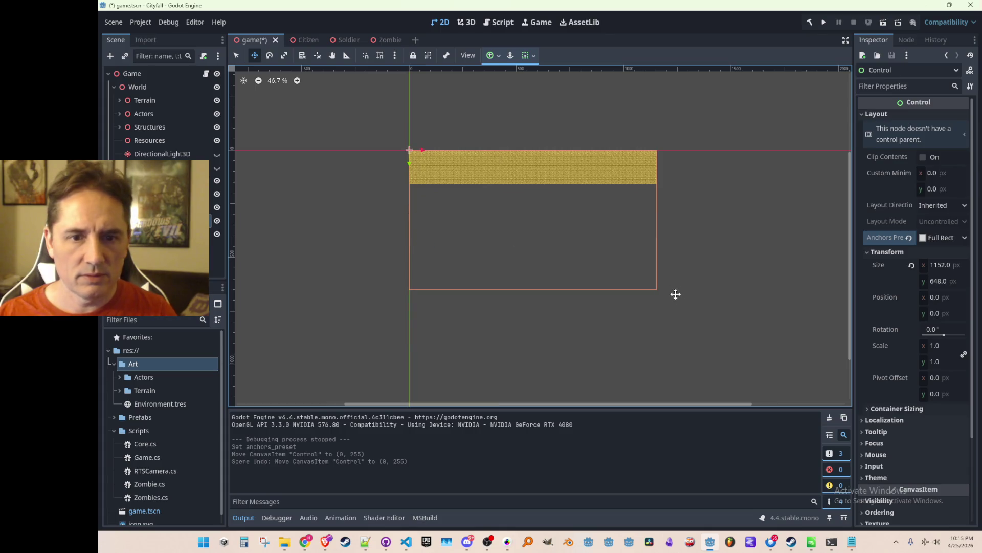
{"action": "left_click", "coordinate": [412, 174]}
{"action": "left_click_drag", "start_coordinate": [411, 174], "coordinate": [417, 272]}
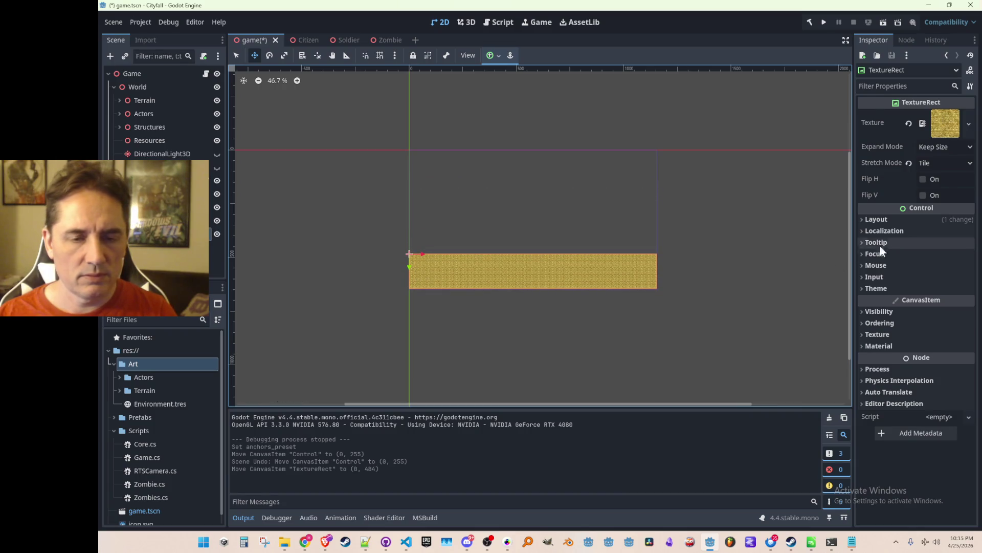
{"action": "left_click", "coordinate": [894, 220]}
{"action": "left_click", "coordinate": [893, 341]}
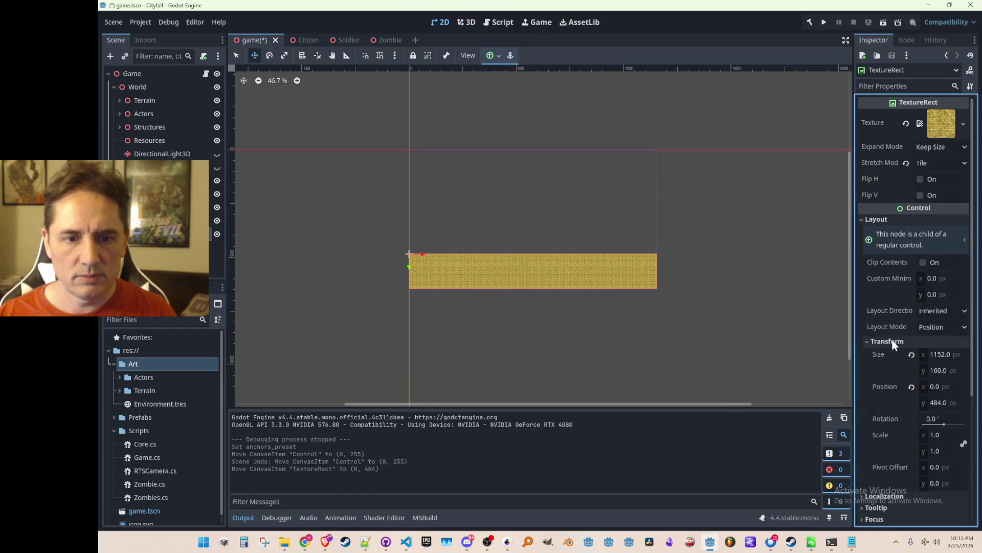
{"action": "left_click", "coordinate": [889, 339]}
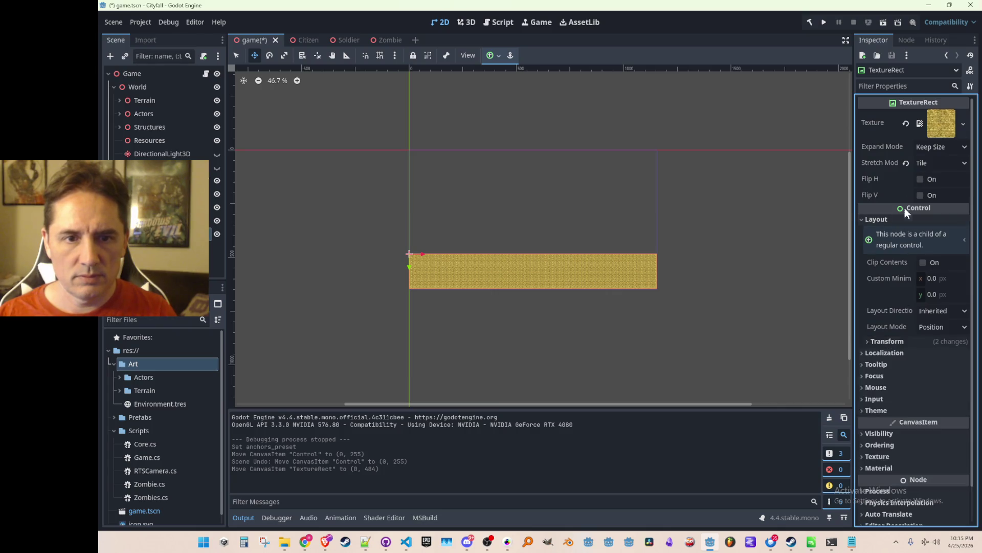
{"action": "left_click", "coordinate": [936, 164]}
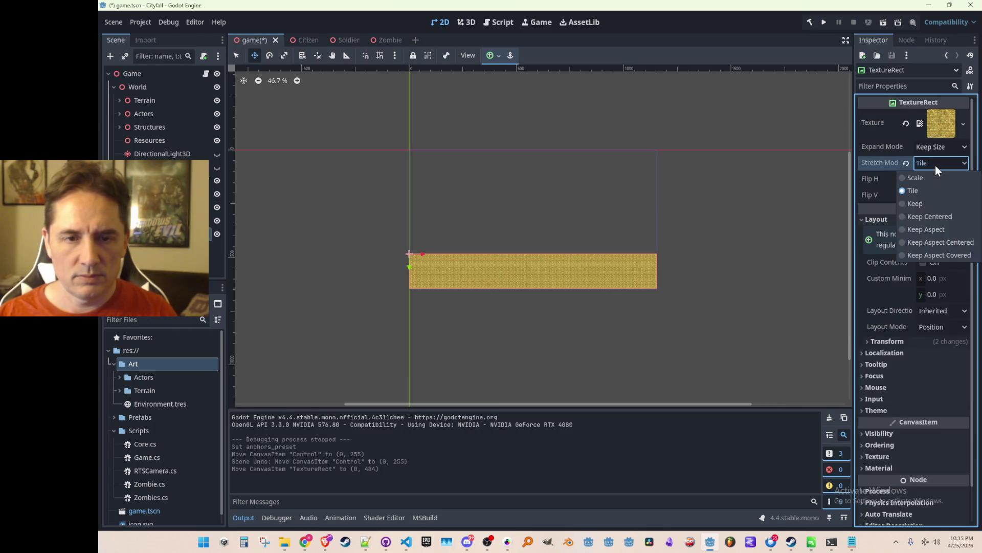
{"action": "left_click", "coordinate": [947, 163]}
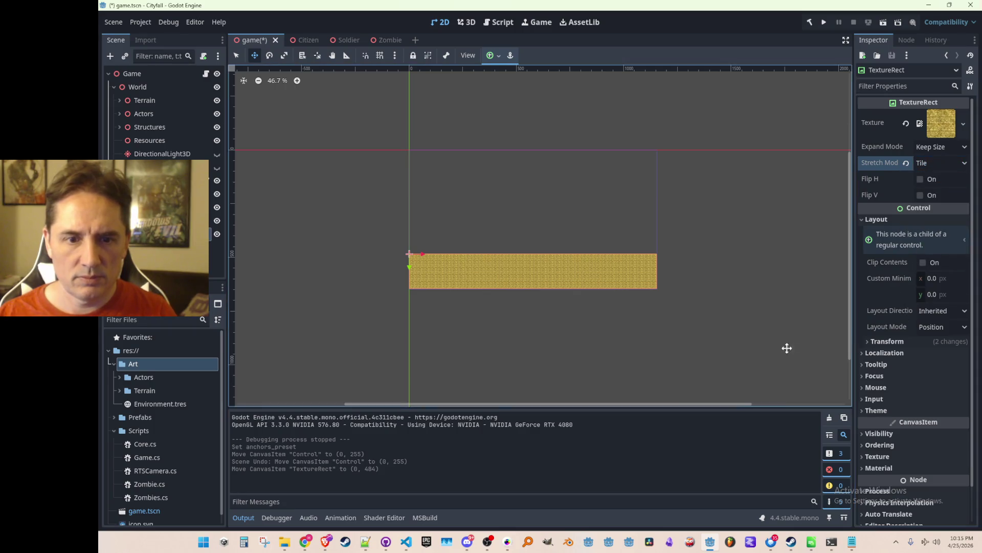
- Set the gold bar's Layout Mode to Anchors with the Center Bottom anchor preset
{"action": "scroll", "coordinate": [652, 333], "scroll_direction": "down", "scroll_amount": 2}
{"action": "left_click", "coordinate": [943, 327]}
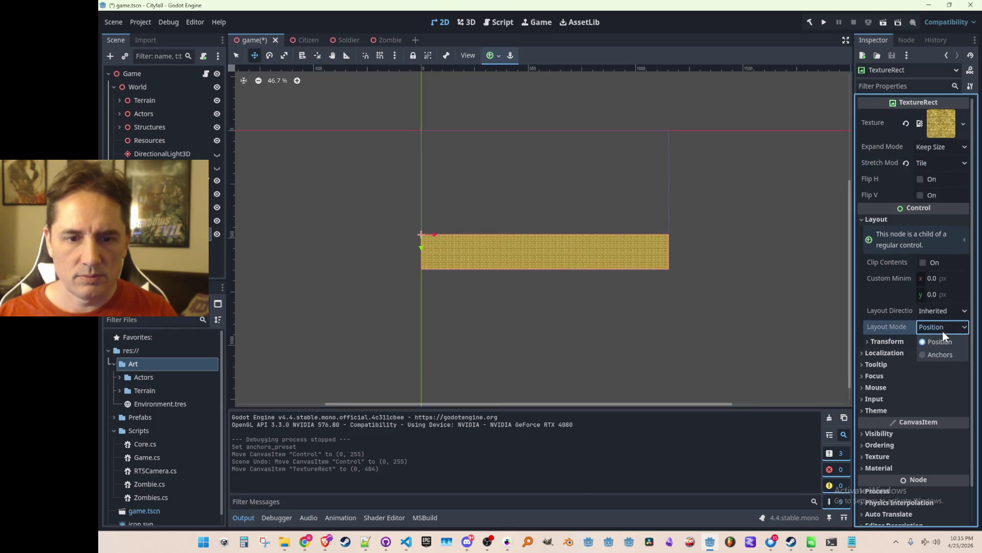
{"action": "left_click", "coordinate": [950, 330]}
{"action": "left_click", "coordinate": [946, 357]}
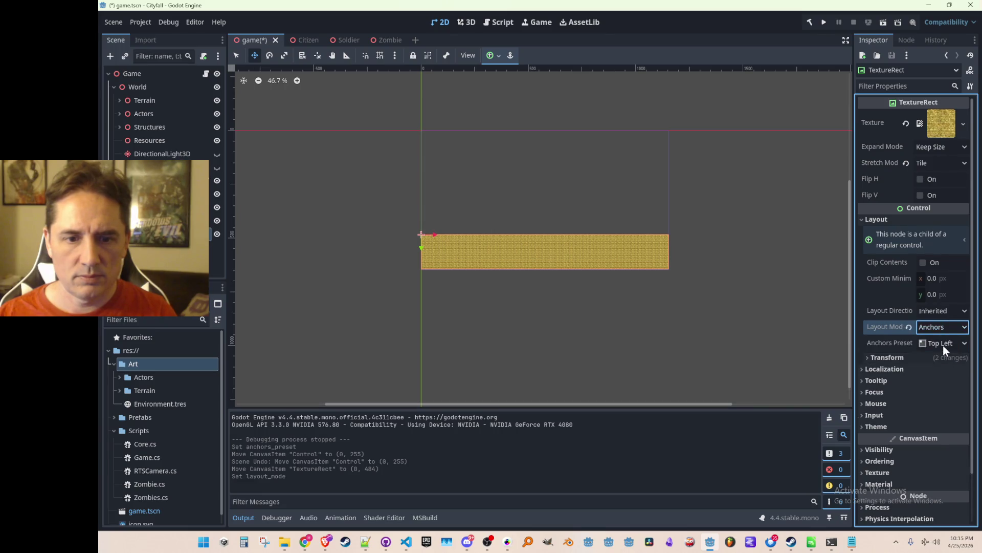
{"action": "left_click", "coordinate": [944, 345]}
{"action": "left_click", "coordinate": [937, 429]}
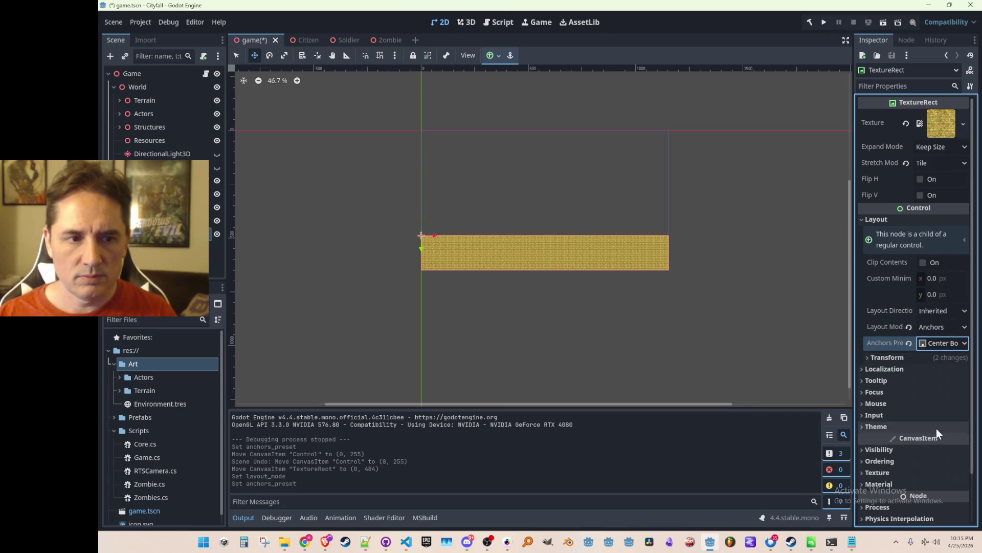
{"action": "scroll", "coordinate": [513, 281], "scroll_direction": "up", "scroll_amount": 4}
{"action": "scroll", "coordinate": [513, 275], "scroll_direction": "down", "scroll_amount": 3}
- Save the scene and test-run the game to see the bar at the screen bottom, then close it
{"action": "key", "text": "ctrl+s"}
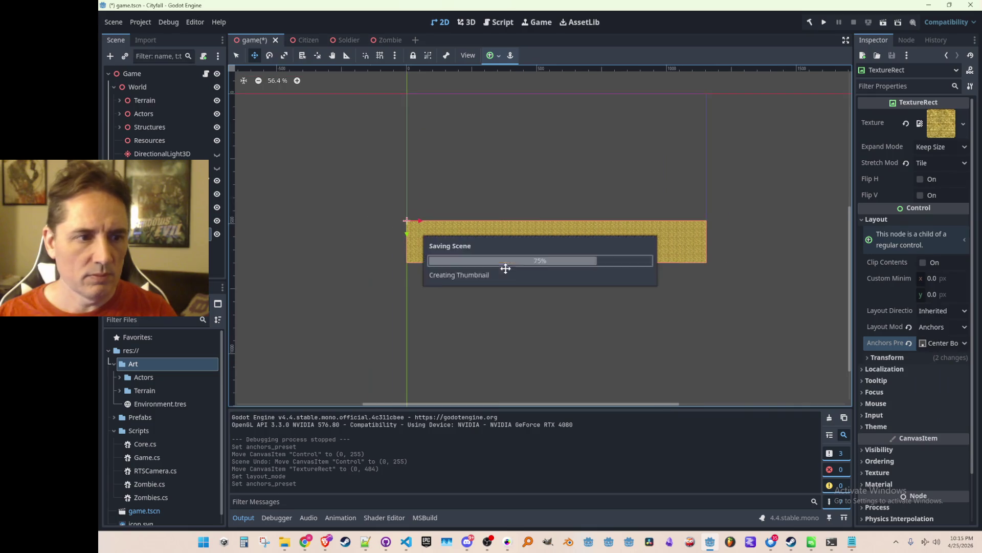
{"action": "left_click", "coordinate": [827, 18]}
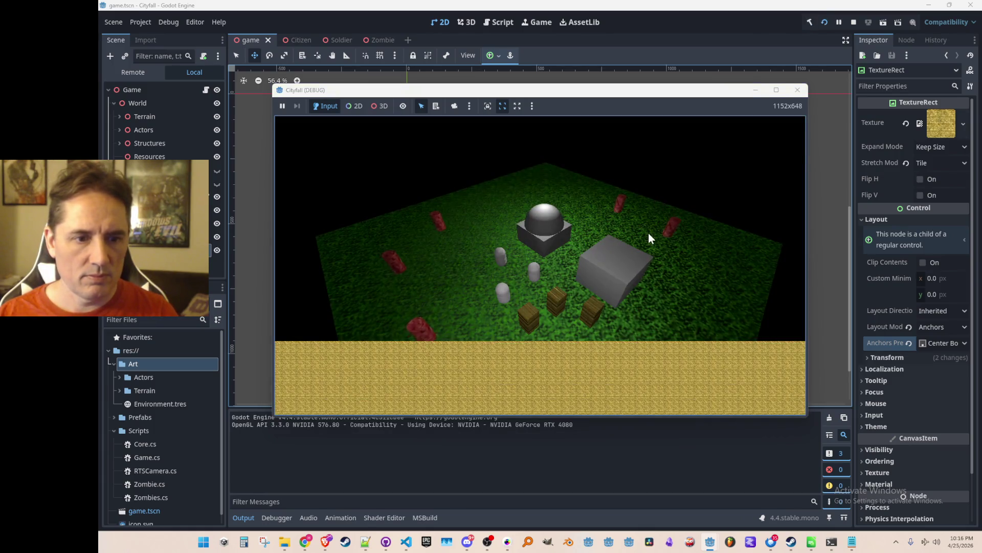
{"action": "left_click", "coordinate": [770, 93]}
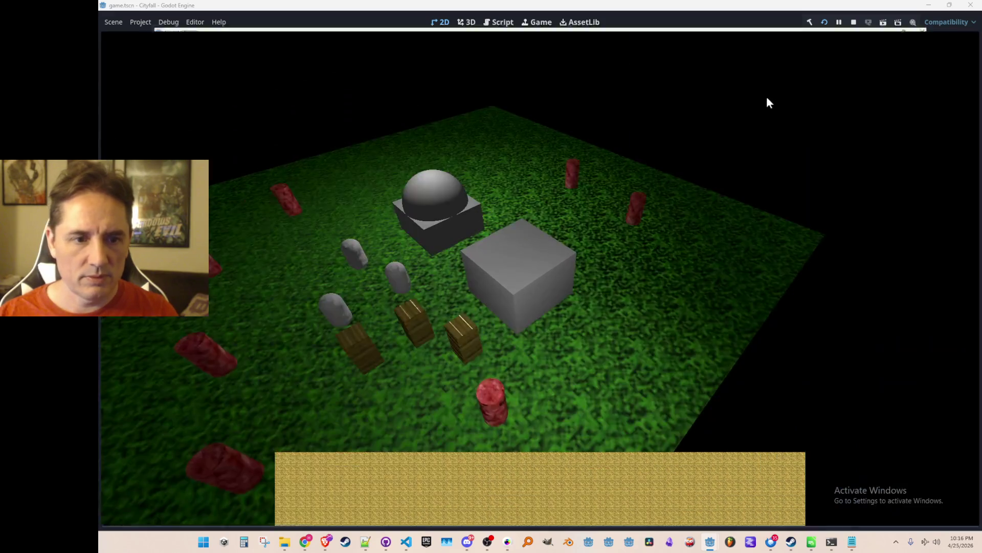
{"action": "double_click", "coordinate": [769, 5]}
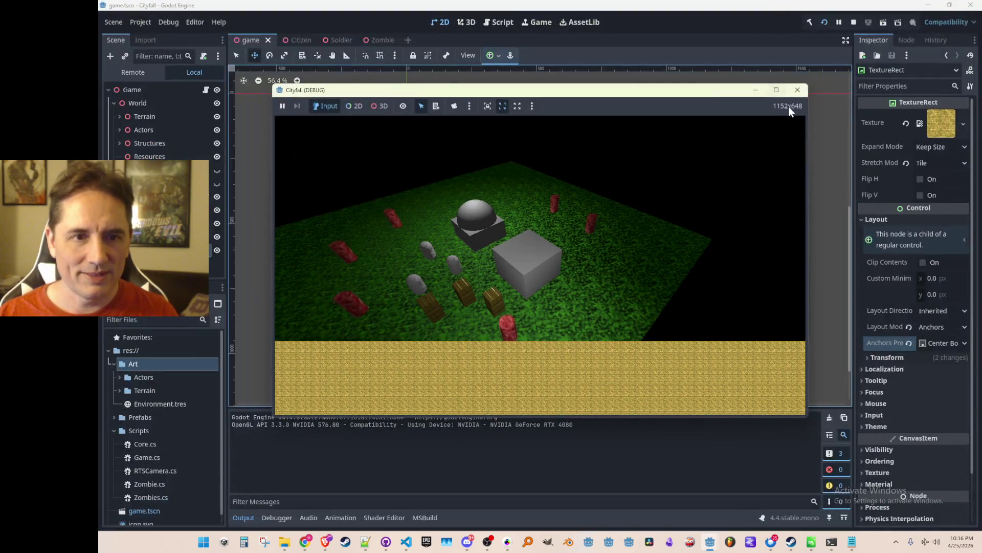
{"action": "left_click", "coordinate": [797, 93]}
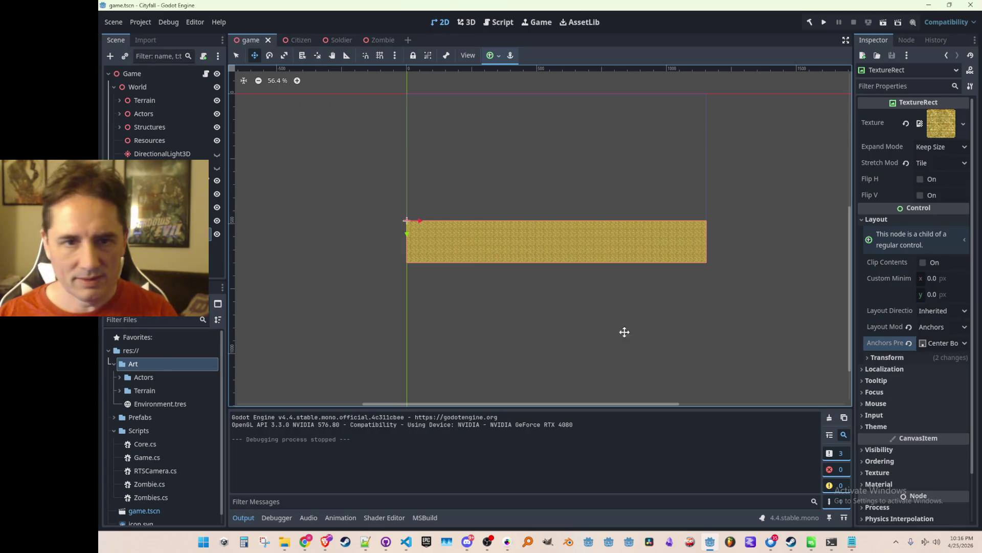
- Set the gold bar's Expand Mode to Fit Width, trying other stretch modes before returning to Tile
{"action": "left_click", "coordinate": [169, 220]}
{"action": "left_click", "coordinate": [168, 233]}
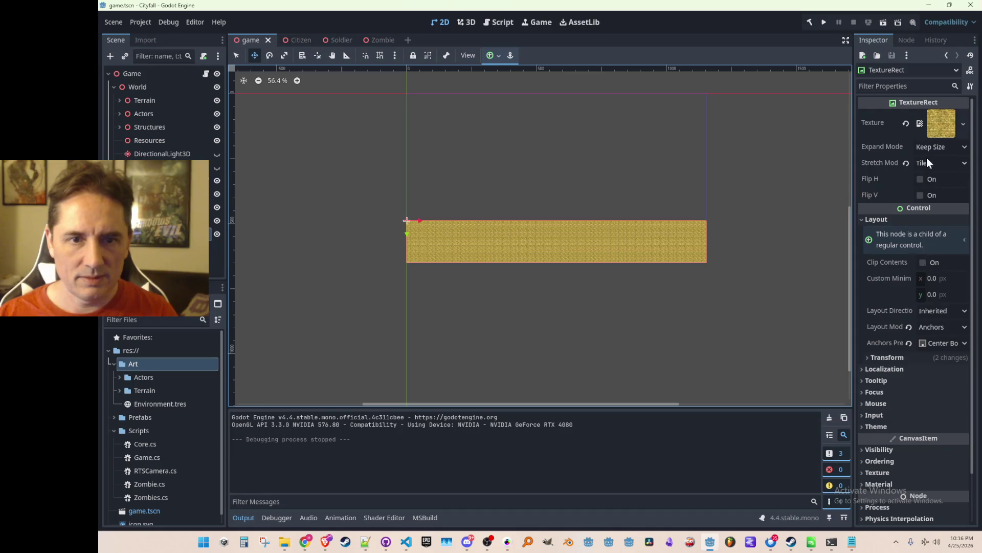
{"action": "left_click", "coordinate": [933, 147]}
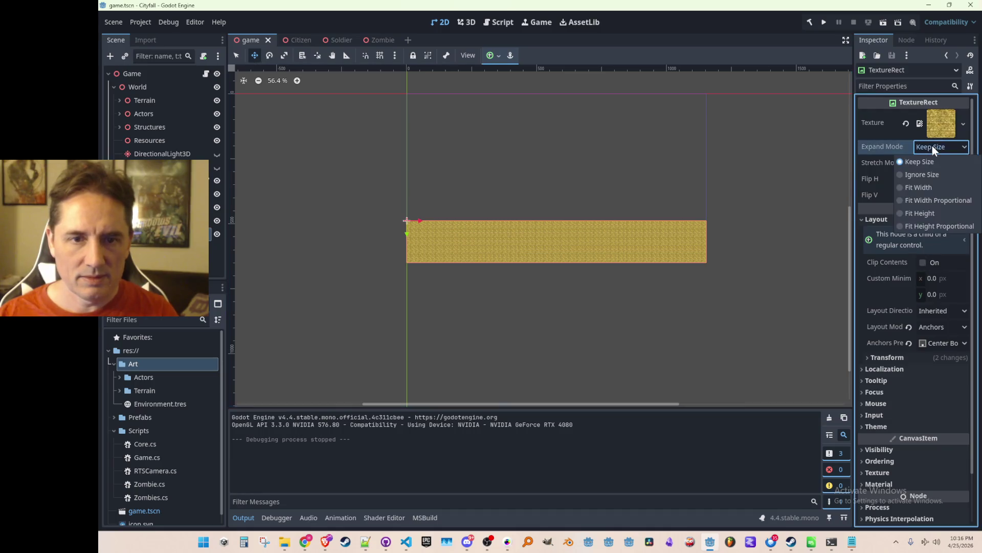
{"action": "left_click", "coordinate": [913, 190]}
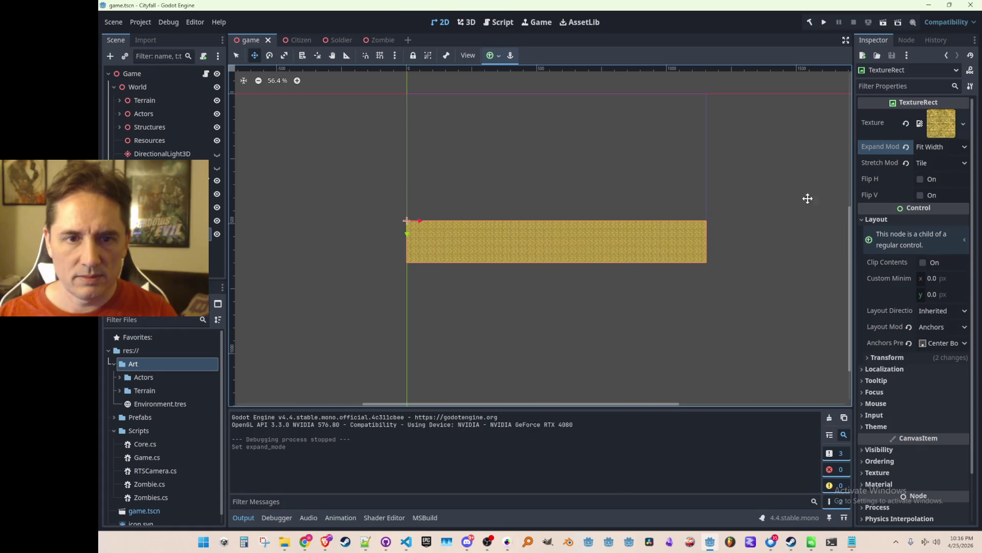
{"action": "left_click", "coordinate": [937, 164]}
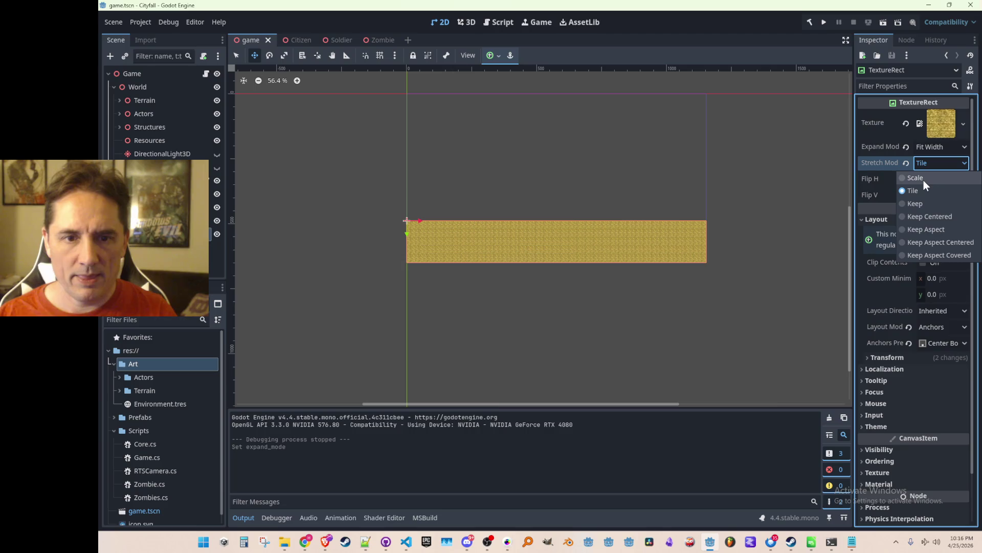
{"action": "left_click", "coordinate": [914, 203]}
{"action": "key", "text": "ctrl+z"}
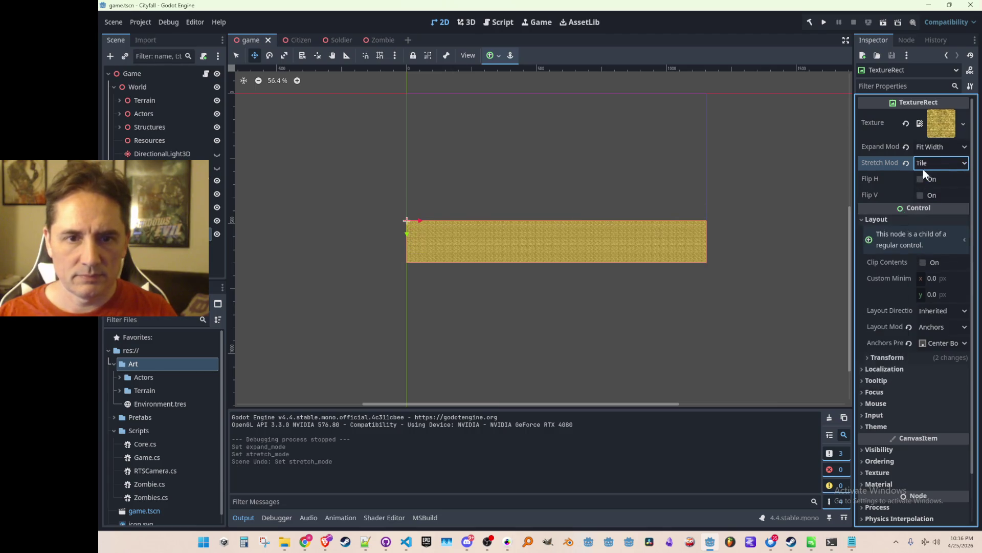
{"action": "left_click", "coordinate": [922, 166]}
{"action": "left_click", "coordinate": [923, 176]}
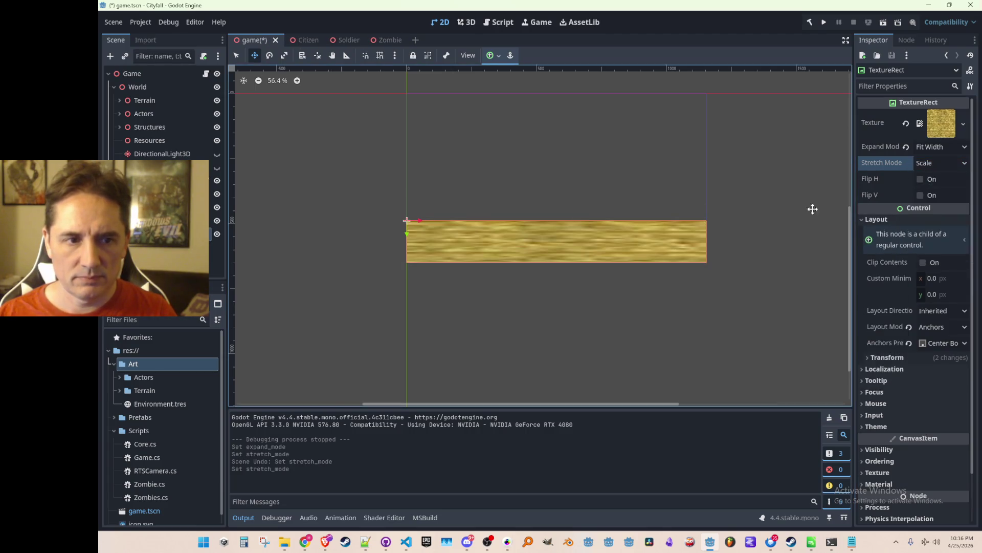
{"action": "left_click", "coordinate": [925, 168]}
{"action": "left_click", "coordinate": [920, 192]}
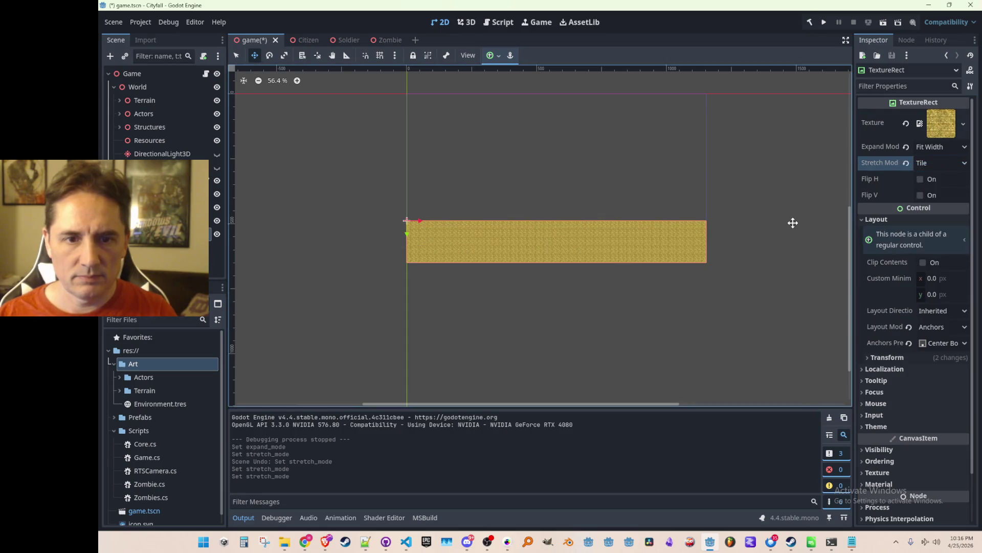
- Save and test-run the project to check the bar, then close the game
{"action": "key", "text": "ctrl+s"}
{"action": "left_click", "coordinate": [822, 22]}
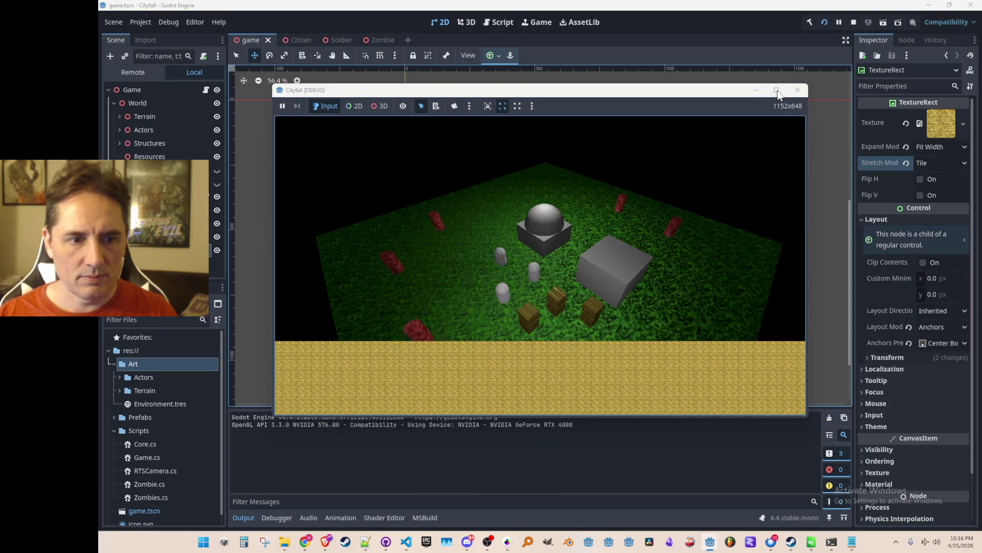
{"action": "left_click", "coordinate": [777, 90]}
{"action": "double_click", "coordinate": [757, 7]}
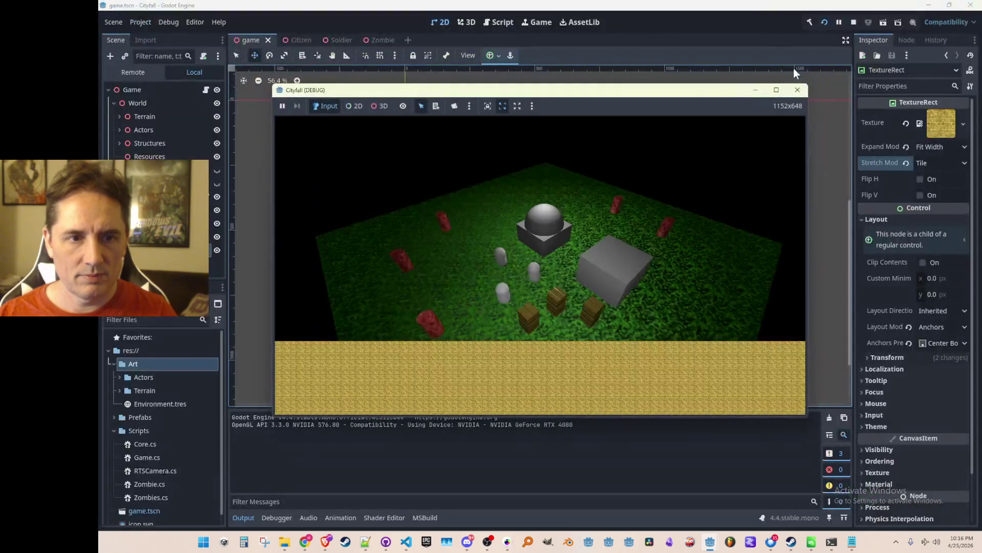
{"action": "left_click", "coordinate": [798, 90]}
- Switch Stretch Mode to Scale and Expand Mode to Fit Width Proportional, then save
{"action": "left_click", "coordinate": [932, 163]}
{"action": "left_click", "coordinate": [909, 163]}
{"action": "key", "text": "ctrl+s"}
{"action": "left_click", "coordinate": [929, 149]}
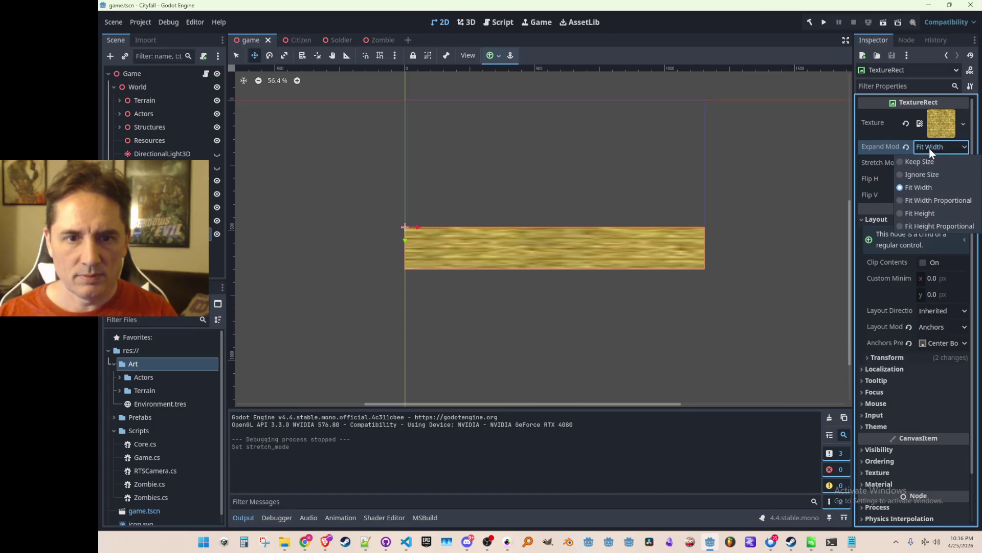
{"action": "left_click", "coordinate": [920, 200]}
{"action": "key", "text": "ctrl+s"}
- Rerun the project to view the stretched gold bar, then close the game
{"action": "left_click", "coordinate": [824, 22]}
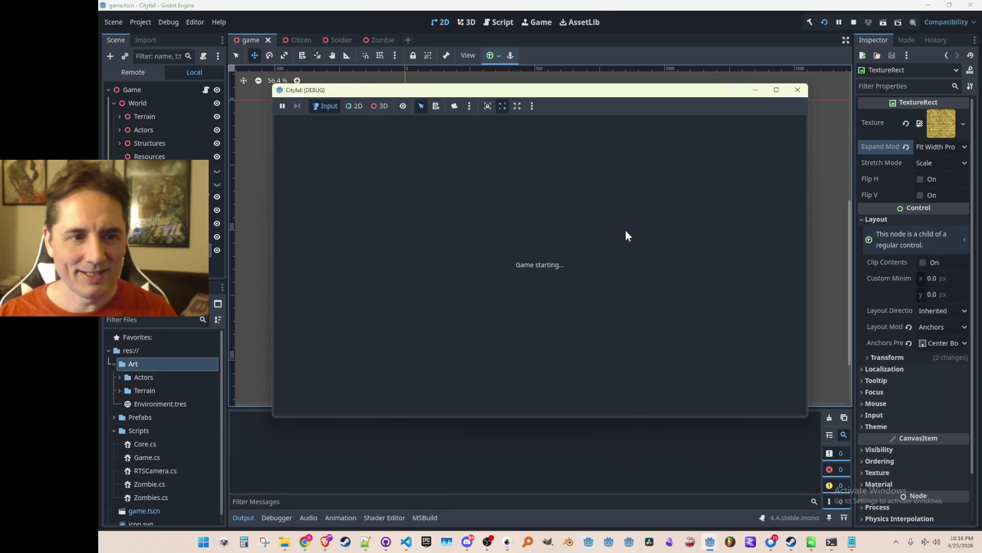
{"action": "left_click", "coordinate": [777, 90]}
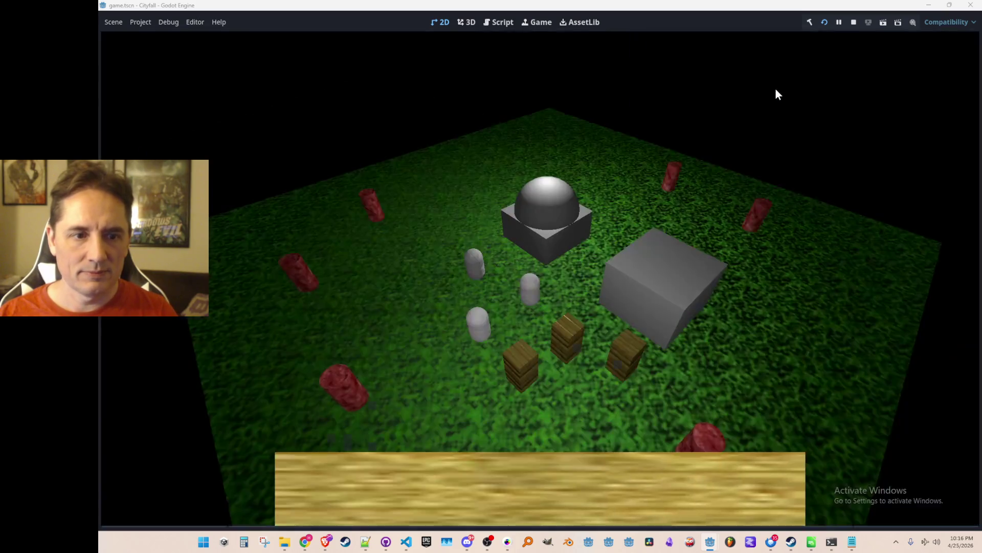
{"action": "double_click", "coordinate": [777, 11]}
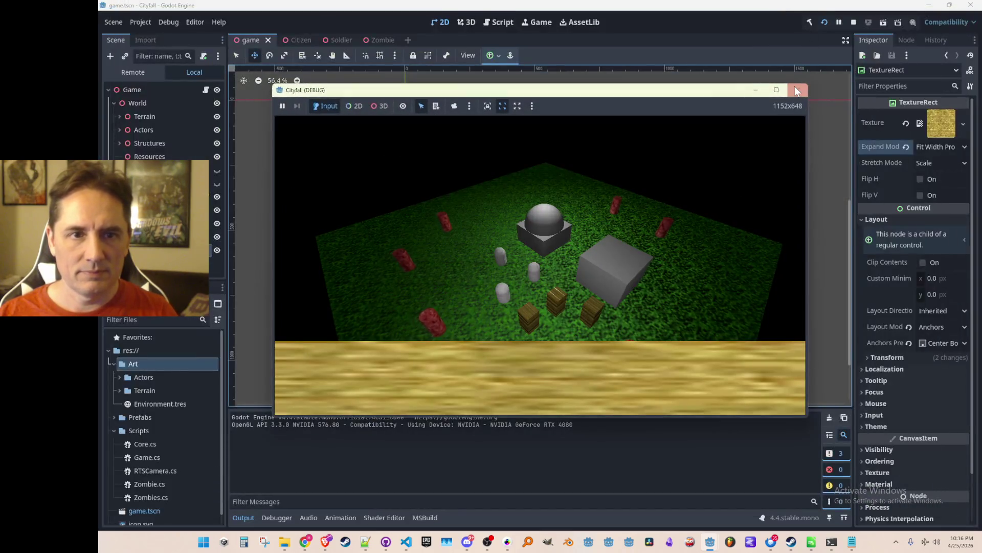
{"action": "left_click", "coordinate": [797, 90]}
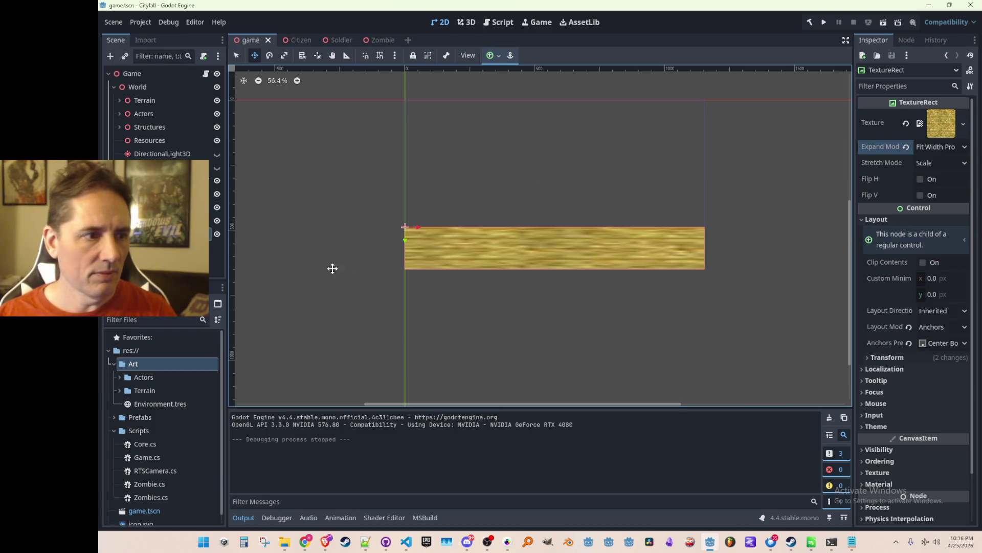
- Set Expand Mode to Keep Size after trying Ignore Size, save, and briefly test-run the game
{"action": "key", "text": "ctrl+z"}
{"action": "key", "text": "ctrl+shift+z"}
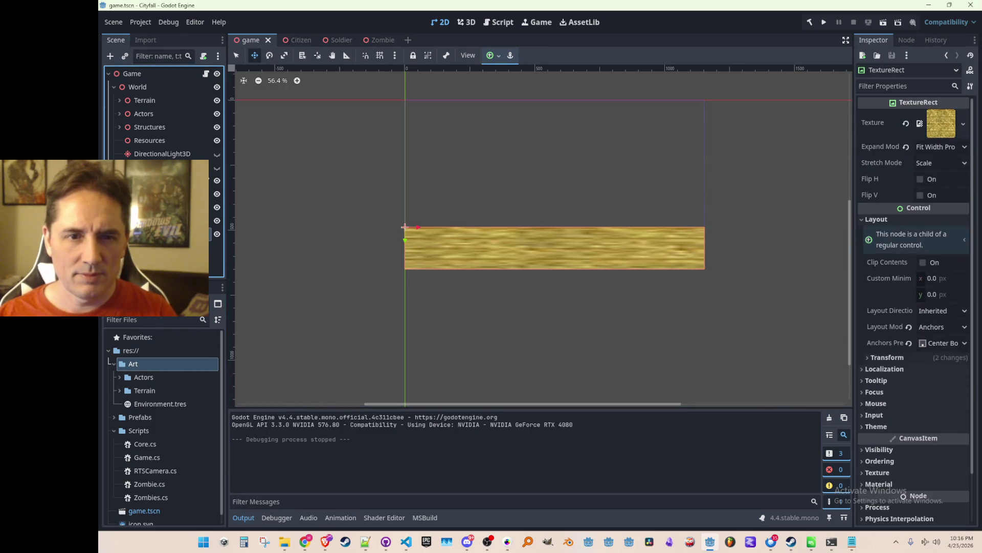
{"action": "left_click", "coordinate": [901, 149]}
{"action": "left_click", "coordinate": [915, 159]}
{"action": "left_click", "coordinate": [925, 146]}
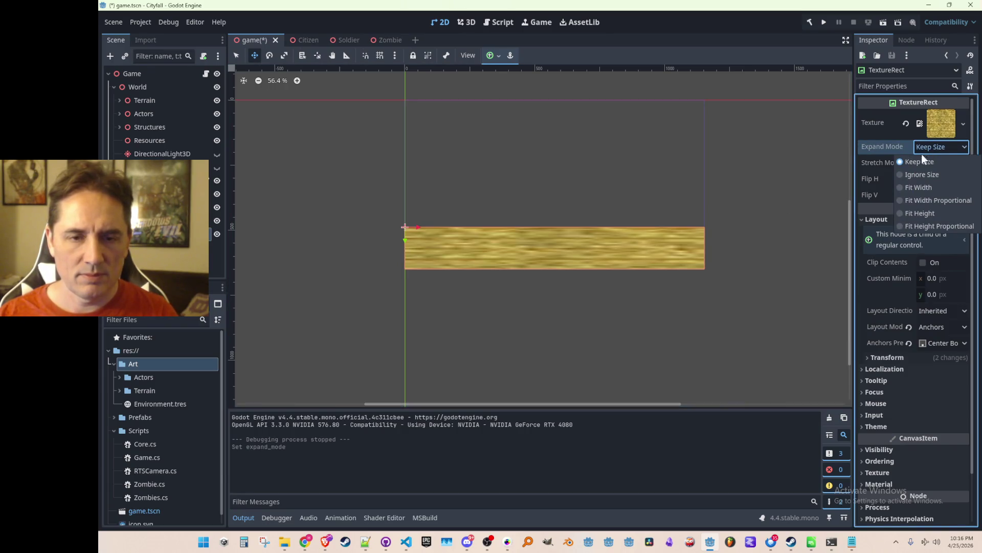
{"action": "left_click", "coordinate": [910, 173]}
{"action": "left_click", "coordinate": [926, 146]}
{"action": "left_click", "coordinate": [909, 156]}
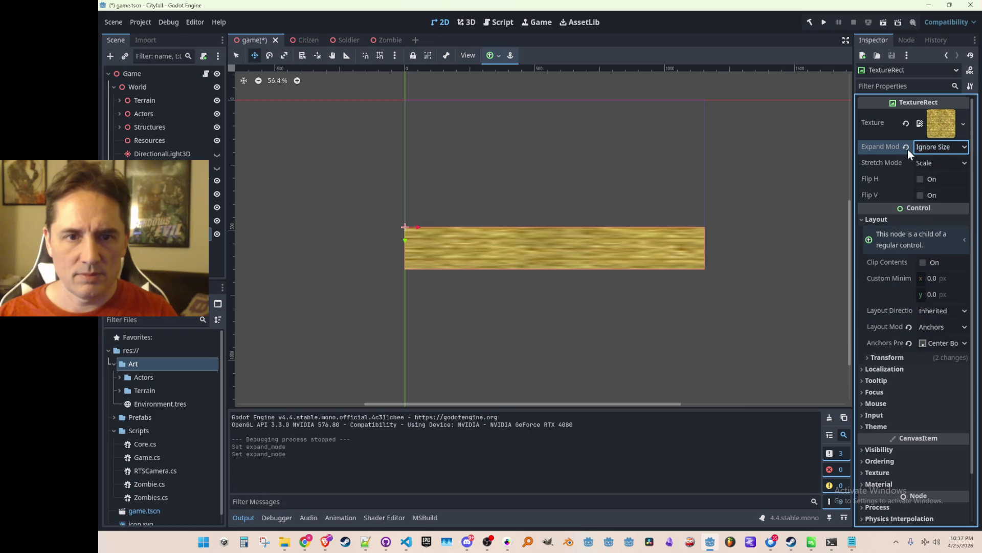
{"action": "key", "text": "ctrl+s"}
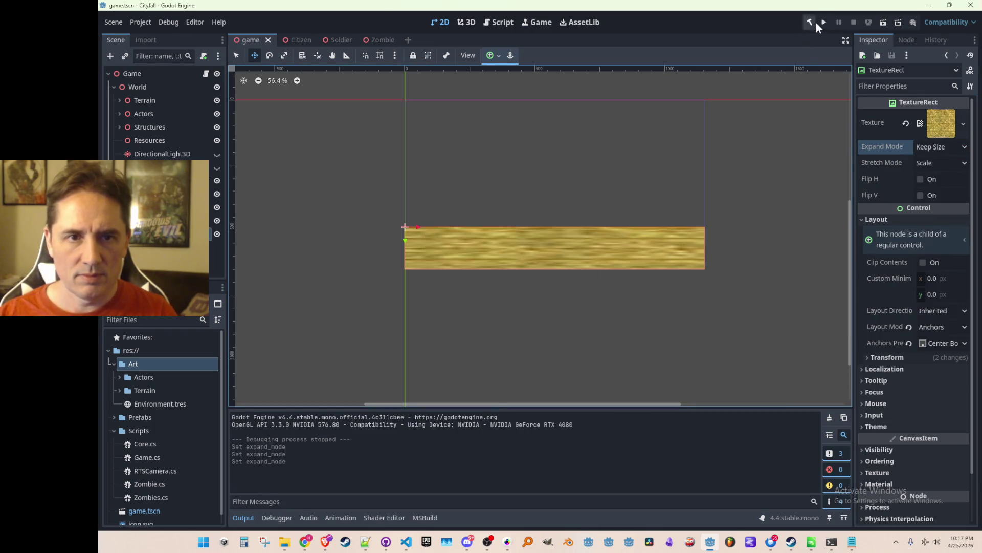
{"action": "left_click", "coordinate": [824, 22]}
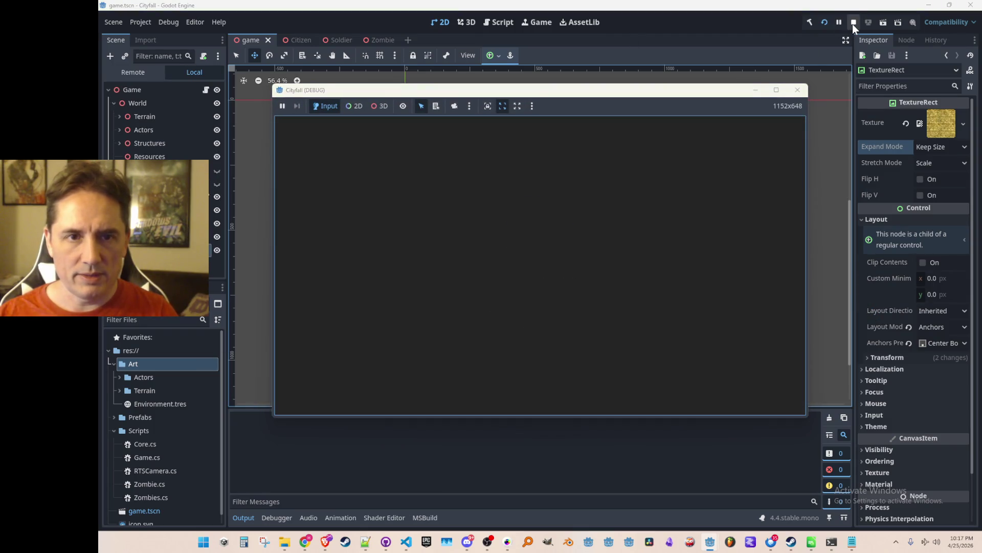
{"action": "left_click", "coordinate": [852, 23]}
- Set the TextureRect's Anchors Preset to Full Rect and save the scene
{"action": "left_click", "coordinate": [936, 344]}
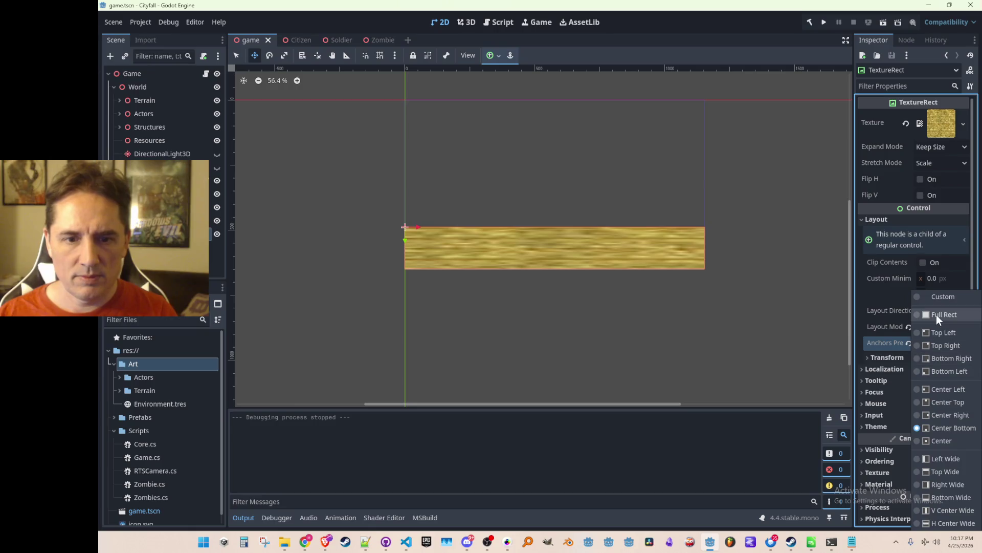
{"action": "left_click", "coordinate": [936, 315]}
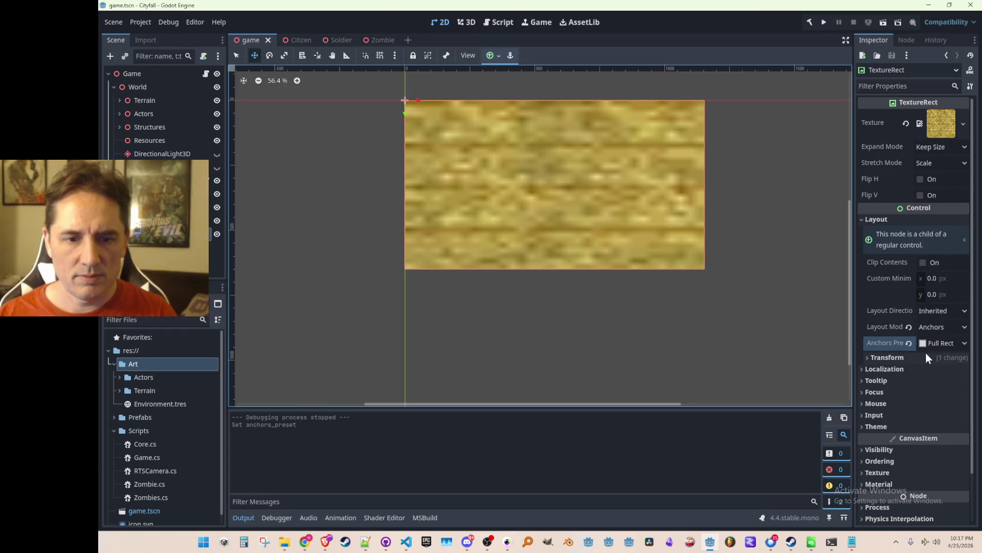
{"action": "left_click", "coordinate": [900, 357]}
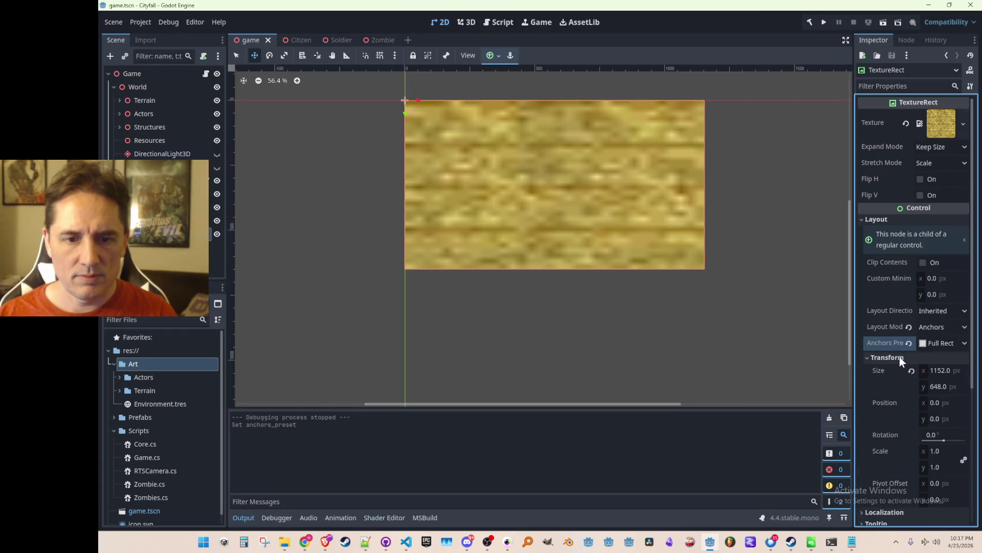
{"action": "left_click", "coordinate": [900, 357]}
{"action": "left_click", "coordinate": [944, 348]}
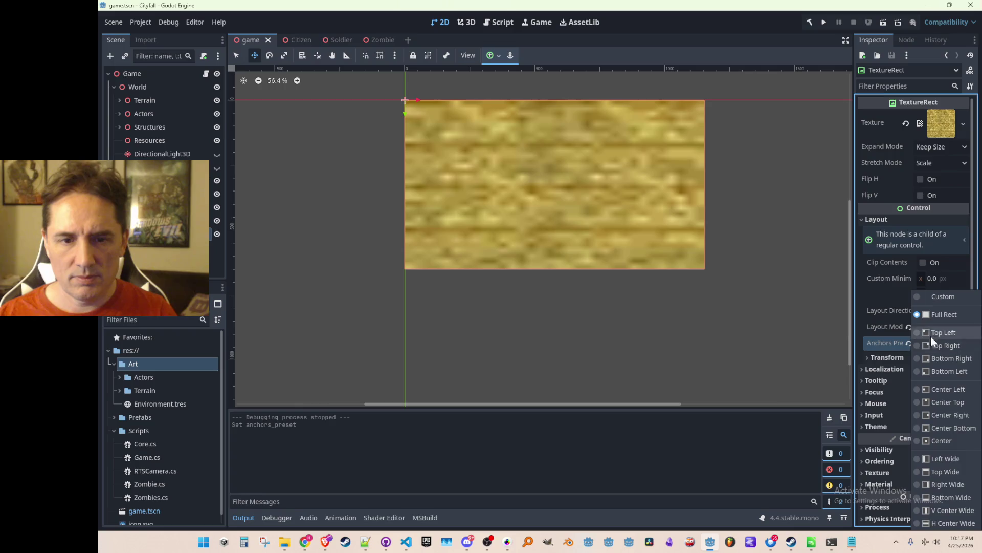
{"action": "left_click", "coordinate": [926, 314]}
{"action": "key", "text": "ctrl+s"}
- In Select mode, drag the rect's top edge down into a gold strip along the bottom, and save
{"action": "left_click", "coordinate": [236, 55]}
{"action": "left_click_drag", "start_coordinate": [550, 109], "coordinate": [551, 234]}
{"action": "key", "text": "ctrl+s"}
- Test-run Cityfall to check the bottom strip in windowed and full-screen sizes, then close it
{"action": "left_click", "coordinate": [822, 23]}
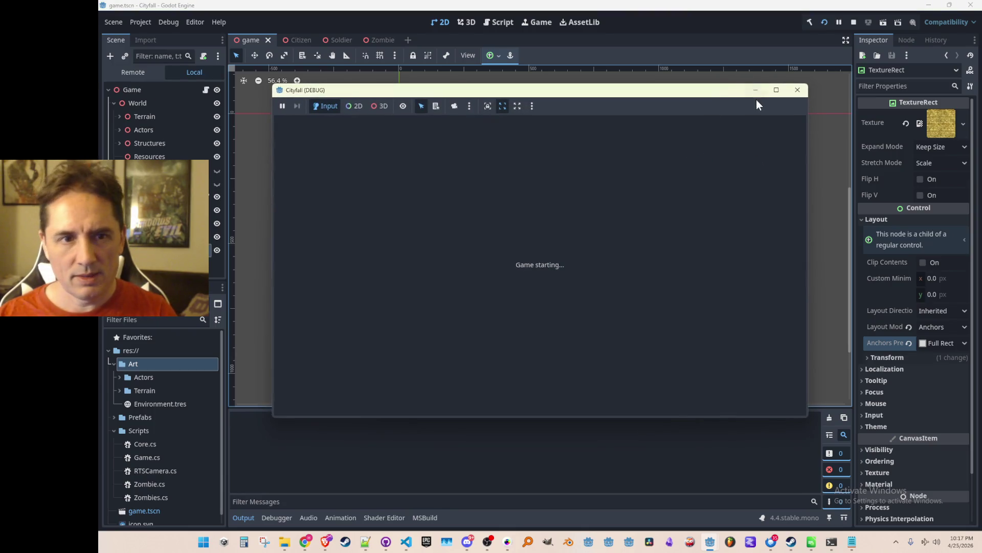
{"action": "left_click", "coordinate": [778, 91]}
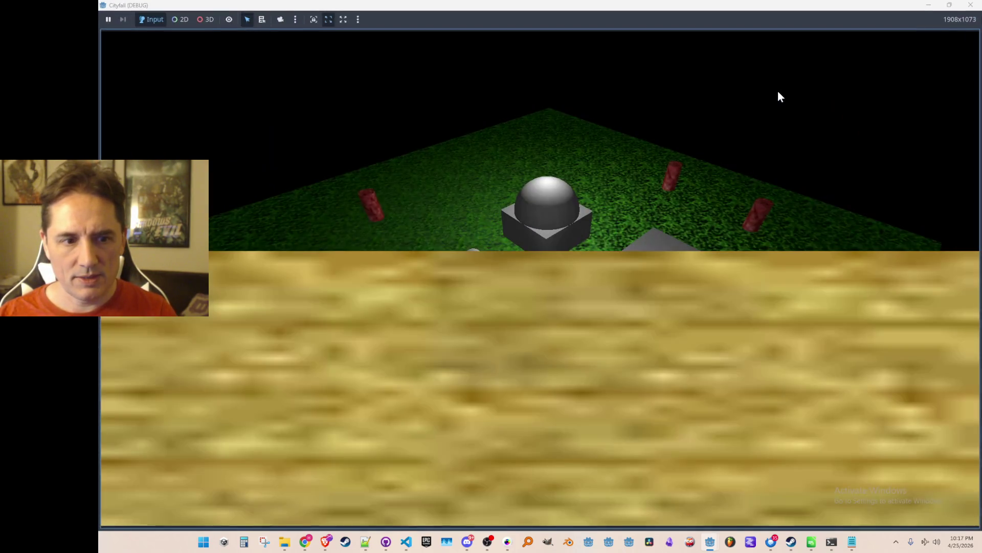
{"action": "double_click", "coordinate": [779, 7]}
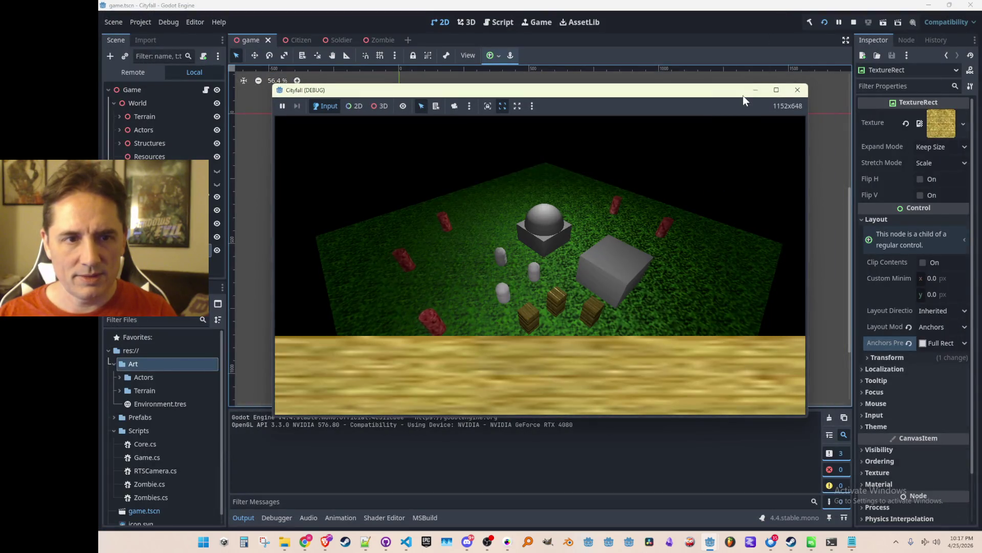
{"action": "double_click", "coordinate": [743, 95]}
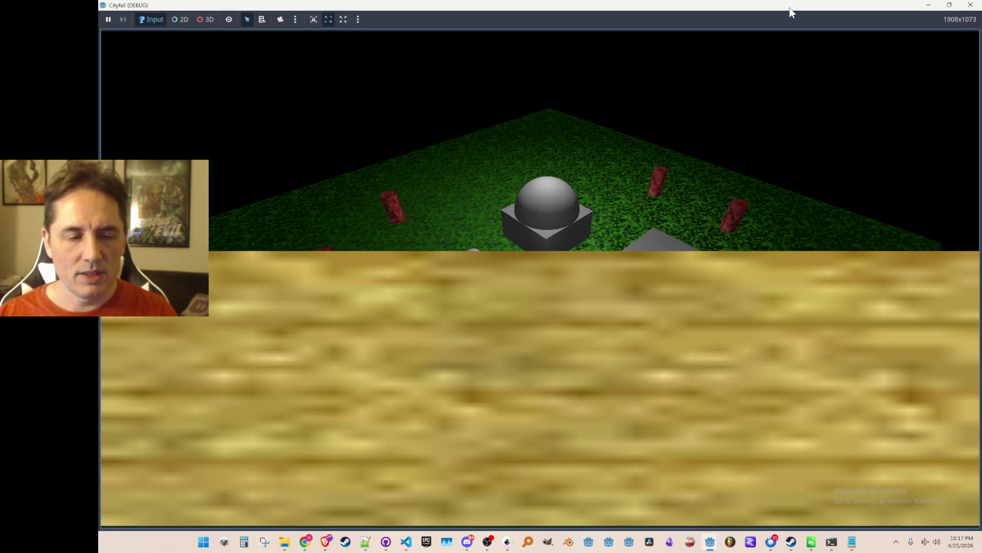
{"action": "double_click", "coordinate": [790, 7]}
{"action": "left_click", "coordinate": [776, 89]}
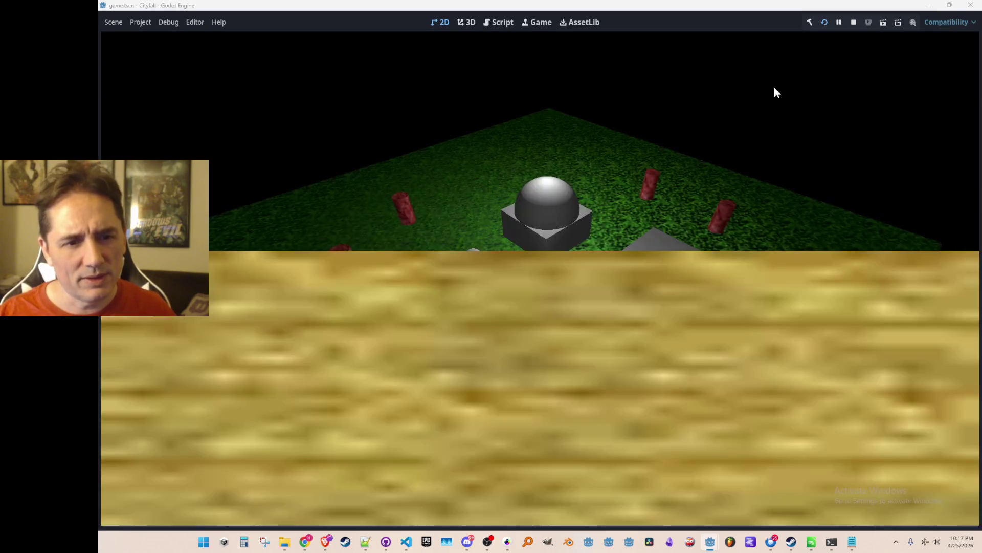
{"action": "double_click", "coordinate": [775, 8]}
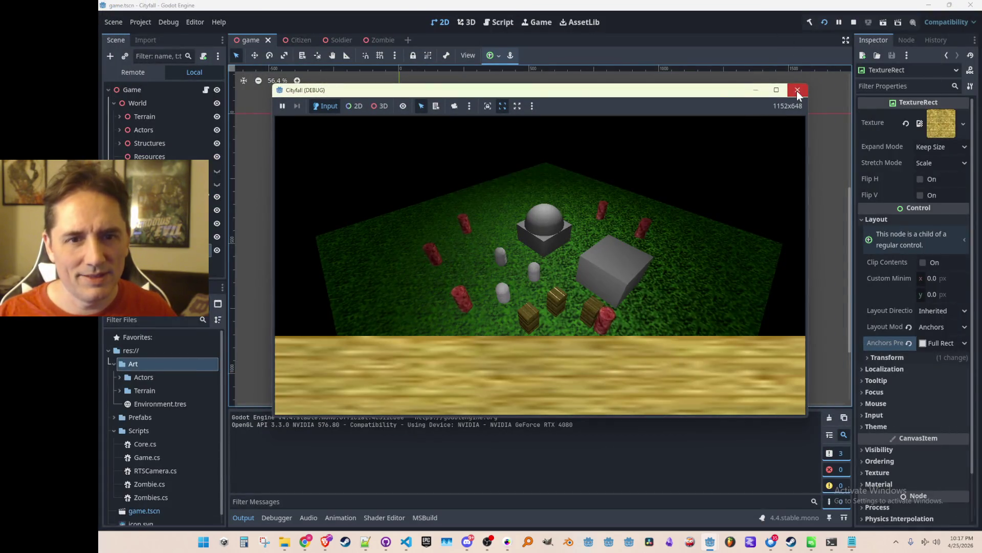
{"action": "left_click", "coordinate": [797, 91]}
{"action": "left_click", "coordinate": [927, 162]}
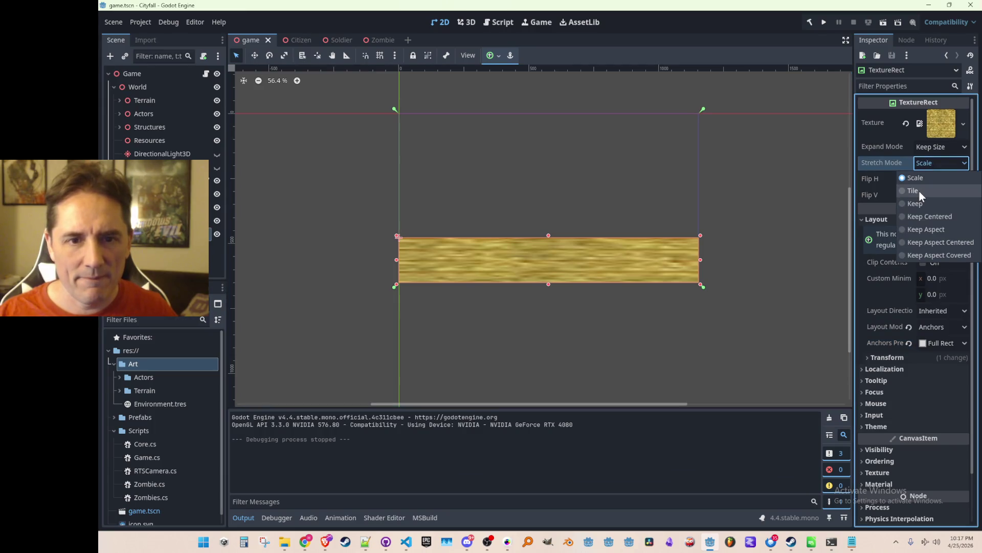
- Set the TextureRect's stretch mode to Tile and expand mode to Fit Width, then save
{"action": "left_click", "coordinate": [920, 191]}
{"action": "left_click", "coordinate": [935, 144]}
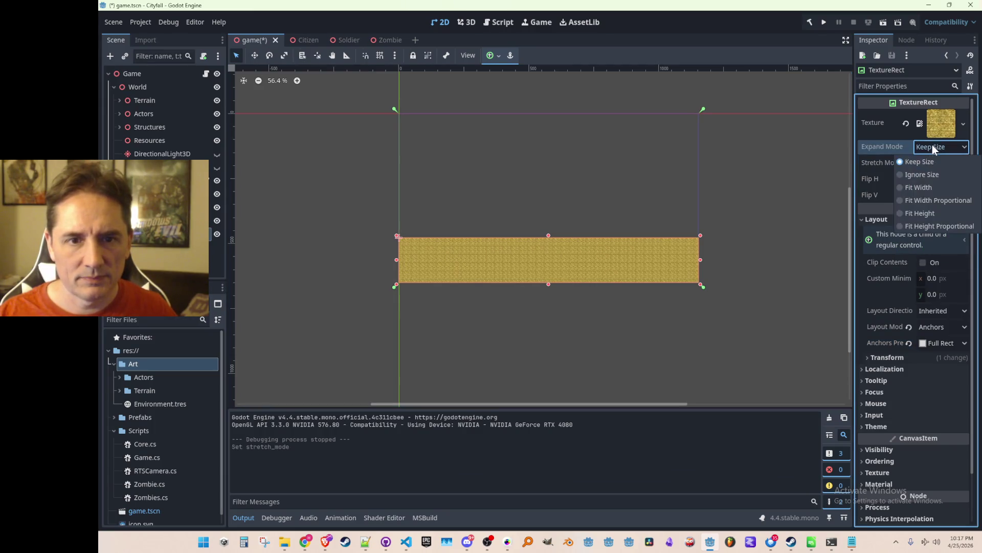
{"action": "left_click", "coordinate": [912, 184]}
{"action": "key", "text": "ctrl+s"}
- Run the game and check the gold bar at full screen and in a taller window
{"action": "left_click", "coordinate": [822, 23]}
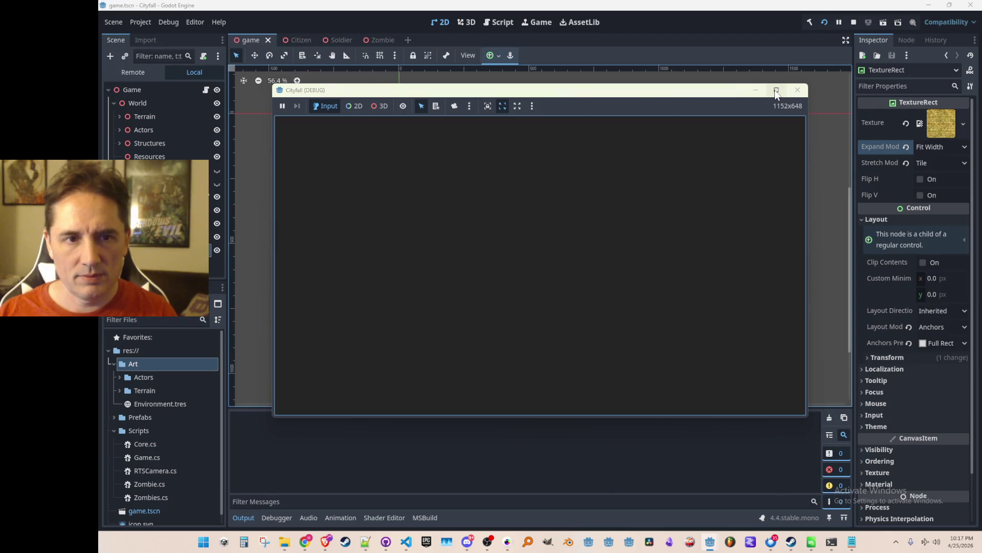
{"action": "left_click", "coordinate": [776, 91]}
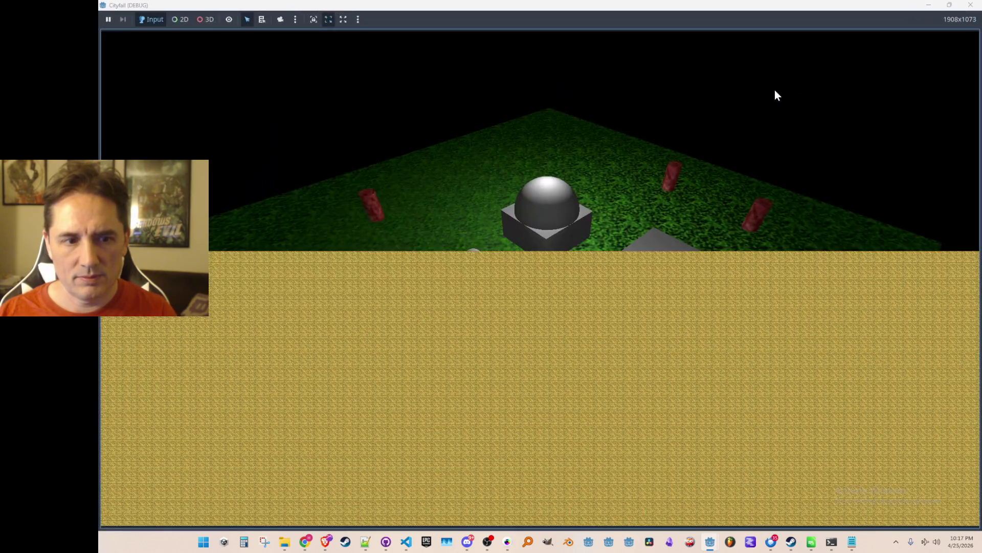
{"action": "double_click", "coordinate": [773, 8]}
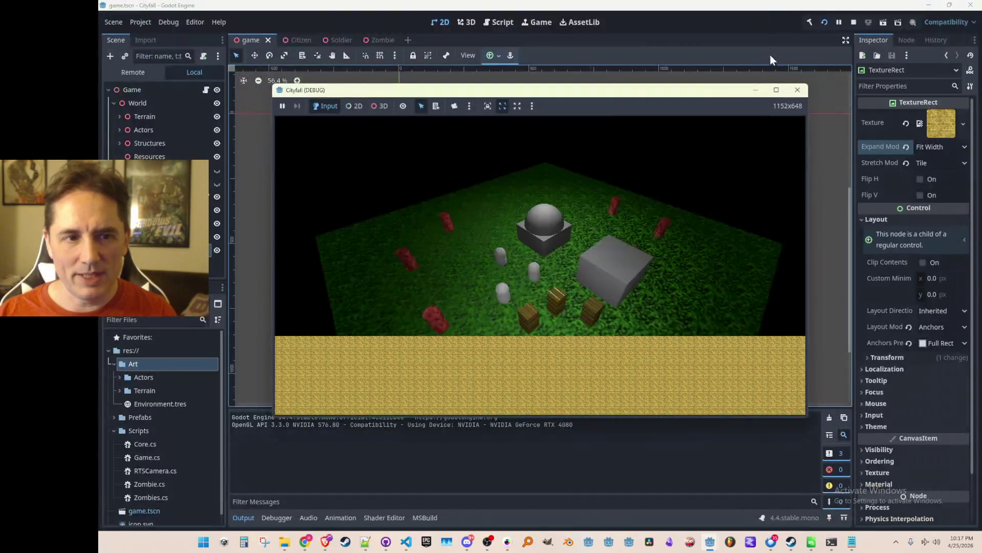
{"action": "left_click_drag", "start_coordinate": [742, 82], "coordinate": [742, 20]}
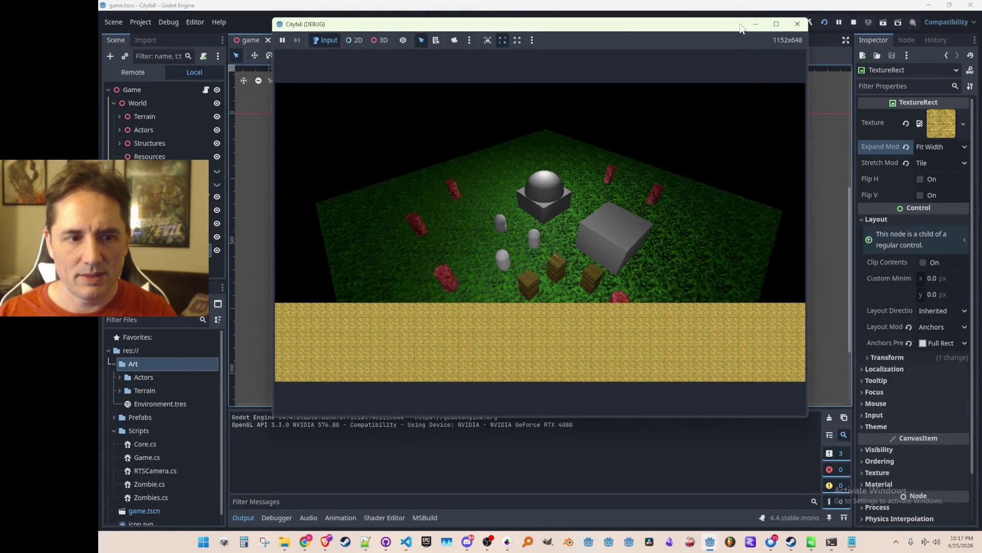
{"action": "left_click", "coordinate": [794, 26]}
- Change the expand mode to Fit Width Proportional and save the scene
{"action": "left_click", "coordinate": [932, 149]}
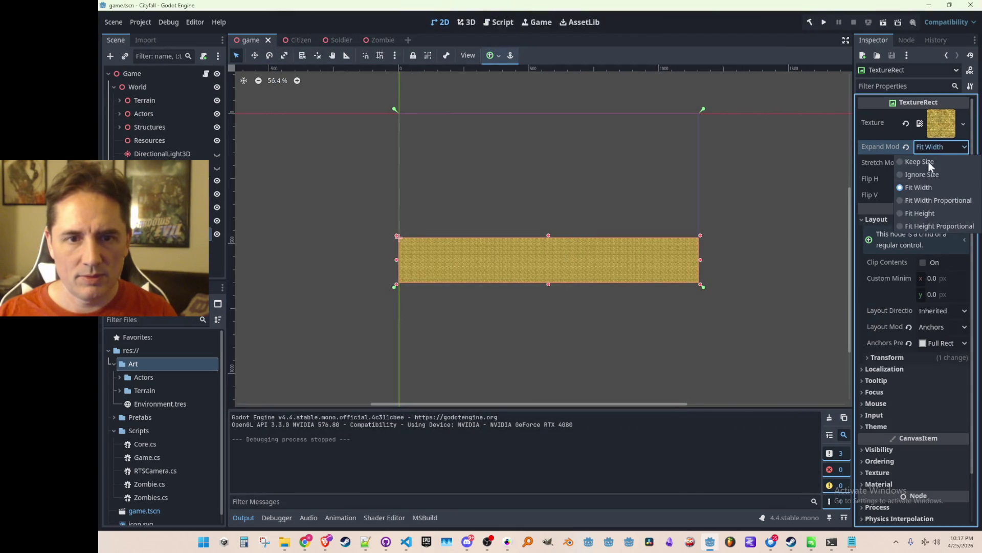
{"action": "left_click", "coordinate": [925, 223]}
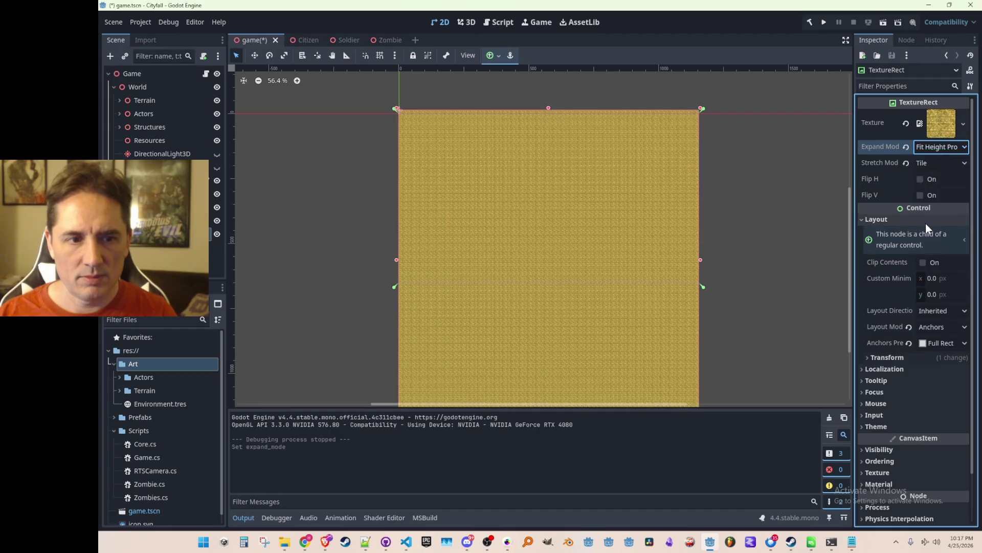
{"action": "key", "text": "ctrl+z"}
{"action": "left_click", "coordinate": [933, 148]}
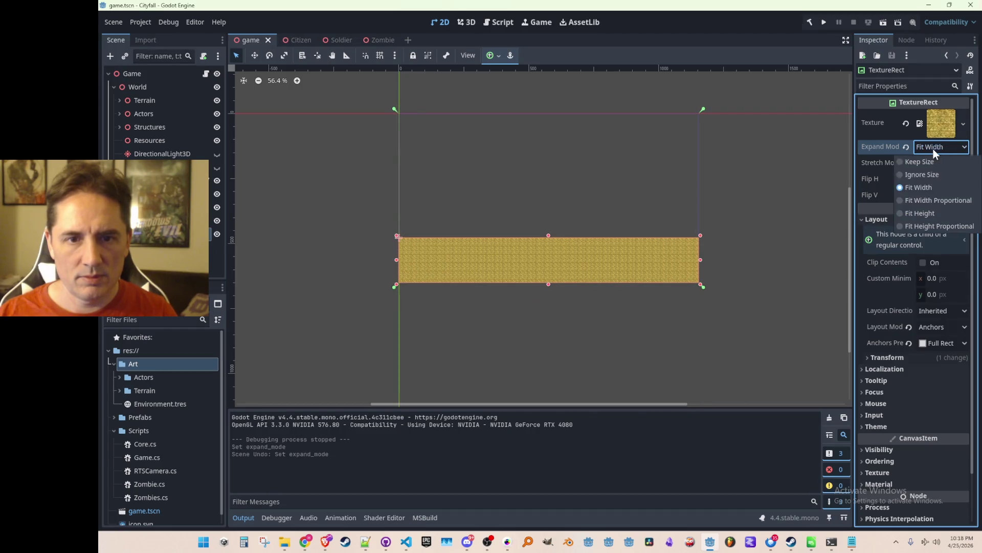
{"action": "left_click", "coordinate": [929, 200]}
{"action": "key", "text": "ctrl+s"}
- Rerun the game to check the bar at full screen, then close it
{"action": "left_click", "coordinate": [822, 24]}
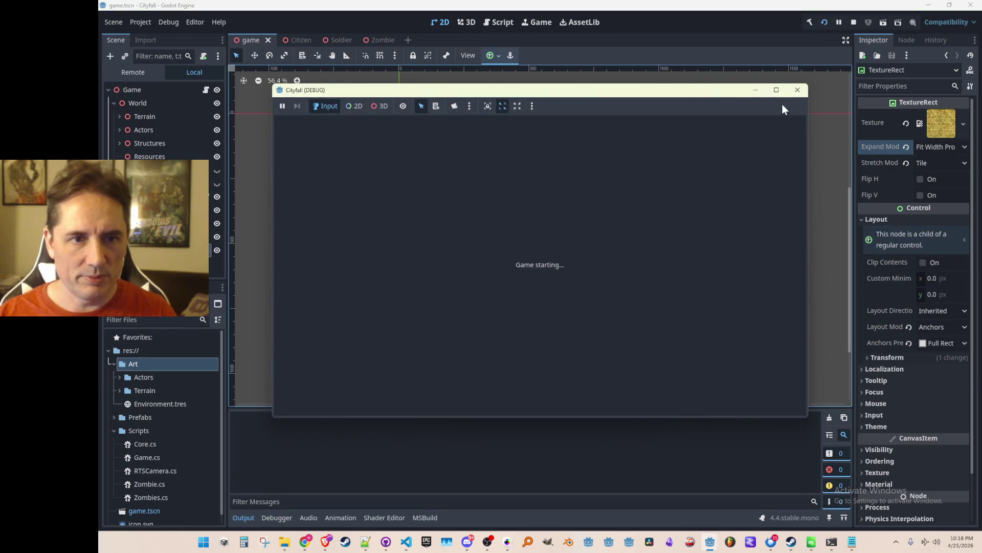
{"action": "left_click", "coordinate": [776, 90]}
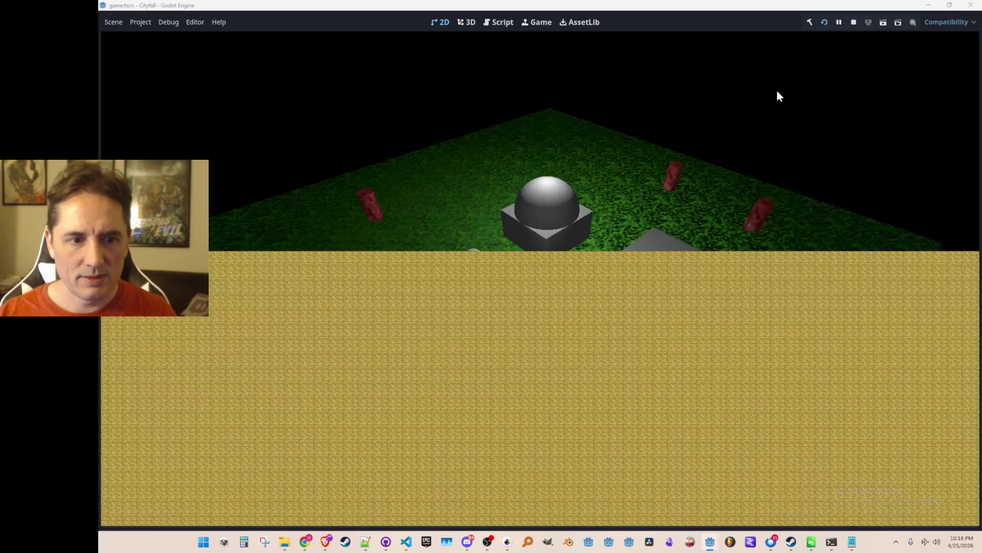
{"action": "double_click", "coordinate": [770, 7]}
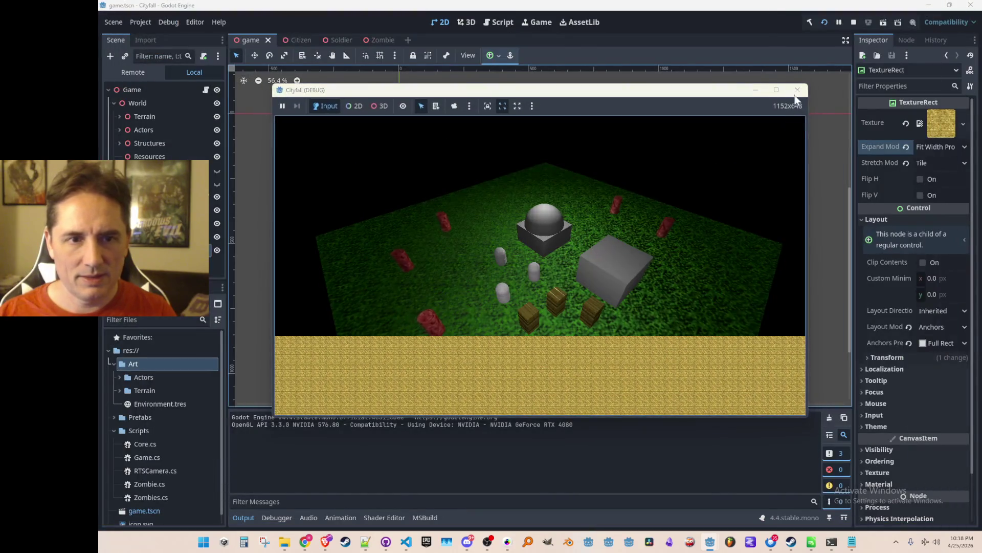
{"action": "left_click", "coordinate": [794, 90]}
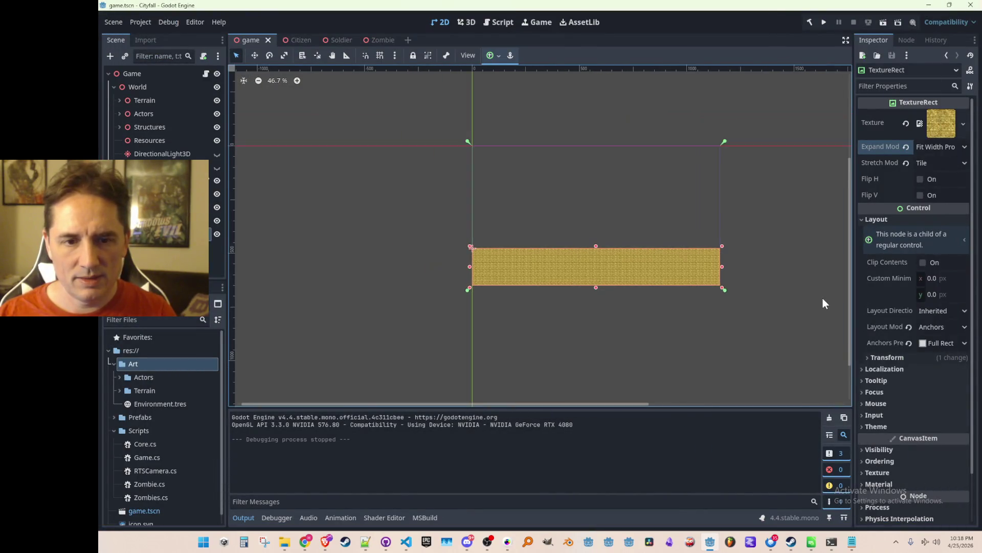
{"action": "scroll", "coordinate": [910, 358], "scroll_direction": "down", "scroll_amount": 2}
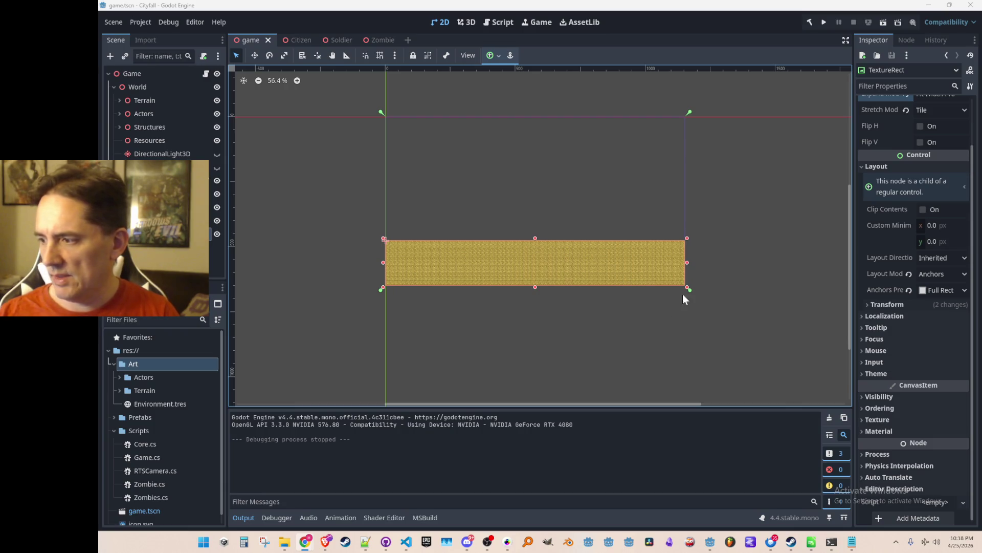
{"action": "left_click", "coordinate": [386, 116]}
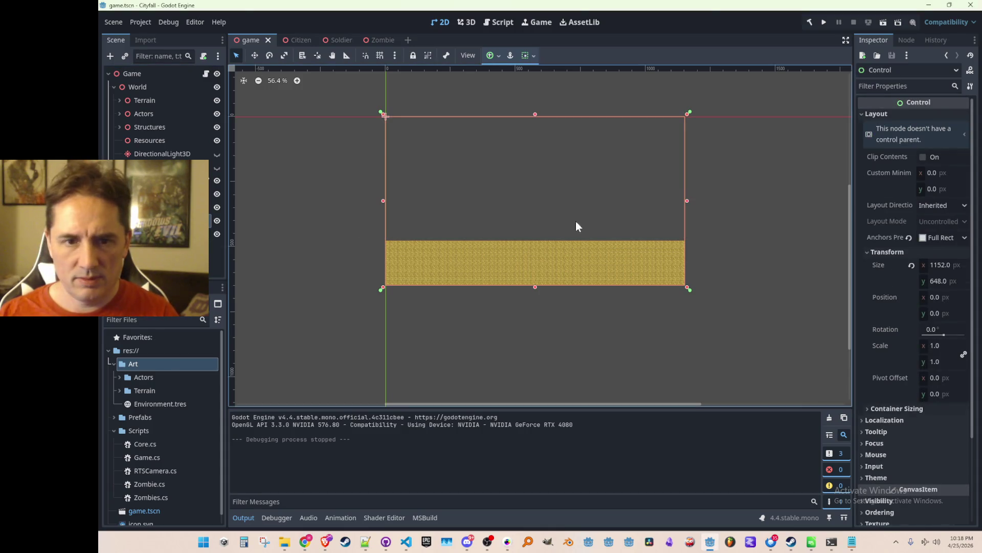
{"action": "left_click", "coordinate": [886, 238]}
{"action": "left_click", "coordinate": [941, 237]}
{"action": "left_click", "coordinate": [940, 237]}
{"action": "scroll", "coordinate": [890, 240], "scroll_direction": "down", "scroll_amount": 2}
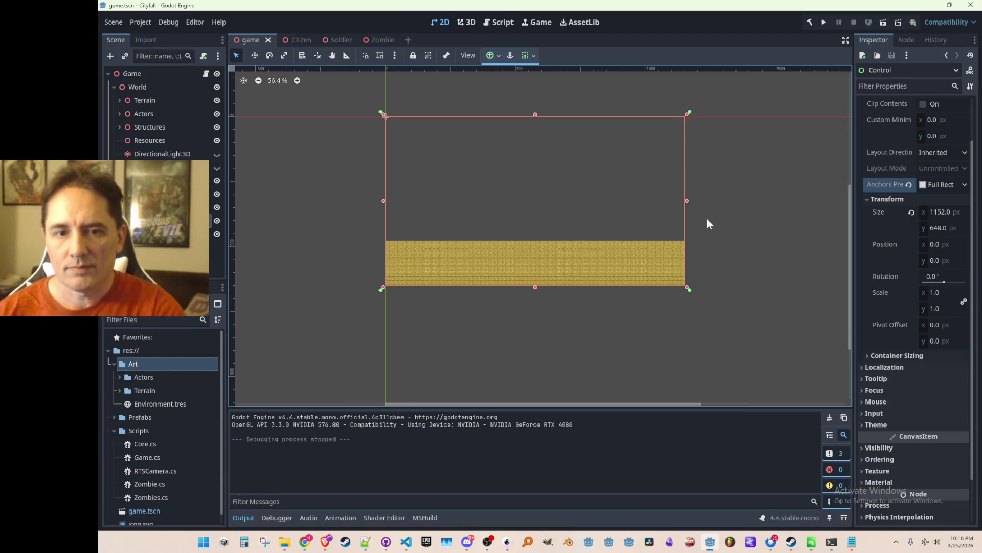
{"action": "scroll", "coordinate": [894, 272], "scroll_direction": "up", "scroll_amount": 2}
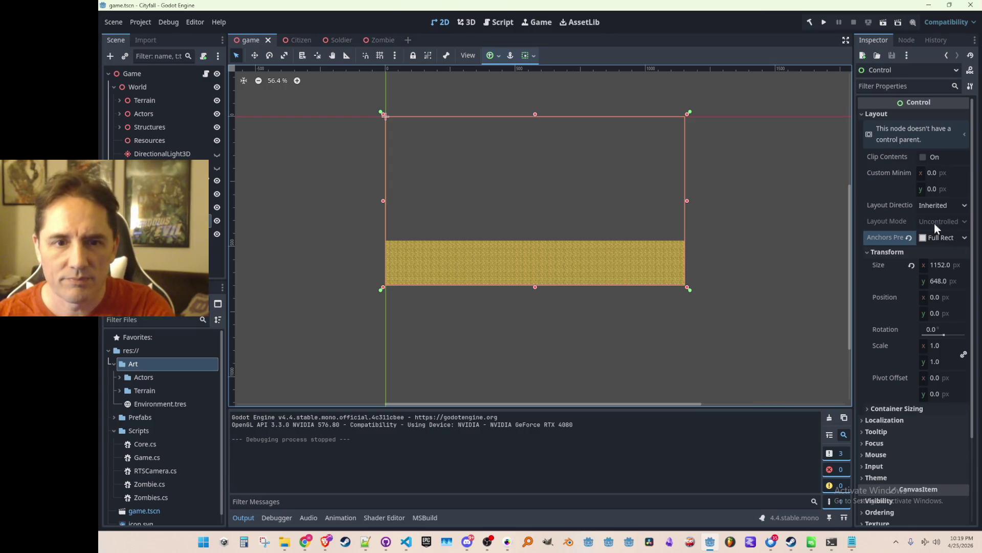
{"action": "left_click", "coordinate": [404, 261]}
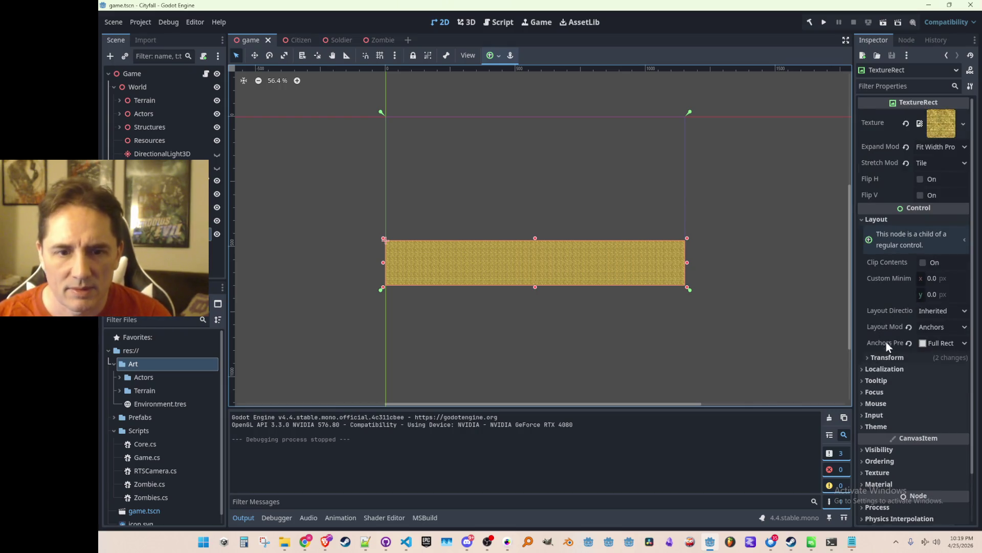
{"action": "left_click", "coordinate": [888, 357]}
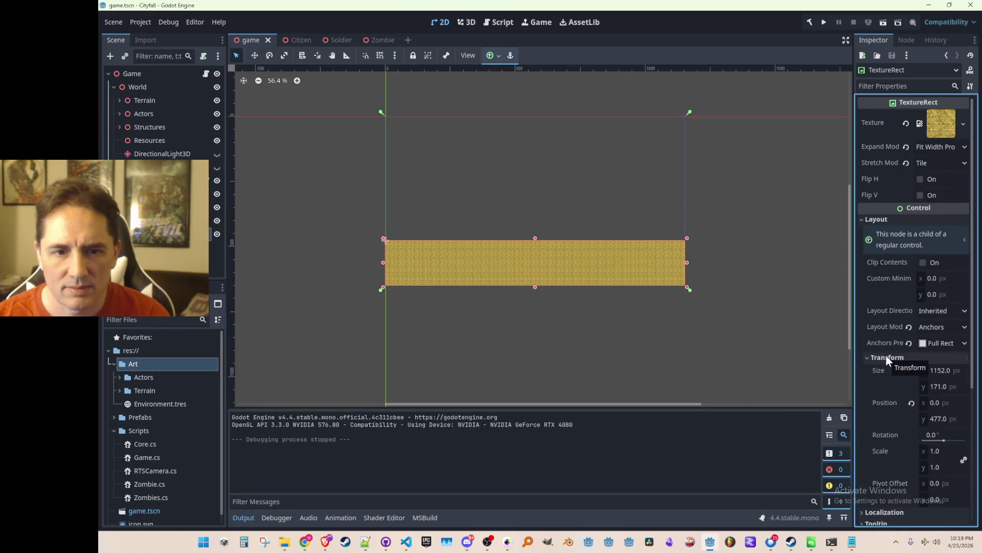
{"action": "left_click", "coordinate": [886, 356]}
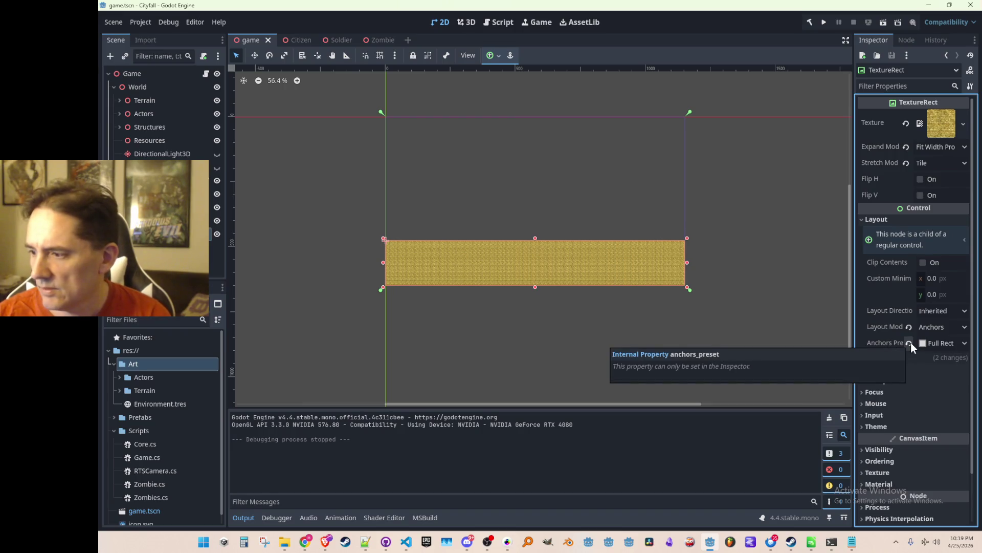
{"action": "left_click", "coordinate": [909, 342]}
{"action": "left_click", "coordinate": [911, 329]}
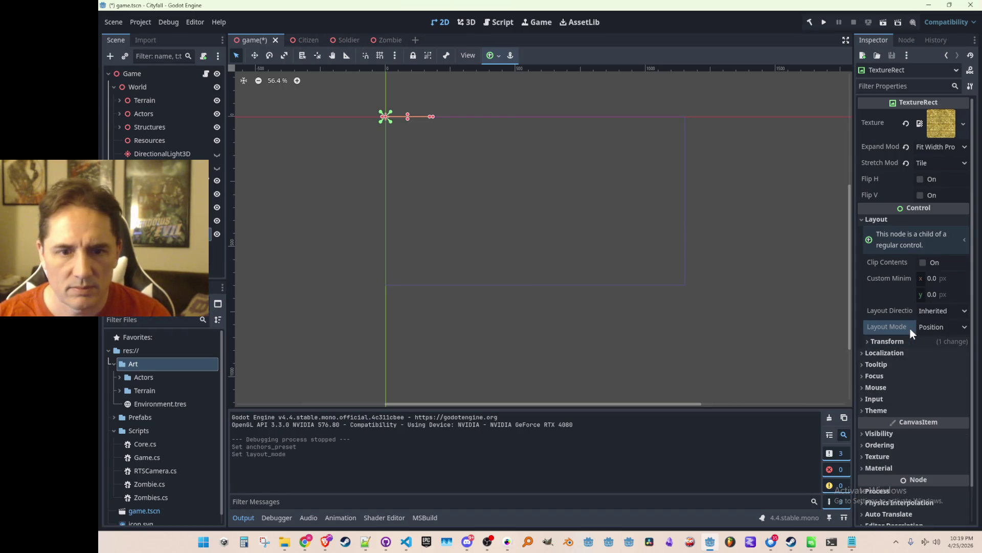
{"action": "key", "text": "ctrl+z"}
{"action": "key", "text": "ctrl+z"}
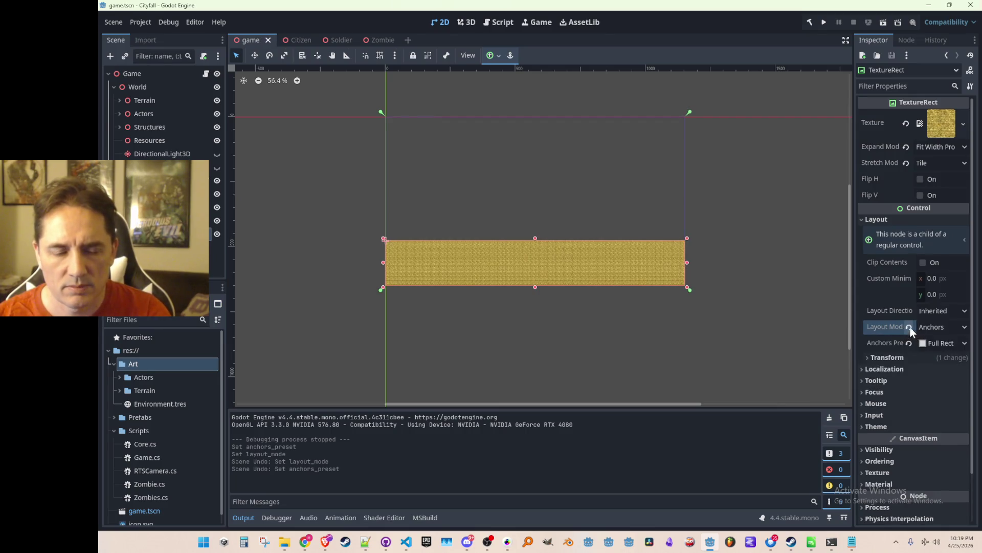
{"action": "left_click", "coordinate": [910, 328]}
{"action": "key", "text": "ctrl+z"}
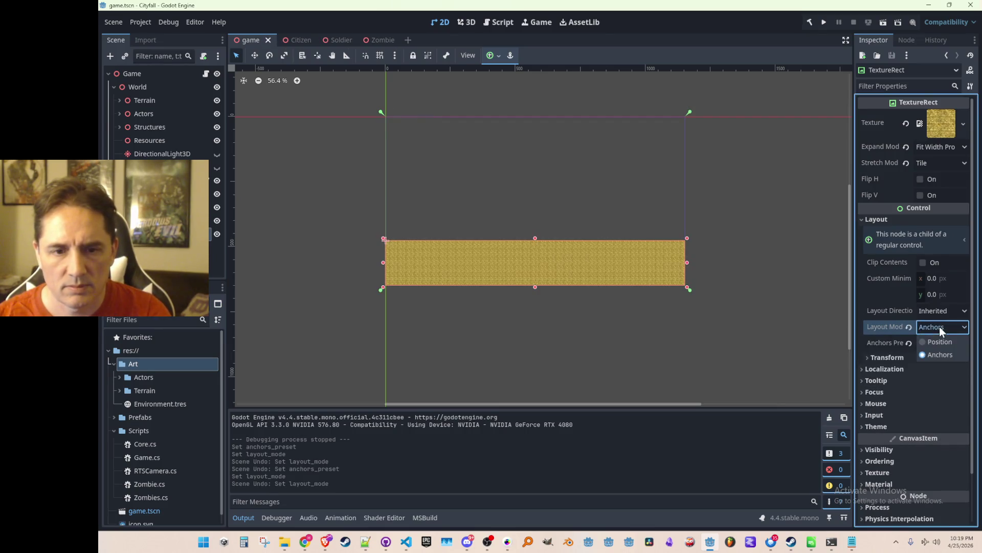
{"action": "left_click", "coordinate": [948, 309]}
{"action": "left_click", "coordinate": [947, 309]}
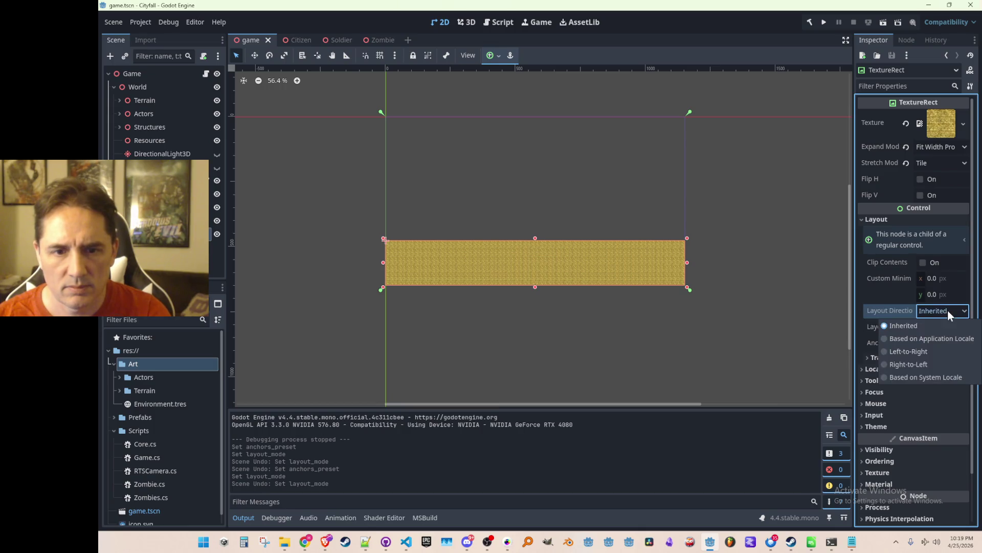
{"action": "left_click", "coordinate": [940, 310]}
{"action": "scroll", "coordinate": [763, 249], "scroll_direction": "down", "scroll_amount": 3}
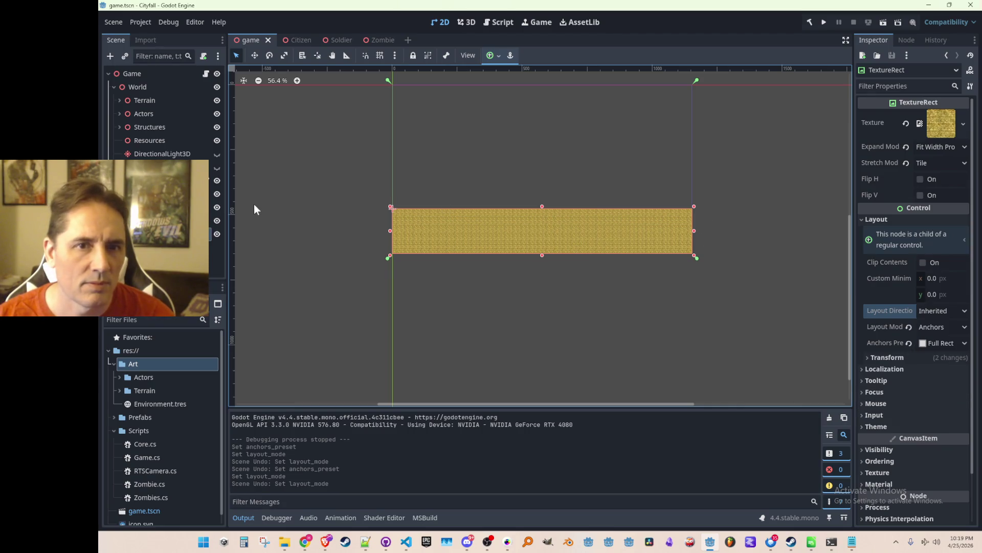
{"action": "left_click", "coordinate": [392, 84]}
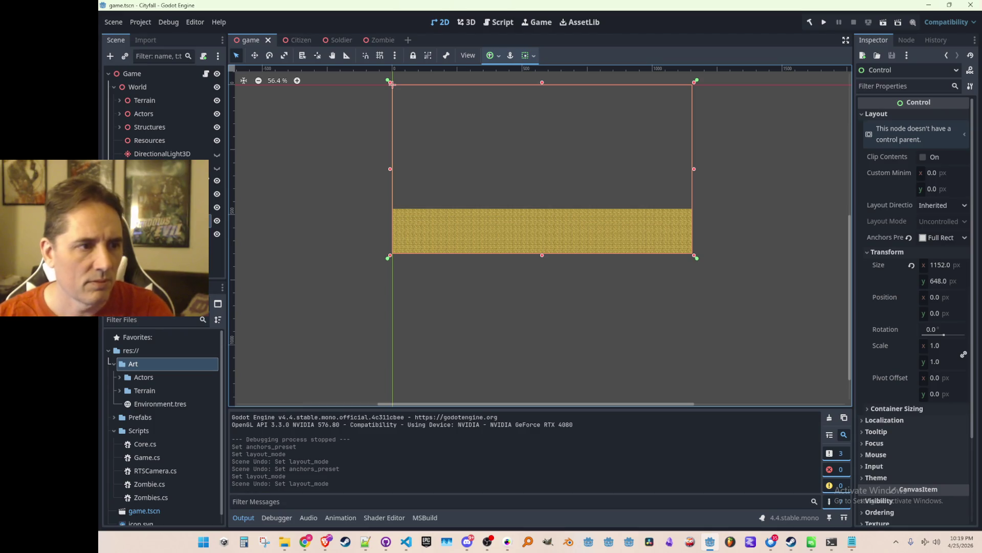
- Anchor the root Control with the Bottom Wide preset
{"action": "left_click", "coordinate": [937, 239]}
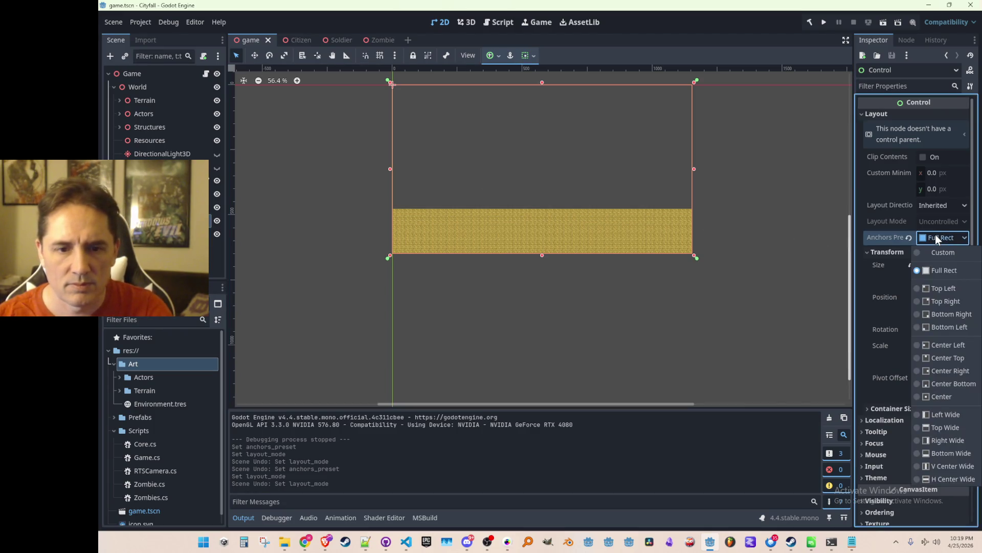
{"action": "left_click", "coordinate": [938, 454]}
{"action": "scroll", "coordinate": [588, 253], "scroll_direction": "down", "scroll_amount": 1}
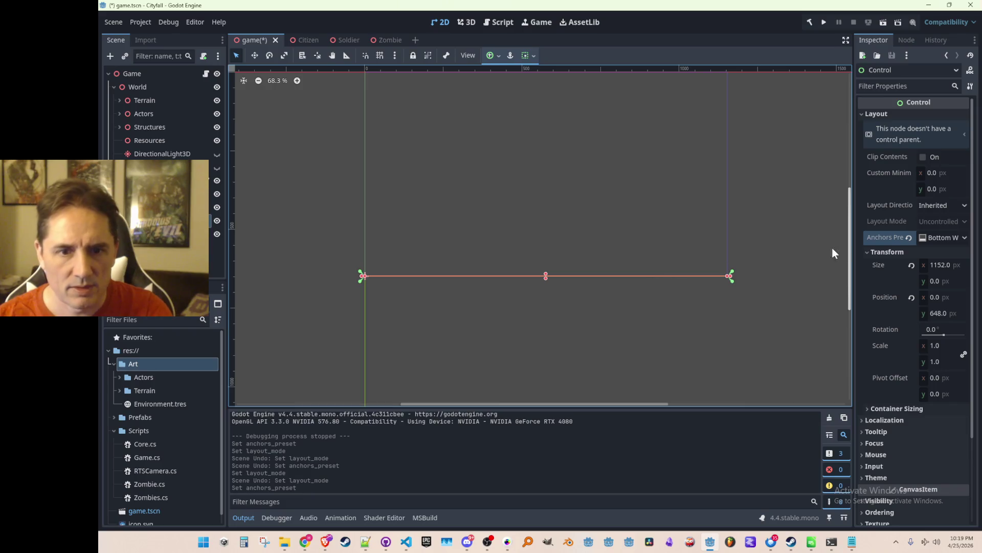
{"action": "left_click", "coordinate": [940, 238]}
{"action": "left_click", "coordinate": [934, 237]}
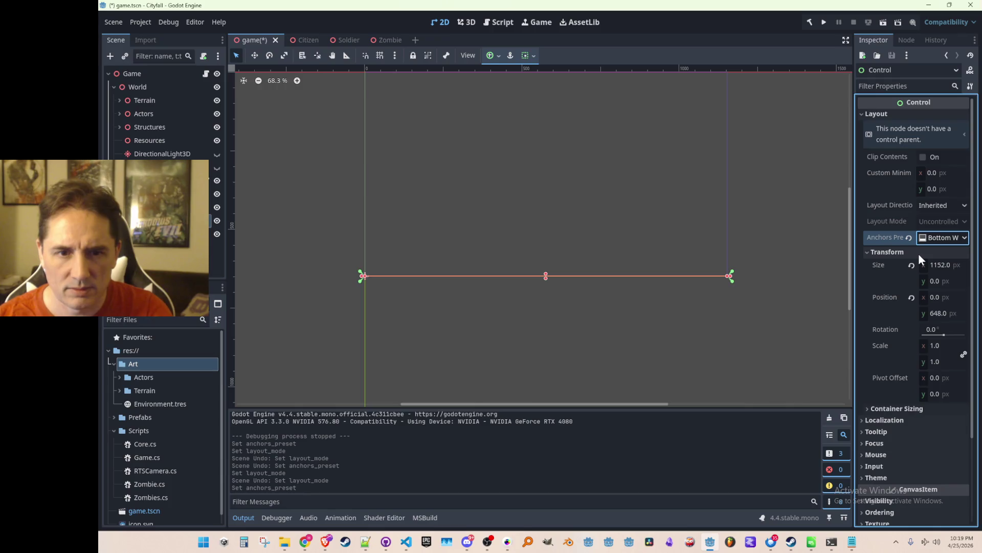
- Make the Control 200 px tall and raise it from the bottom edge
{"action": "left_click", "coordinate": [948, 280]}
{"action": "type", "text": "200"}
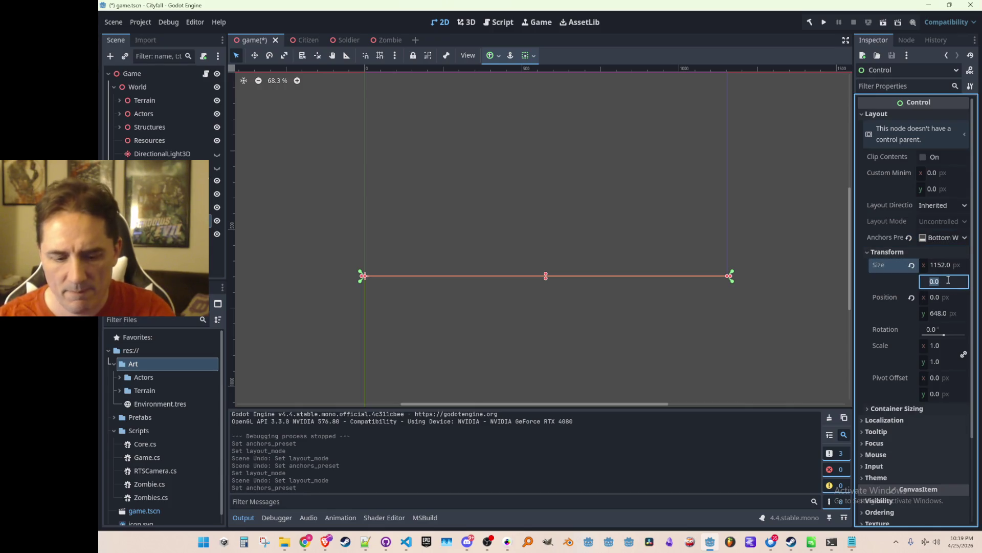
{"action": "key", "text": "Return"}
{"action": "left_click", "coordinate": [254, 55]}
{"action": "left_click_drag", "start_coordinate": [473, 307], "coordinate": [450, 228]}
- Reset the TextureRect's expand mode to Keep Size and nudge the Control slightly
{"action": "left_click", "coordinate": [360, 235]}
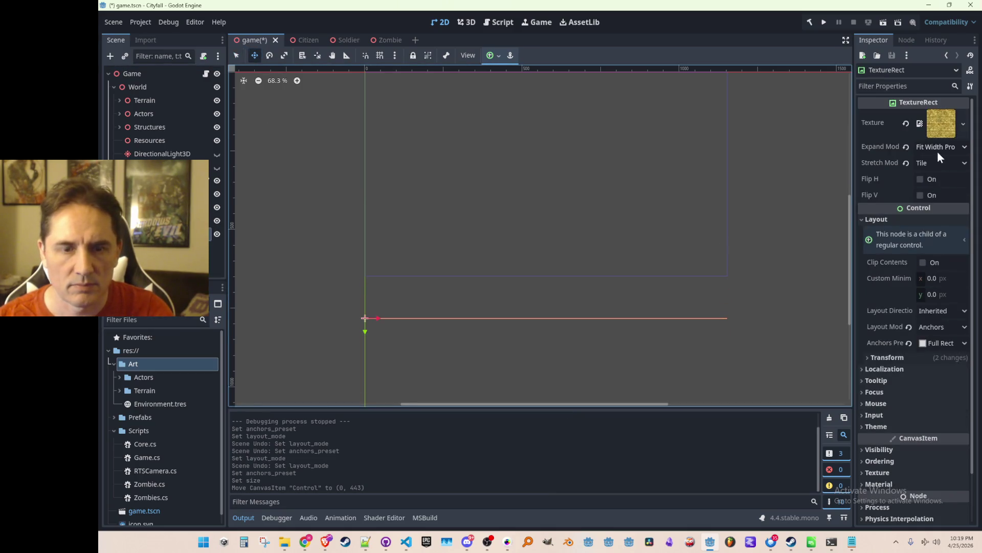
{"action": "left_click", "coordinate": [906, 147]}
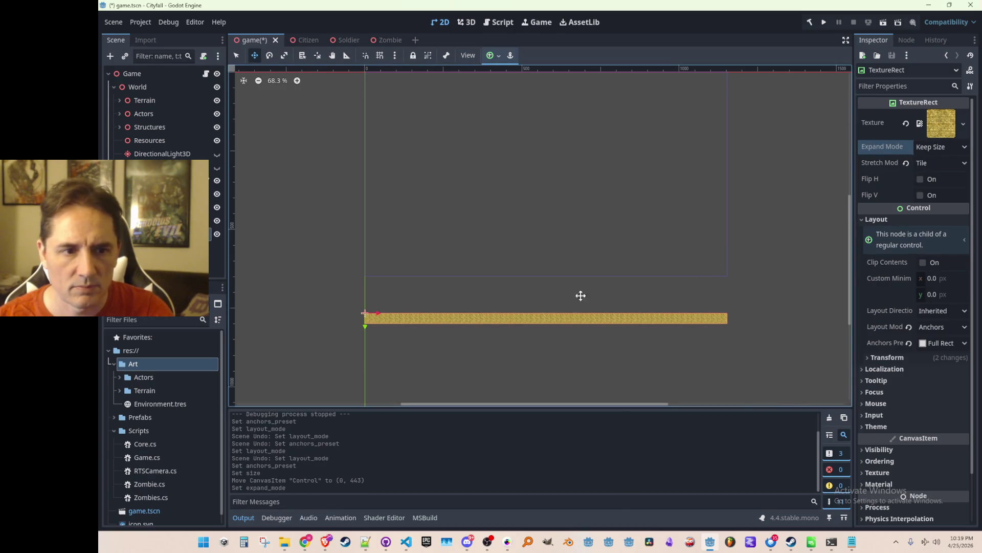
{"action": "left_click", "coordinate": [372, 240]}
{"action": "mouse_move", "coordinate": [372, 241]}
{"action": "left_mouse_down"}
{"action": "mouse_move", "coordinate": [373, 199]}
{"action": "mouse_move", "coordinate": [378, 231]}
{"action": "left_mouse_up"}
- Reset the TextureRect's position to 0, 0 and its size to 32×32
{"action": "left_click", "coordinate": [327, 237]}
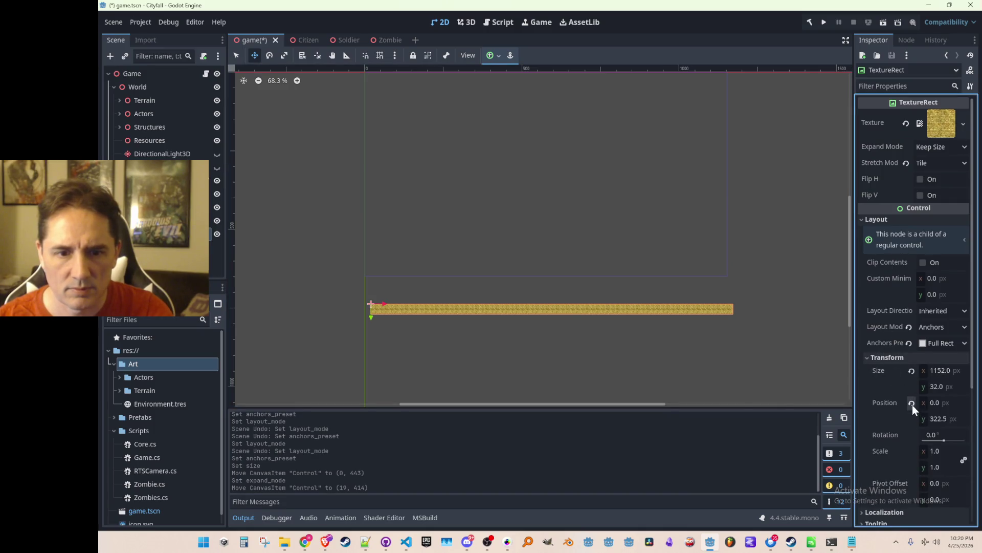
{"action": "left_click", "coordinate": [911, 404]}
{"action": "left_click", "coordinate": [911, 370]}
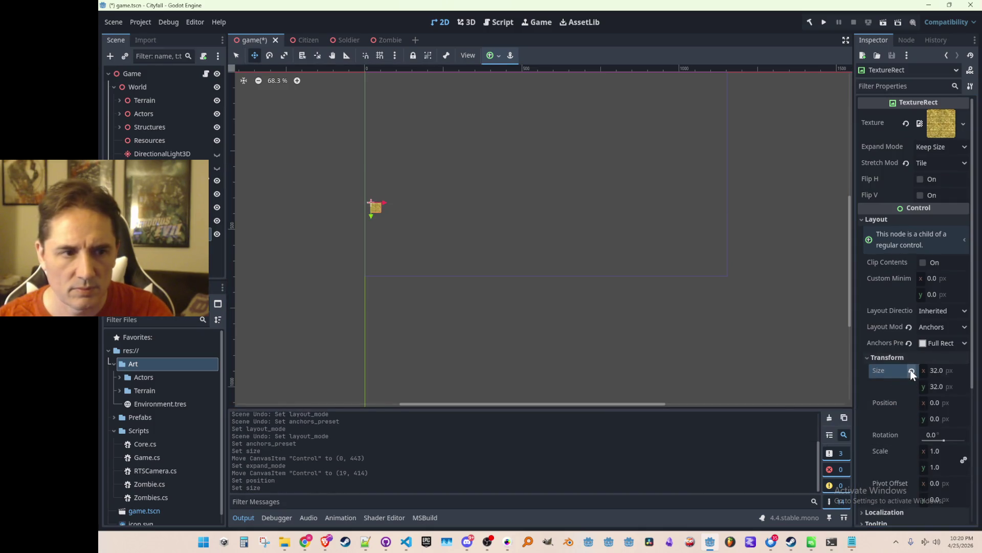
{"action": "left_click", "coordinate": [909, 343]}
{"action": "key", "text": "ctrl+z"}
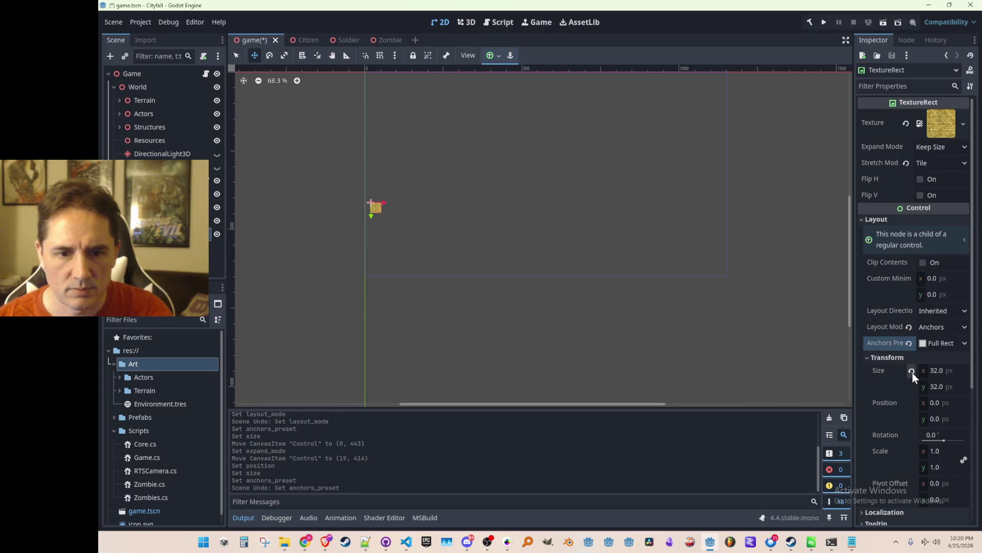
- Anchor the TextureRect Bottom Wide and make it 160 px tall
{"action": "left_click", "coordinate": [936, 344]}
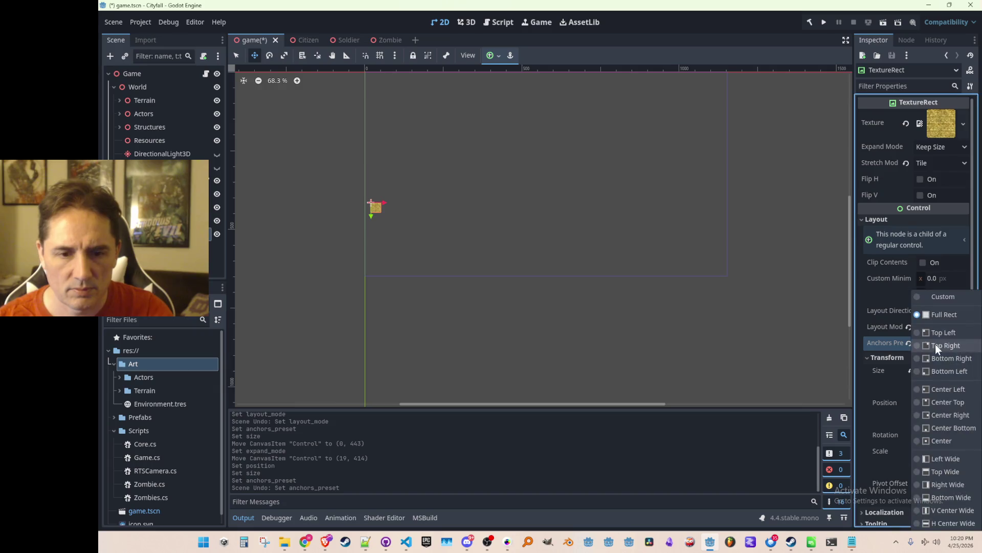
{"action": "left_click", "coordinate": [926, 496]}
{"action": "left_click", "coordinate": [911, 370]}
{"action": "key", "text": "ctrl+z"}
{"action": "left_click", "coordinate": [951, 386]}
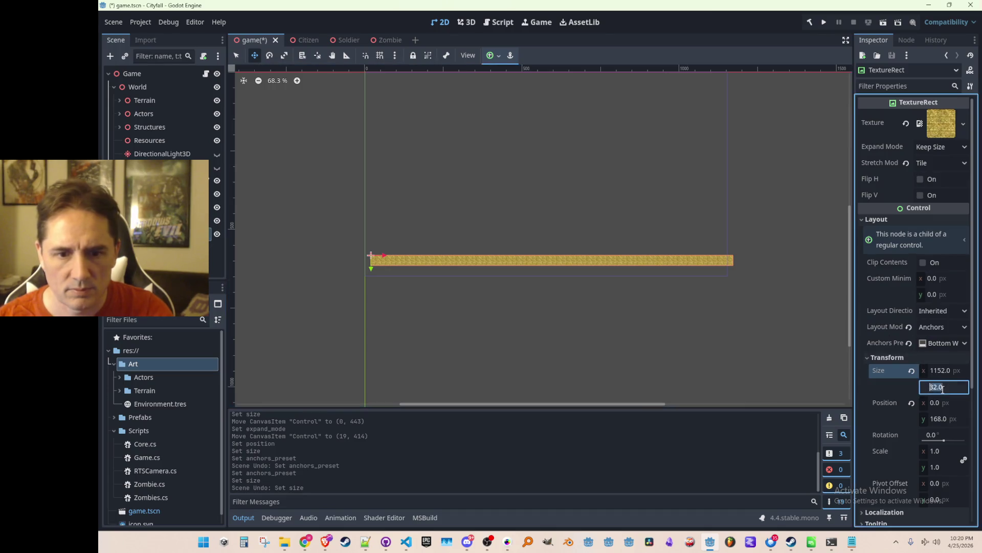
{"action": "type", "text": "160"}
{"action": "key", "text": "Return"}
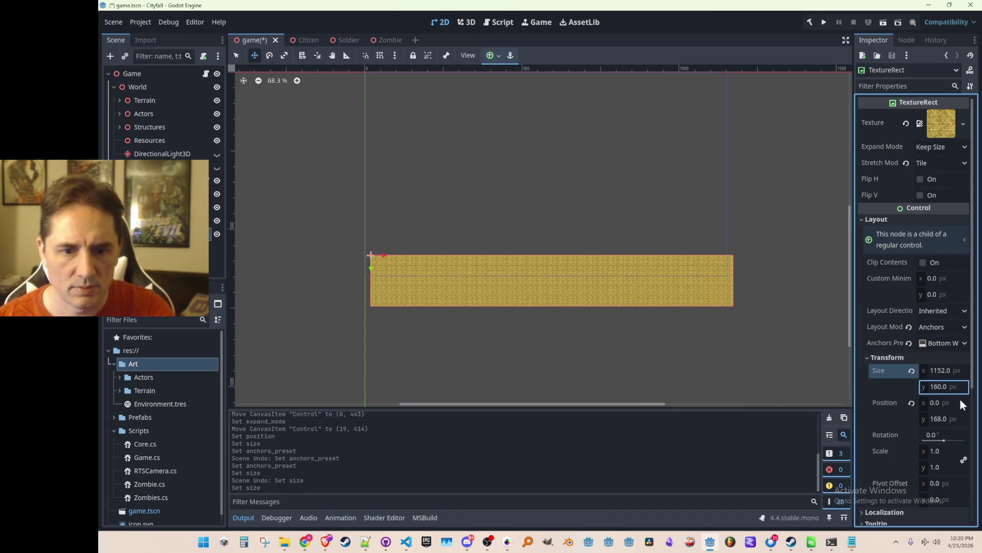
- Copy the bar's 1152×160 size and paste it onto the parent Control
{"action": "right_click", "coordinate": [895, 371]}
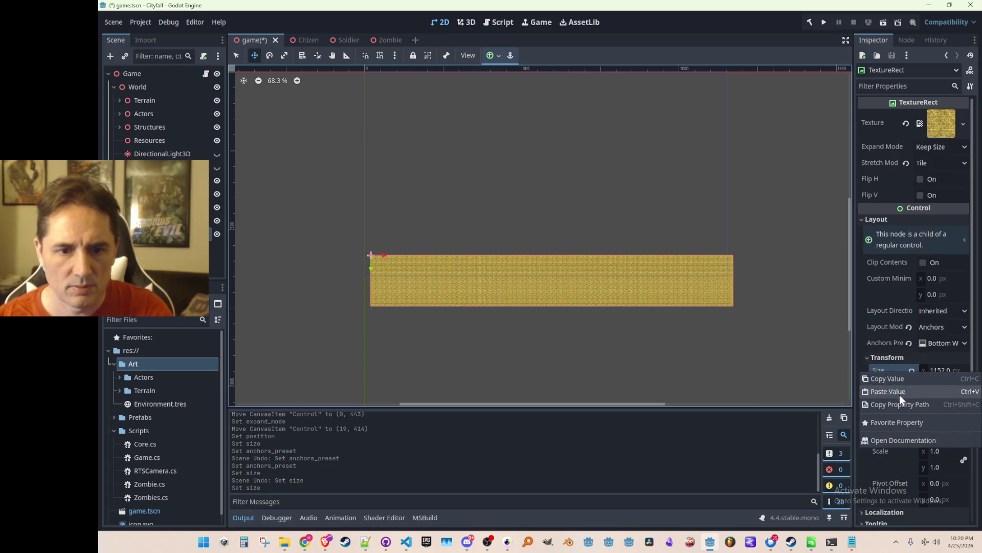
{"action": "left_click", "coordinate": [896, 381]}
{"action": "left_click", "coordinate": [911, 403]}
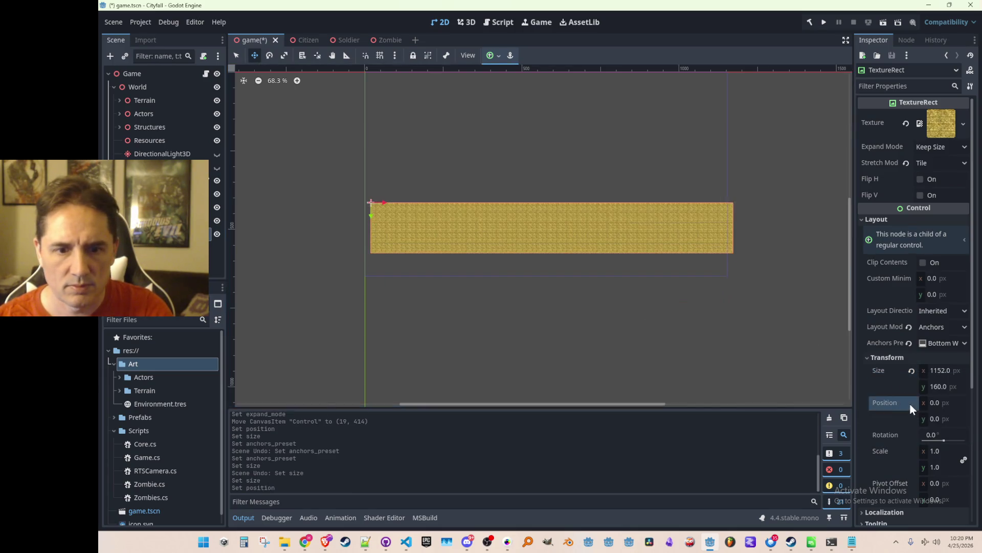
{"action": "left_click", "coordinate": [153, 220]}
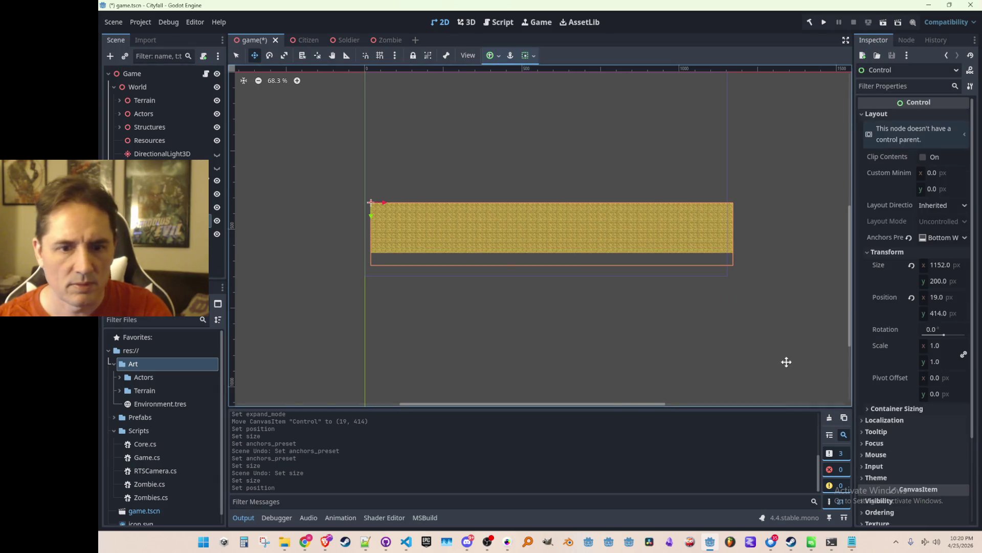
{"action": "scroll", "coordinate": [427, 200], "scroll_direction": "up", "scroll_amount": 1}
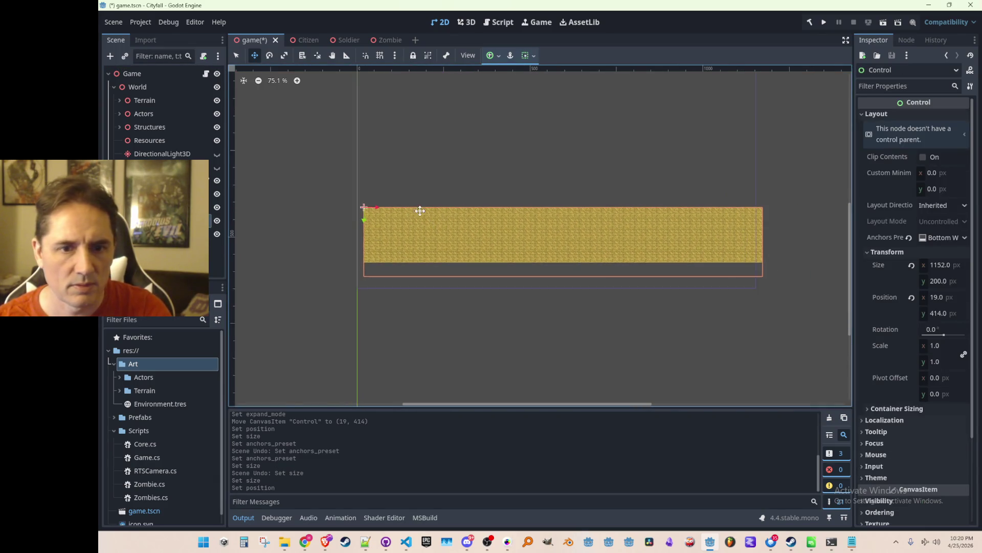
{"action": "left_click_drag", "start_coordinate": [362, 214], "coordinate": [356, 229]}
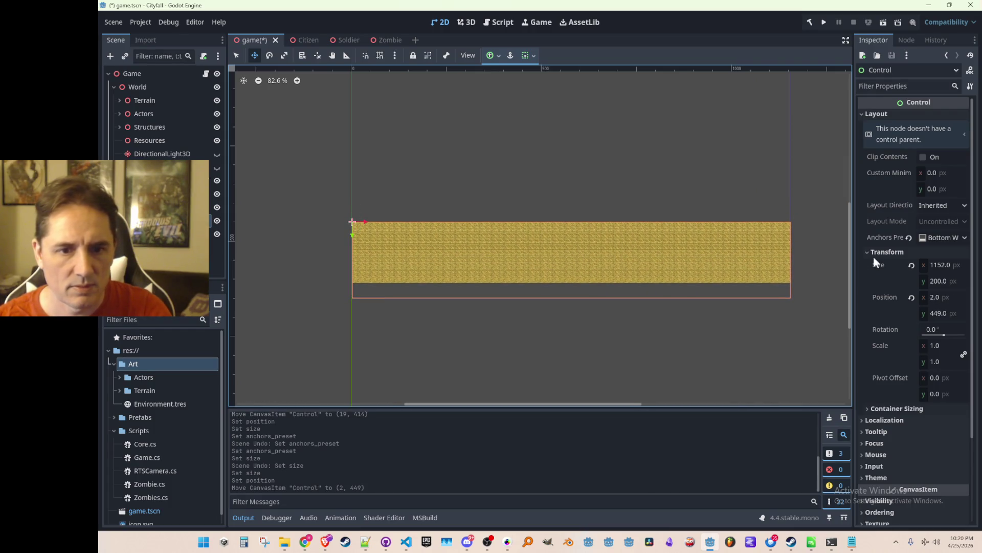
{"action": "right_click", "coordinate": [891, 266]}
{"action": "left_click", "coordinate": [891, 287]}
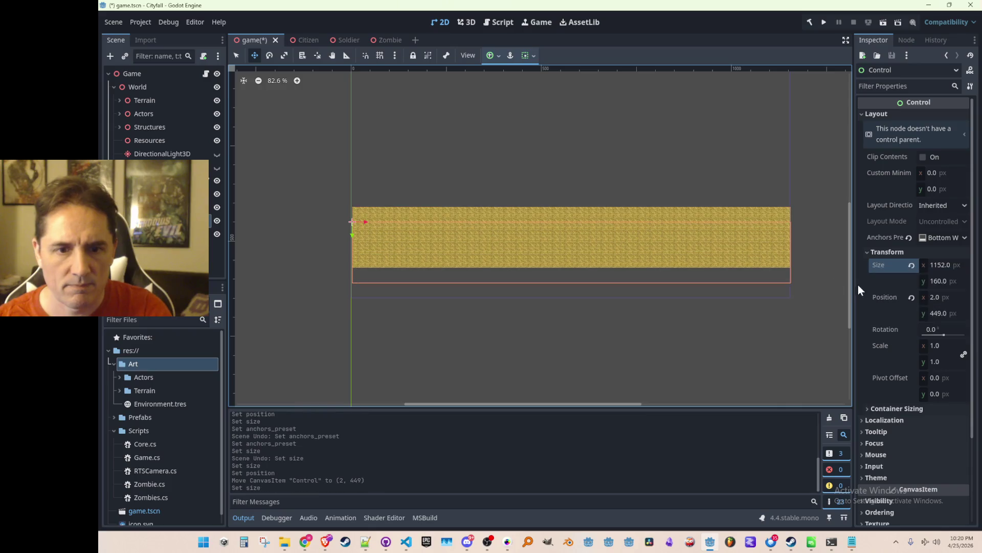
- Move the Control down to y 488 and reset the TextureRect's position to 0, 0
{"action": "left_click_drag", "start_coordinate": [352, 238], "coordinate": [352, 253]}
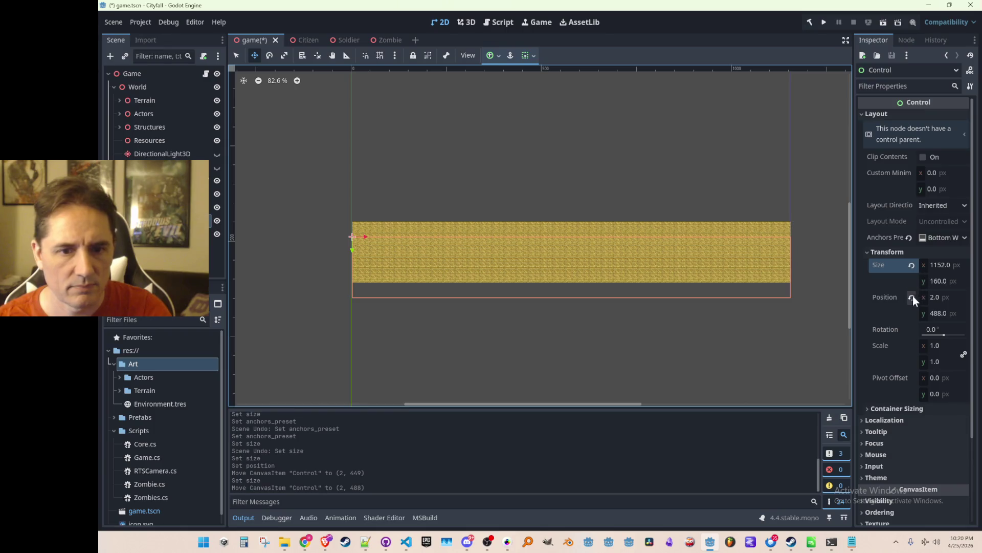
{"action": "left_click", "coordinate": [911, 298]}
{"action": "scroll", "coordinate": [592, 213], "scroll_direction": "down", "scroll_amount": 2}
{"action": "key", "text": "ctrl+z"}
{"action": "left_click", "coordinate": [164, 234]}
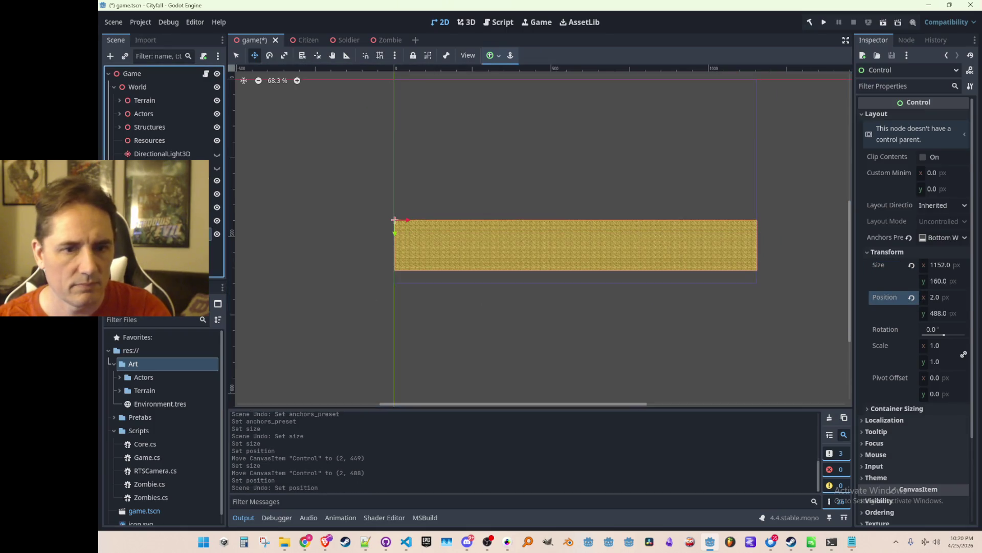
{"action": "left_click", "coordinate": [912, 297]}
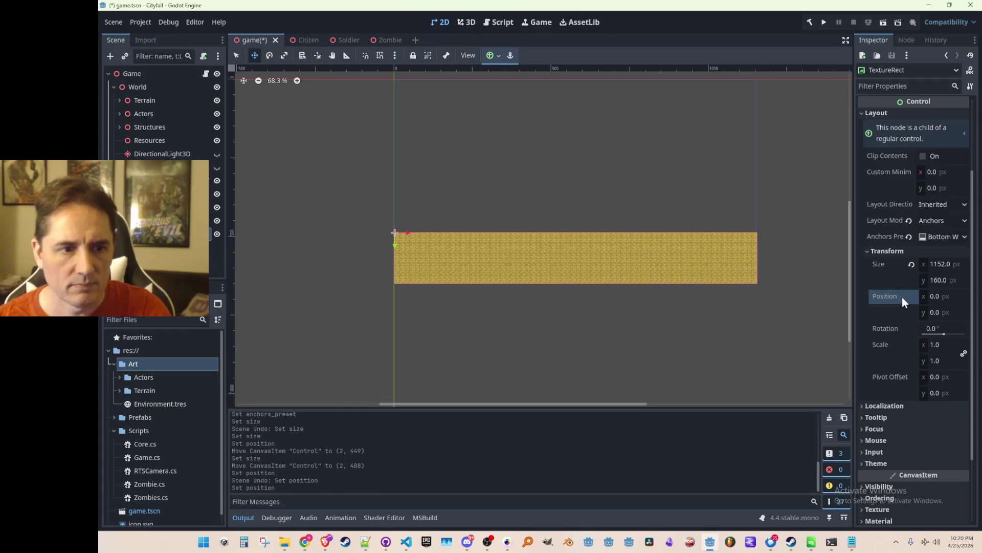
- Nudge the Control left to x 0, placing it at 0, 488
{"action": "left_click", "coordinate": [164, 221]}
{"action": "scroll", "coordinate": [435, 241], "scroll_direction": "up", "scroll_amount": 4}
{"action": "scroll", "coordinate": [447, 275], "scroll_direction": "up", "scroll_amount": 14}
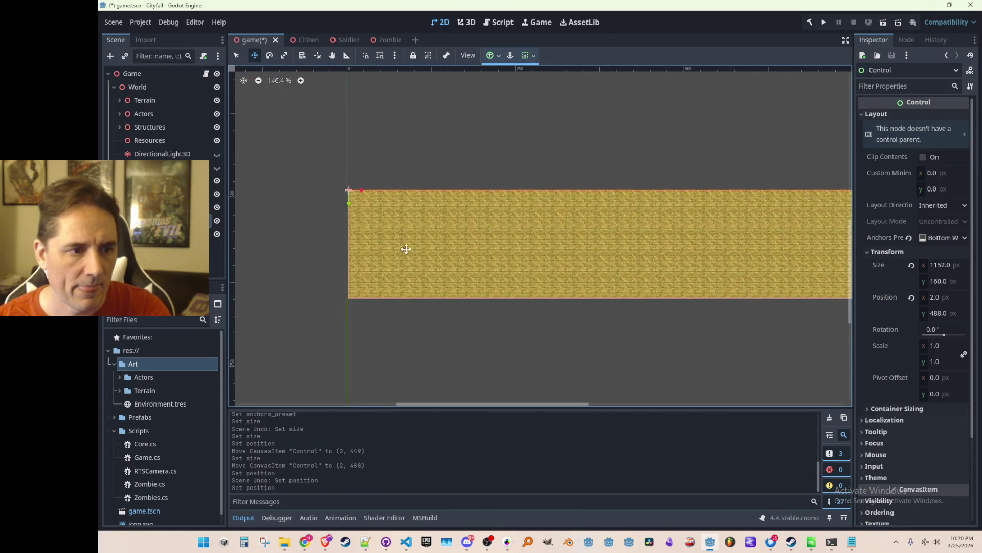
{"action": "key", "text": "Left"}
{"action": "key", "text": "Left"}
{"action": "scroll", "coordinate": [460, 153], "scroll_direction": "down", "scroll_amount": 10}
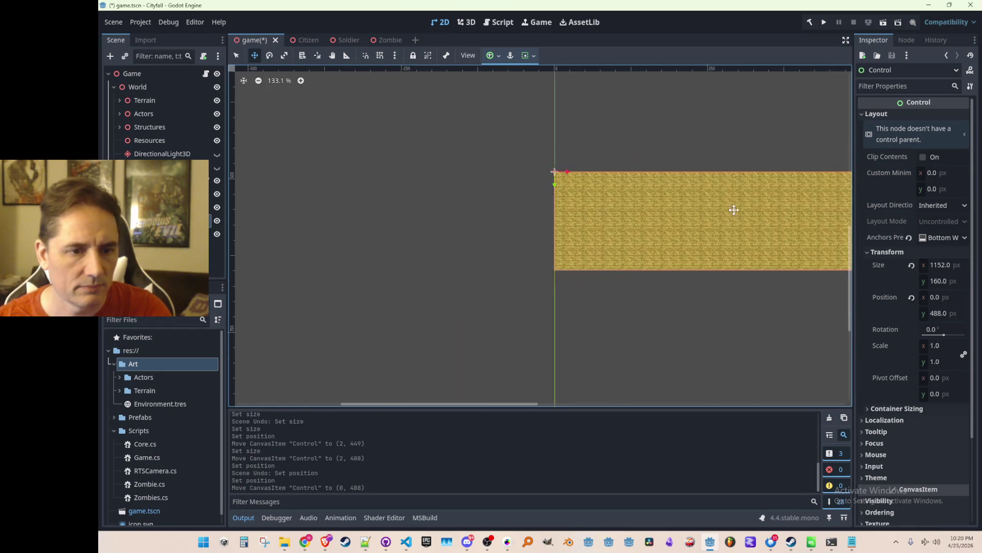
{"action": "scroll", "coordinate": [680, 213], "scroll_direction": "right", "scroll_amount": 5}
{"action": "scroll", "coordinate": [593, 222], "scroll_direction": "up", "scroll_amount": 5}
{"action": "scroll", "coordinate": [602, 218], "scroll_direction": "down", "scroll_amount": 12}
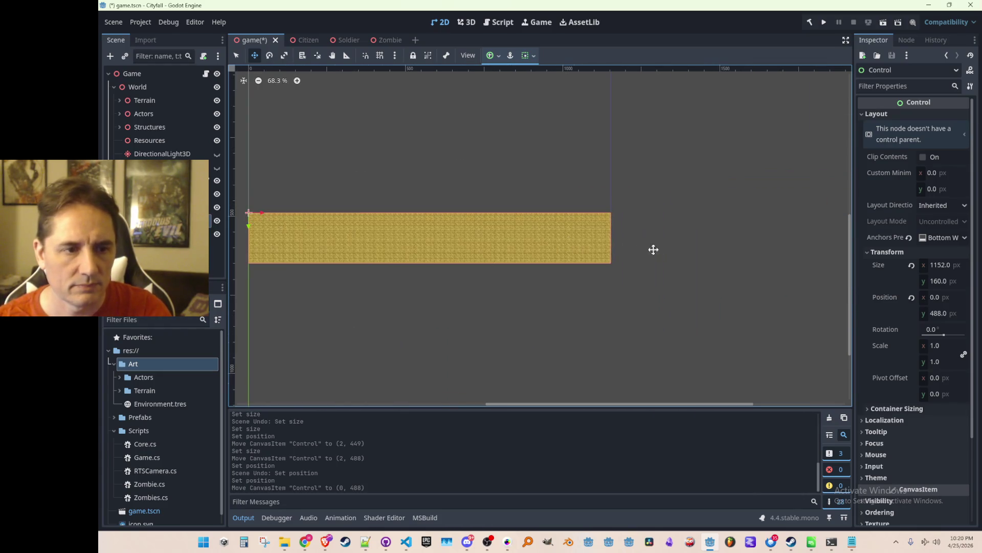
- Deselect the Control, centre the view on the bar, and save the scene
{"action": "key", "text": "q"}
{"action": "left_click", "coordinate": [664, 246]}
{"action": "scroll", "coordinate": [455, 251], "scroll_direction": "left", "scroll_amount": 3}
{"action": "scroll", "coordinate": [494, 255], "scroll_direction": "up", "scroll_amount": 2}
{"action": "left_click_drag", "start_coordinate": [529, 200], "coordinate": [514, 257]}
{"action": "key", "text": "ctrl+s"}
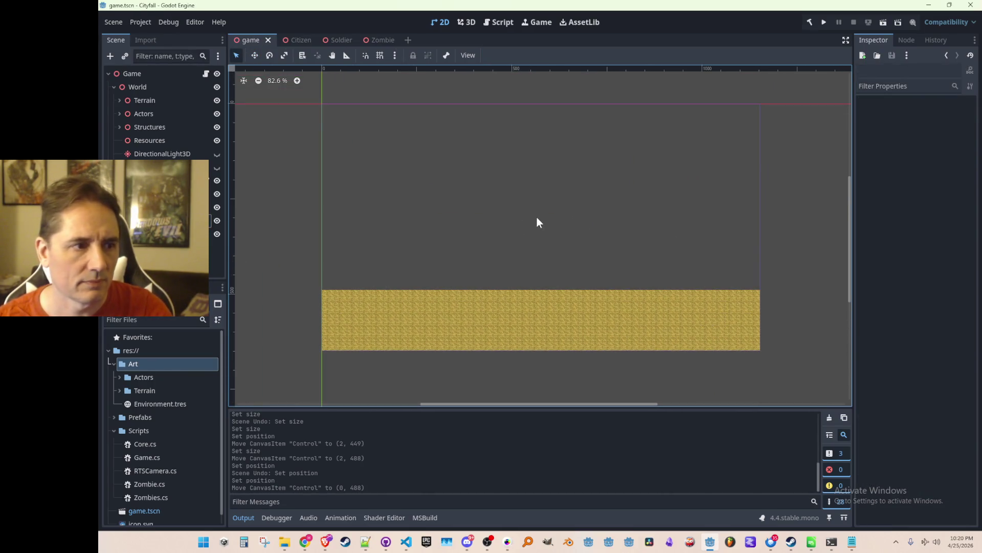
{"action": "left_click", "coordinate": [824, 23]}
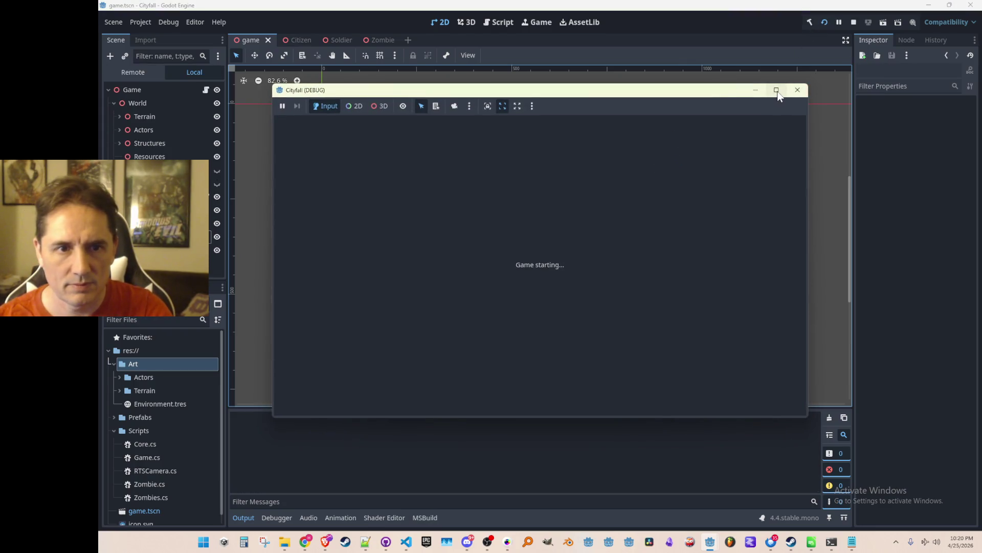
{"action": "left_click", "coordinate": [776, 90]}
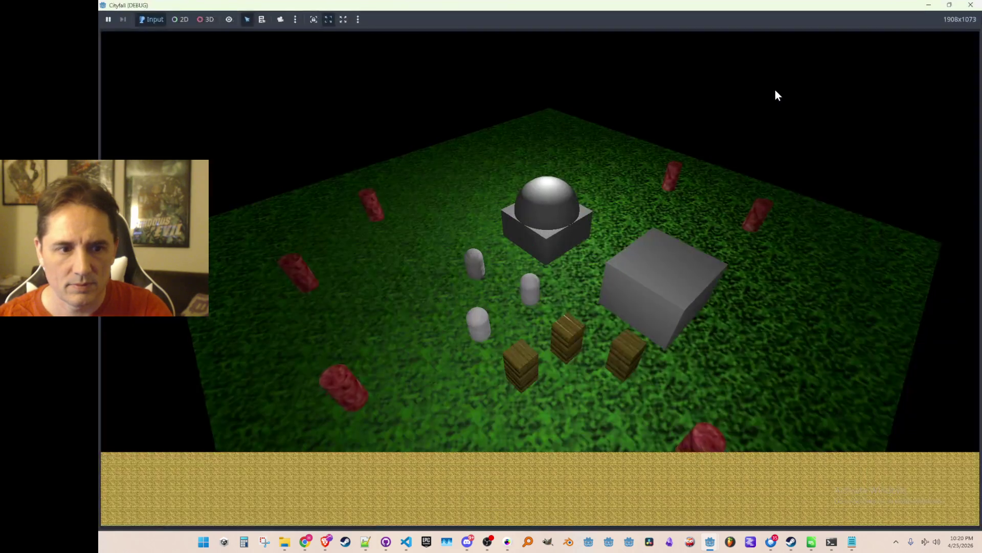
{"action": "double_click", "coordinate": [738, 4]}
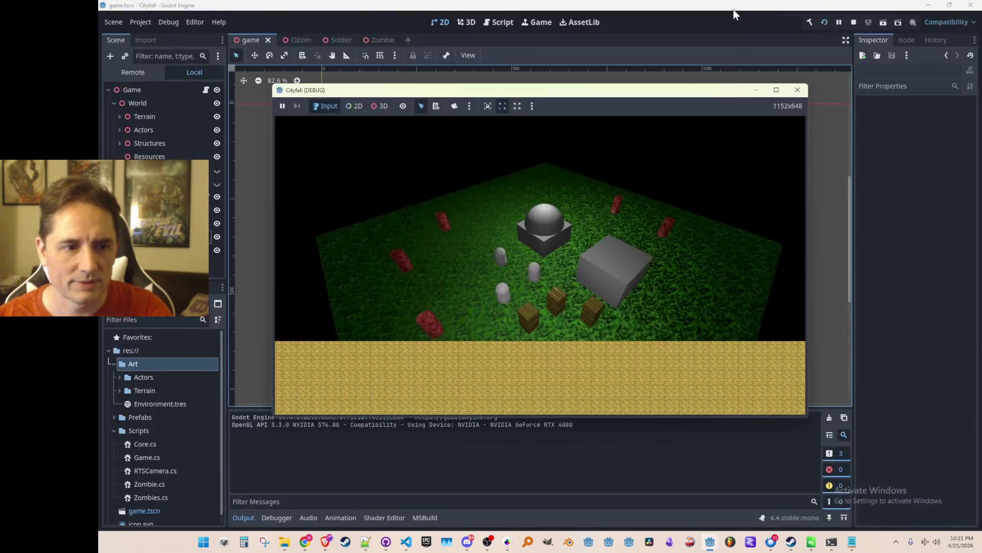
{"action": "double_click", "coordinate": [695, 91]}
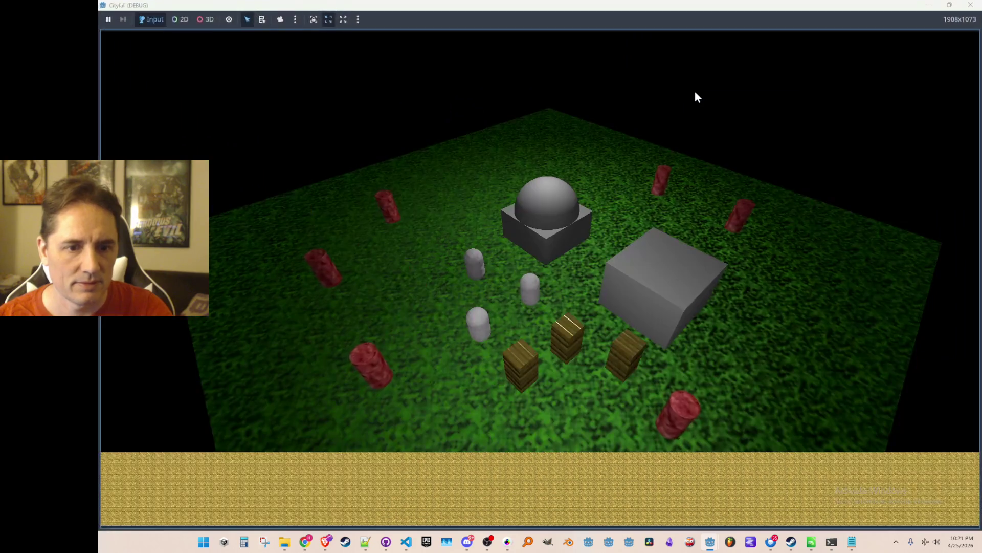
{"action": "double_click", "coordinate": [708, 6]}
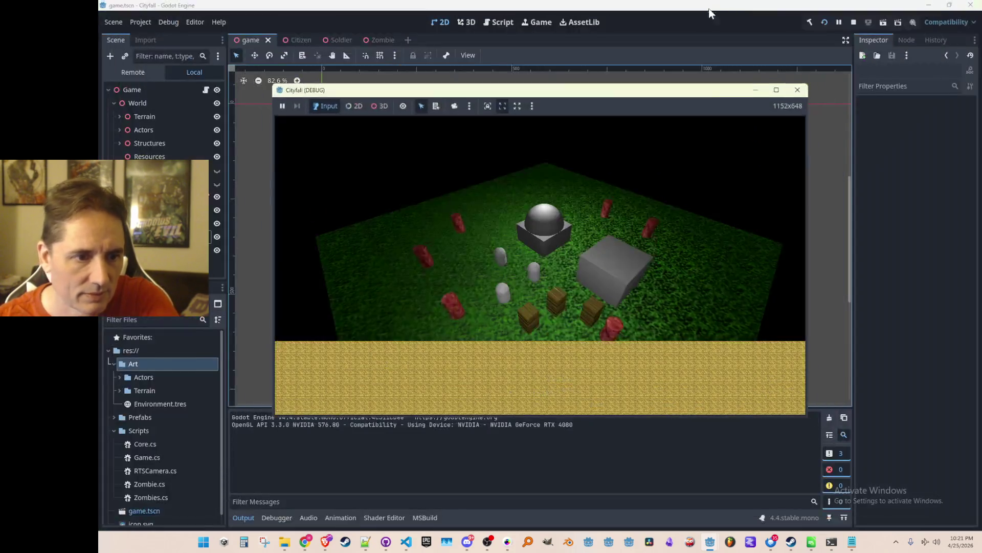
{"action": "double_click", "coordinate": [673, 92]}
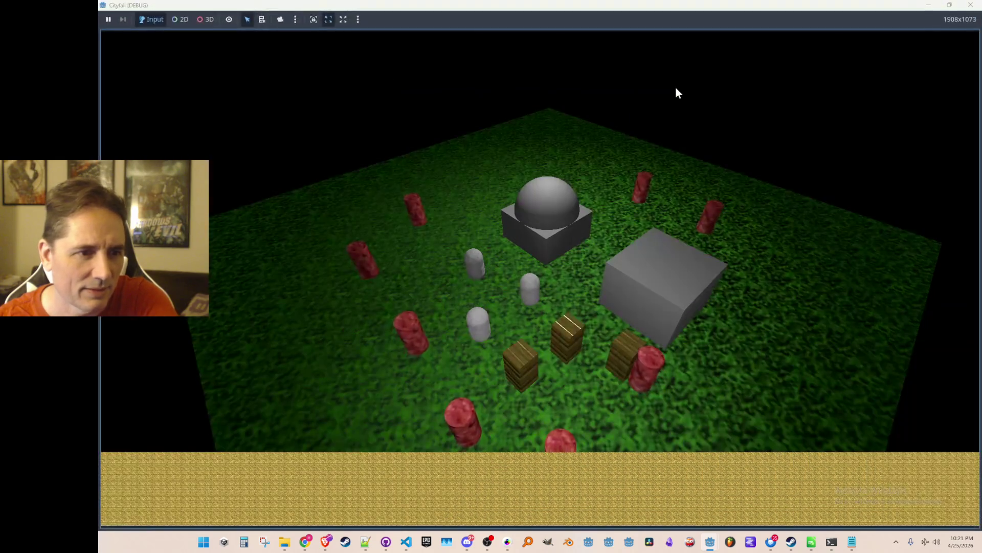
{"action": "double_click", "coordinate": [685, 7]}
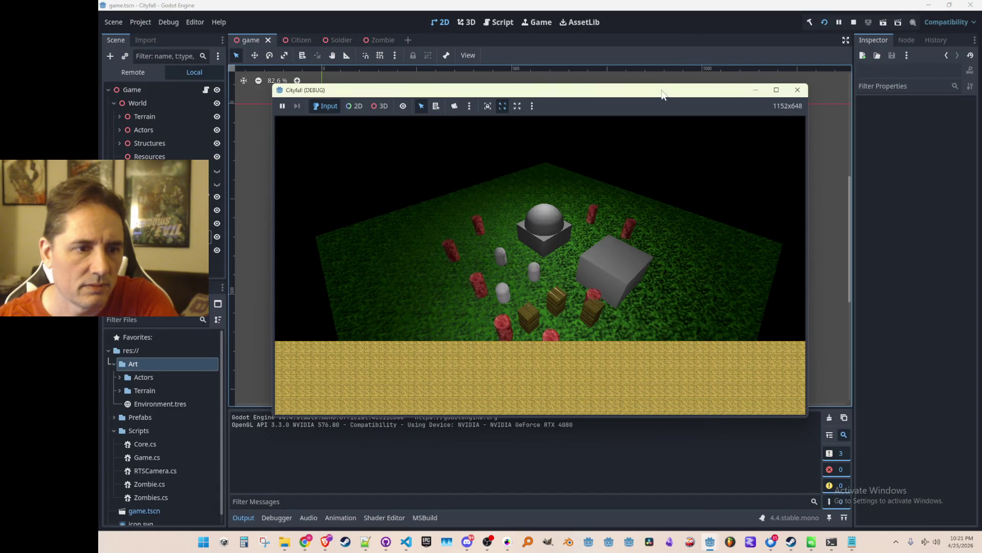
{"action": "double_click", "coordinate": [661, 90]}
{"action": "double_click", "coordinate": [668, 7]}
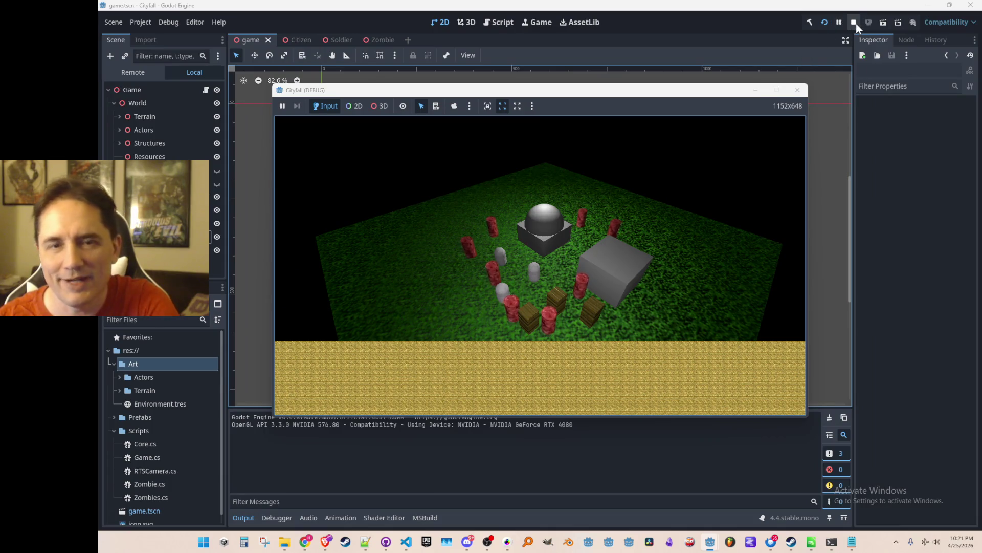
{"action": "left_click", "coordinate": [854, 23]}
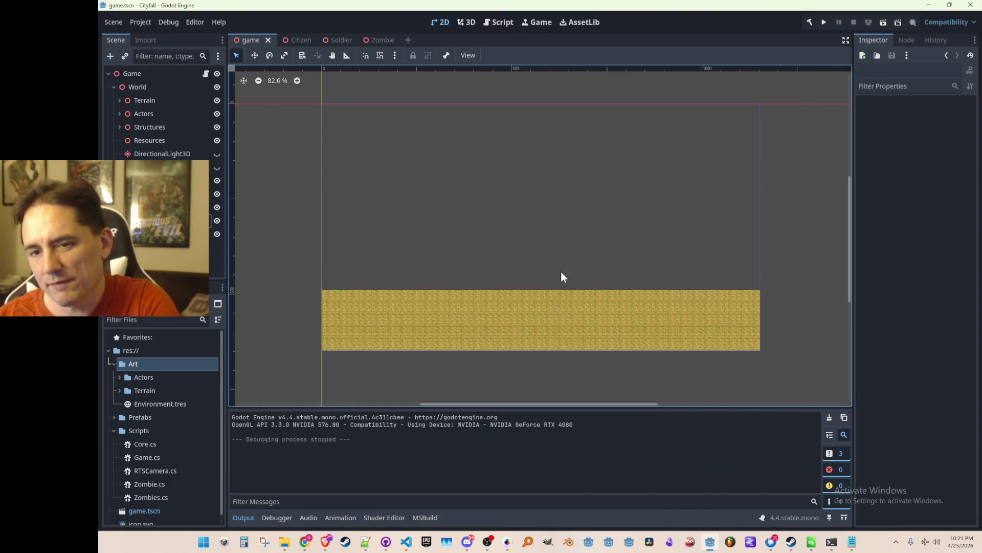
- Select the TextureRect and leave its anchors preset unchanged
{"action": "left_click", "coordinate": [570, 302]}
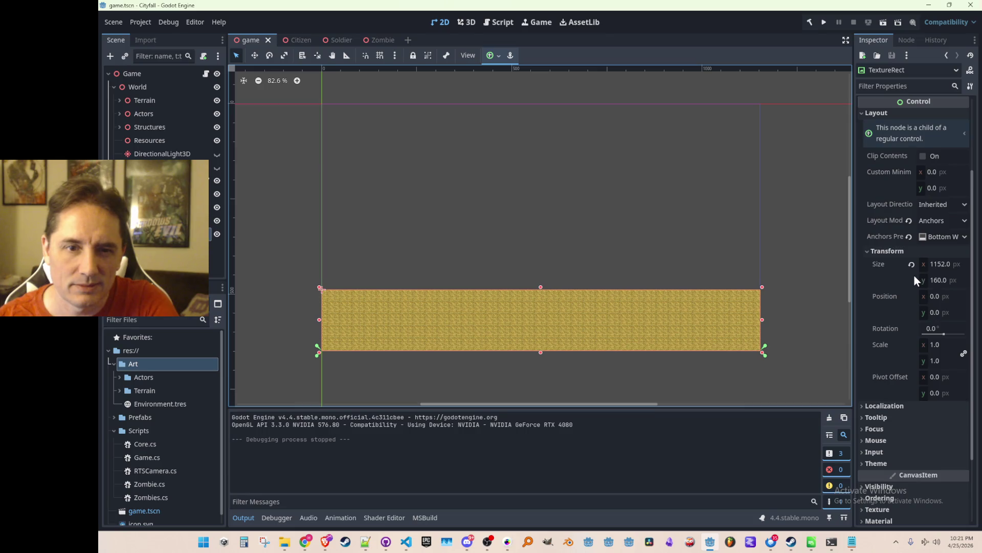
{"action": "left_click", "coordinate": [153, 221]}
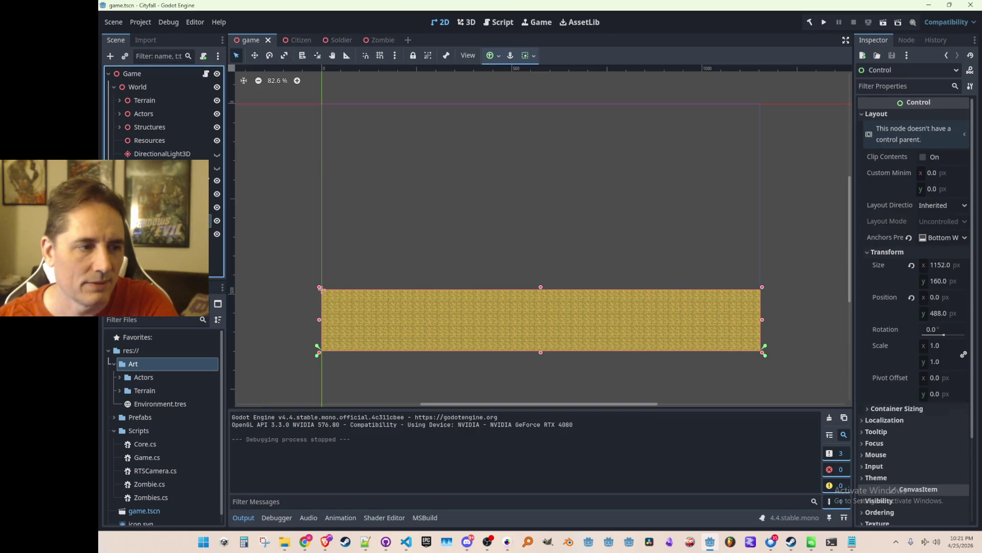
{"action": "left_click", "coordinate": [153, 234]}
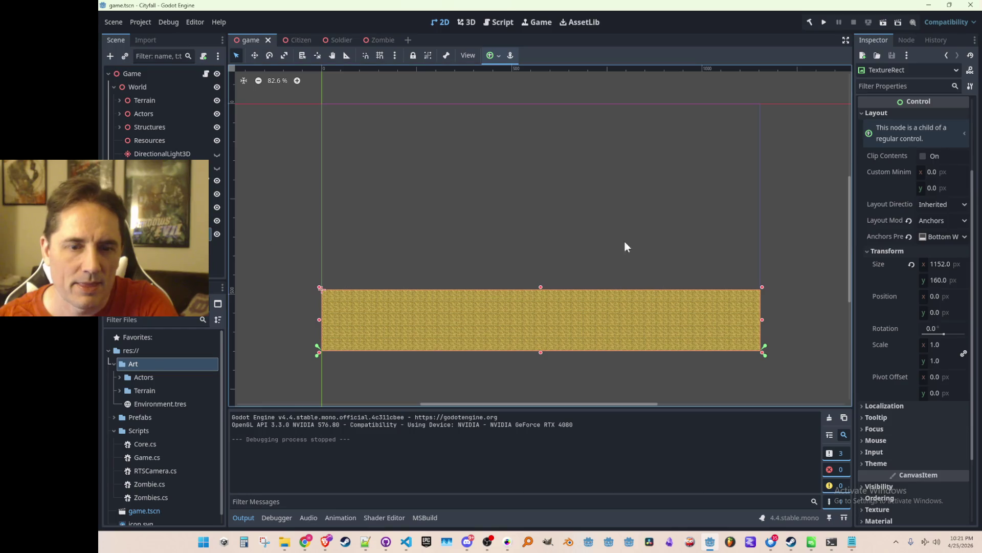
{"action": "left_click", "coordinate": [908, 236]}
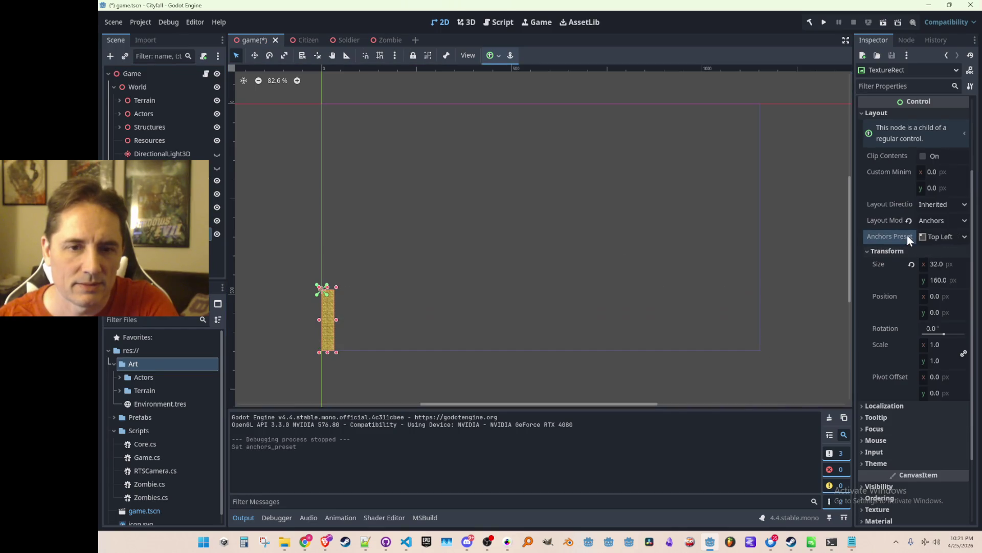
{"action": "key", "text": "ctrl+z"}
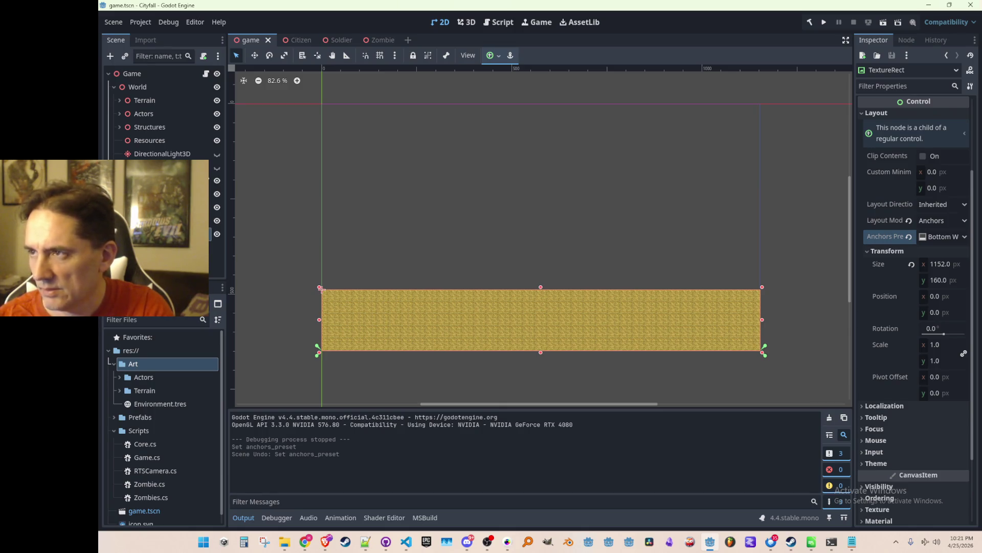
- Set the TextureRect's expand mode to Fit Width, keeping Anchors layout, and run the game
{"action": "left_click", "coordinate": [932, 219]}
{"action": "left_click", "coordinate": [884, 238]}
{"action": "scroll", "coordinate": [779, 243], "scroll_direction": "down", "scroll_amount": 1}
{"action": "scroll", "coordinate": [920, 245], "scroll_direction": "up", "scroll_amount": 2}
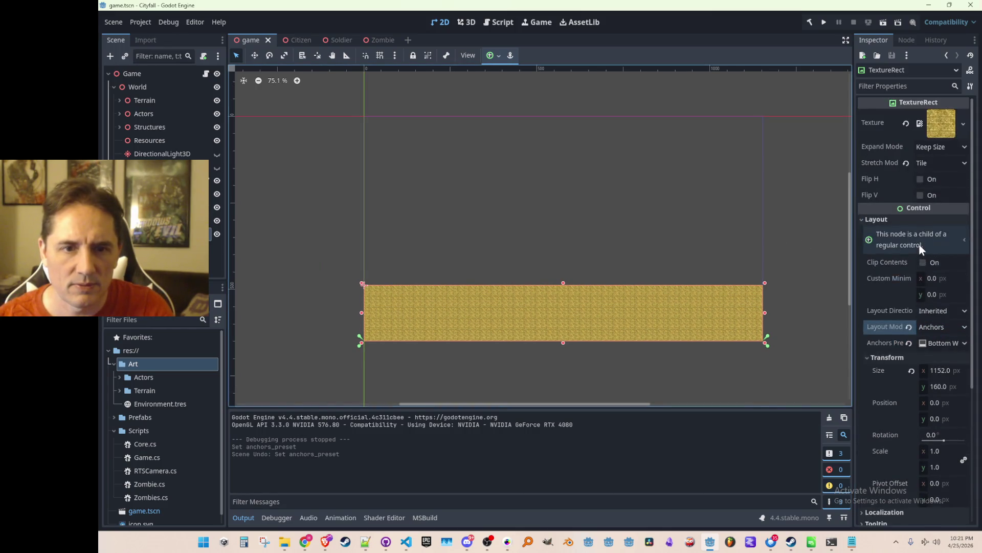
{"action": "left_click", "coordinate": [948, 146]}
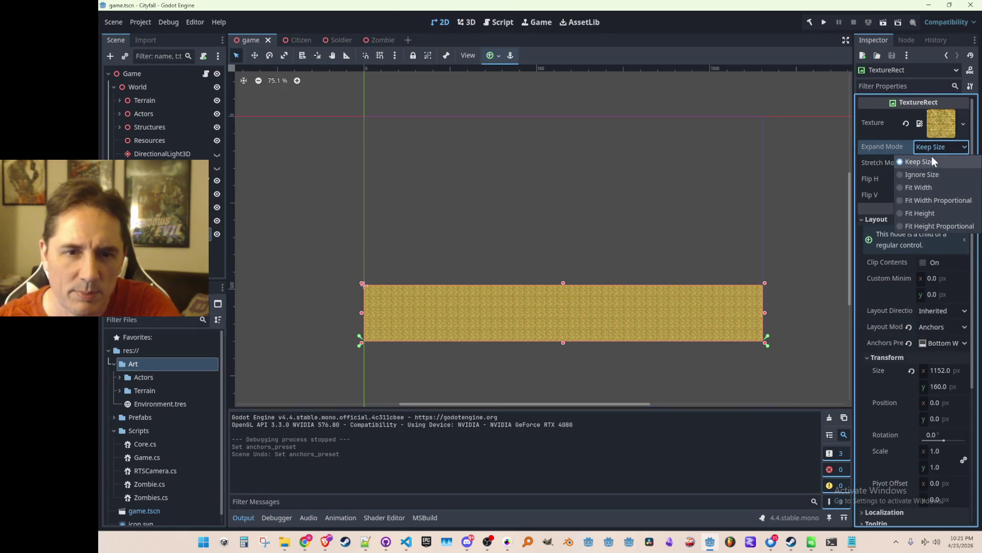
{"action": "left_click", "coordinate": [934, 187]}
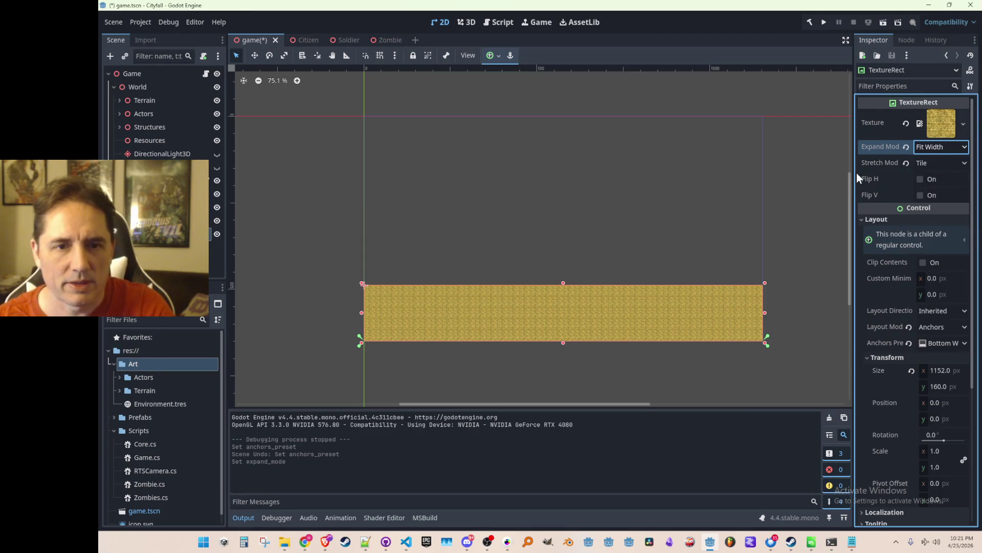
{"action": "left_click", "coordinate": [825, 22]}
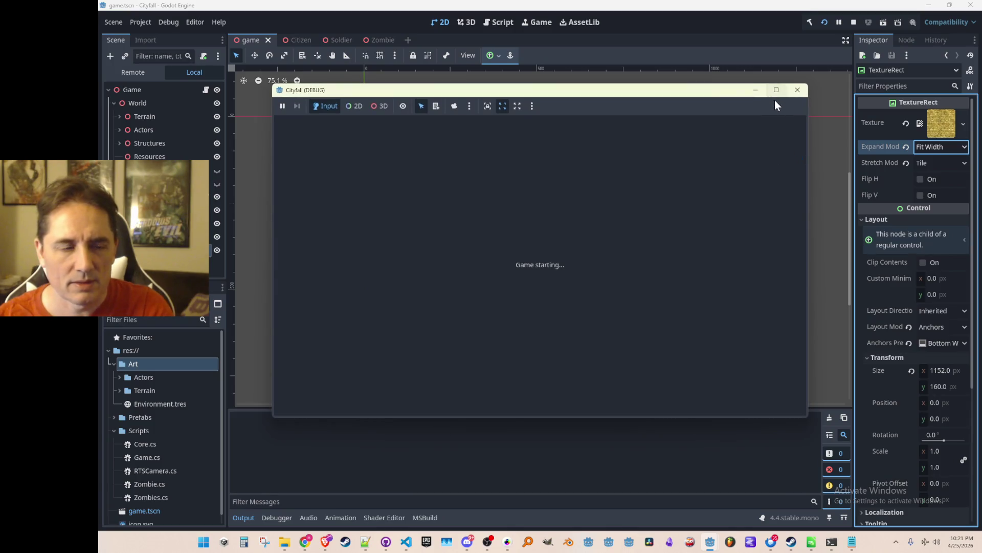
- Check the bar at full screen and restored window size, then close the game
{"action": "left_click", "coordinate": [776, 93]}
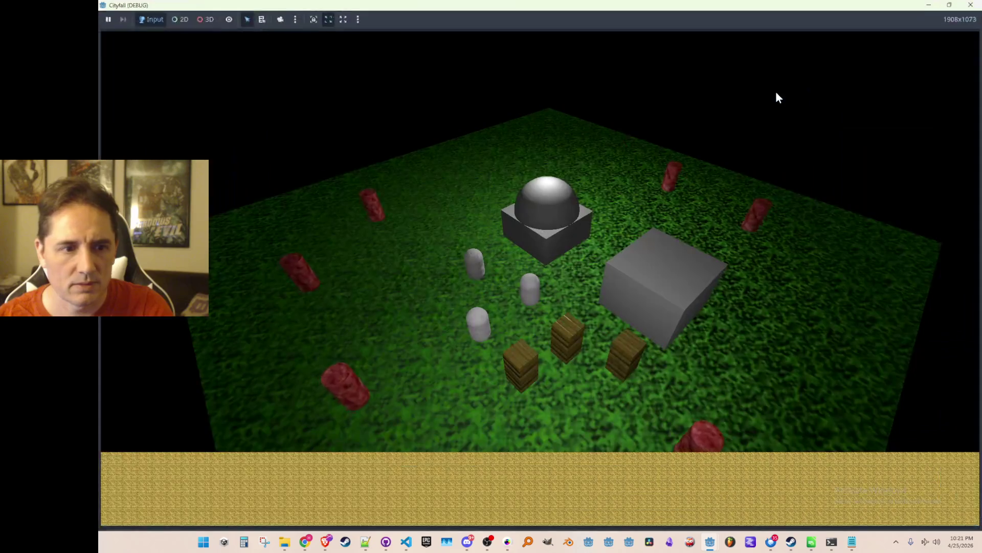
{"action": "double_click", "coordinate": [779, 5]}
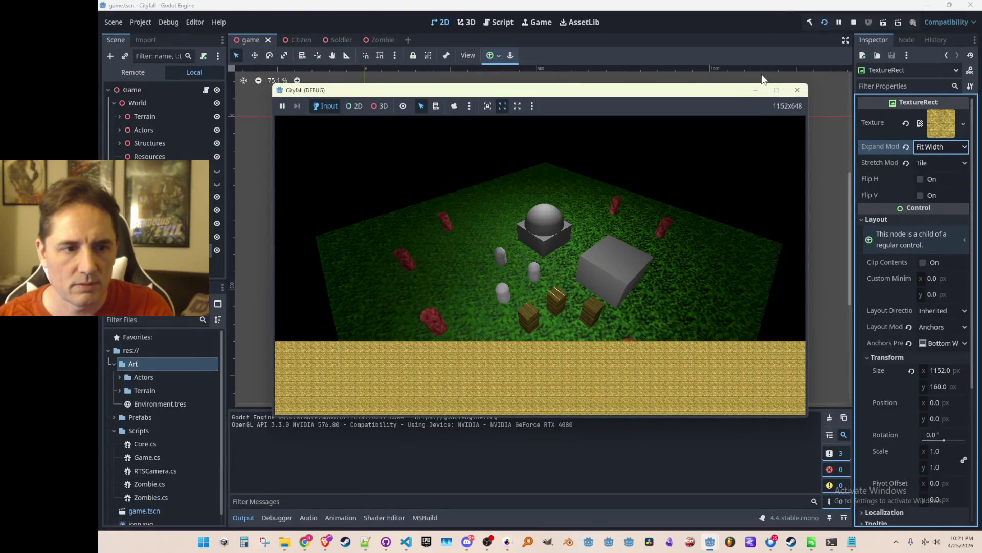
{"action": "left_click", "coordinate": [776, 91]}
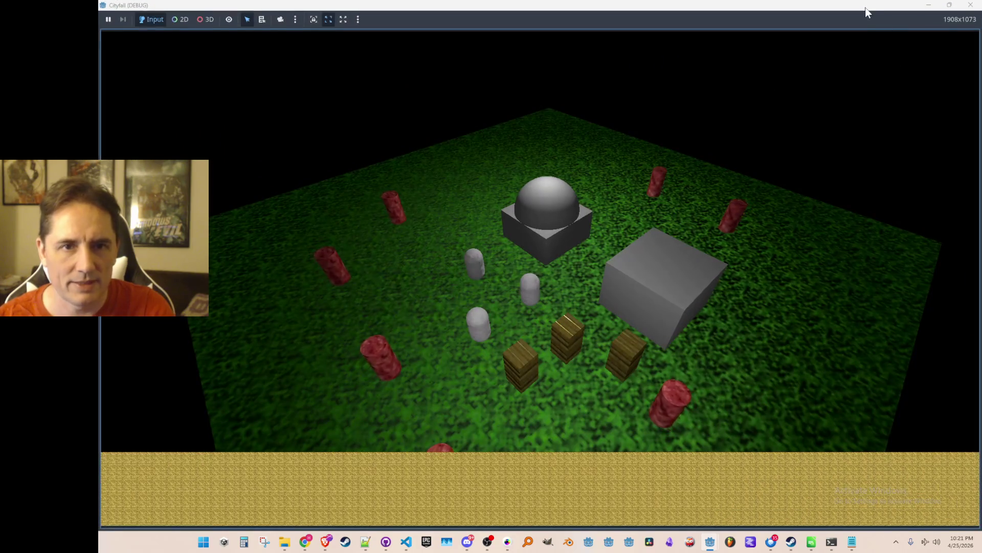
{"action": "double_click", "coordinate": [864, 7]}
{"action": "left_click", "coordinate": [805, 89]}
- Switch expand mode to Fit Width Proportional and rerun the game to compare
{"action": "left_click", "coordinate": [930, 147]}
{"action": "left_click", "coordinate": [931, 202]}
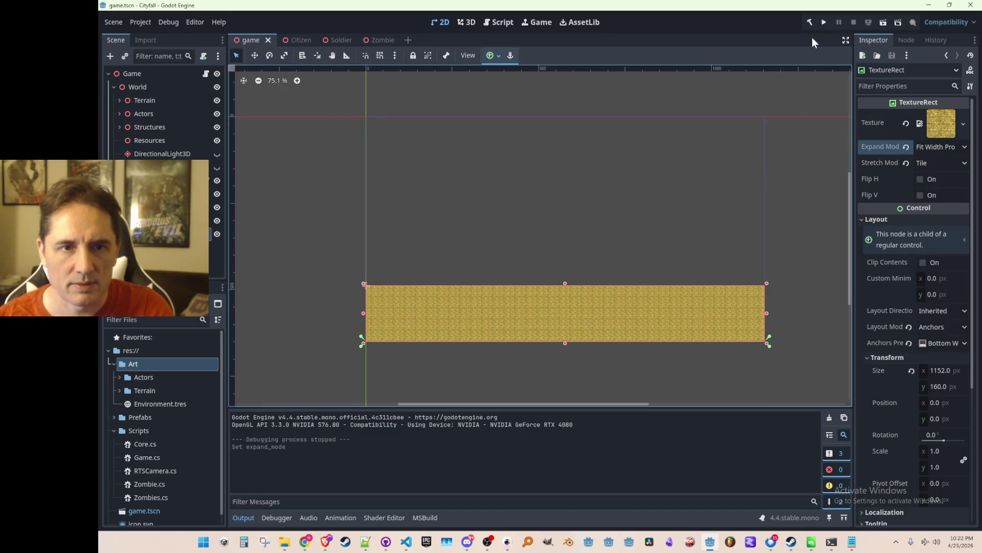
{"action": "left_click", "coordinate": [825, 22]}
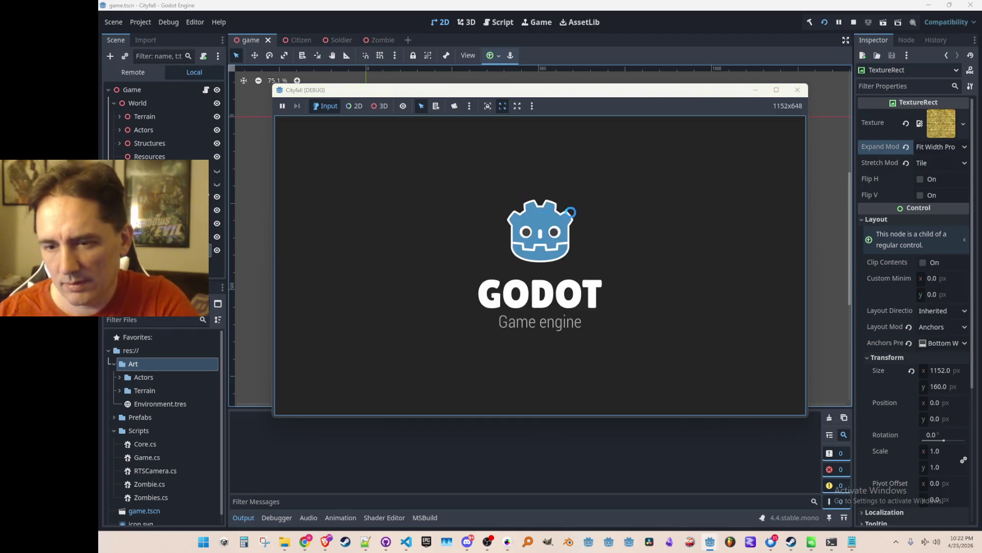
{"action": "left_click", "coordinate": [777, 90]}
{"action": "double_click", "coordinate": [716, 8]}
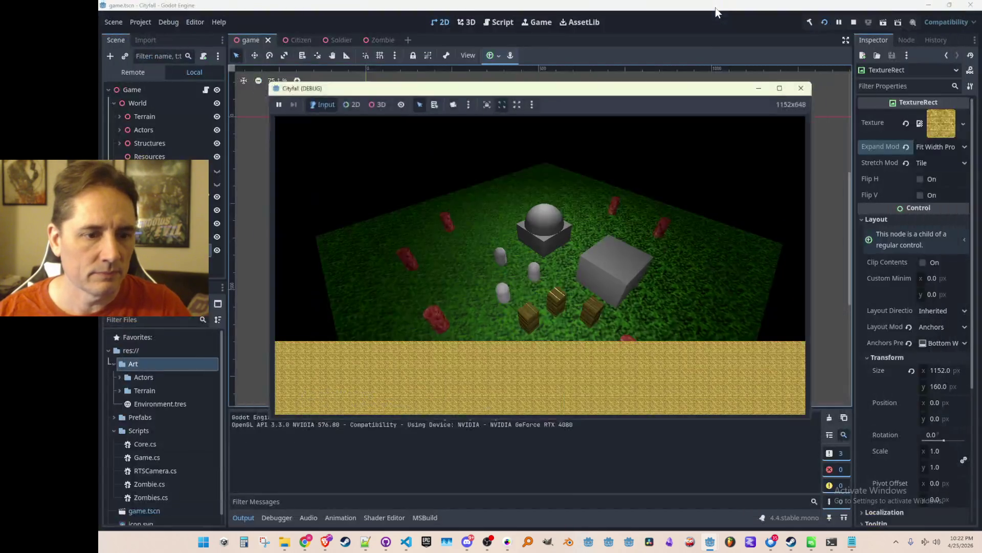
{"action": "left_click", "coordinate": [797, 90]}
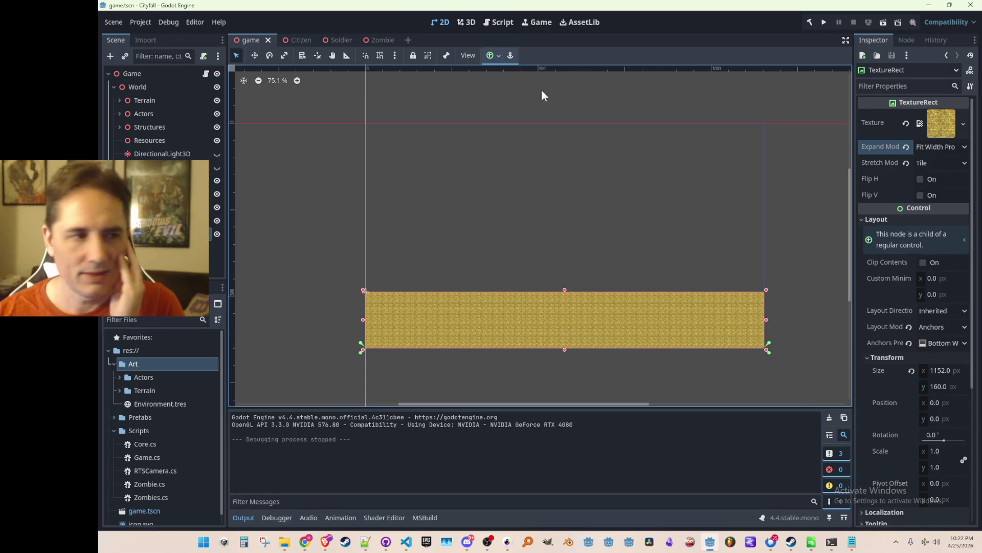
{"action": "left_click", "coordinate": [154, 221]}
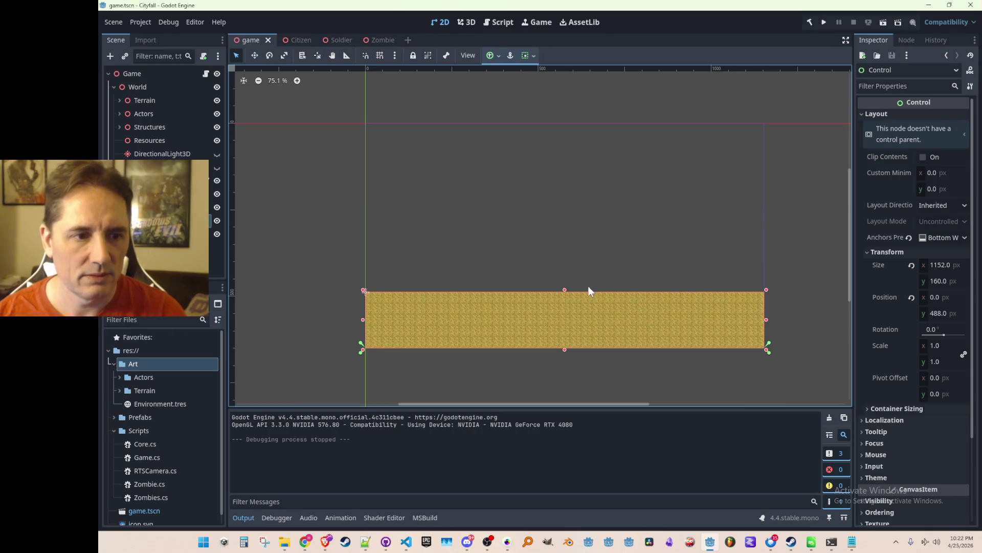
- Drag the TextureRect's top edge up to make it 332 px tall, then run the game
{"action": "left_click_drag", "start_coordinate": [565, 289], "coordinate": [565, 218]}
{"action": "key", "text": "ctrl+z"}
{"action": "left_click", "coordinate": [154, 194]}
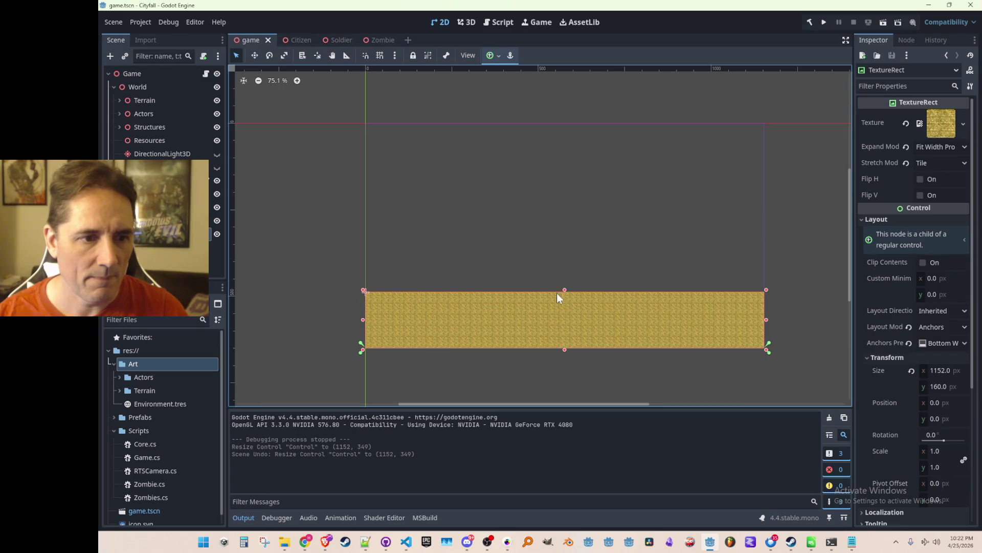
{"action": "left_click_drag", "start_coordinate": [564, 289], "coordinate": [561, 230]}
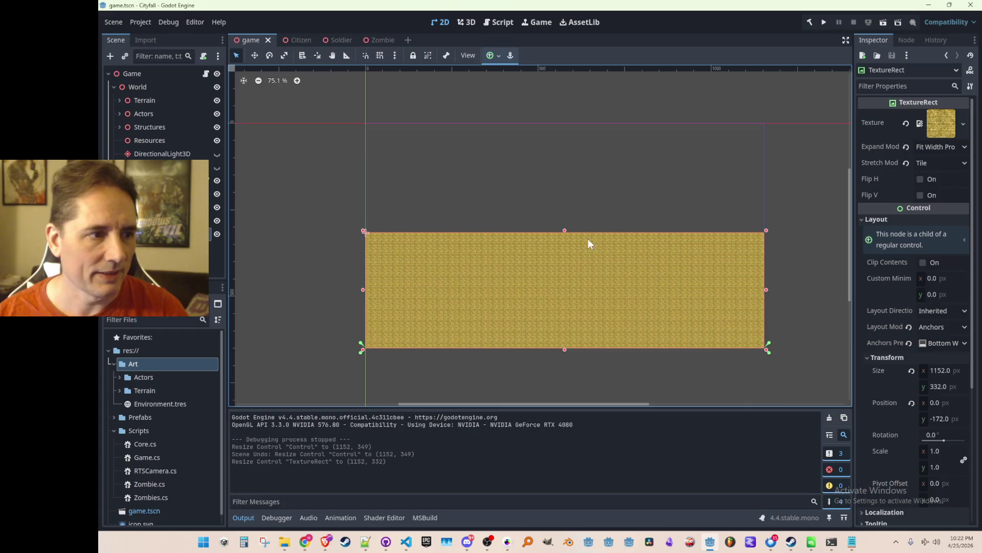
{"action": "left_click", "coordinate": [824, 23]}
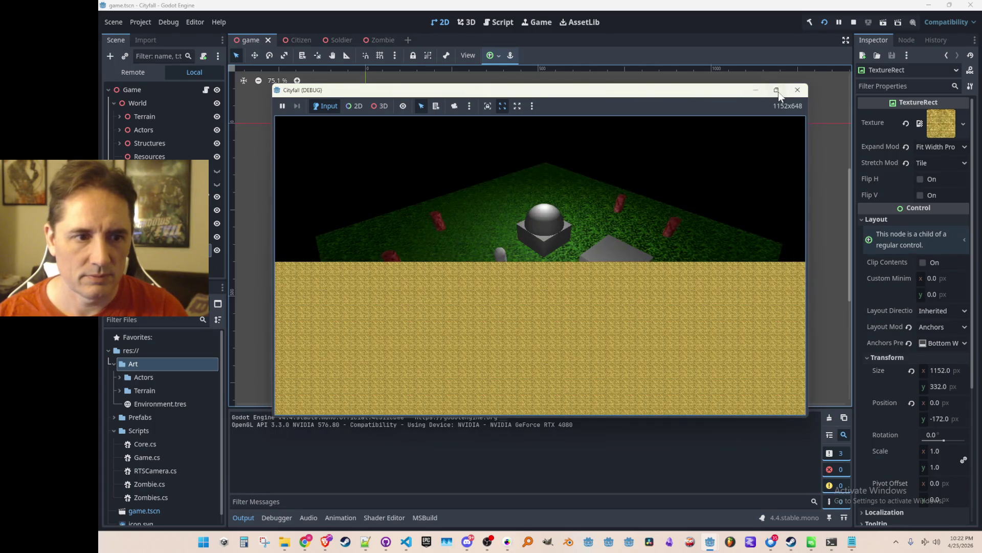
- Toggle the Cityfall window between full screen and 1152×648, then stop the game
{"action": "left_click", "coordinate": [778, 92]}
{"action": "double_click", "coordinate": [773, 5]}
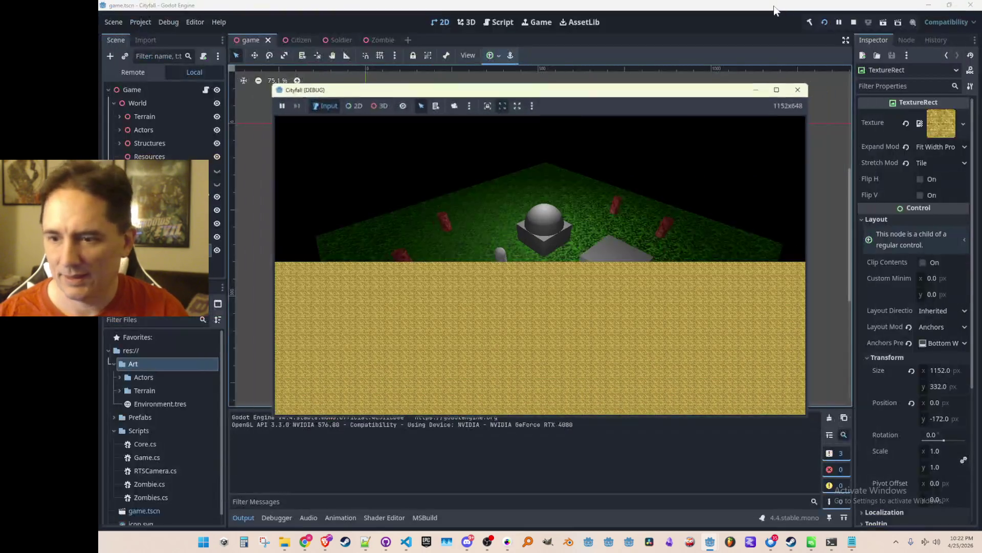
{"action": "double_click", "coordinate": [729, 91]}
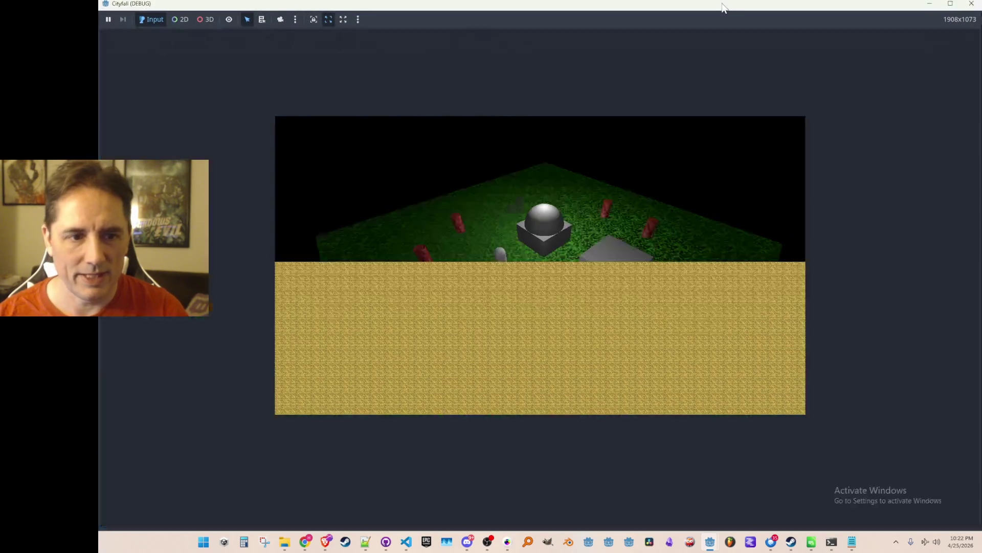
{"action": "double_click", "coordinate": [716, 5]}
{"action": "double_click", "coordinate": [703, 92]}
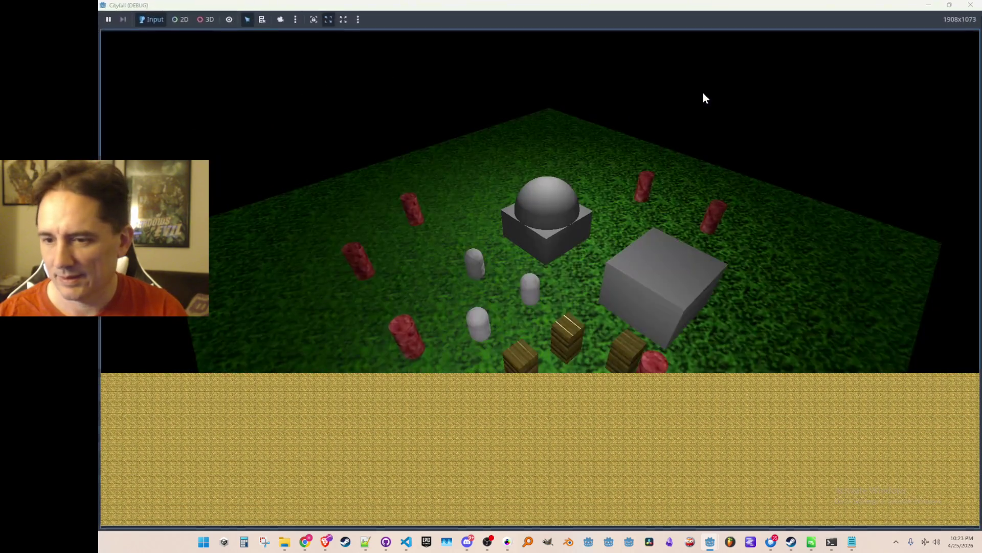
{"action": "double_click", "coordinate": [709, 8]}
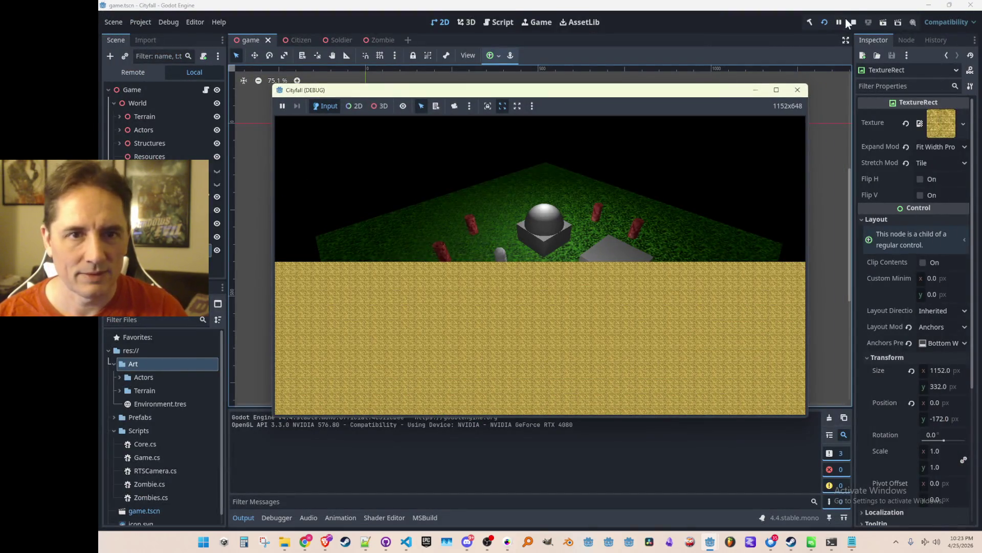
{"action": "left_click", "coordinate": [854, 22]}
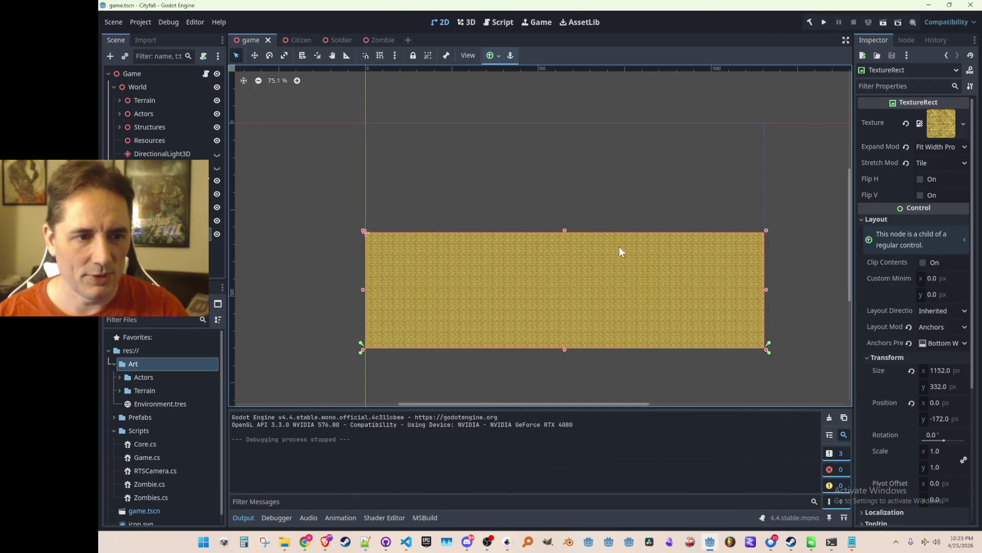
- Undo the resize so the TextureRect returns to 1152×160 at 0, 0
{"action": "key", "text": "ctrl+z"}
{"action": "scroll", "coordinate": [651, 259], "scroll_direction": "down", "scroll_amount": 1}
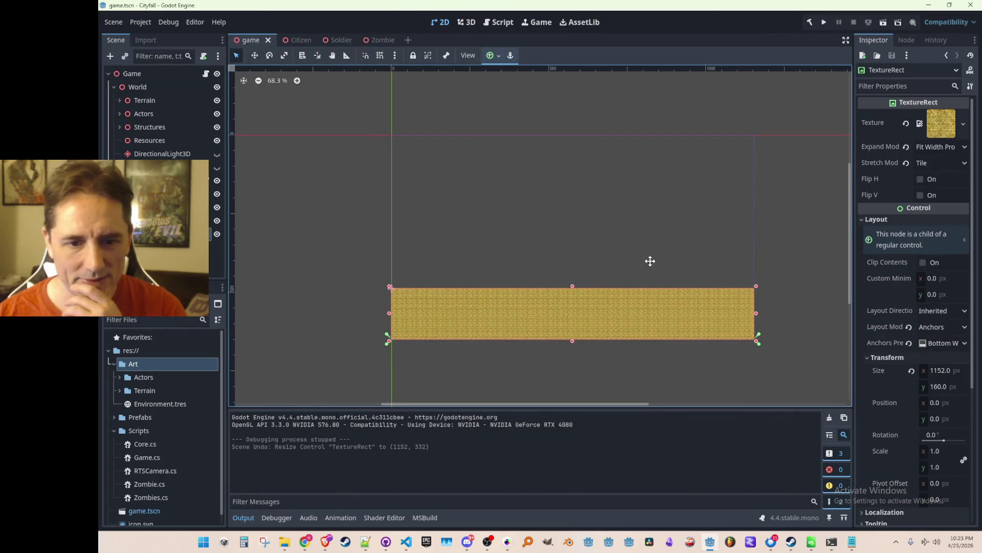
{"action": "scroll", "coordinate": [642, 260], "scroll_direction": "down", "scroll_amount": 1}
{"action": "scroll", "coordinate": [643, 260], "scroll_direction": "up", "scroll_amount": 1}
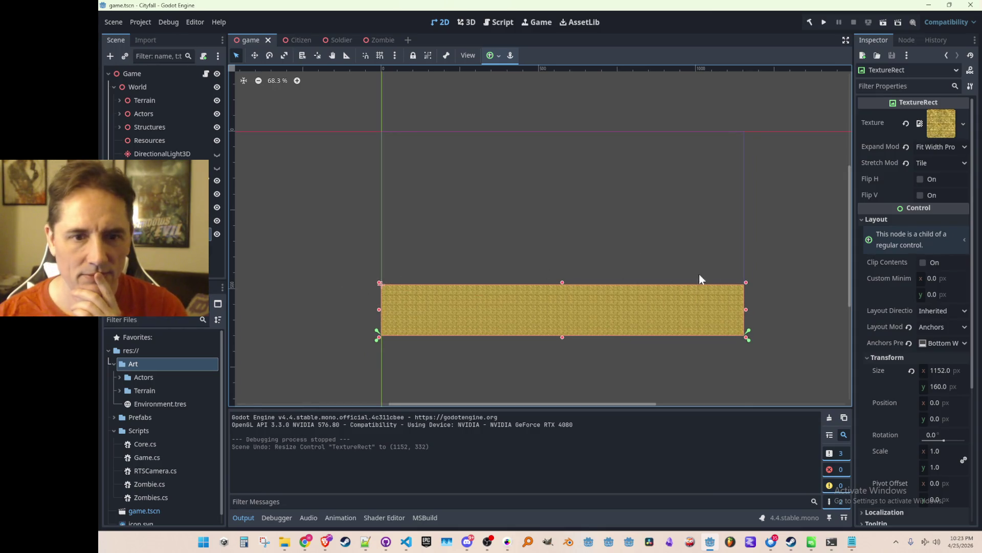
{"action": "scroll", "coordinate": [894, 320], "scroll_direction": "down", "scroll_amount": 2}
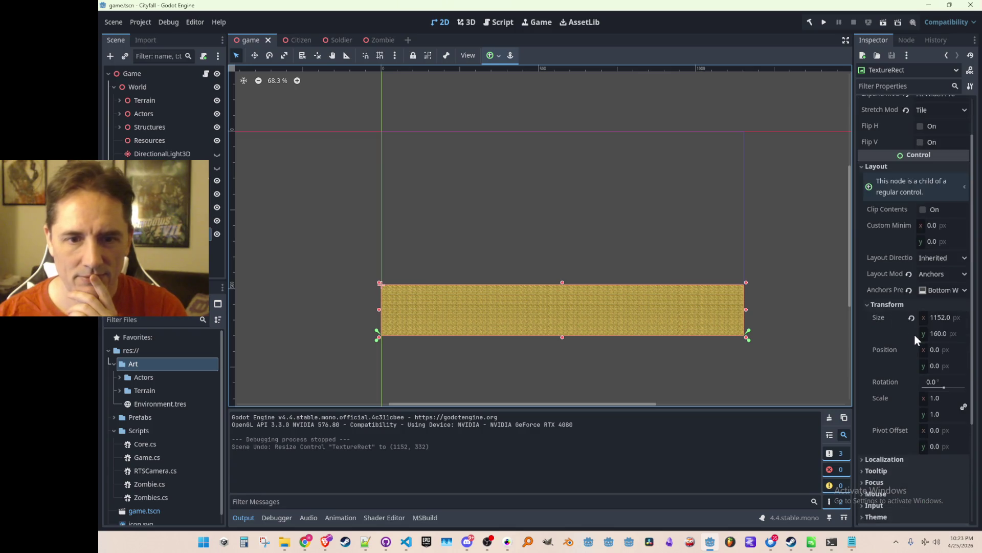
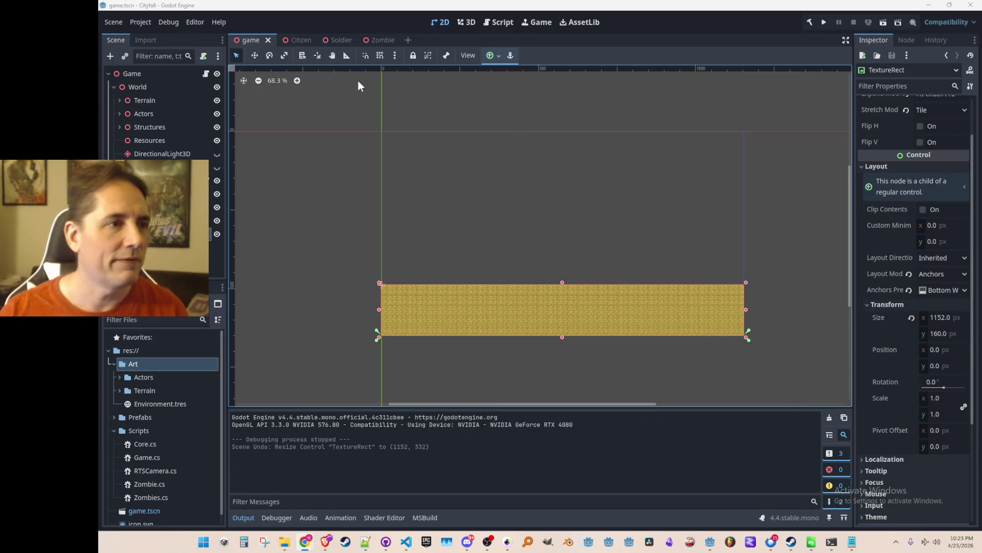
- Check the Input Map in Project Settings, then switch over to the web browser
{"action": "left_click", "coordinate": [137, 23]}
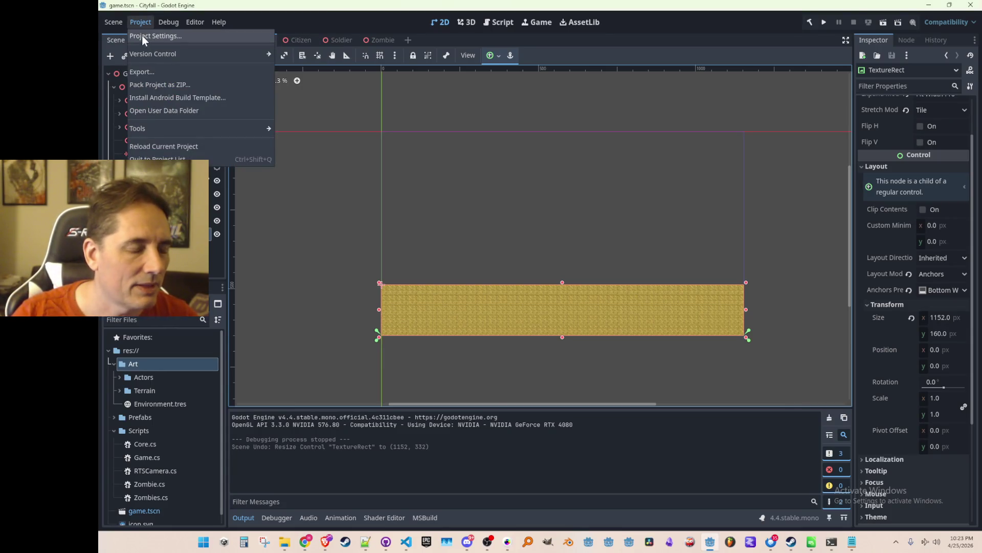
{"action": "left_click", "coordinate": [143, 38]}
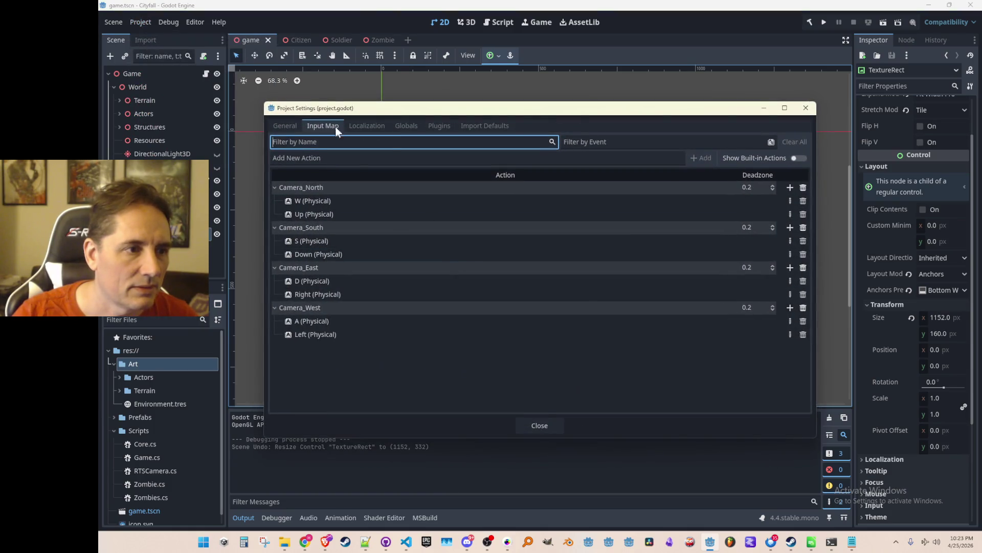
{"action": "left_click", "coordinate": [806, 108]}
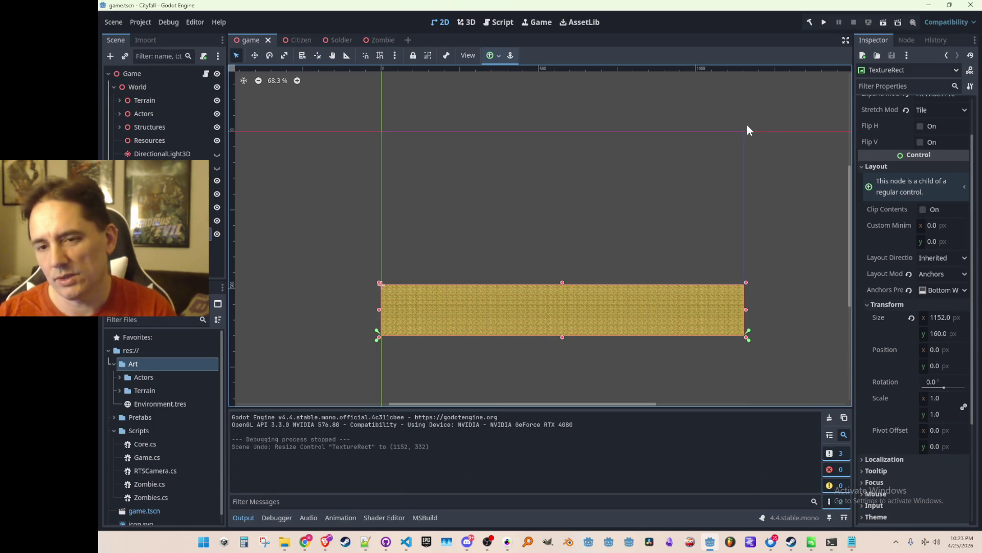
{"action": "key", "text": "alt+Tab"}
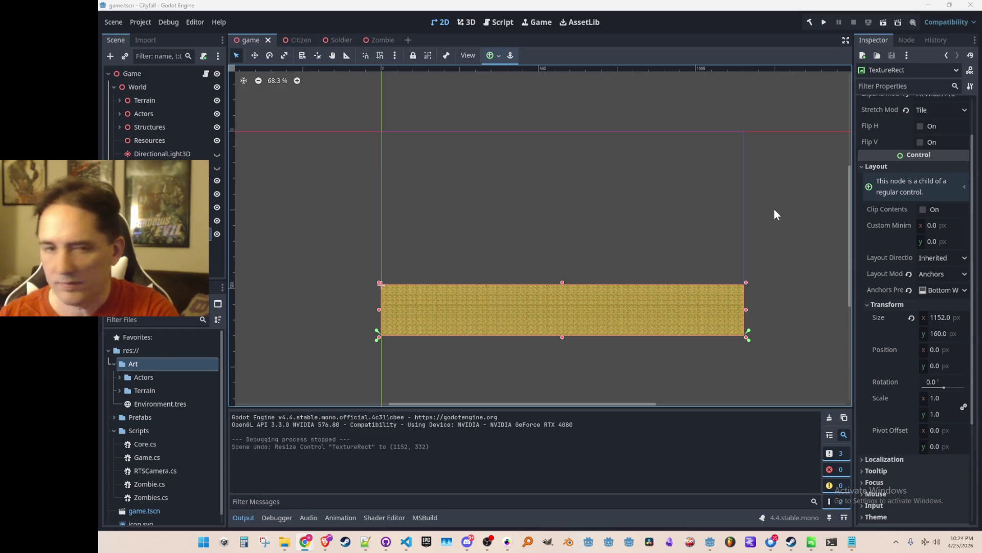
- Review the TextureRect's stretch and expand mode options without changing them
{"action": "scroll", "coordinate": [929, 260], "scroll_direction": "up", "scroll_amount": 2}
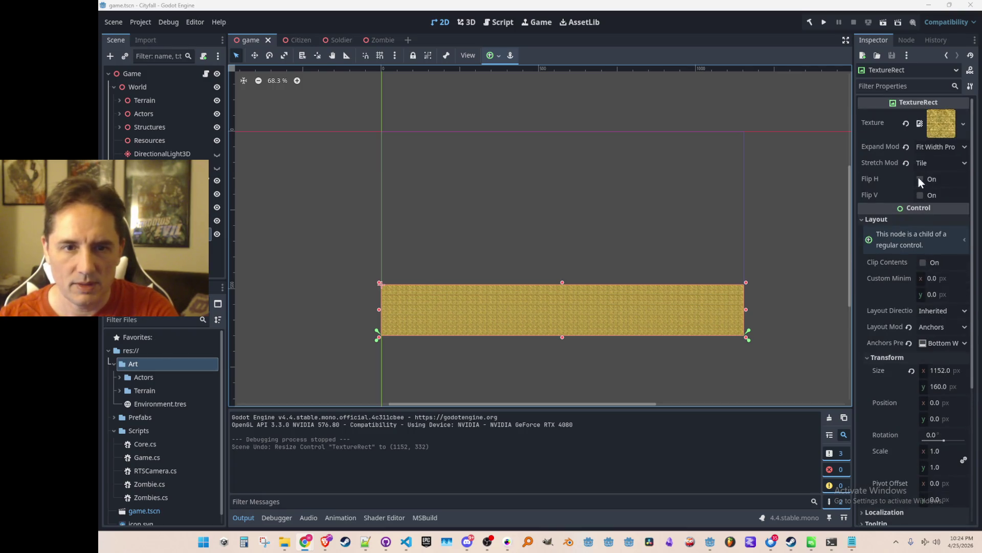
{"action": "left_click", "coordinate": [940, 162]}
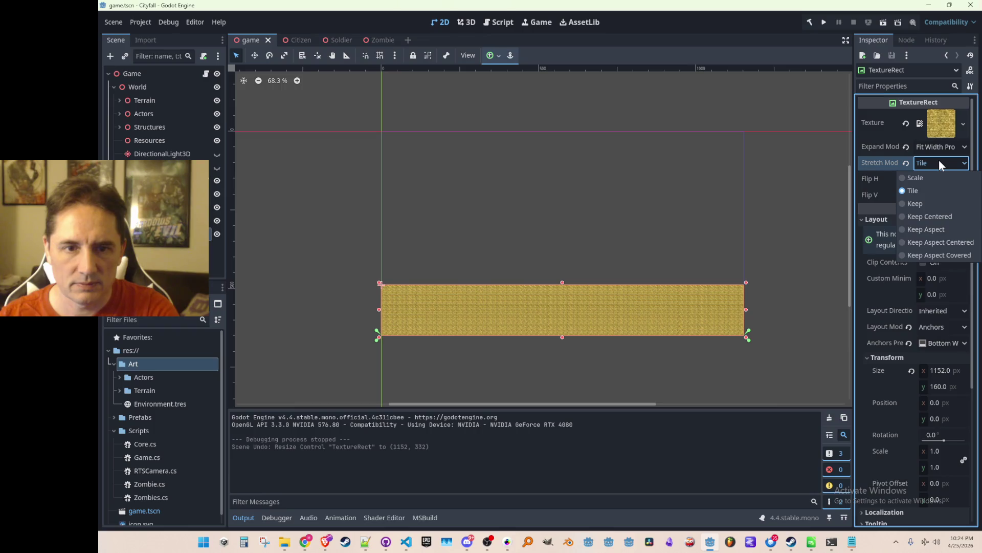
{"action": "left_click", "coordinate": [938, 161]}
{"action": "left_click", "coordinate": [939, 146]}
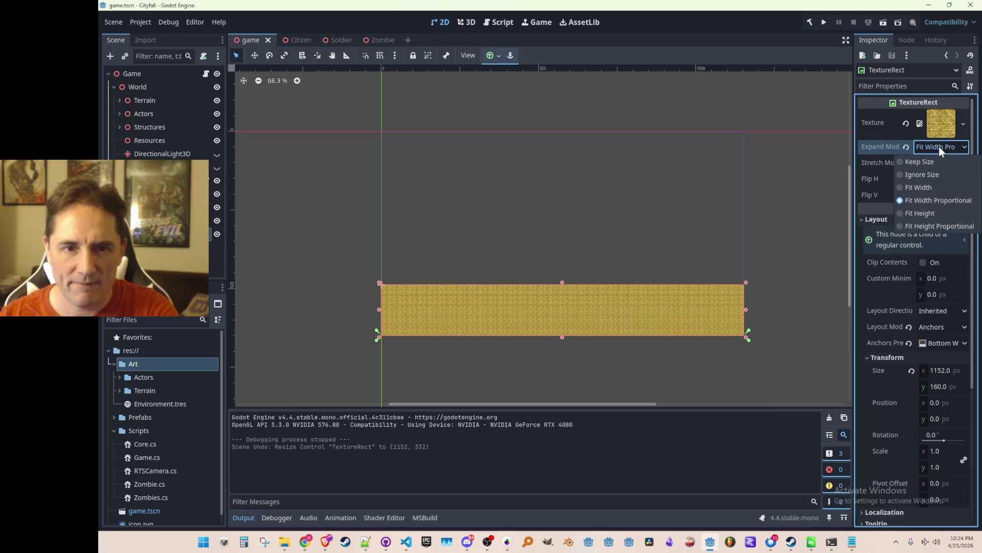
{"action": "left_click", "coordinate": [938, 147]}
{"action": "scroll", "coordinate": [921, 287], "scroll_direction": "down", "scroll_amount": 3}
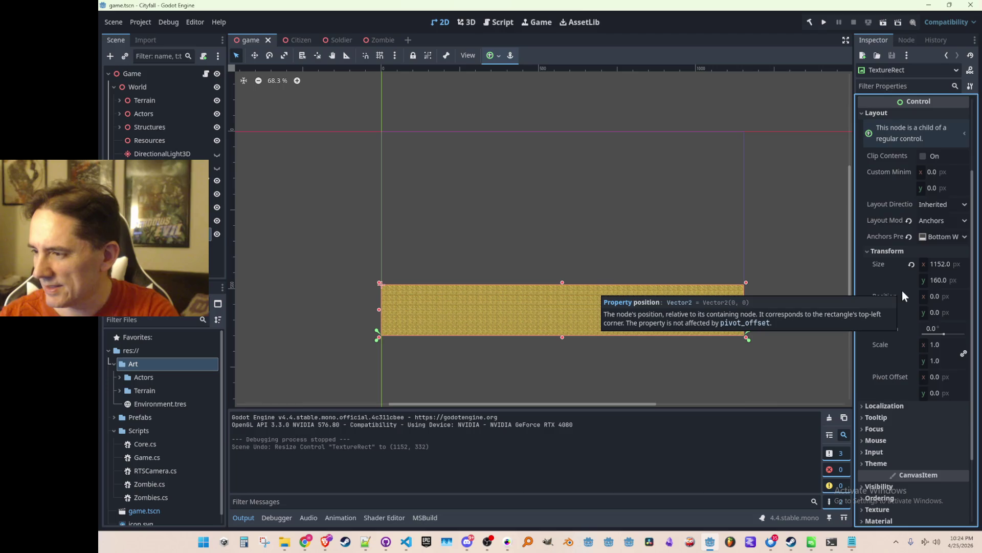
{"action": "scroll", "coordinate": [902, 290], "scroll_direction": "up", "scroll_amount": 4}
- Enable horizontal Expand in the parent Control's Container Sizing, then reselect the TextureRect
{"action": "left_click", "coordinate": [391, 245]}
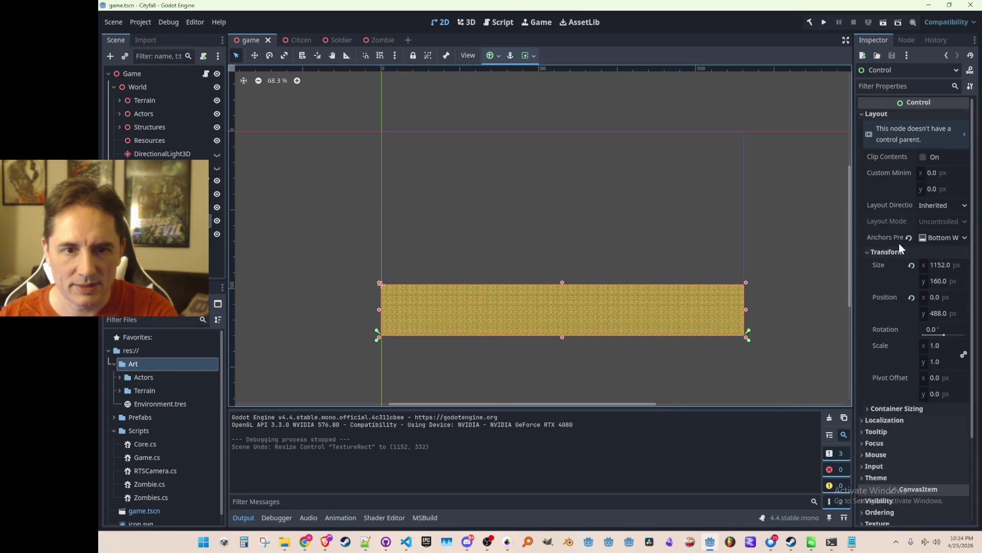
{"action": "scroll", "coordinate": [889, 242], "scroll_direction": "down", "scroll_amount": 2}
{"action": "left_click", "coordinate": [903, 312]}
{"action": "left_click", "coordinate": [904, 312]}
{"action": "left_click", "coordinate": [897, 301]}
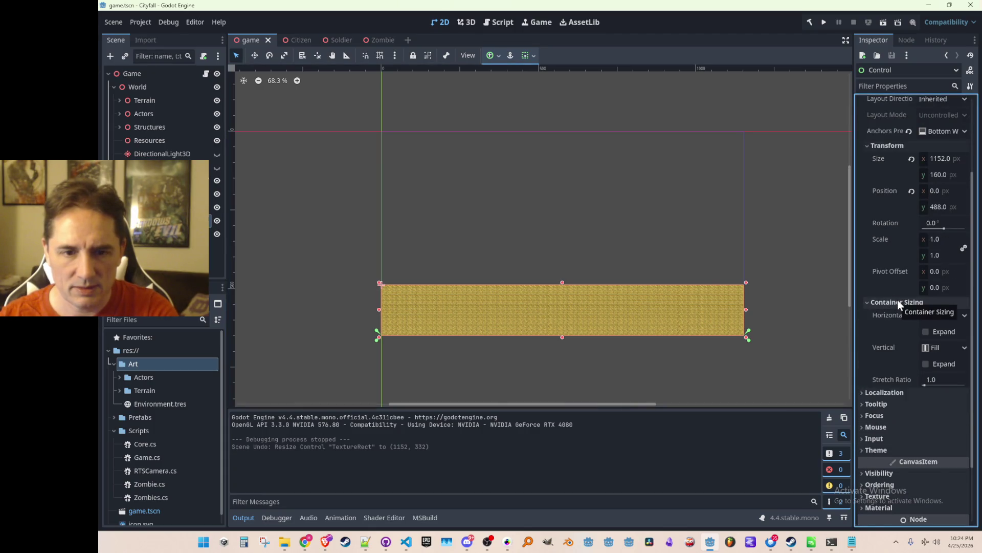
{"action": "left_click", "coordinate": [927, 335]}
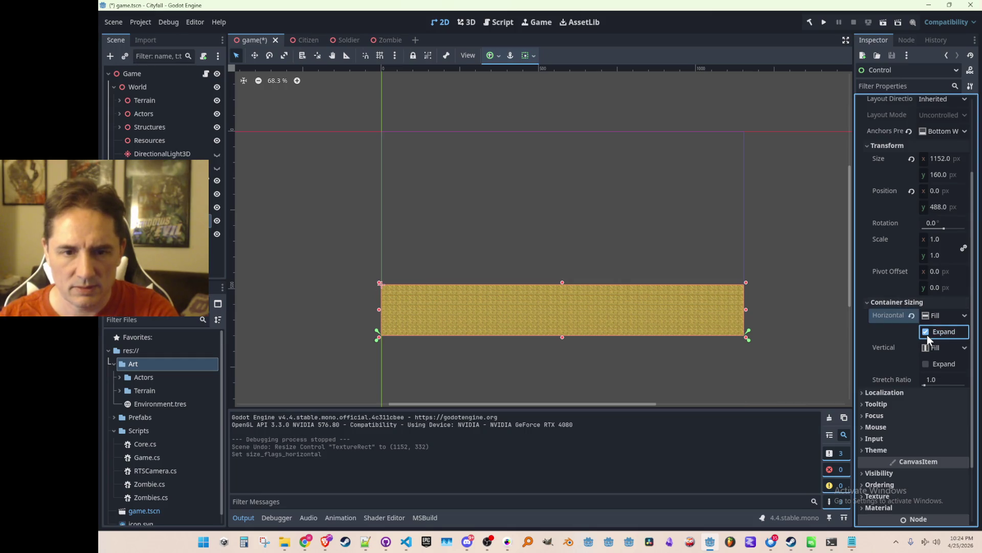
{"action": "left_click", "coordinate": [894, 302]}
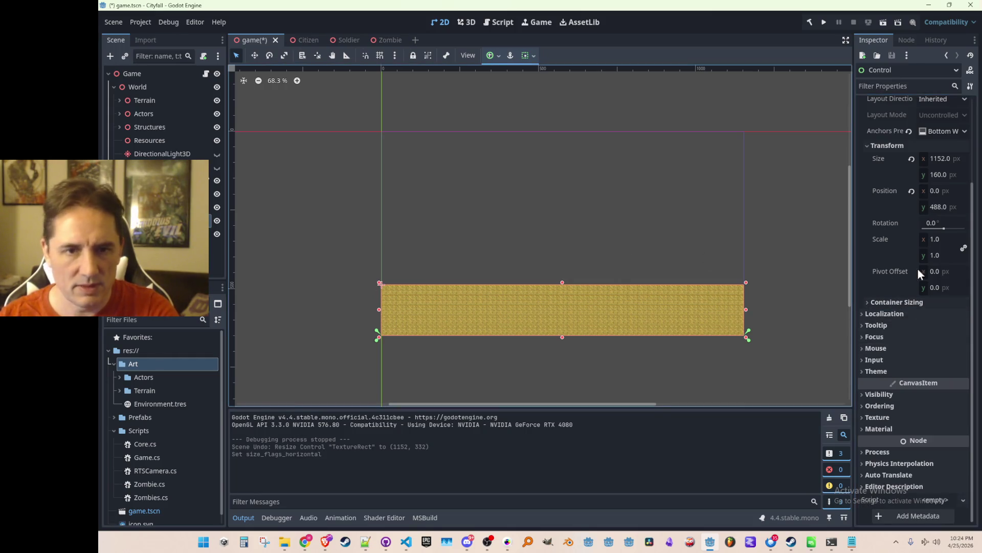
{"action": "scroll", "coordinate": [917, 254], "scroll_direction": "up", "scroll_amount": 3}
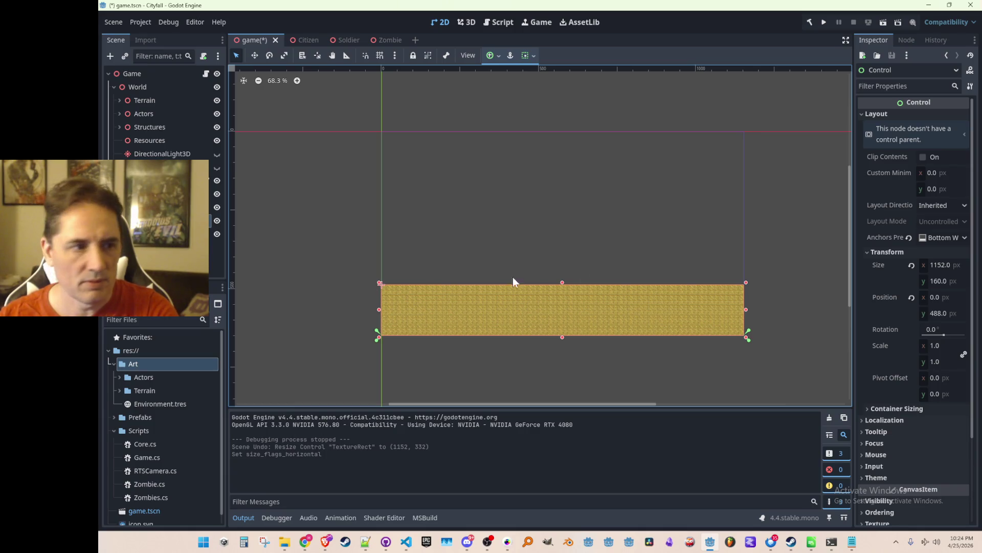
{"action": "left_click", "coordinate": [583, 297]}
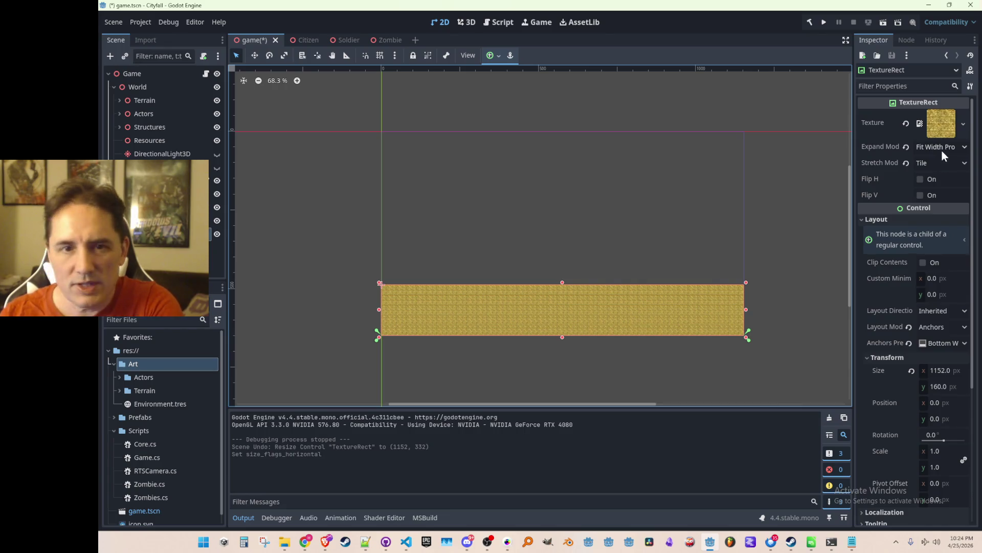
- Try the Keep and Scale stretch modes, then set Keep Aspect Centered and save
{"action": "left_click", "coordinate": [926, 163]}
{"action": "left_click", "coordinate": [919, 201]}
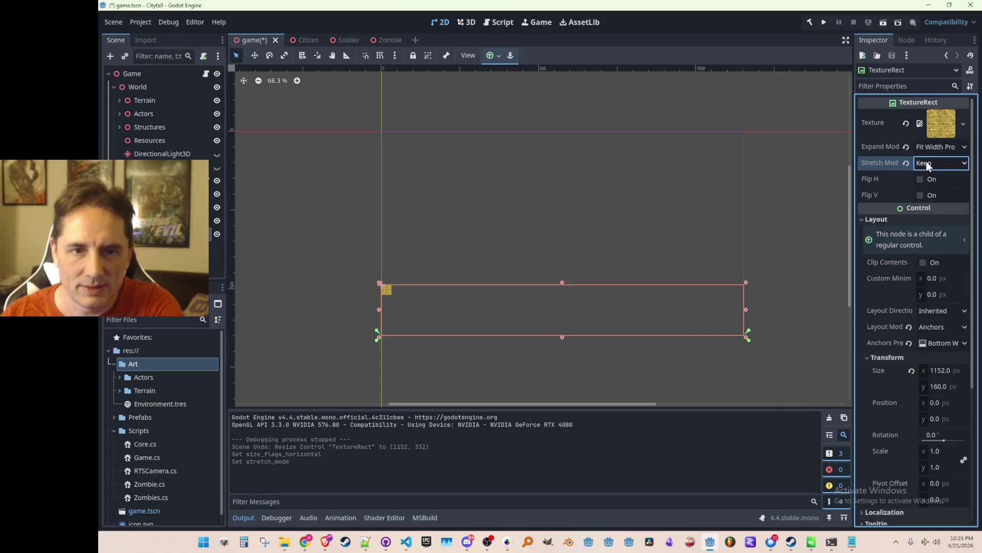
{"action": "left_click", "coordinate": [926, 162]}
{"action": "left_click", "coordinate": [923, 177]}
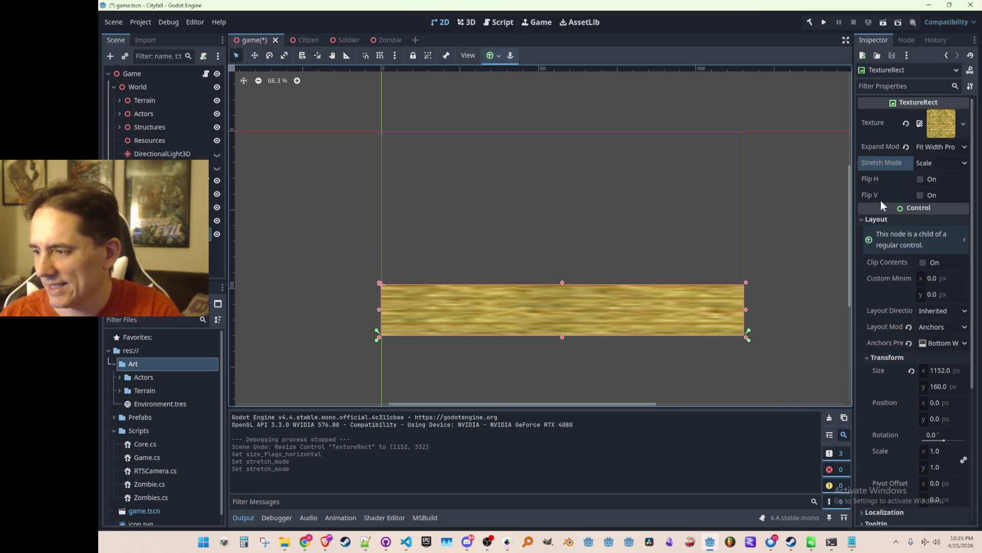
{"action": "left_click", "coordinate": [928, 160]}
{"action": "left_click", "coordinate": [935, 243]}
{"action": "key", "text": "ctrl+s"}
- Compare the other Keep stretch modes, settle on Keep Aspect Centered, save, and run the game
{"action": "left_click", "coordinate": [942, 162]}
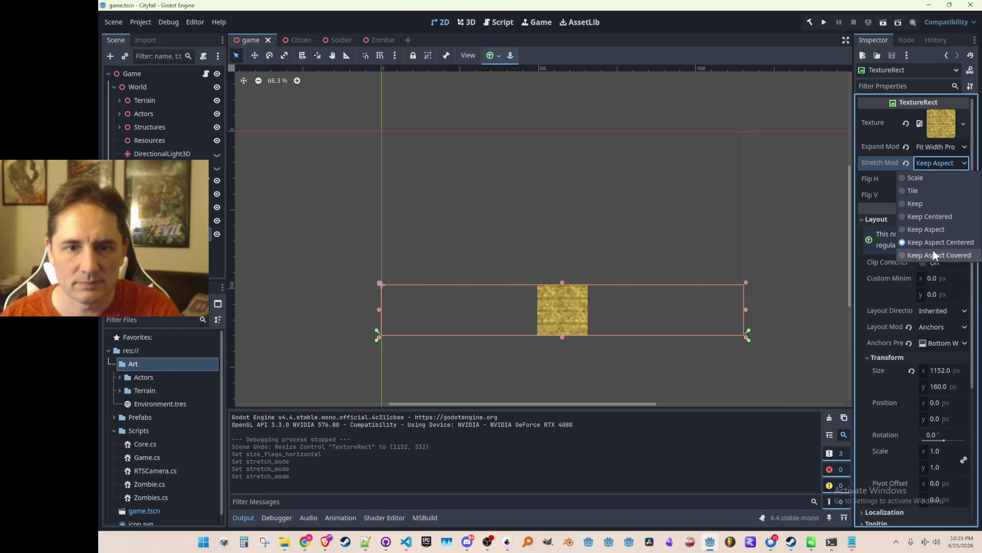
{"action": "left_click", "coordinate": [933, 250]}
{"action": "left_click", "coordinate": [946, 161]}
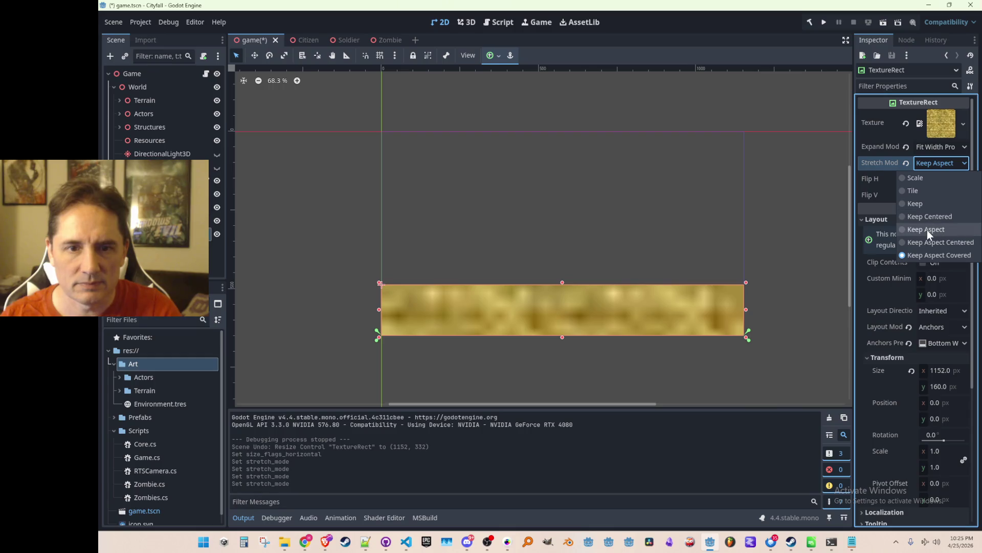
{"action": "left_click", "coordinate": [928, 229]}
{"action": "left_click", "coordinate": [939, 163]}
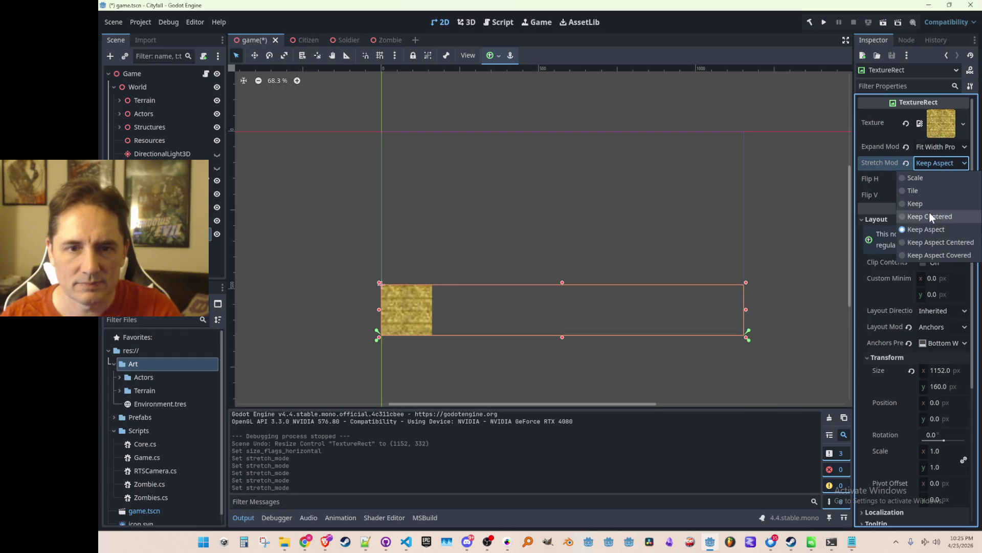
{"action": "left_click", "coordinate": [929, 204]}
{"action": "left_click", "coordinate": [939, 166]}
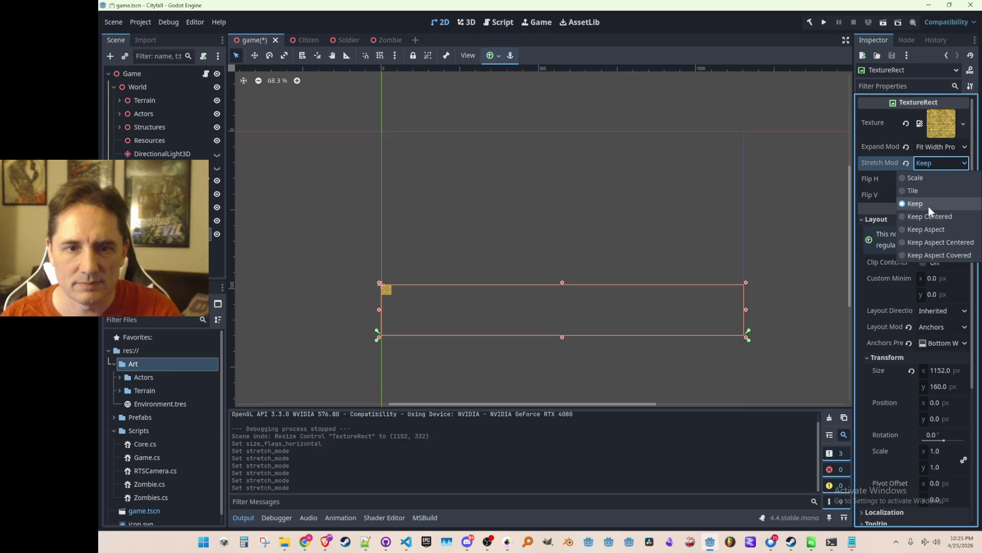
{"action": "left_click", "coordinate": [925, 216]}
{"action": "left_click", "coordinate": [941, 165]}
{"action": "left_click", "coordinate": [930, 241]}
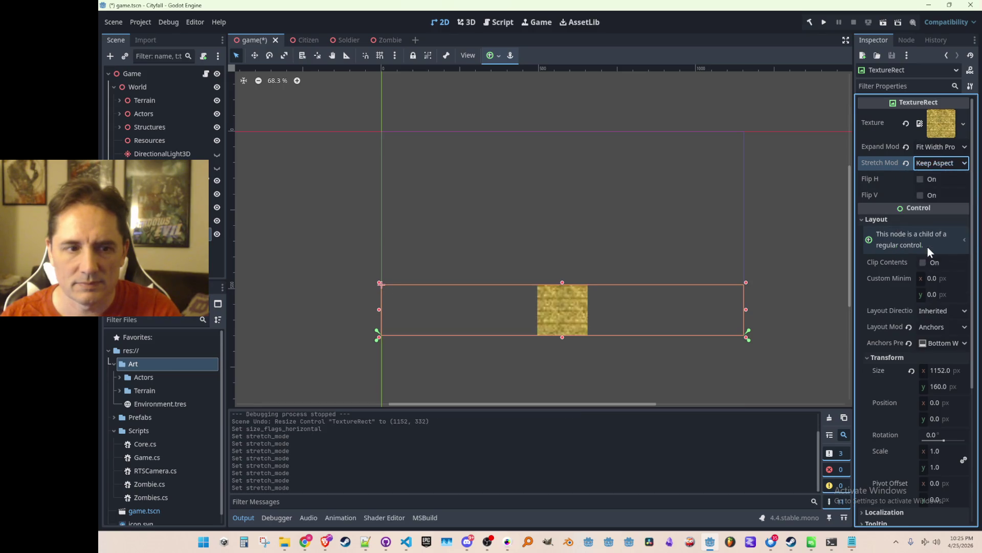
{"action": "key", "text": "ctrl+s"}
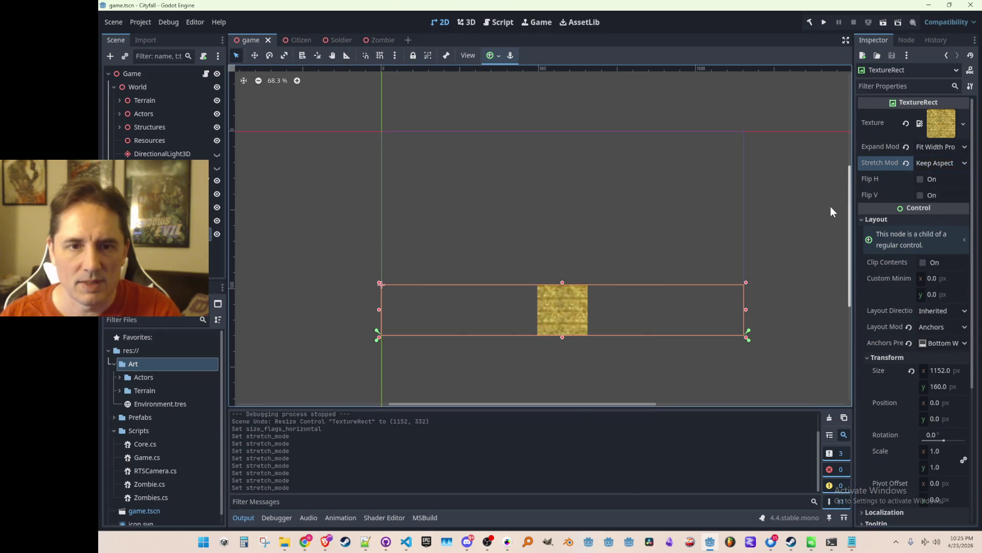
{"action": "left_click", "coordinate": [826, 171]}
{"action": "left_click", "coordinate": [824, 24]}
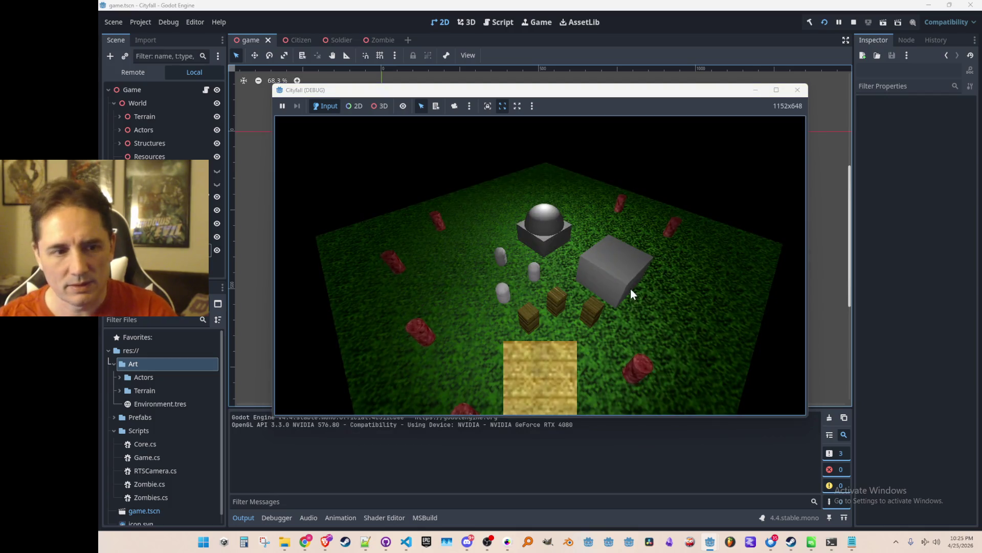
{"action": "left_click", "coordinate": [776, 90]}
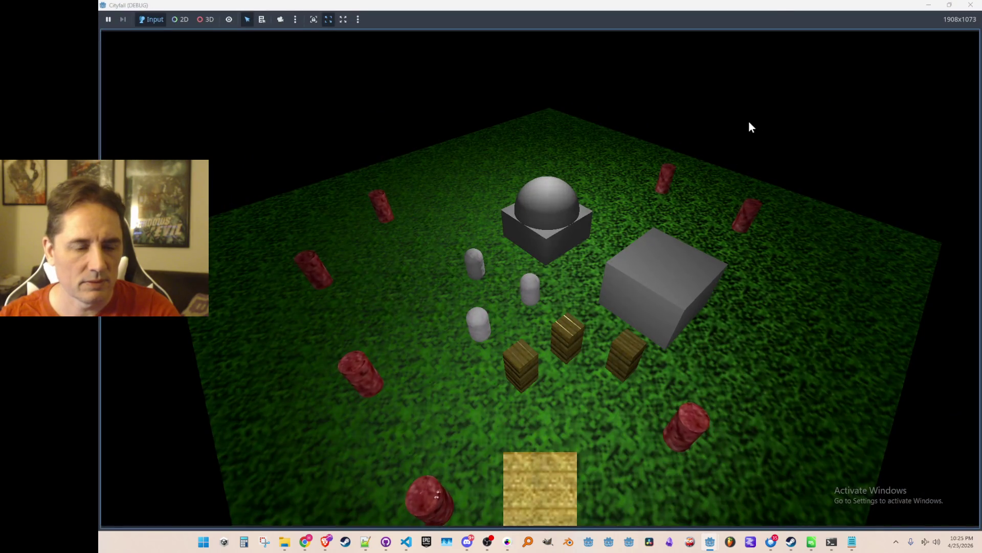
{"action": "double_click", "coordinate": [772, 5]}
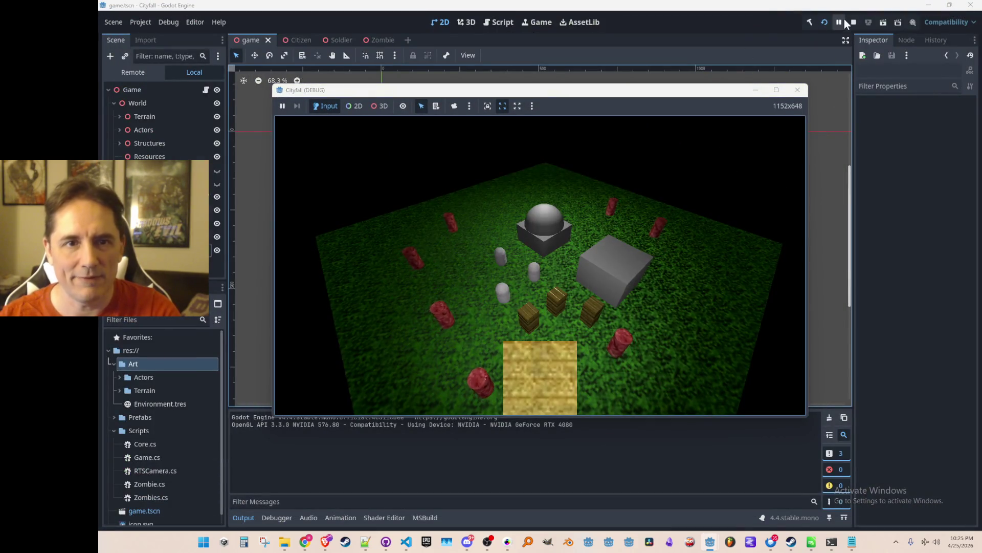
{"action": "left_click", "coordinate": [854, 22]}
{"action": "left_click", "coordinate": [600, 304]}
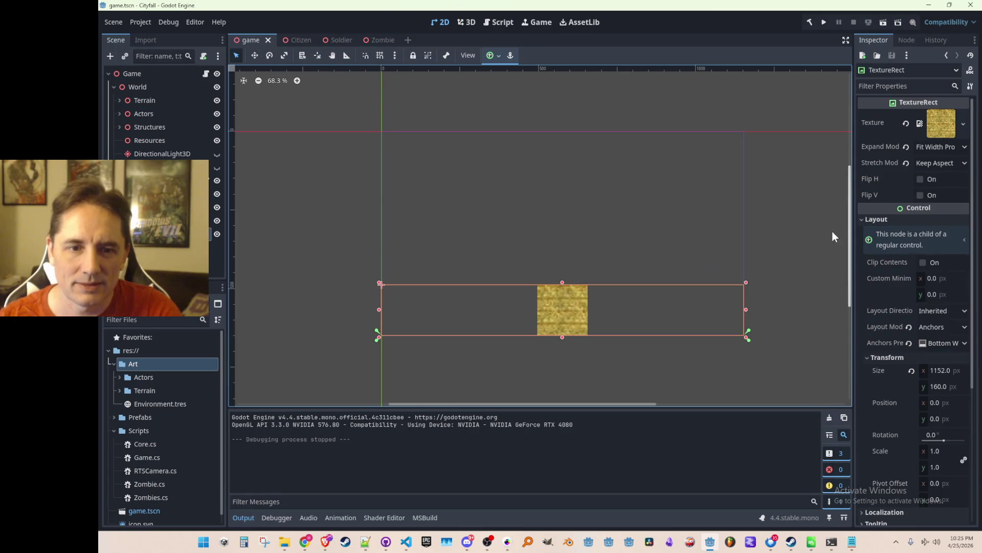
{"action": "scroll", "coordinate": [907, 289], "scroll_direction": "down", "scroll_amount": 5}
{"action": "scroll", "coordinate": [885, 311], "scroll_direction": "up", "scroll_amount": 5}
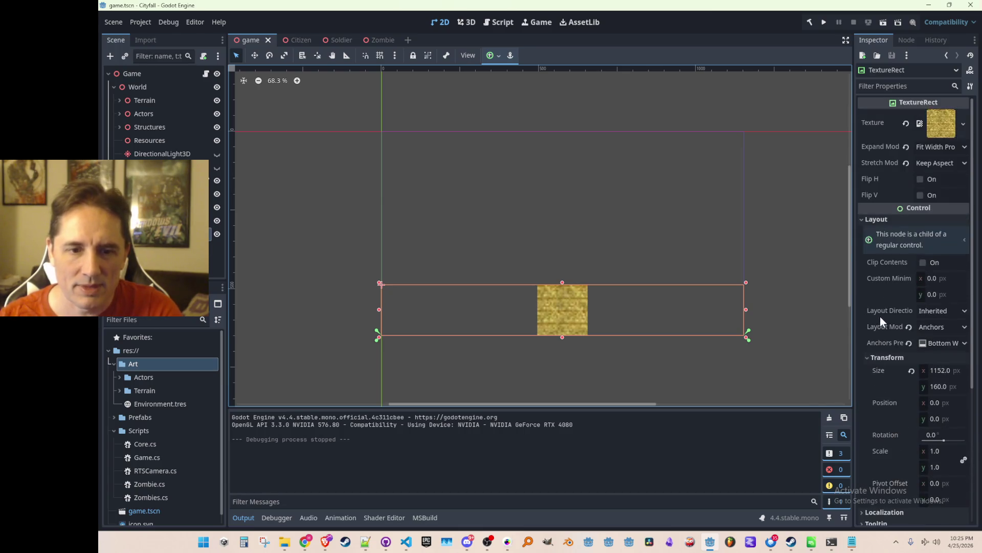
{"action": "left_click", "coordinate": [937, 147]}
{"action": "left_click", "coordinate": [948, 153]}
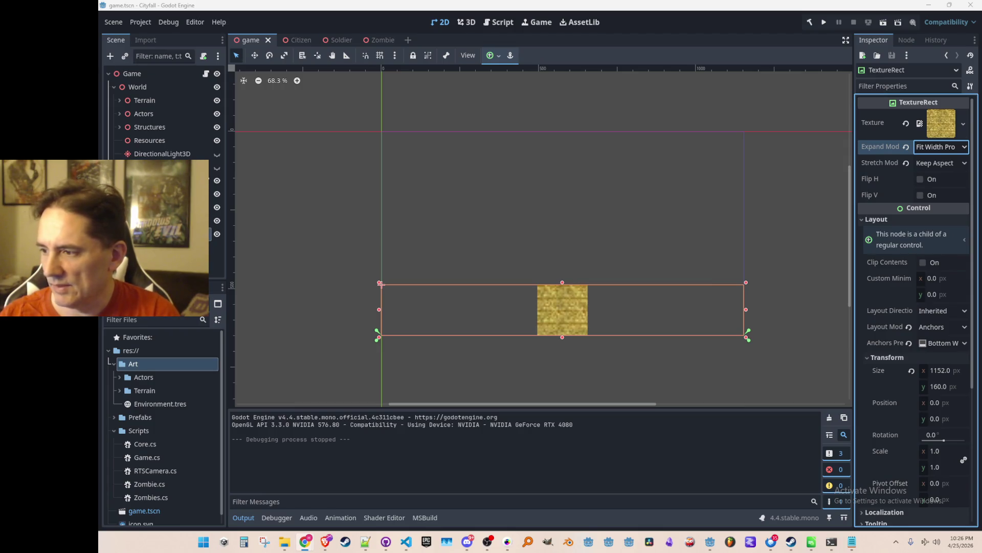
- Give the parent Control custom anchors: right 1, top 0.85, bottom 1
{"action": "left_click", "coordinate": [380, 327]}
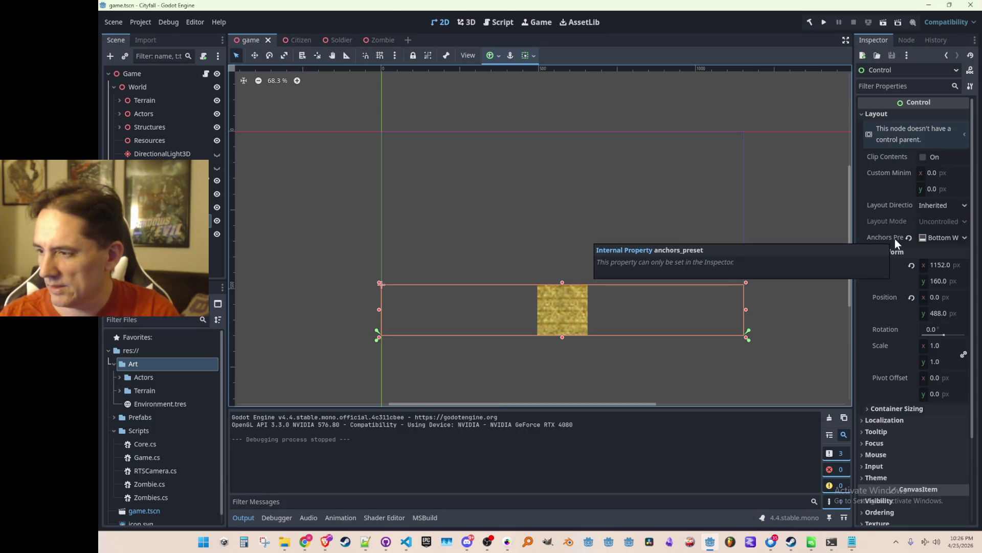
{"action": "left_click", "coordinate": [911, 238]}
{"action": "left_click", "coordinate": [929, 238]}
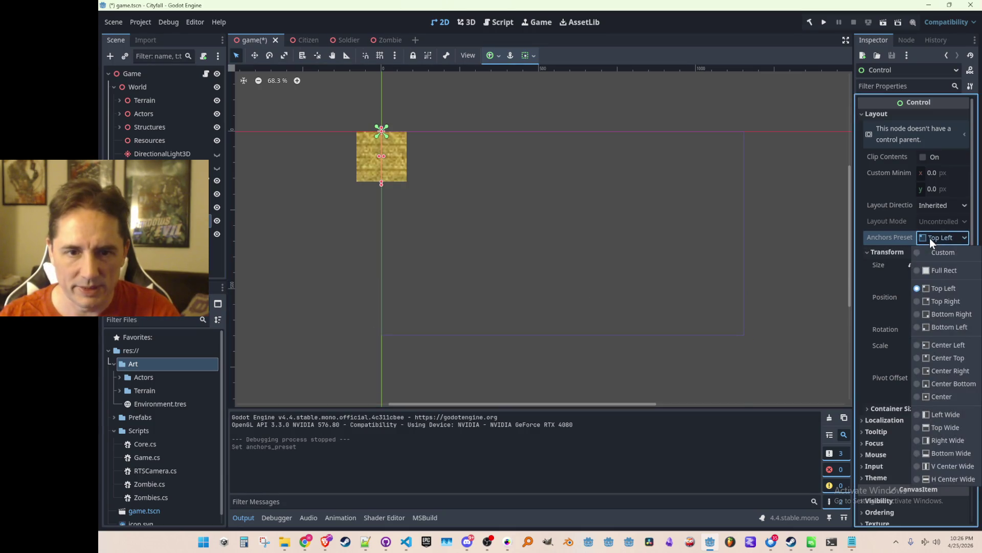
{"action": "left_click", "coordinate": [932, 253]}
{"action": "left_click", "coordinate": [911, 253]}
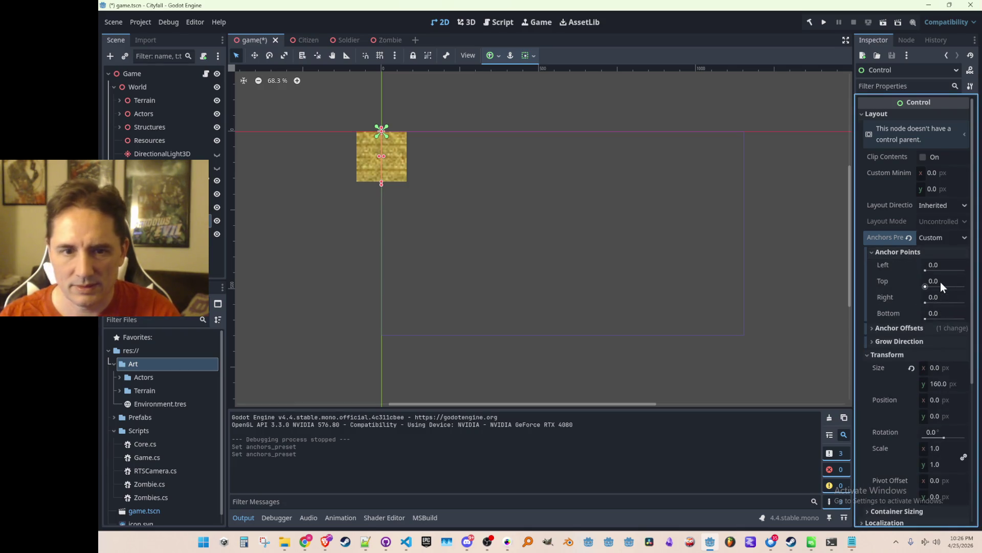
{"action": "left_click", "coordinate": [943, 296]}
{"action": "type", "text": "1"}
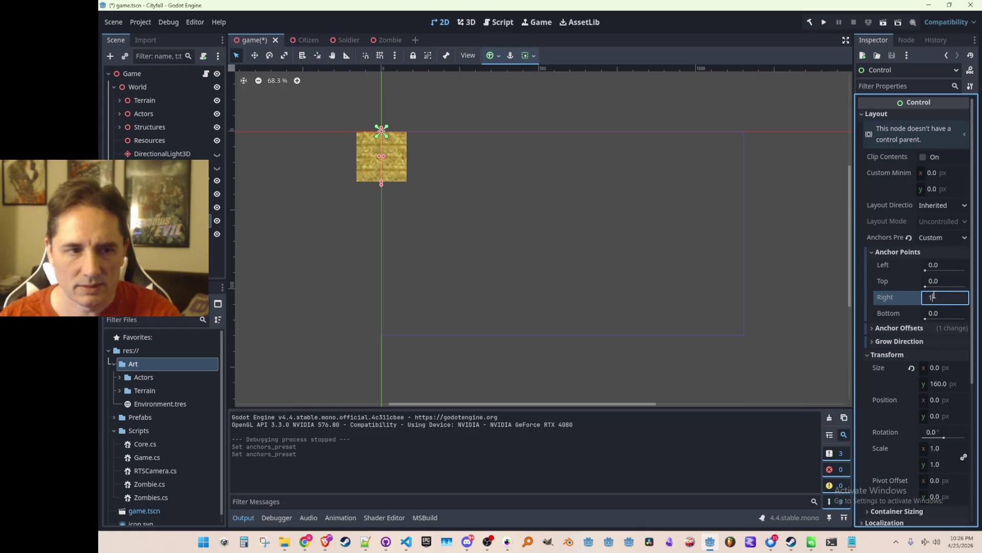
{"action": "key", "text": "Return"}
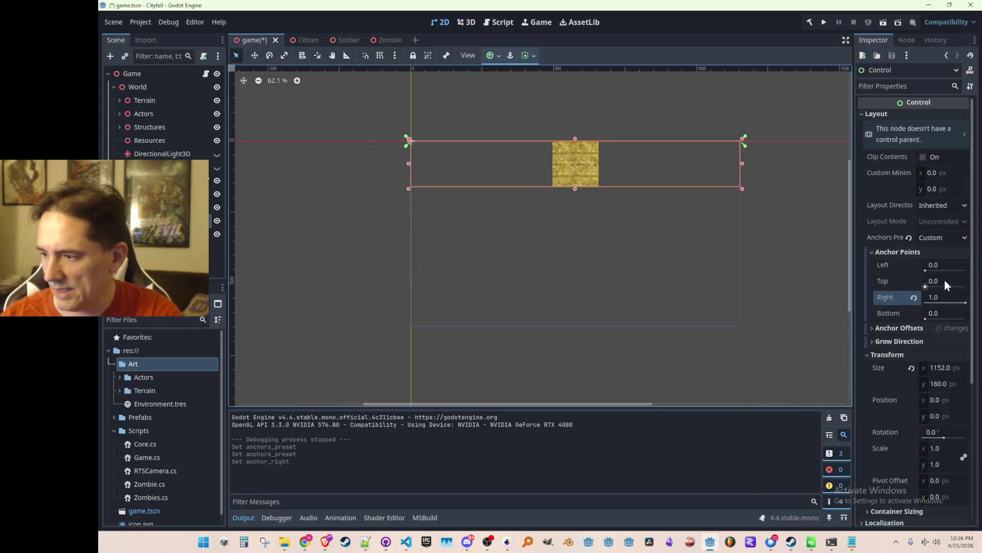
{"action": "left_click", "coordinate": [945, 281]}
{"action": "type", "text": "0.85"}
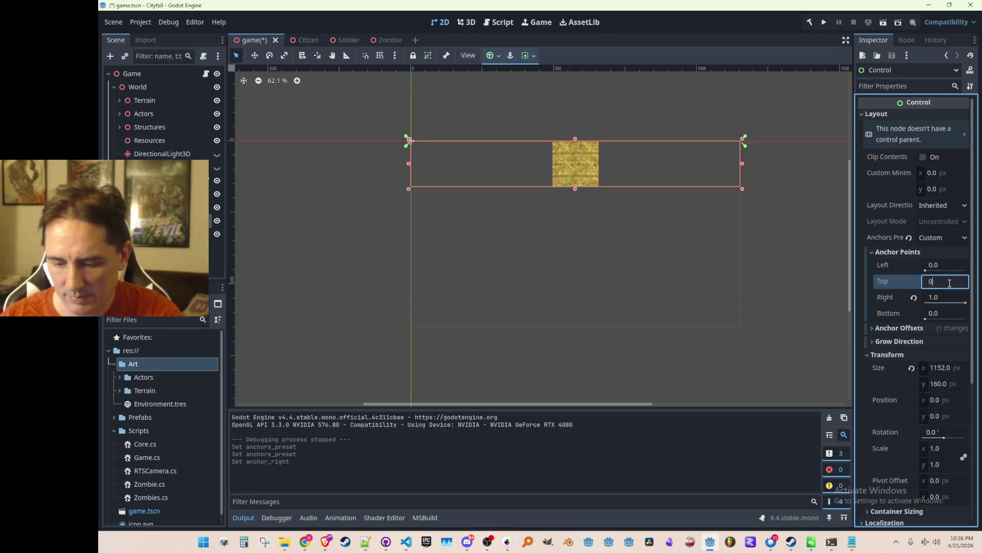
{"action": "left_click", "coordinate": [947, 313]}
{"action": "type", "text": "1"}
{"action": "key", "text": "Return"}
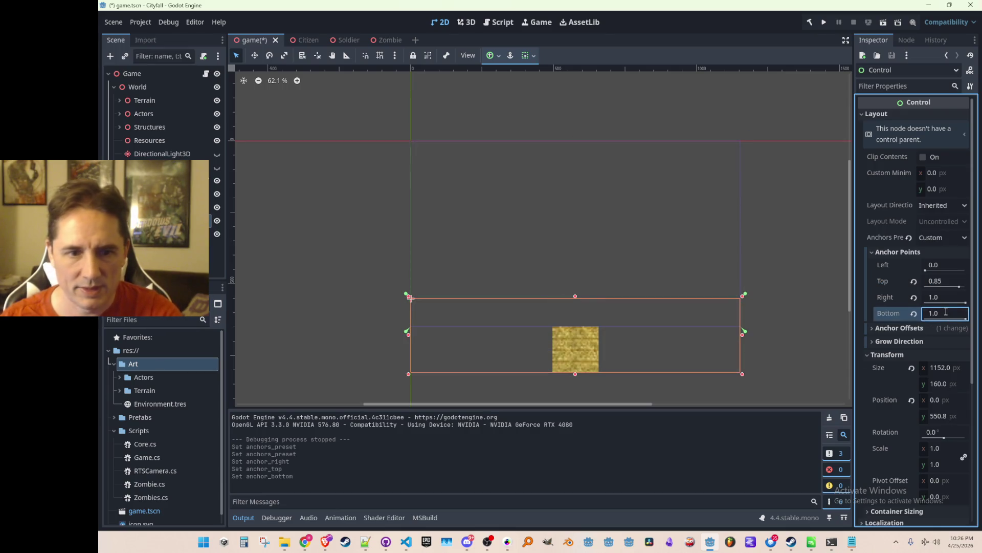
- Reset the Control's position to 0, shorten it to 162 px tall, and save the scene
{"action": "scroll", "coordinate": [726, 324], "scroll_direction": "down", "scroll_amount": 1}
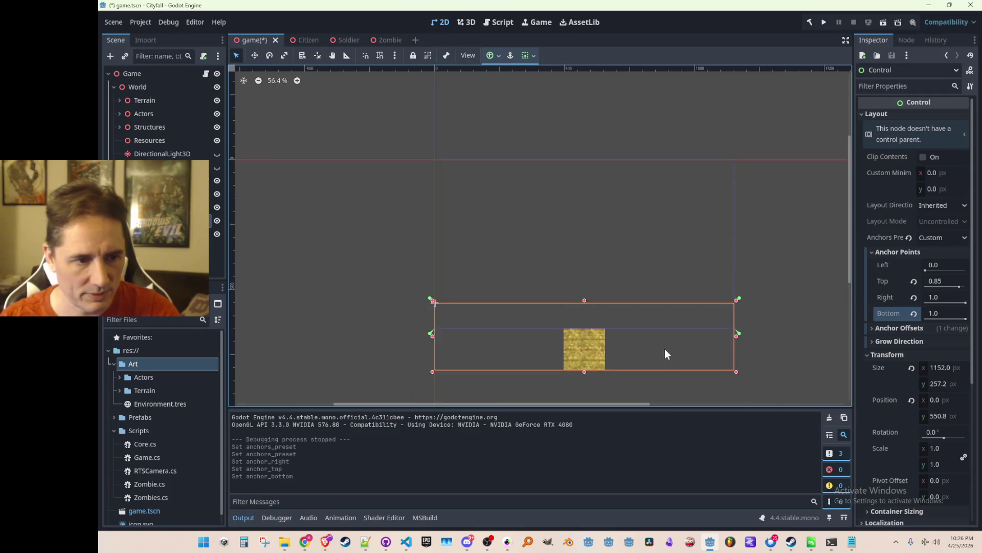
{"action": "scroll", "coordinate": [665, 348], "scroll_direction": "up", "scroll_amount": 2}
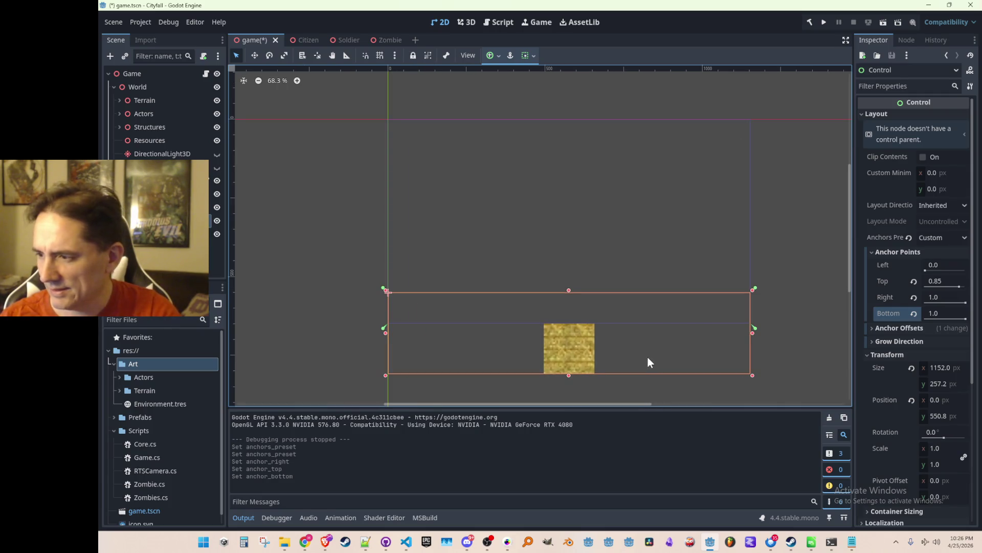
{"action": "left_click", "coordinate": [911, 401]}
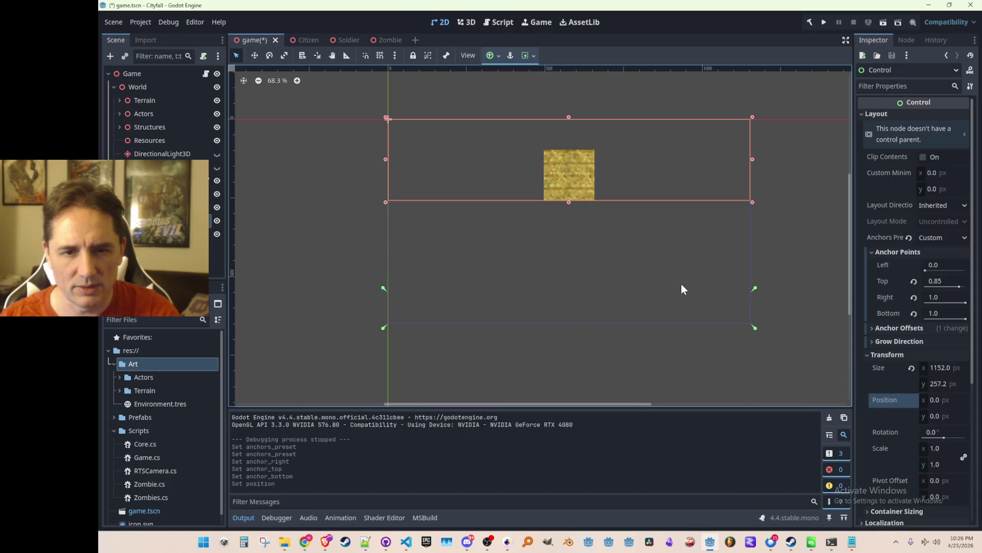
{"action": "left_click", "coordinate": [911, 367]}
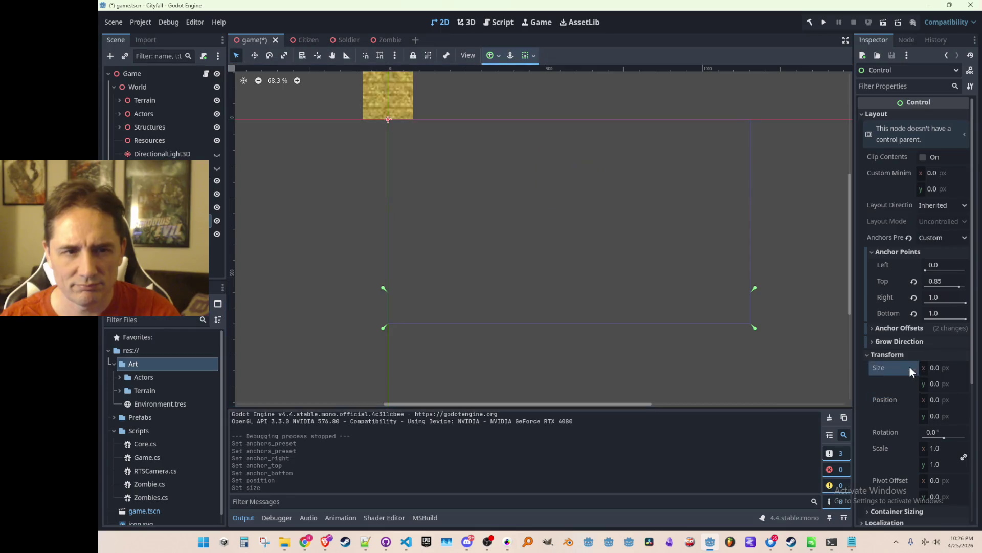
{"action": "key", "text": "ctrl+z"}
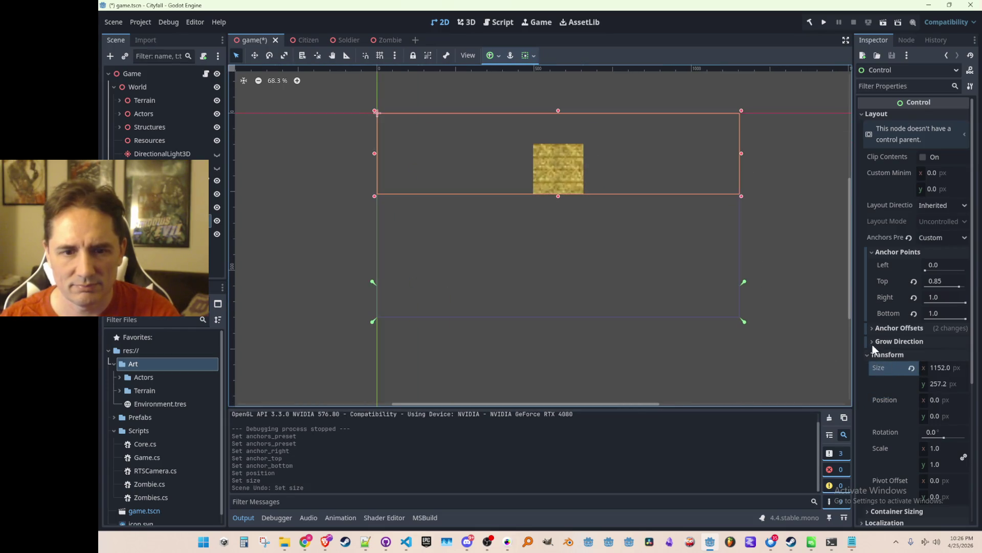
{"action": "left_click_drag", "start_coordinate": [558, 196], "coordinate": [559, 165]}
{"action": "key", "text": "ctrl+s"}
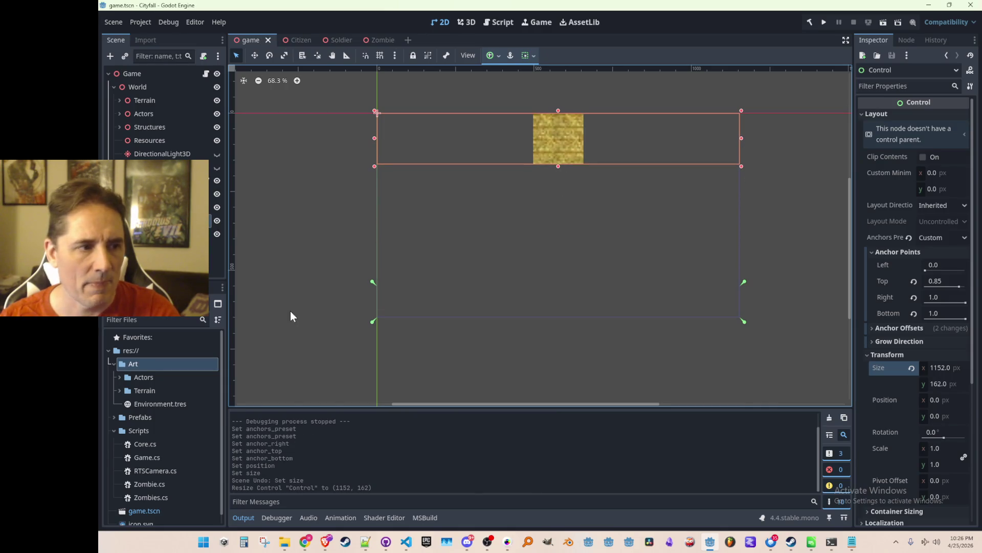
- Step through the scene tree to select the child TextureRect
{"action": "left_click", "coordinate": [153, 220]}
{"action": "key", "text": "Down"}
{"action": "key", "text": "Up"}
{"action": "key", "text": "Down"}
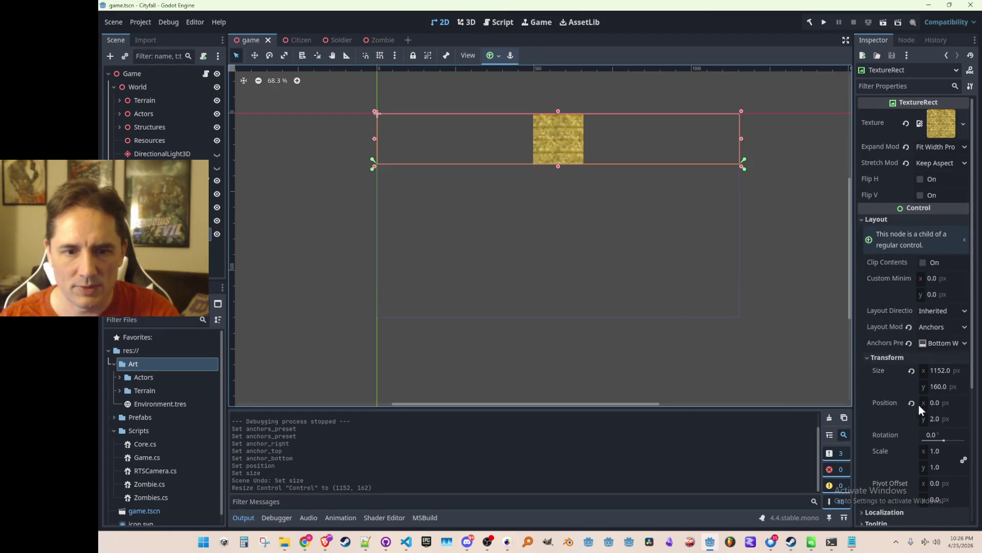
- Revert the TextureRect's position, anchor preset and layout mode, then switch it to Anchors layout
{"action": "left_click", "coordinate": [912, 403]}
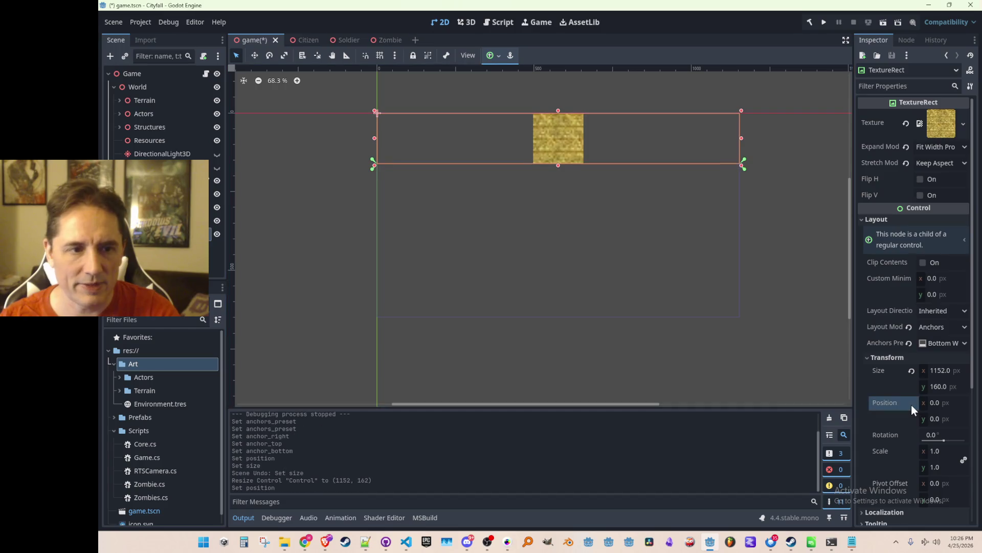
{"action": "left_click", "coordinate": [909, 343]}
{"action": "left_click", "coordinate": [909, 327]}
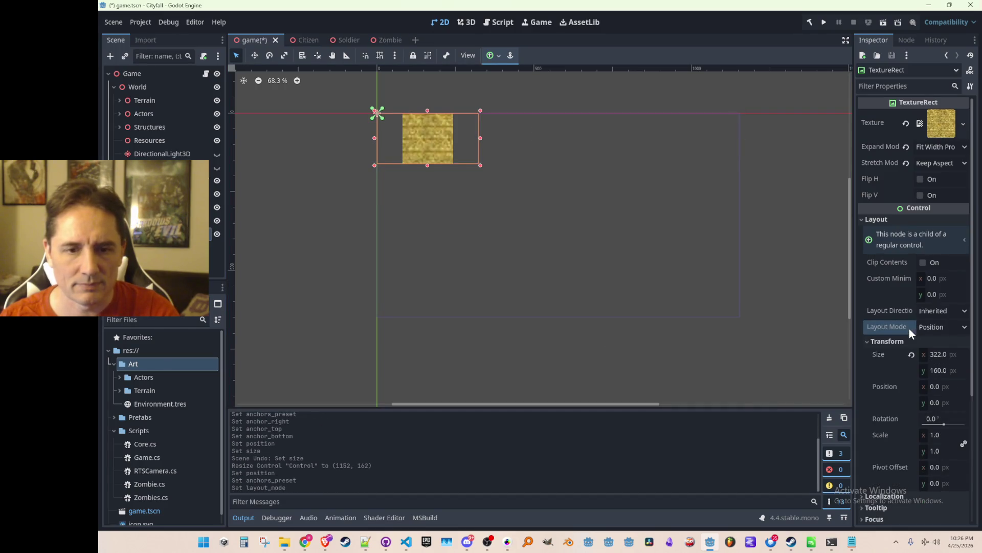
{"action": "scroll", "coordinate": [620, 247], "scroll_direction": "down", "scroll_amount": 2}
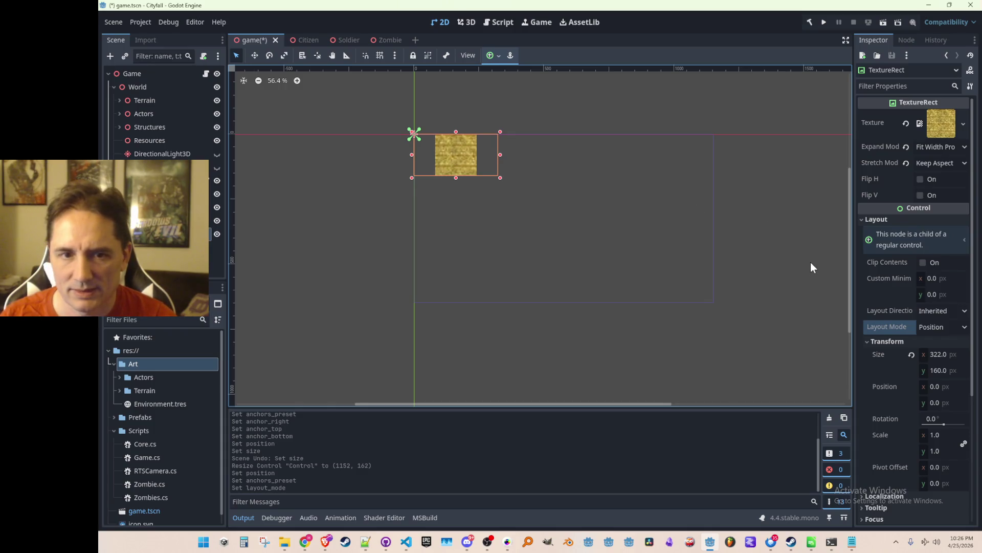
{"action": "scroll", "coordinate": [895, 261], "scroll_direction": "down", "scroll_amount": 1}
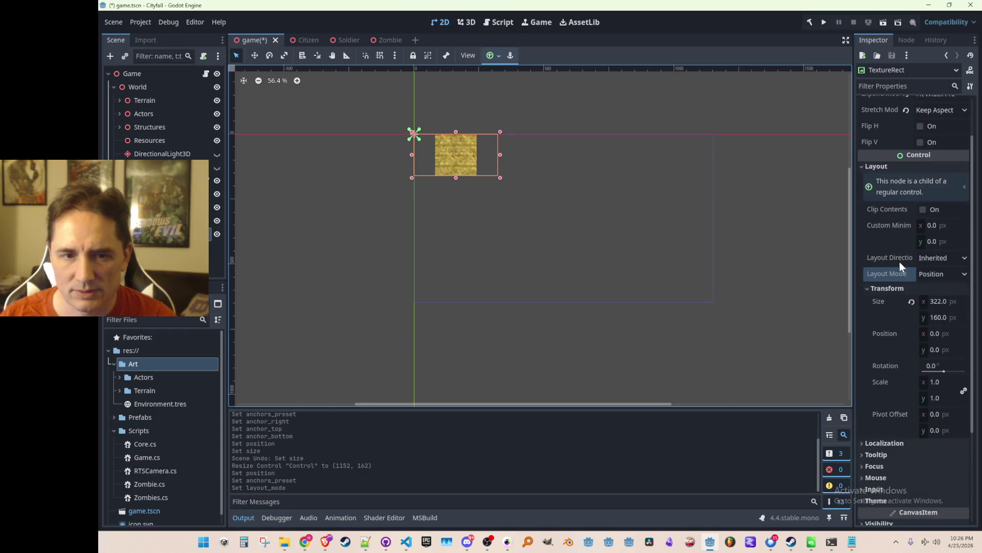
{"action": "left_click", "coordinate": [935, 257]}
{"action": "left_click", "coordinate": [934, 257]}
{"action": "left_click", "coordinate": [936, 276]}
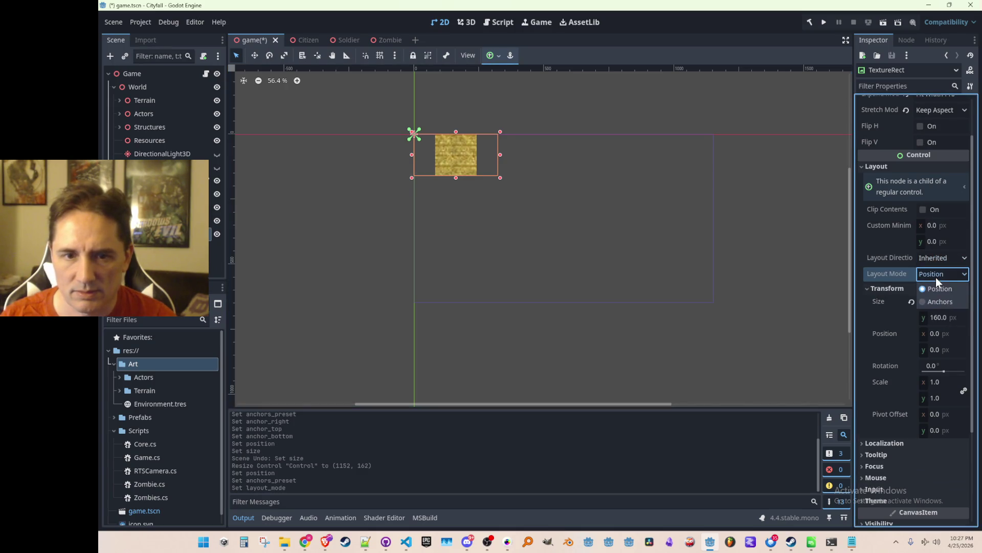
{"action": "left_click", "coordinate": [936, 301]}
- Set custom anchors on the TextureRect: right 1, top 0.85, bottom 1
{"action": "left_click", "coordinate": [941, 289]}
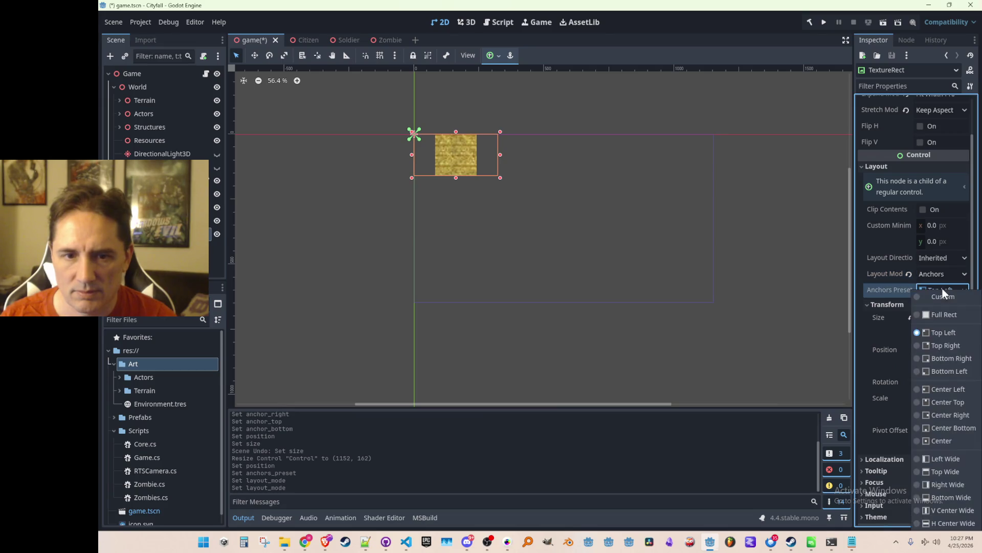
{"action": "left_click", "coordinate": [937, 297]}
{"action": "scroll", "coordinate": [938, 298], "scroll_direction": "down", "scroll_amount": 1}
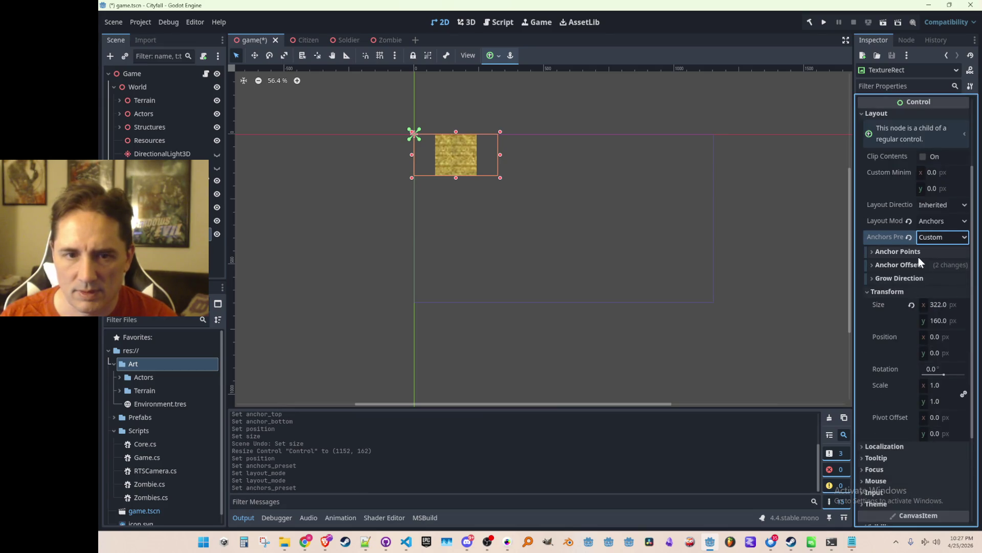
{"action": "left_click", "coordinate": [919, 254]}
{"action": "left_click", "coordinate": [945, 278]}
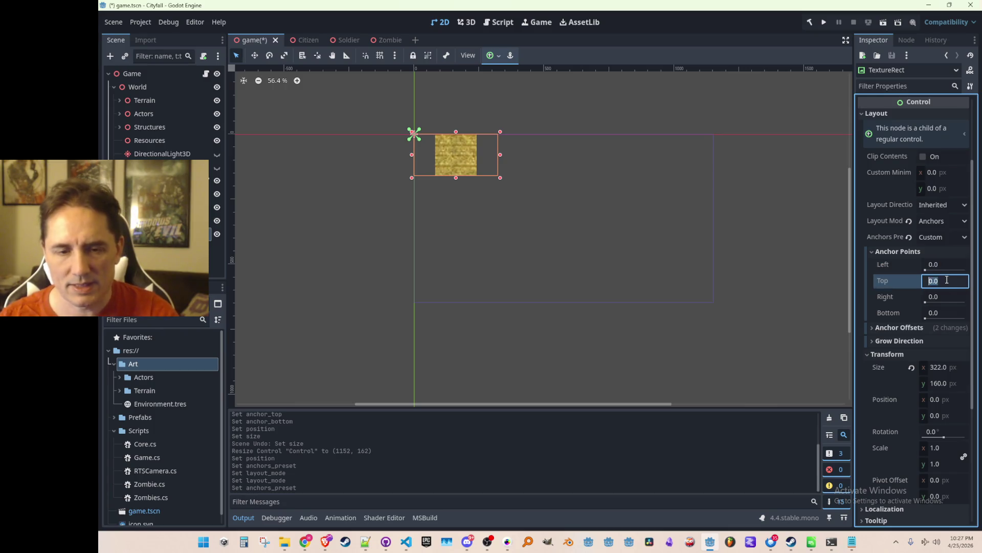
{"action": "left_click", "coordinate": [945, 298]}
{"action": "type", "text": "1"}
{"action": "key", "text": "Return"}
{"action": "left_click", "coordinate": [950, 280]}
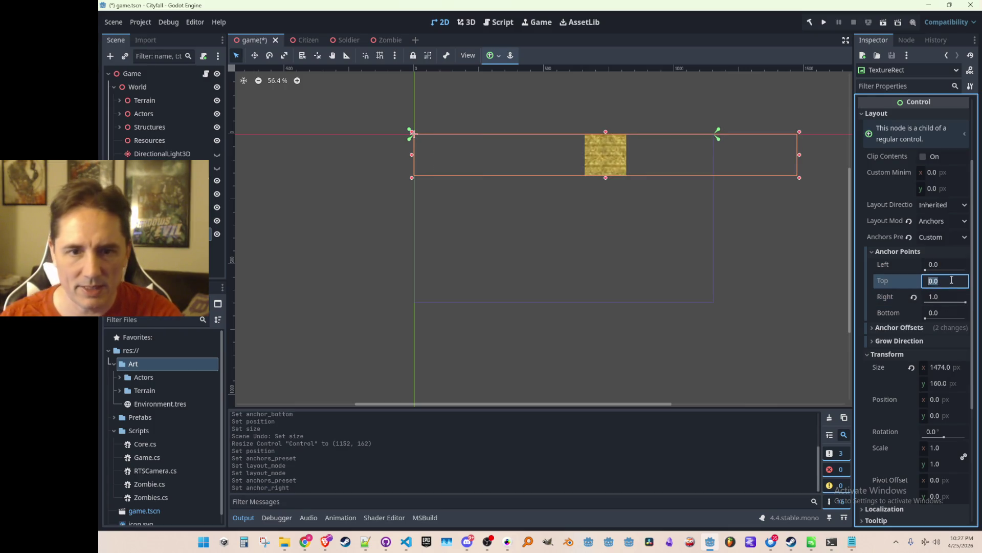
{"action": "type", "text": "0.85"}
{"action": "key", "text": "Tab"}
{"action": "key", "text": "Tab"}
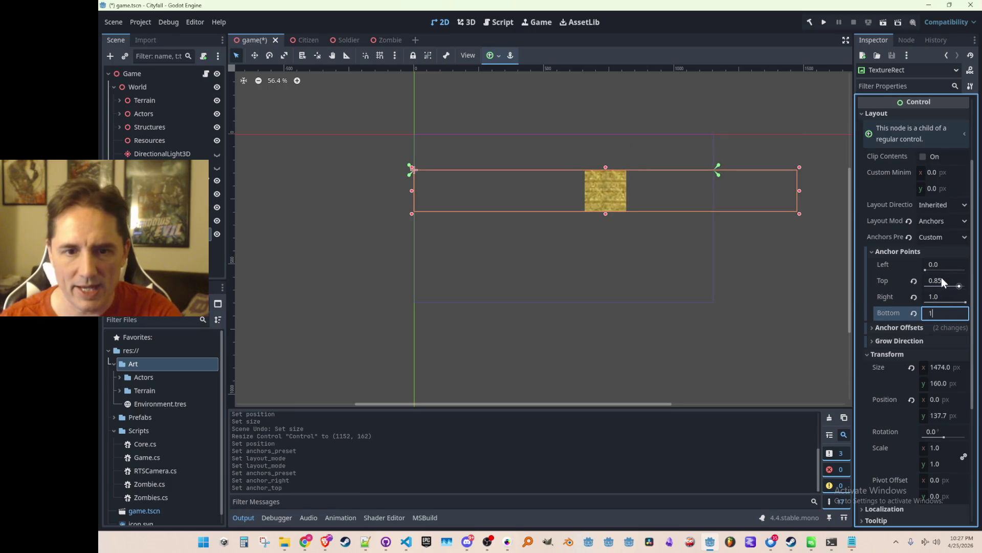
{"action": "type", "text": "1"}
{"action": "key", "text": "Return"}
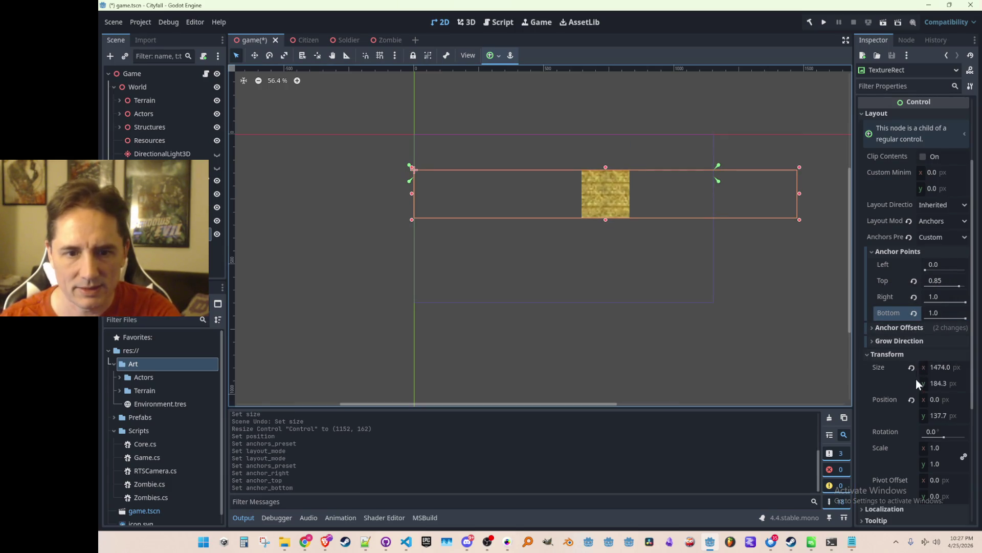
- Reset the TextureRect's vertical position to 0 and reselect the parent Control
{"action": "left_click", "coordinate": [912, 400]}
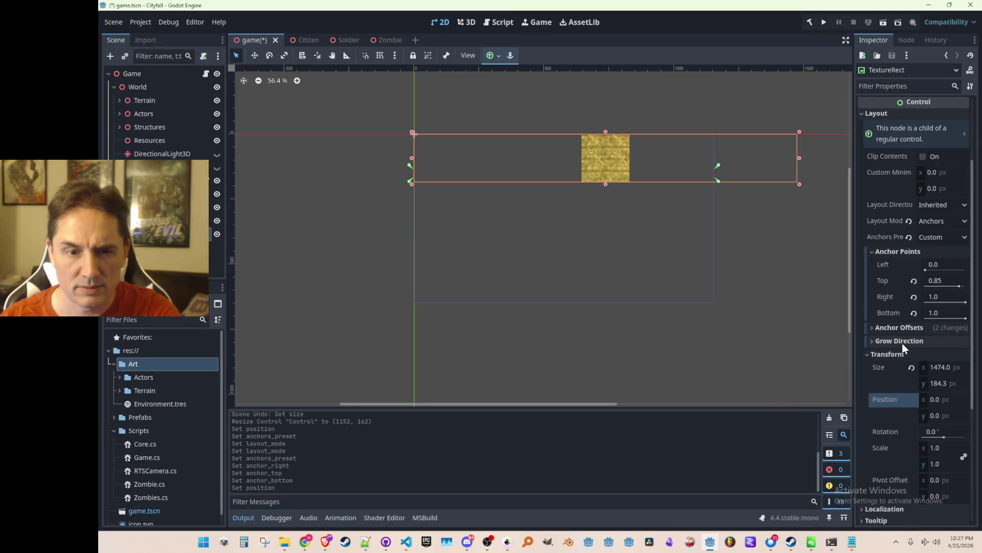
{"action": "left_click", "coordinate": [900, 328]}
{"action": "left_click", "coordinate": [900, 328]}
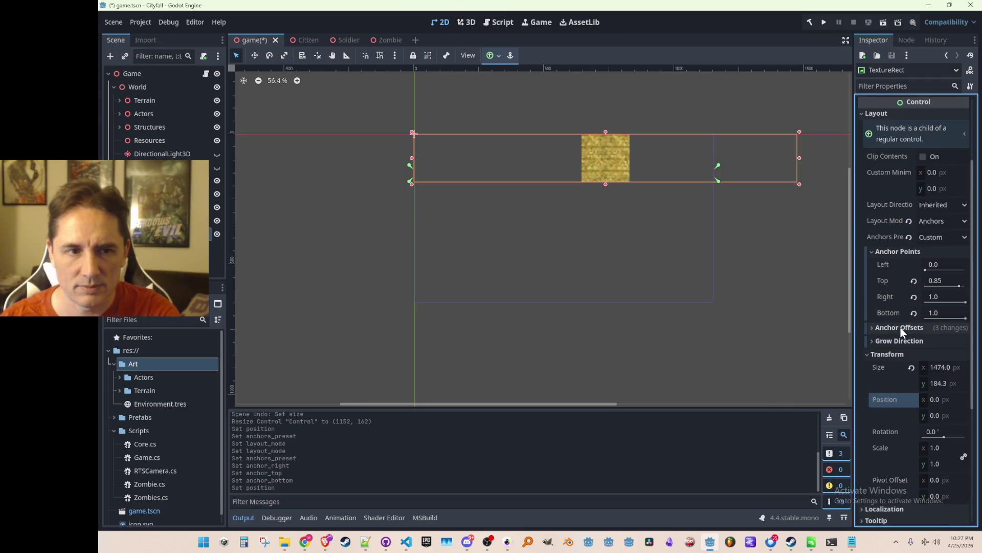
{"action": "left_click", "coordinate": [153, 221]}
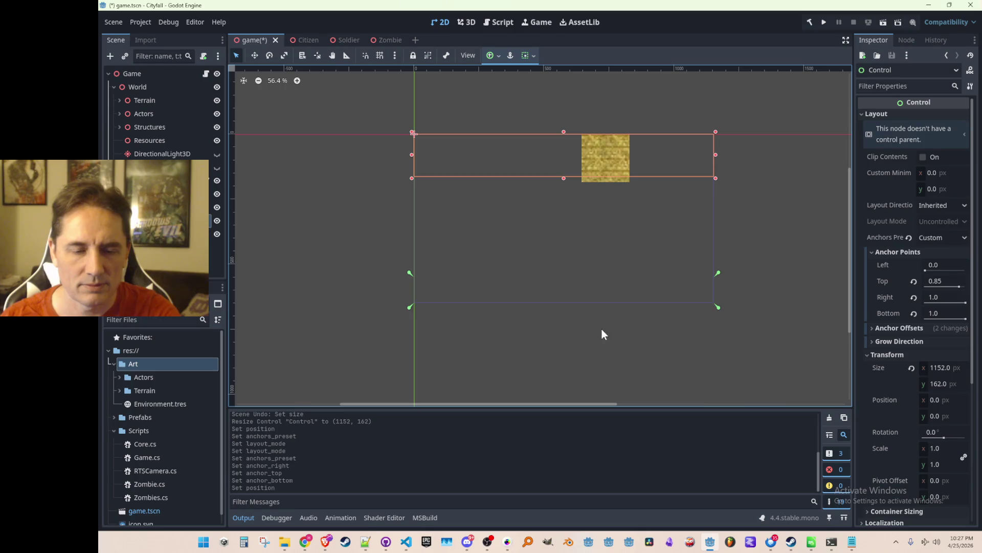
- Select the TextureRect and switch to the Move tool on the canvas
{"action": "left_click", "coordinate": [717, 165]}
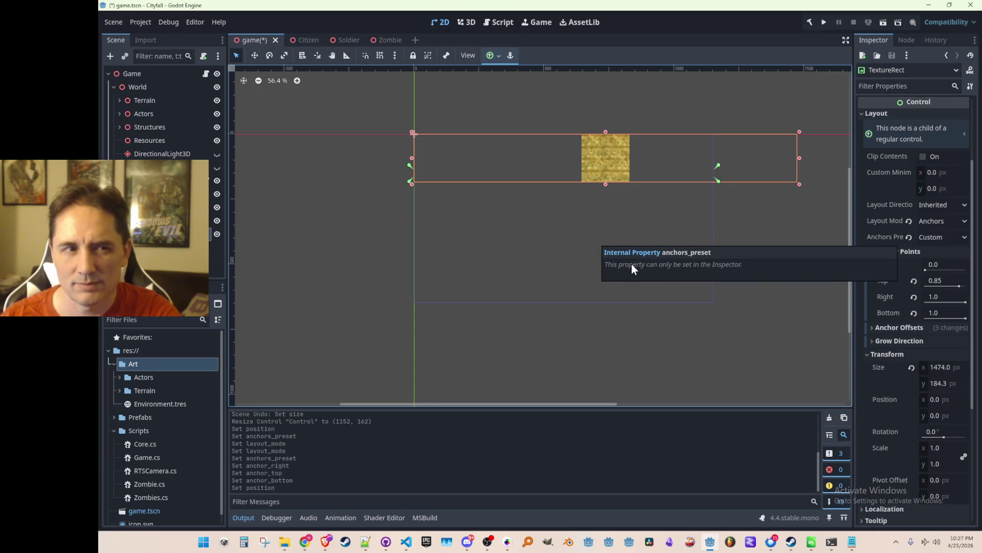
{"action": "scroll", "coordinate": [527, 235], "scroll_direction": "down", "scroll_amount": 2}
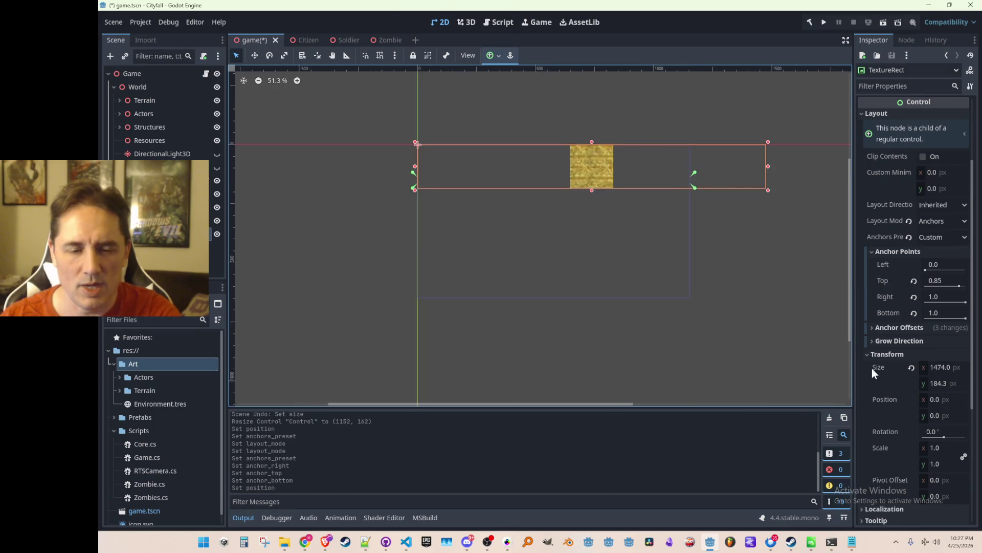
{"action": "scroll", "coordinate": [892, 362], "scroll_direction": "down", "scroll_amount": 3}
{"action": "scroll", "coordinate": [895, 363], "scroll_direction": "up", "scroll_amount": 5}
{"action": "left_click", "coordinate": [255, 56]}
{"action": "scroll", "coordinate": [903, 279], "scroll_direction": "down", "scroll_amount": 5}
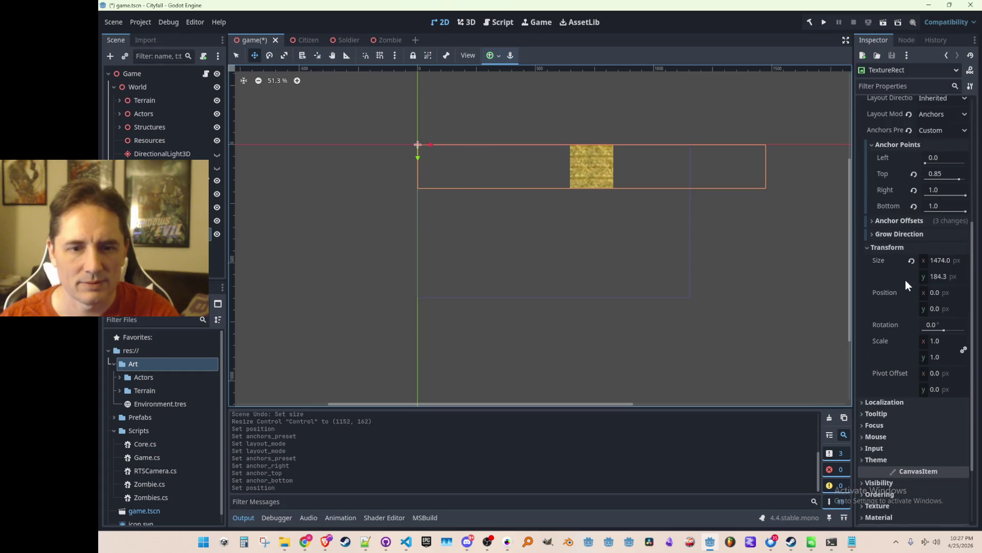
{"action": "scroll", "coordinate": [908, 284], "scroll_direction": "up", "scroll_amount": 5}
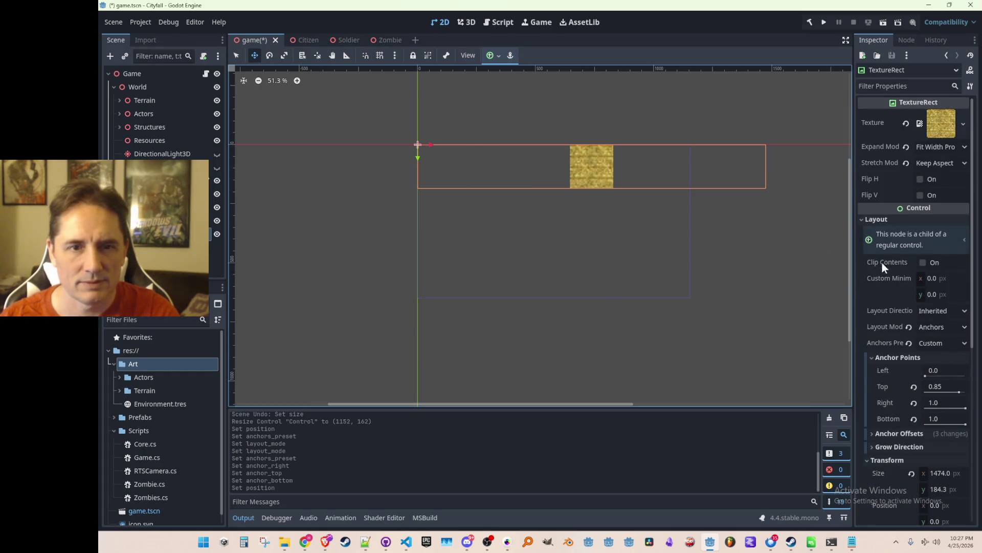
- Reset the parent Control's size to 0, try moving it down, and undo the move
{"action": "left_click", "coordinate": [824, 235]}
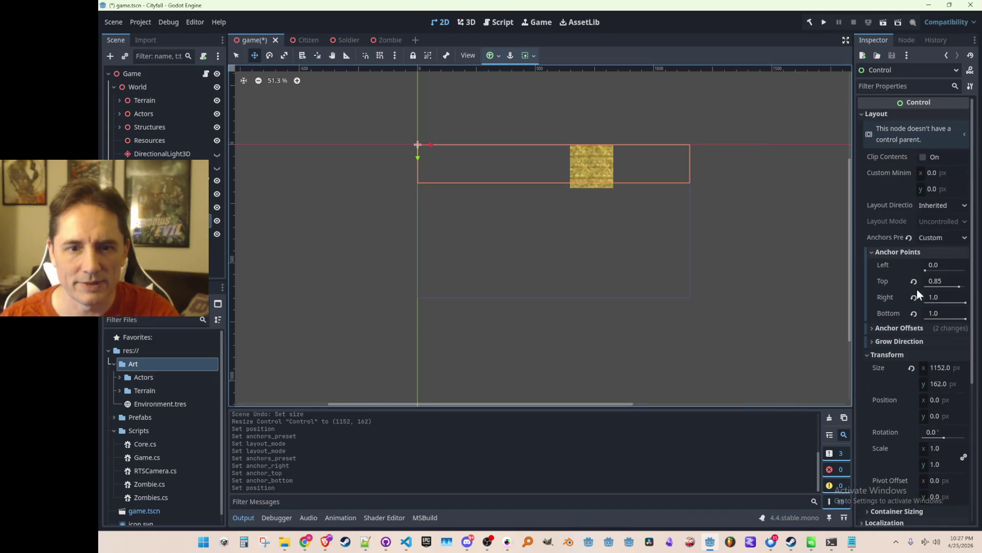
{"action": "left_click", "coordinate": [912, 367]}
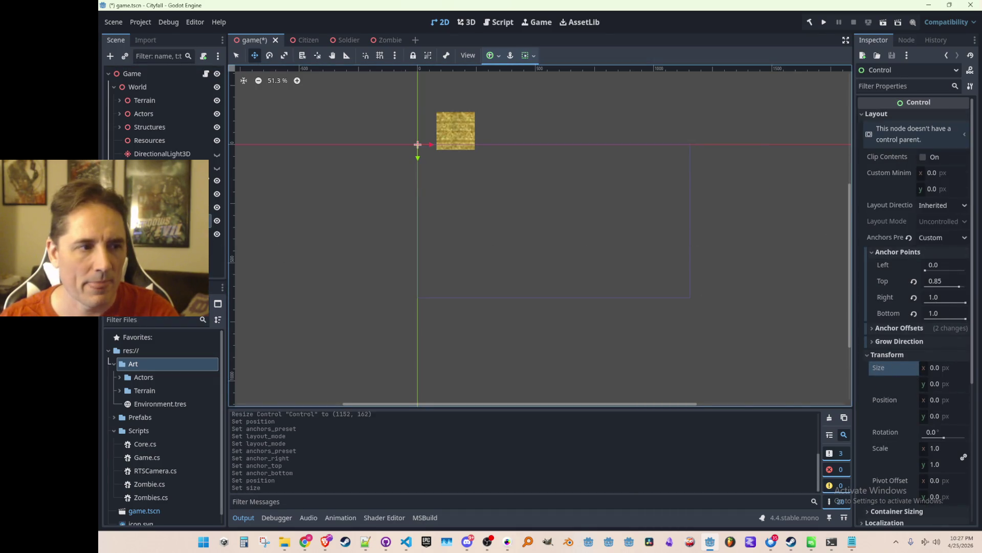
{"action": "left_click", "coordinate": [210, 234]}
{"action": "left_click", "coordinate": [213, 221]}
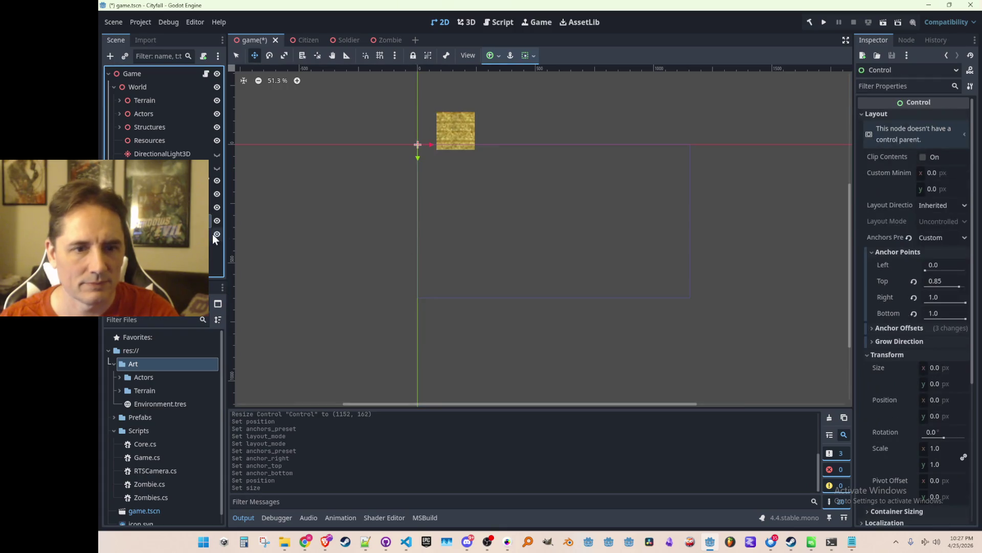
{"action": "left_click_drag", "start_coordinate": [422, 163], "coordinate": [424, 225]}
{"action": "key", "text": "ctrl+z"}
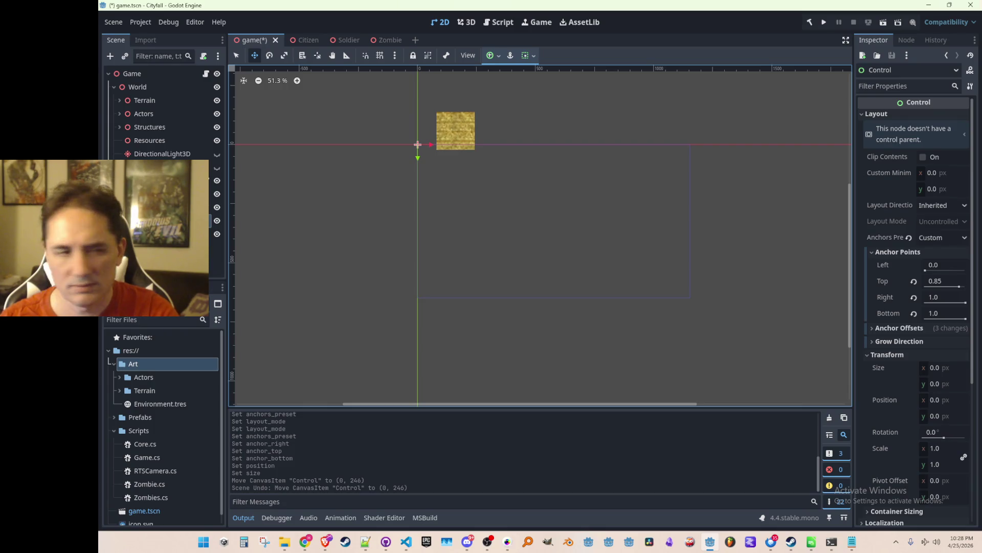
- Delete the TextureRect node from the scene
{"action": "left_click", "coordinate": [418, 112]}
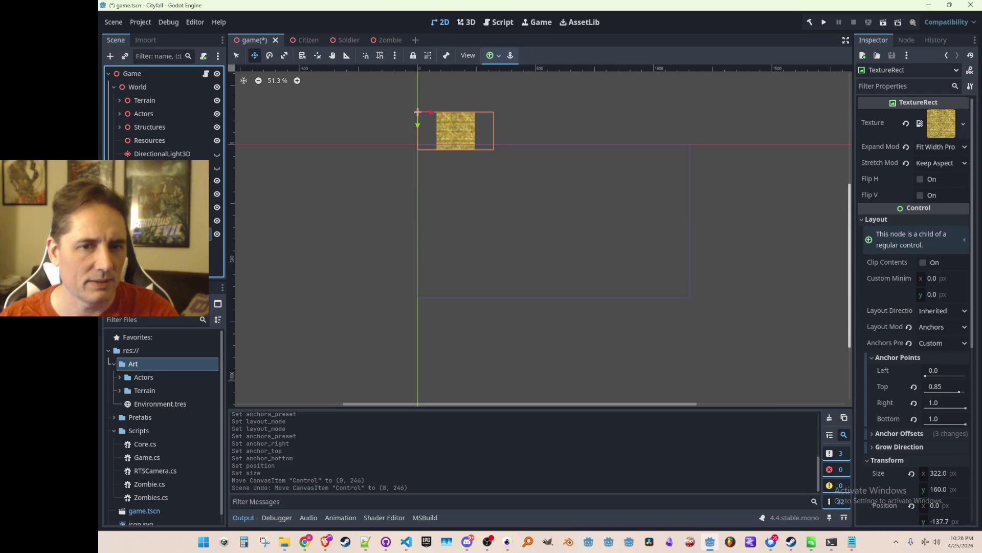
{"action": "key", "text": "Delete"}
{"action": "key", "text": "Return"}
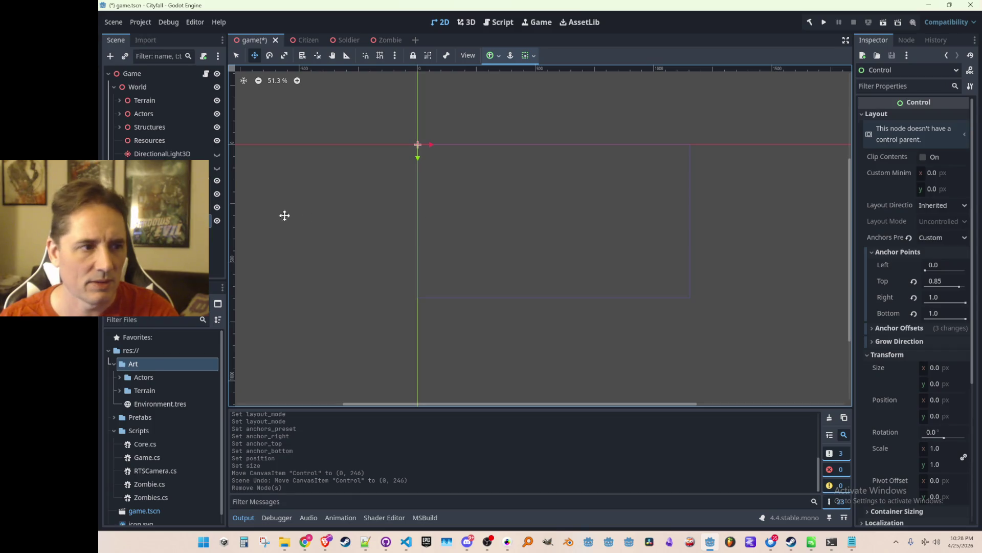
- Add an HBoxContainer under Control with a TextureRect child inside it
{"action": "right_click", "coordinate": [213, 221]}
{"action": "left_click", "coordinate": [241, 228]}
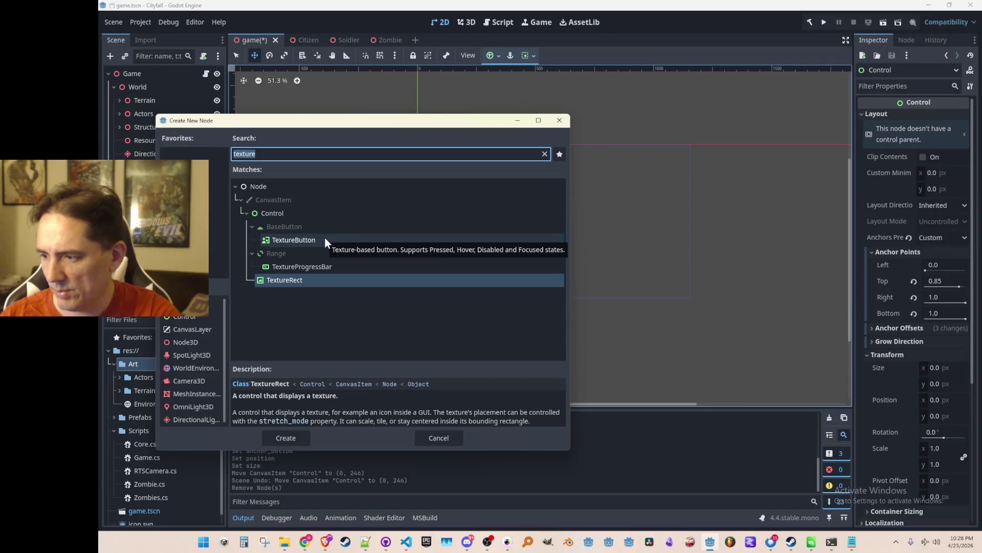
{"action": "type", "text": "hbox"}
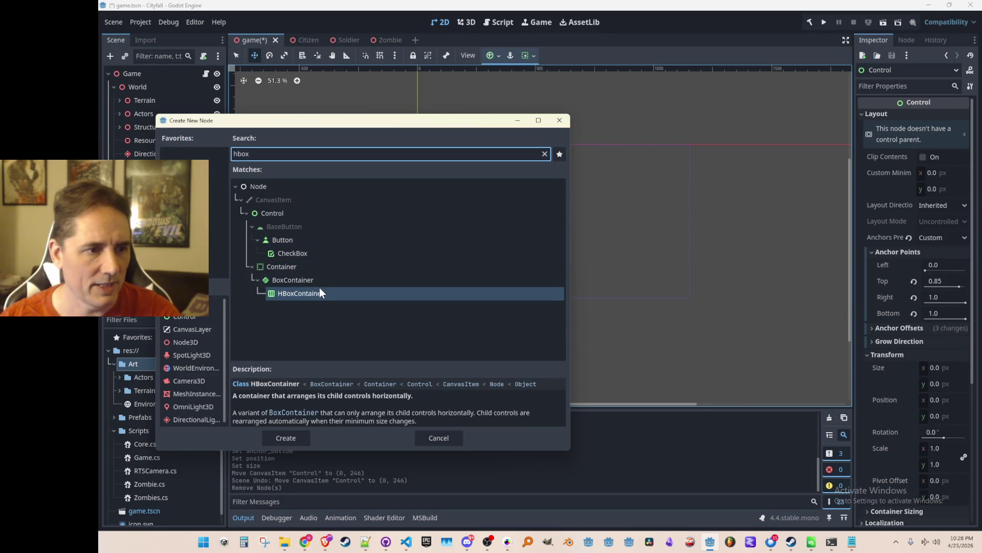
{"action": "double_click", "coordinate": [318, 292]}
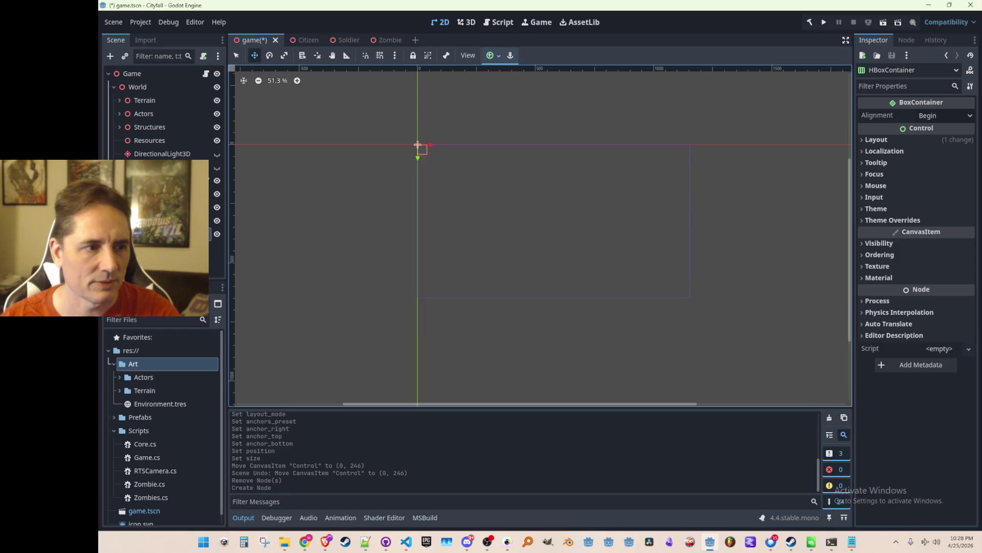
{"action": "right_click", "coordinate": [155, 232]}
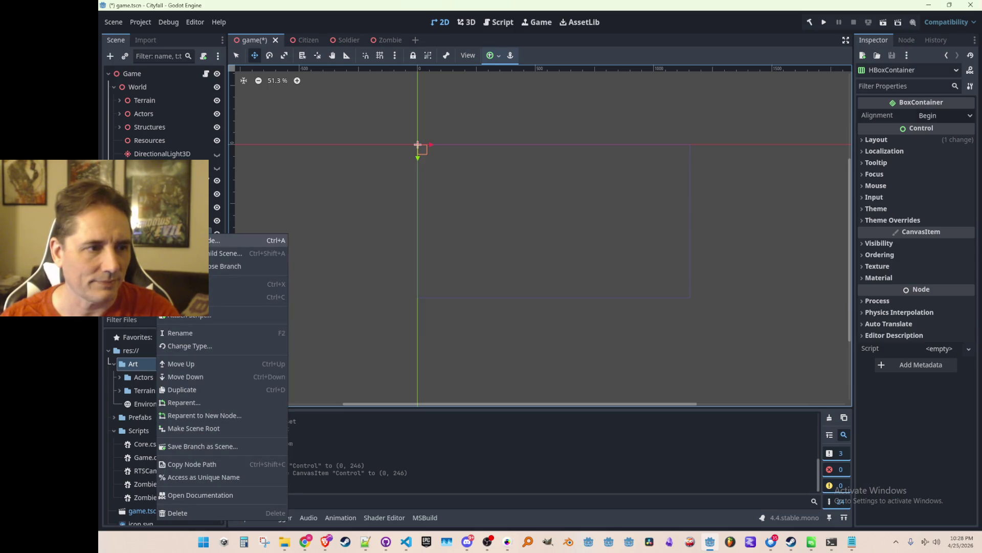
{"action": "left_click", "coordinate": [230, 240]}
{"action": "type", "text": "texture"}
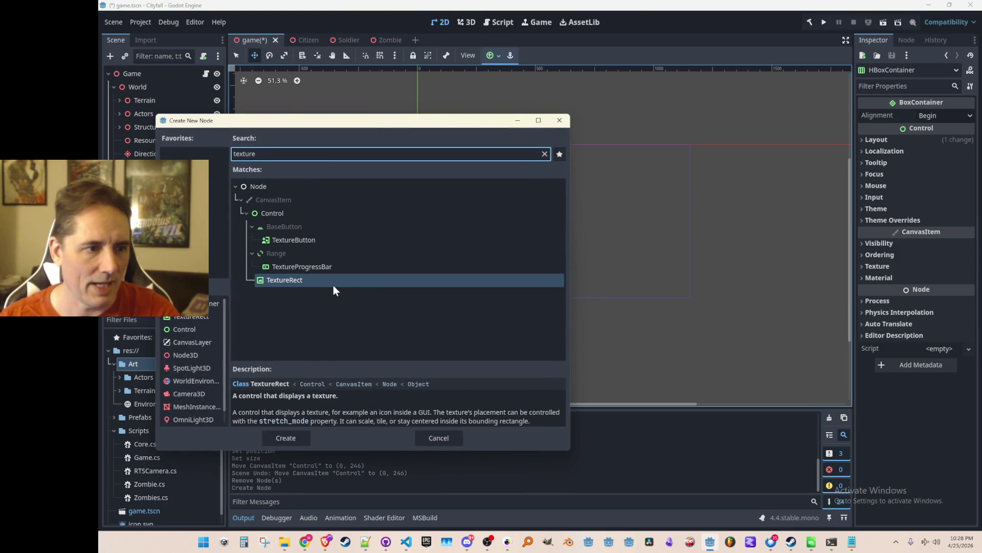
{"action": "double_click", "coordinate": [333, 284]}
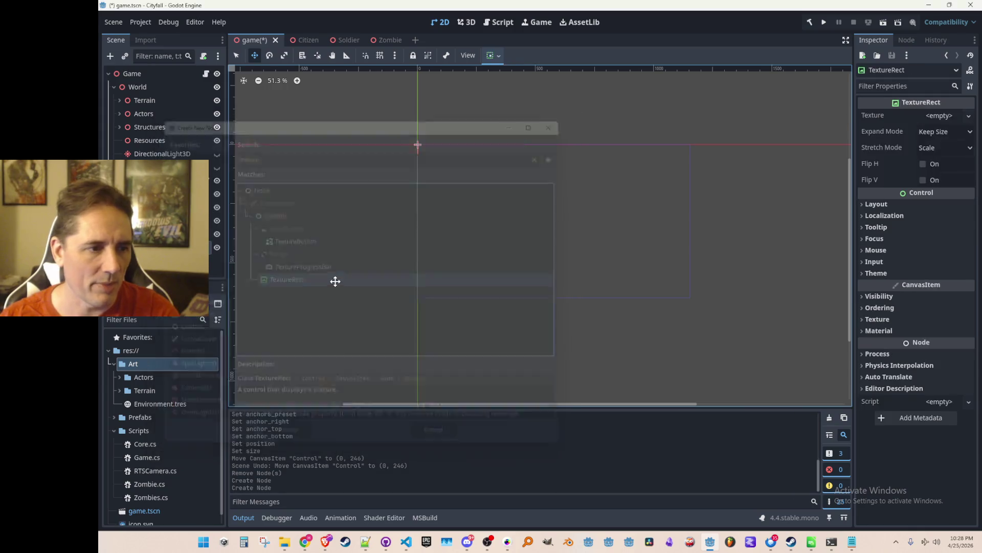
- Assign the Metals_12_Height texture, duplicate the rect, then undo back to the original TextureRect
{"action": "left_click", "coordinate": [953, 115]}
{"action": "left_click", "coordinate": [868, 351]}
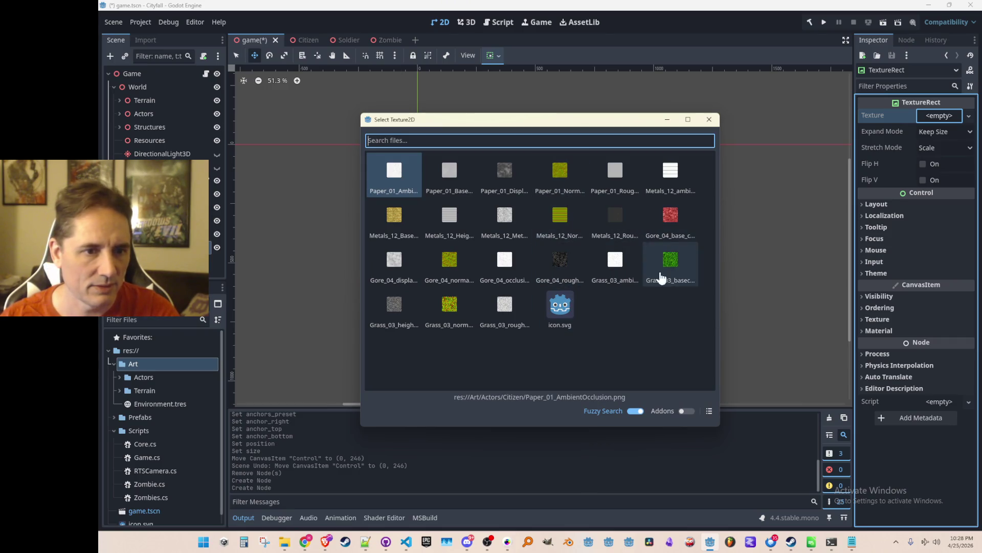
{"action": "double_click", "coordinate": [448, 219]}
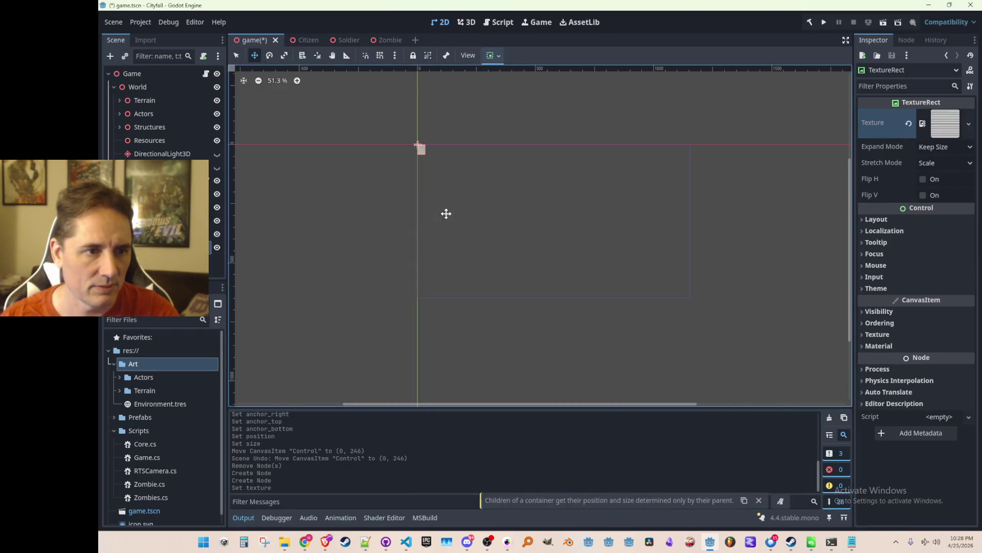
{"action": "scroll", "coordinate": [446, 212], "scroll_direction": "up", "scroll_amount": 3}
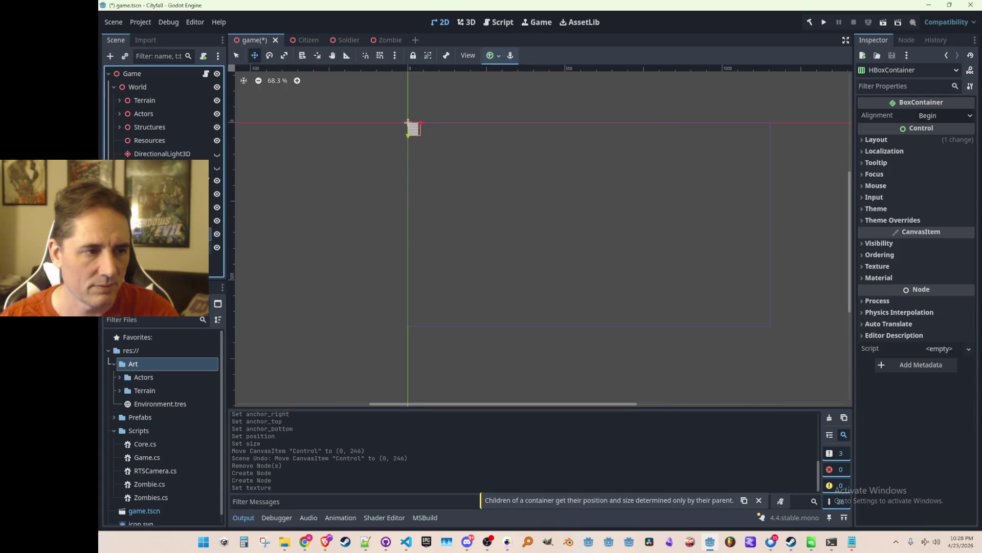
{"action": "key", "text": "ctrl+d"}
{"action": "key", "text": "ctrl+d"}
{"action": "key", "text": "ctrl+d"}
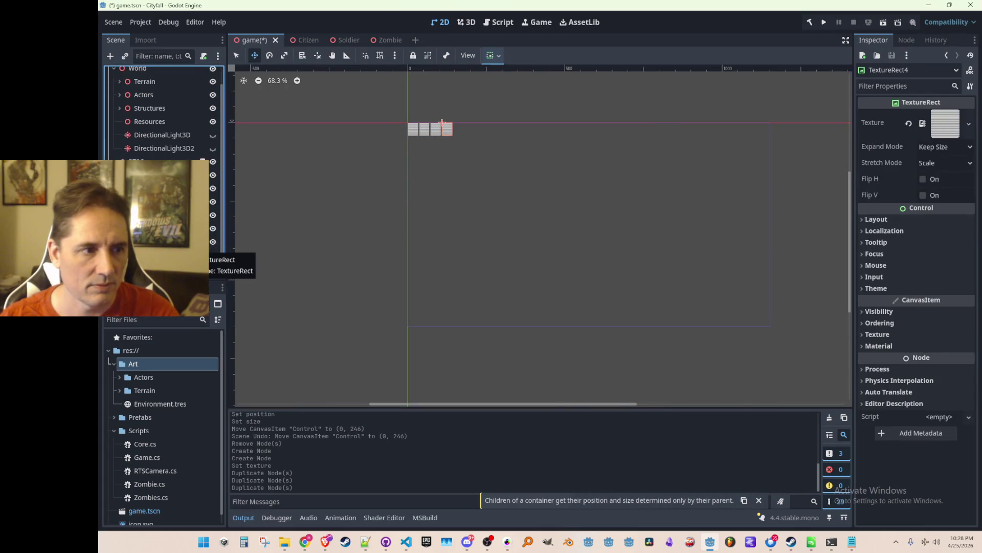
{"action": "key", "text": "ctrl+z"}
{"action": "key", "text": "ctrl+z"}
{"action": "key", "text": "ctrl+z"}
{"action": "key", "text": "ctrl+z"}
{"action": "key", "text": "ctrl+z"}
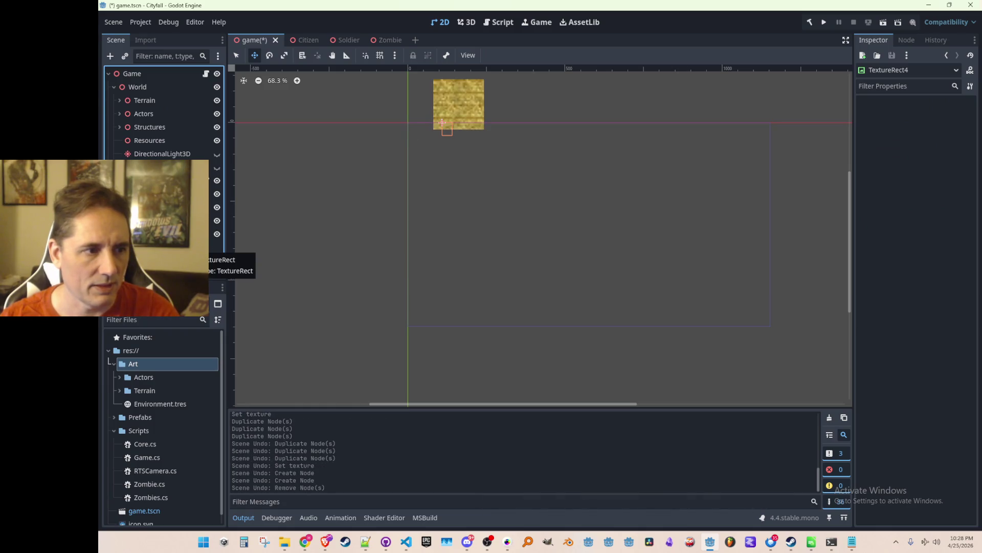
{"action": "scroll", "coordinate": [552, 221], "scroll_direction": "down", "scroll_amount": 2}
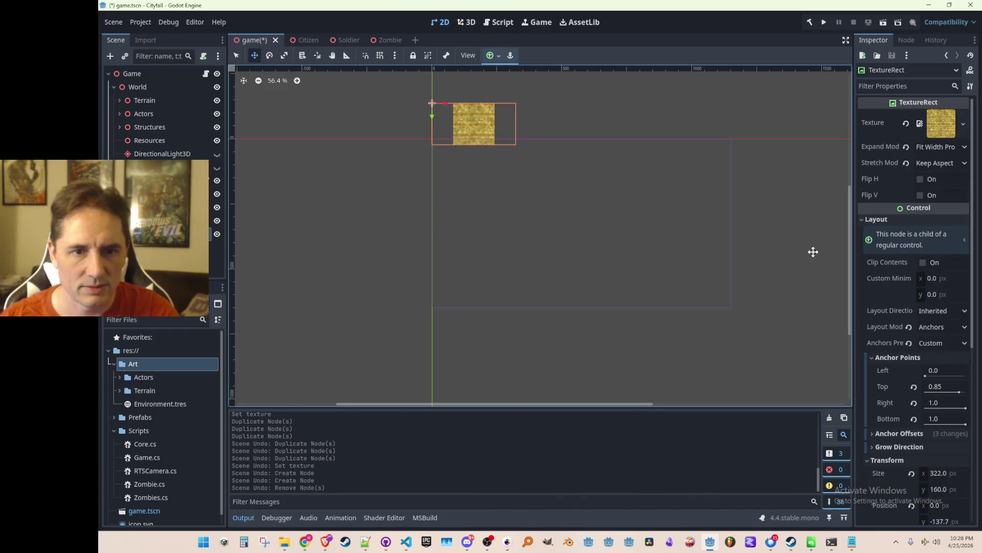
- Revert the TextureRect's anchors preset and layout mode, and undo a trial size reset
{"action": "scroll", "coordinate": [913, 316], "scroll_direction": "down", "scroll_amount": 2}
{"action": "left_click", "coordinate": [908, 290]}
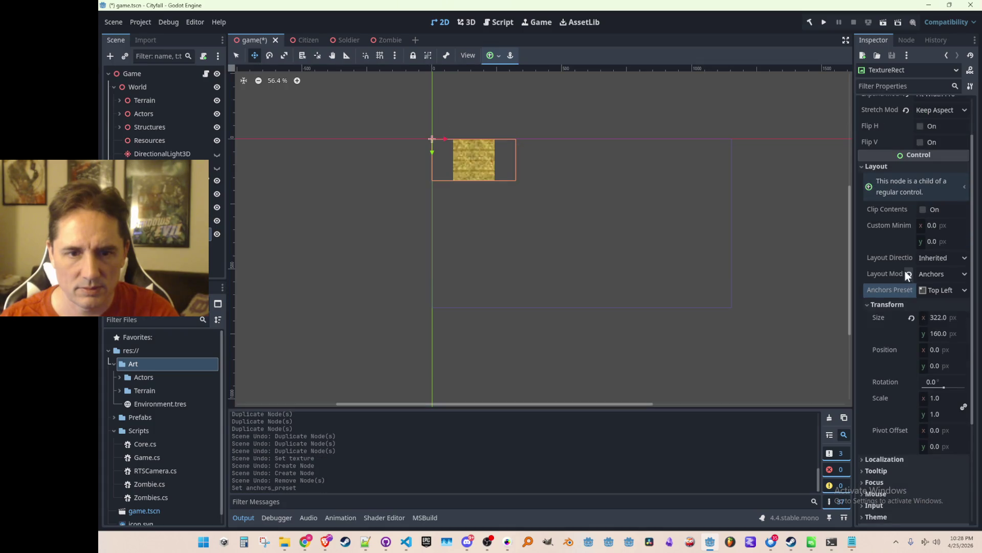
{"action": "left_click", "coordinate": [909, 274]}
{"action": "left_click", "coordinate": [911, 302]}
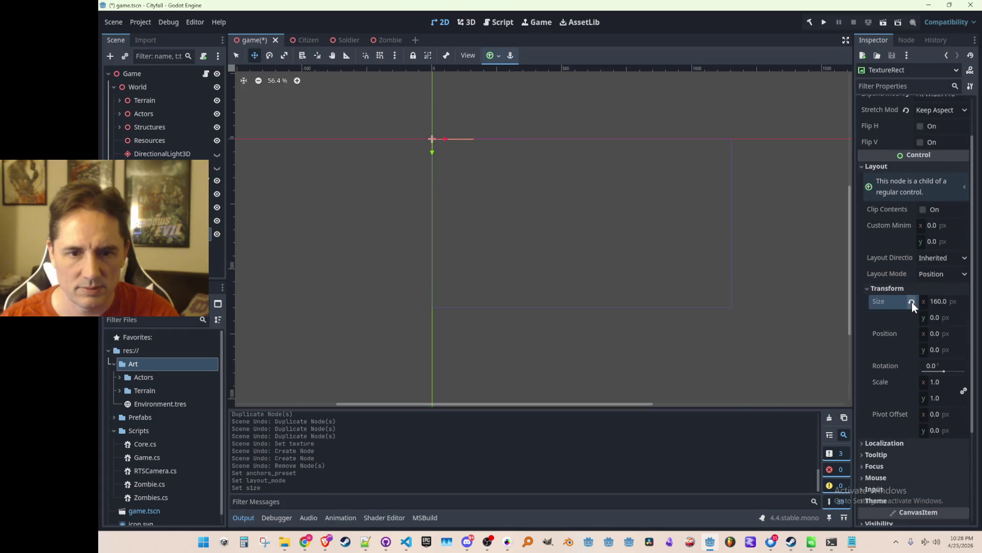
{"action": "key", "text": "ctrl+z"}
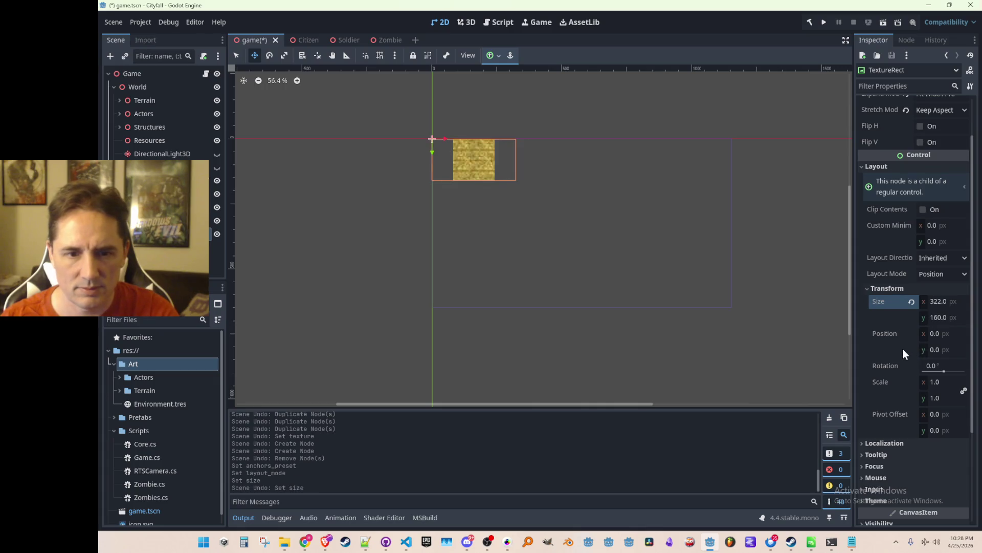
{"action": "scroll", "coordinate": [902, 346], "scroll_direction": "up", "scroll_amount": 2}
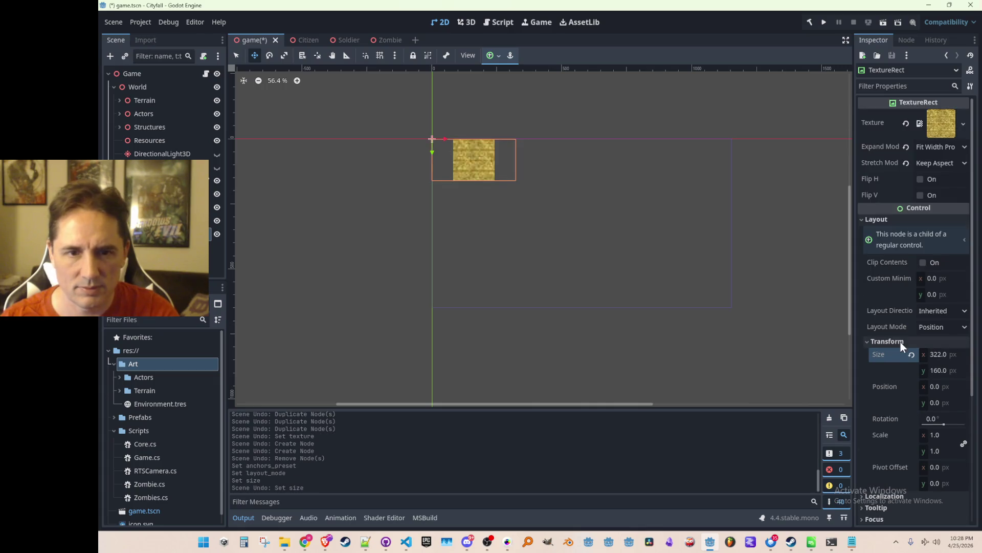
{"action": "left_click", "coordinate": [929, 145]}
{"action": "left_click", "coordinate": [928, 145]}
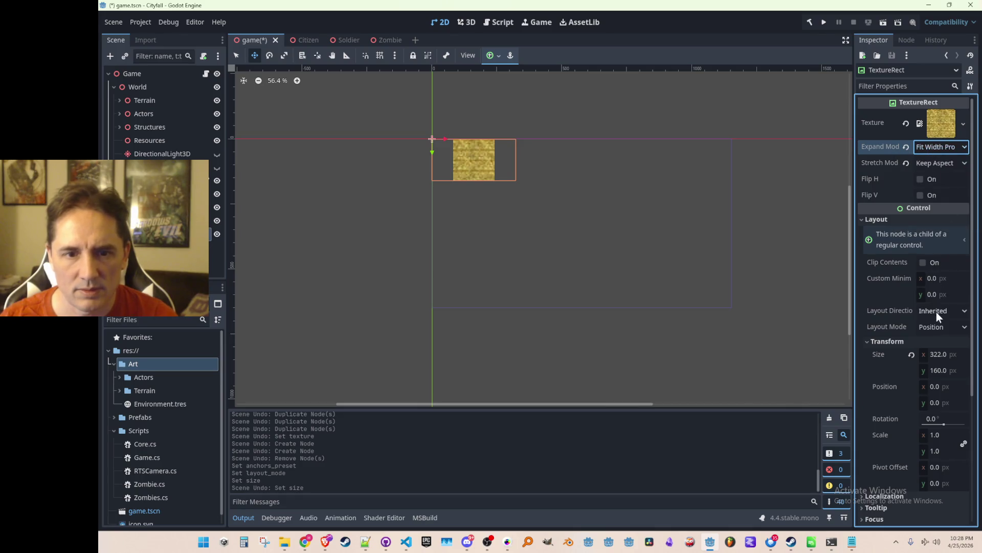
- Set the TextureRect's layout mode to Anchors with the Bottom Wide preset
{"action": "left_click", "coordinate": [937, 330]}
{"action": "left_click", "coordinate": [941, 349]}
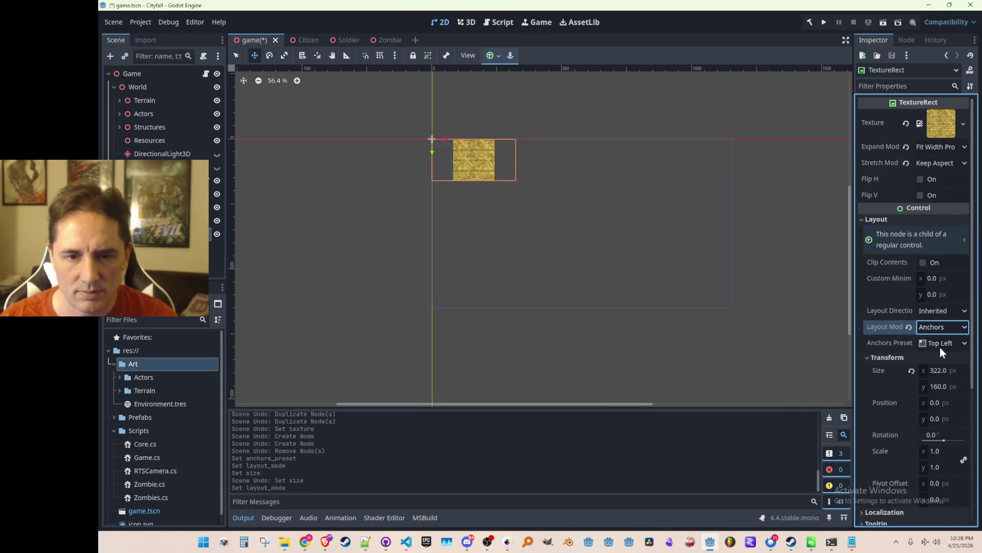
{"action": "left_click", "coordinate": [940, 345]}
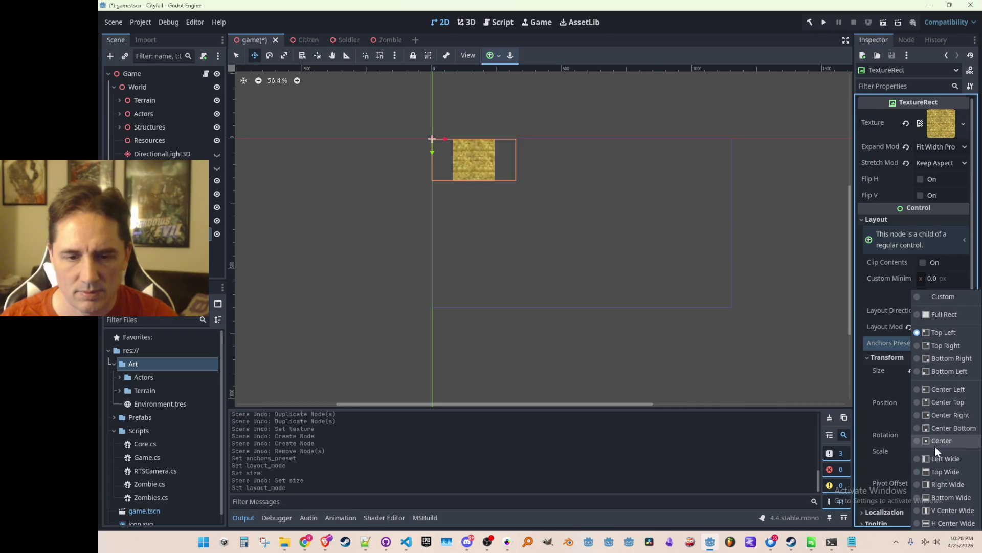
{"action": "left_click", "coordinate": [935, 497]}
{"action": "scroll", "coordinate": [661, 272], "scroll_direction": "down", "scroll_amount": 6}
{"action": "scroll", "coordinate": [680, 299], "scroll_direction": "up", "scroll_amount": 4}
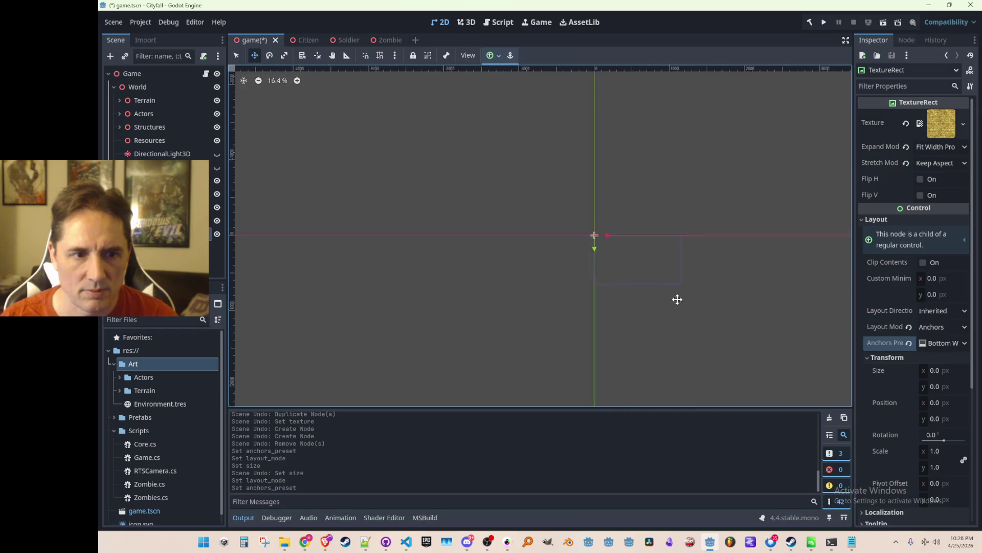
{"action": "scroll", "coordinate": [614, 255], "scroll_direction": "up", "scroll_amount": 2}
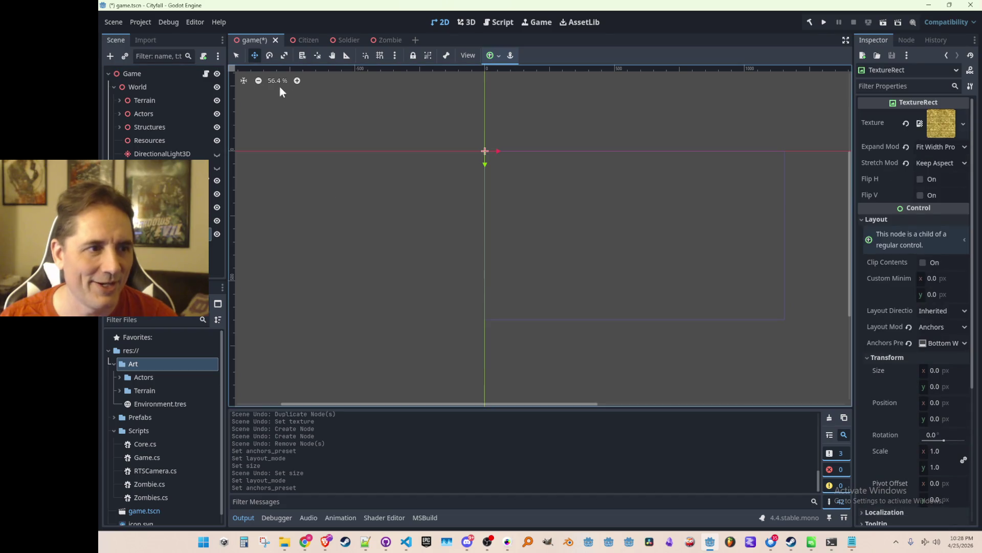
- Undo the accidental move and resize the TextureRect to 1150 by 150
{"action": "mouse_move", "coordinate": [460, 180]}
{"action": "left_mouse_down"}
{"action": "mouse_move", "coordinate": [486, 244]}
{"action": "mouse_move", "coordinate": [568, 217]}
{"action": "left_mouse_up"}
{"action": "key", "text": "ctrl+z"}
{"action": "left_click", "coordinate": [932, 372]}
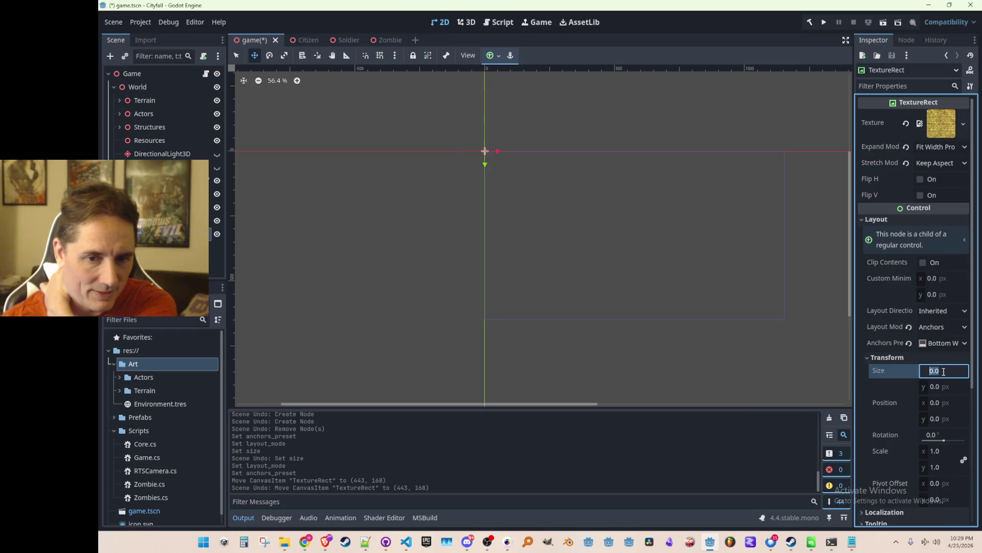
{"action": "type", "text": "0.00"}
{"action": "key", "text": "Return"}
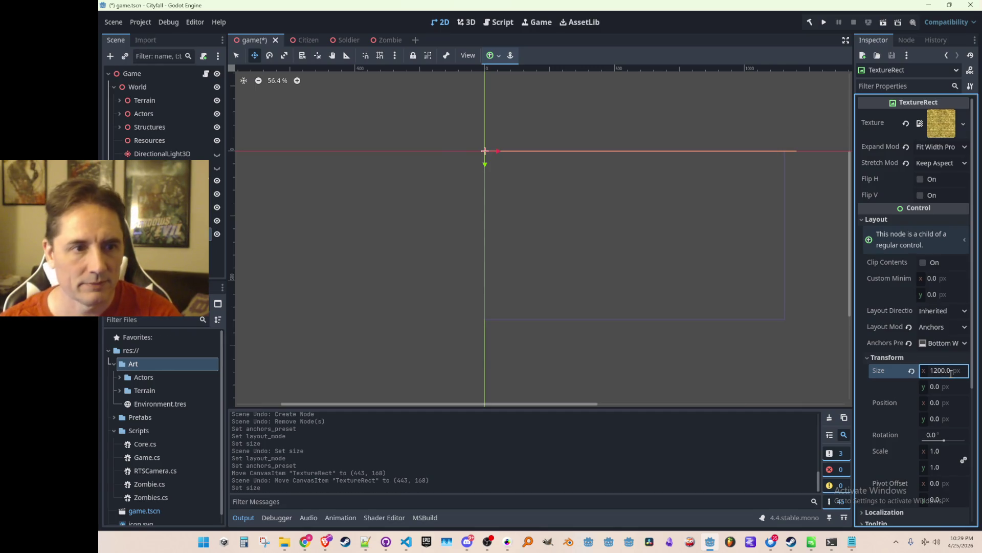
{"action": "type", "text": "1150"}
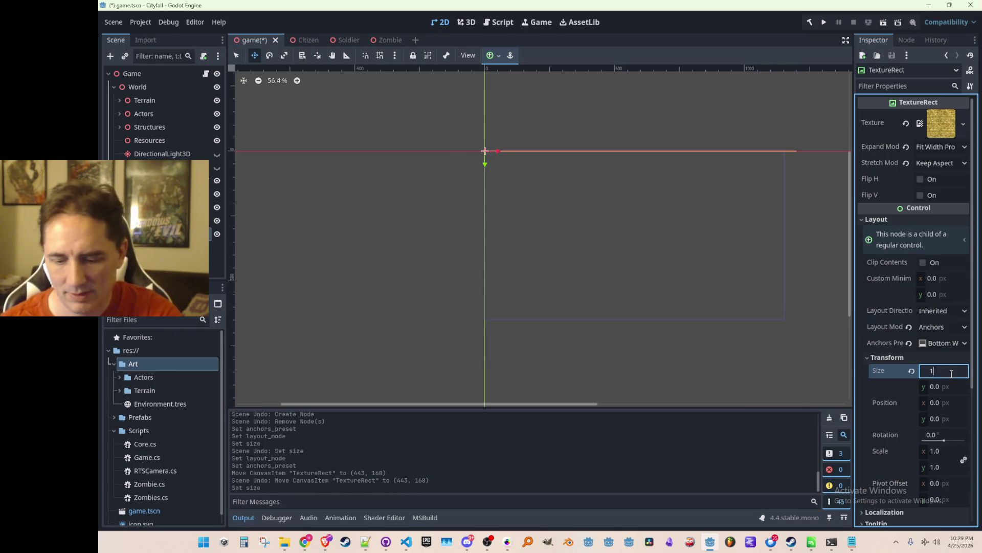
{"action": "key", "text": "Tab"}
{"action": "type", "text": "150"}
{"action": "key", "text": "Return"}
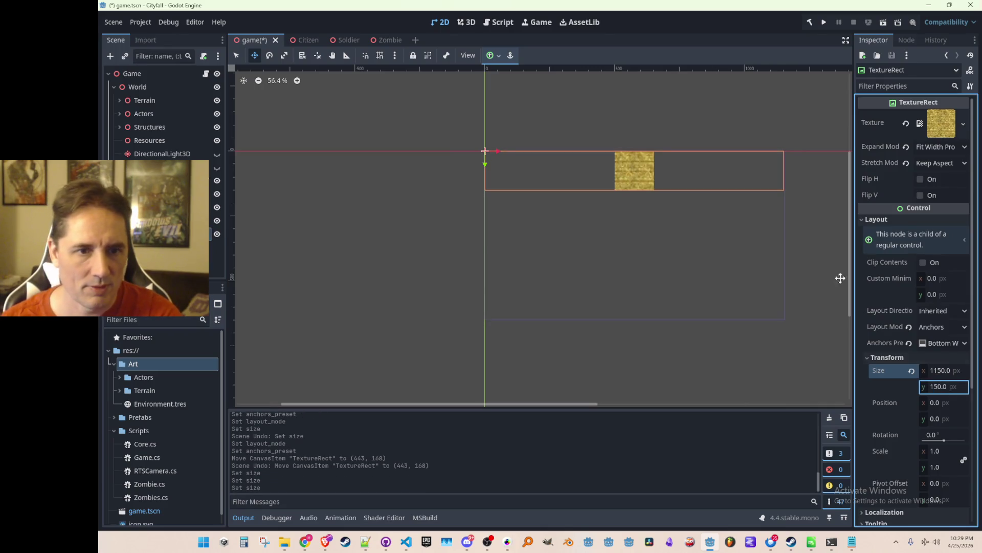
- Set the TextureRect's Stretch Mode to Tile, leaving Expand Mode unchanged
{"action": "left_click", "coordinate": [933, 148]}
{"action": "left_click", "coordinate": [942, 143]}
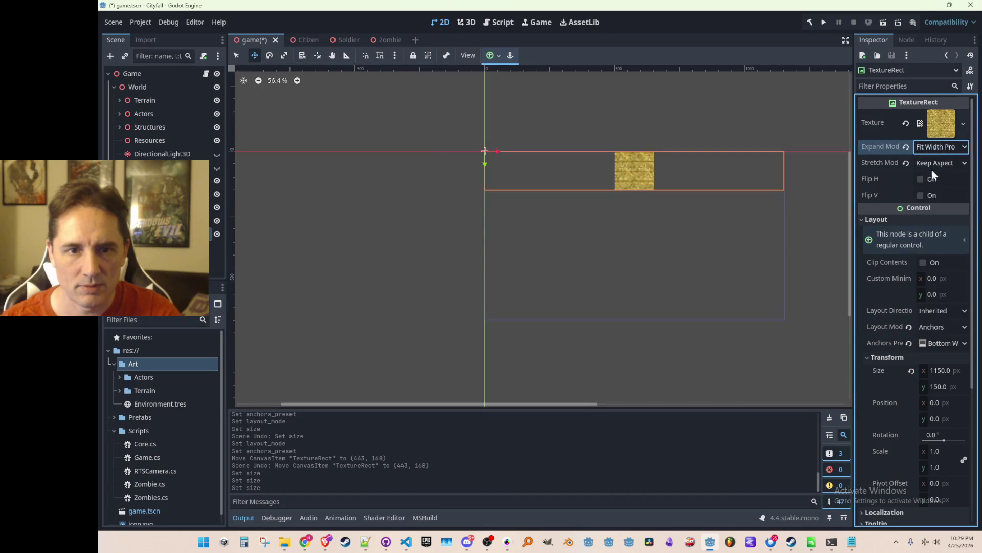
{"action": "left_click", "coordinate": [932, 167]}
{"action": "left_click", "coordinate": [929, 191]}
- Move the texture strip down to about y 500, save the scene, and run the game
{"action": "left_click_drag", "start_coordinate": [492, 189], "coordinate": [486, 307]}
{"action": "key", "text": "ctrl+z"}
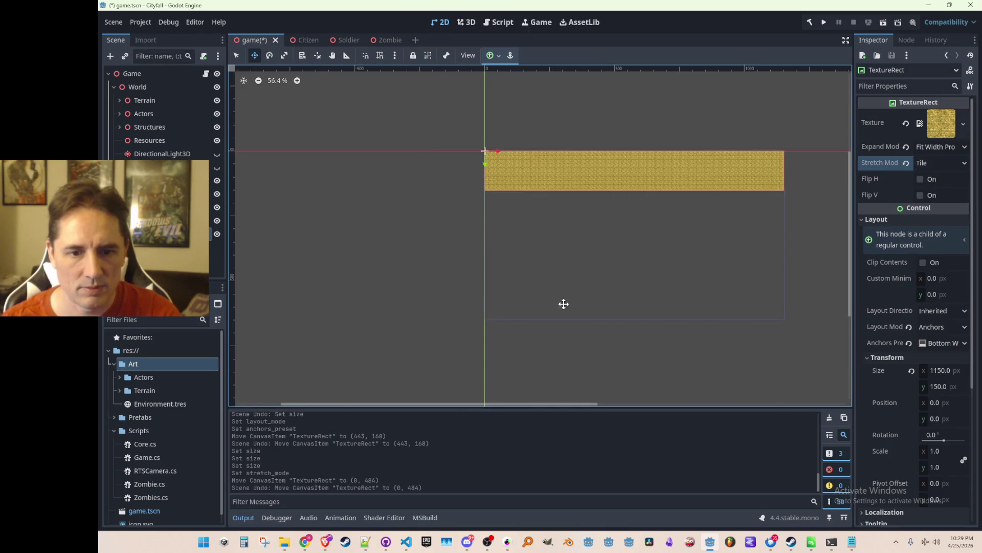
{"action": "key", "text": "ctrl+s"}
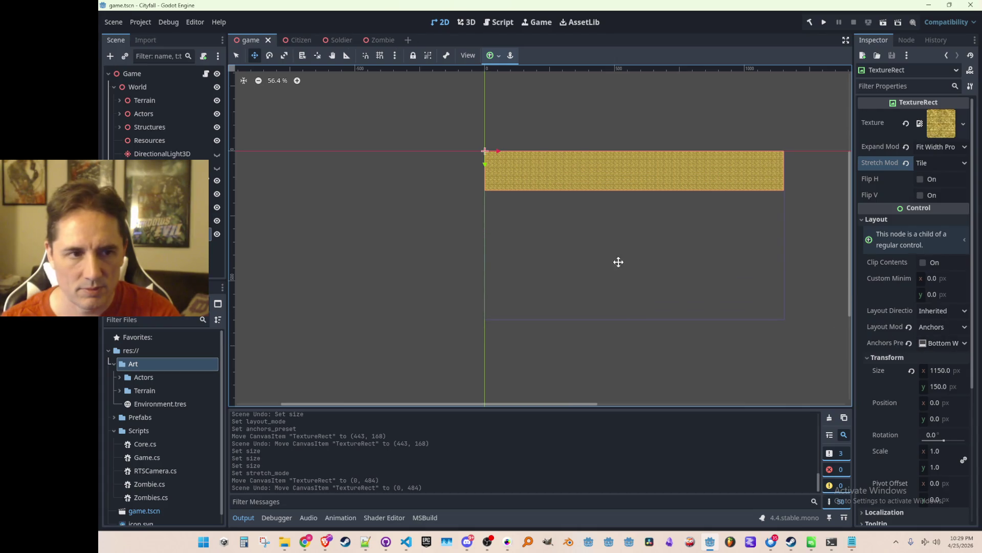
{"action": "scroll", "coordinate": [626, 261], "scroll_direction": "right", "scroll_amount": 2}
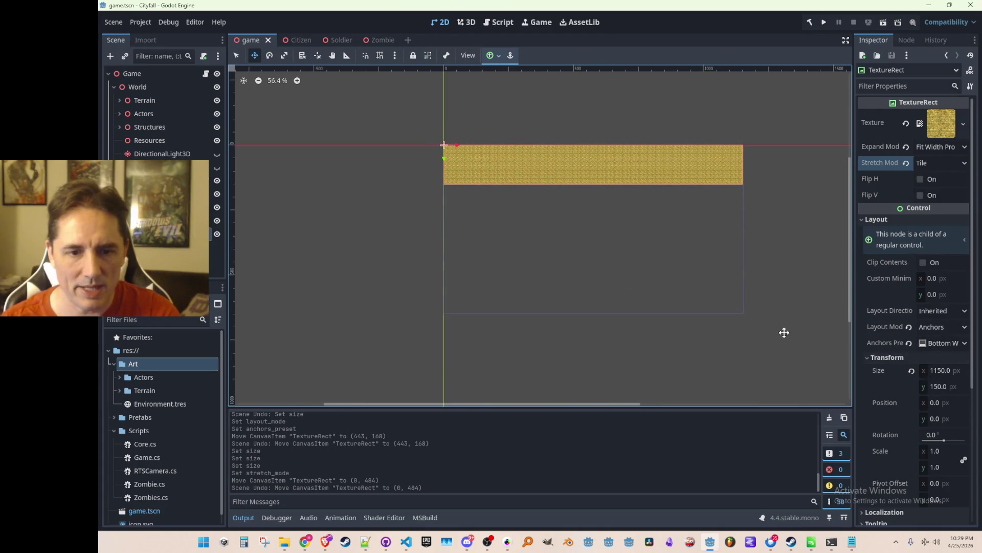
{"action": "left_click_drag", "start_coordinate": [454, 183], "coordinate": [463, 302]}
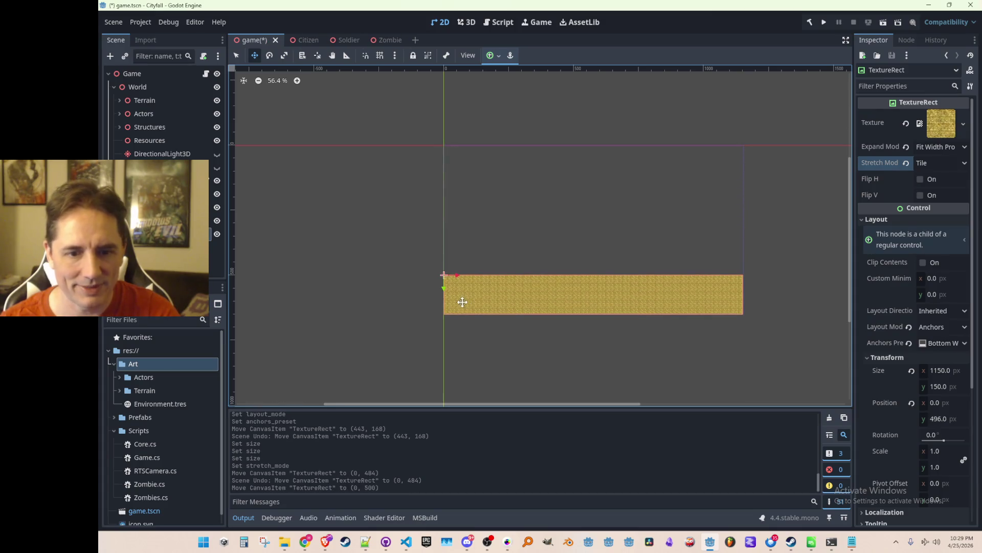
{"action": "scroll", "coordinate": [462, 302], "scroll_direction": "up", "scroll_amount": 4}
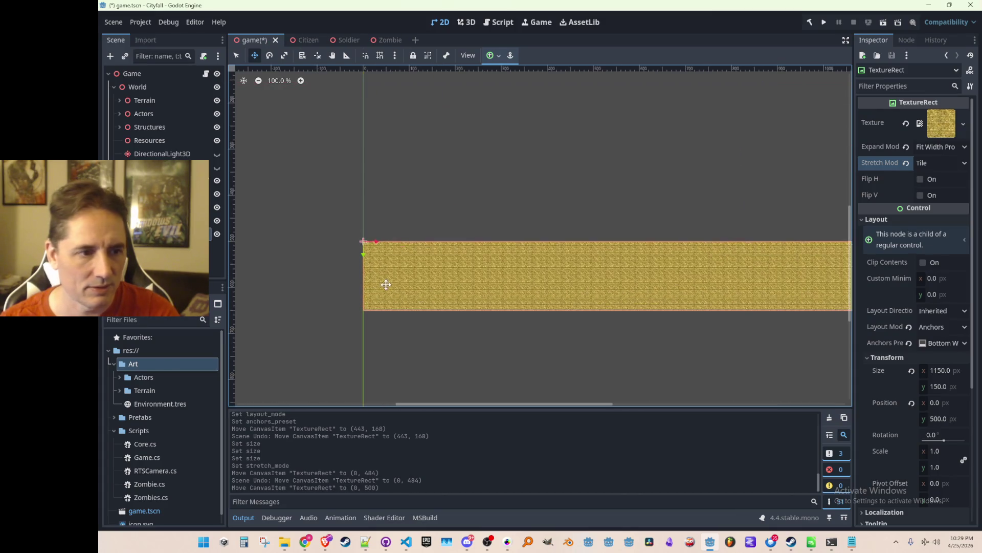
{"action": "scroll", "coordinate": [384, 284], "scroll_direction": "up", "scroll_amount": 5}
{"action": "scroll", "coordinate": [369, 255], "scroll_direction": "down", "scroll_amount": 3}
{"action": "left_click", "coordinate": [824, 22]}
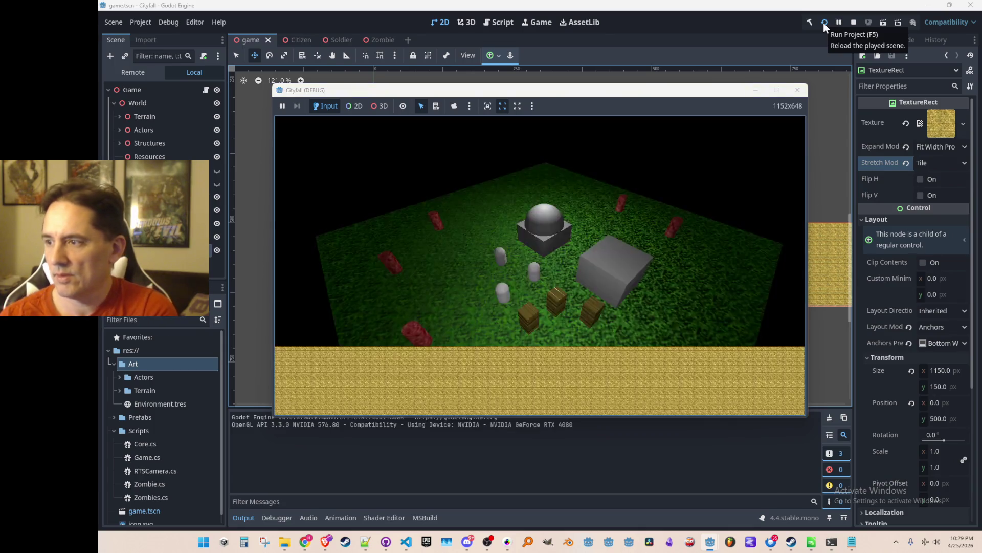
{"action": "left_click", "coordinate": [777, 89]}
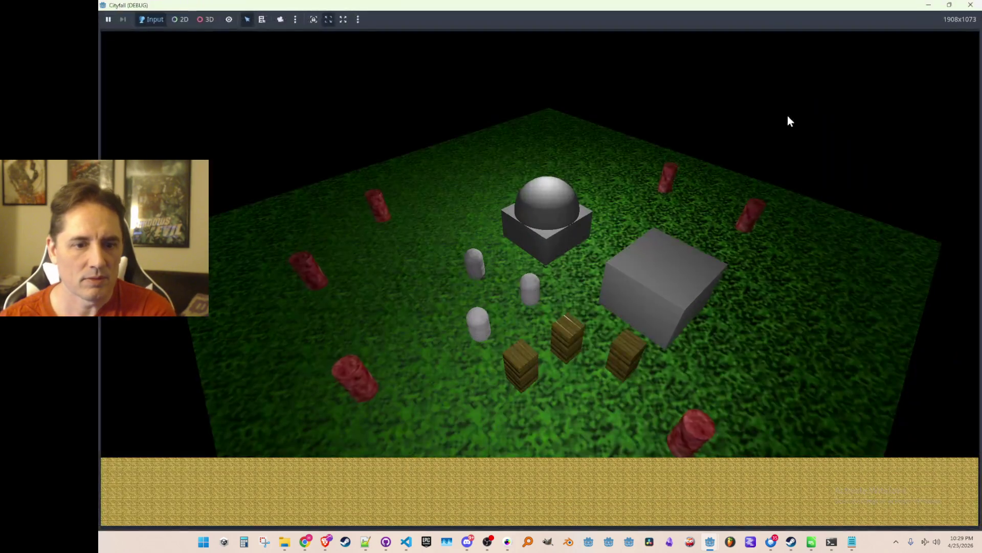
{"action": "double_click", "coordinate": [741, 9]}
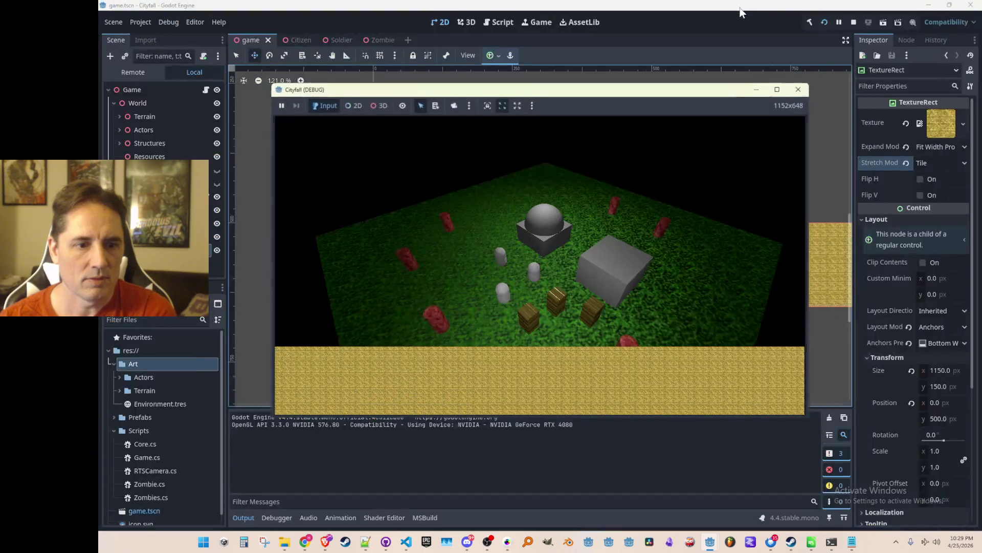
{"action": "double_click", "coordinate": [733, 93]}
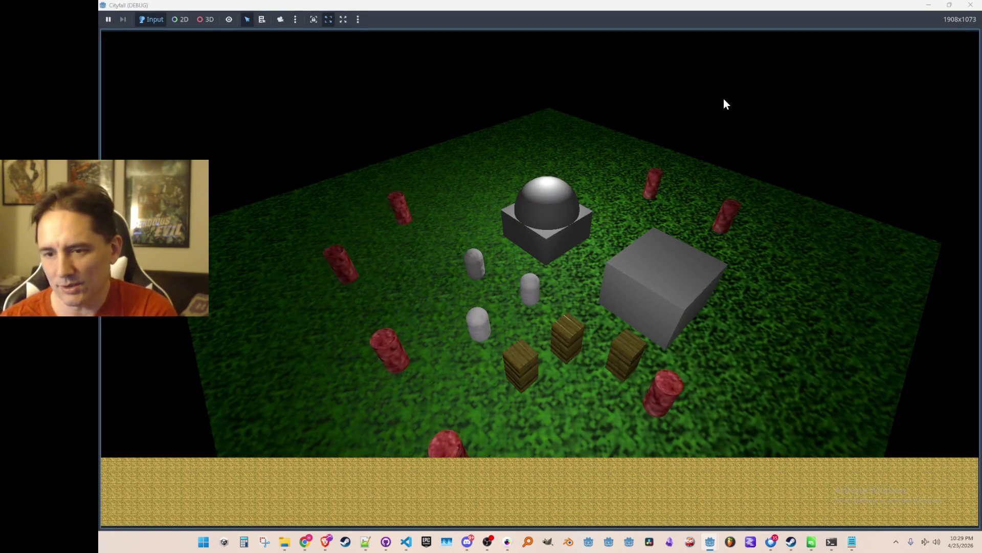
{"action": "double_click", "coordinate": [744, 9]}
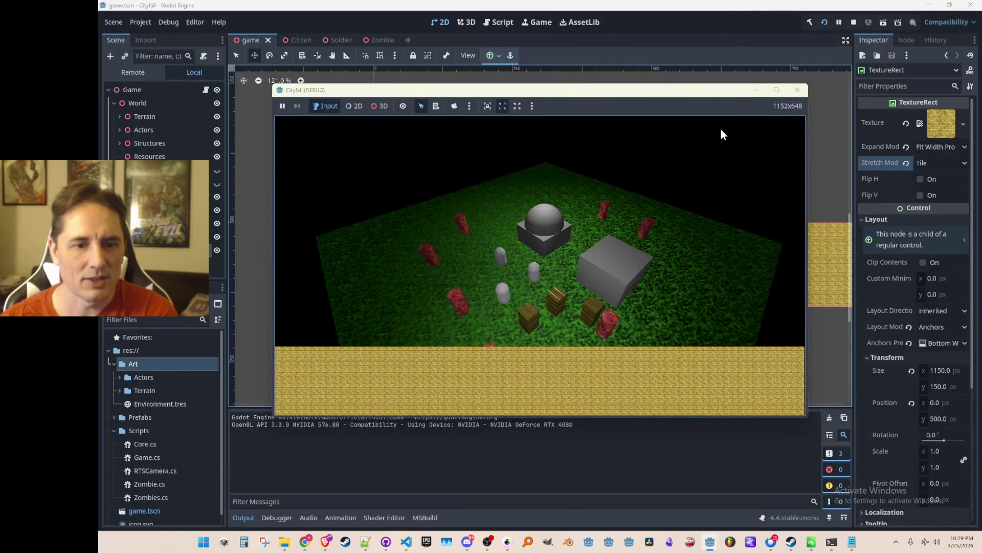
{"action": "double_click", "coordinate": [728, 95]}
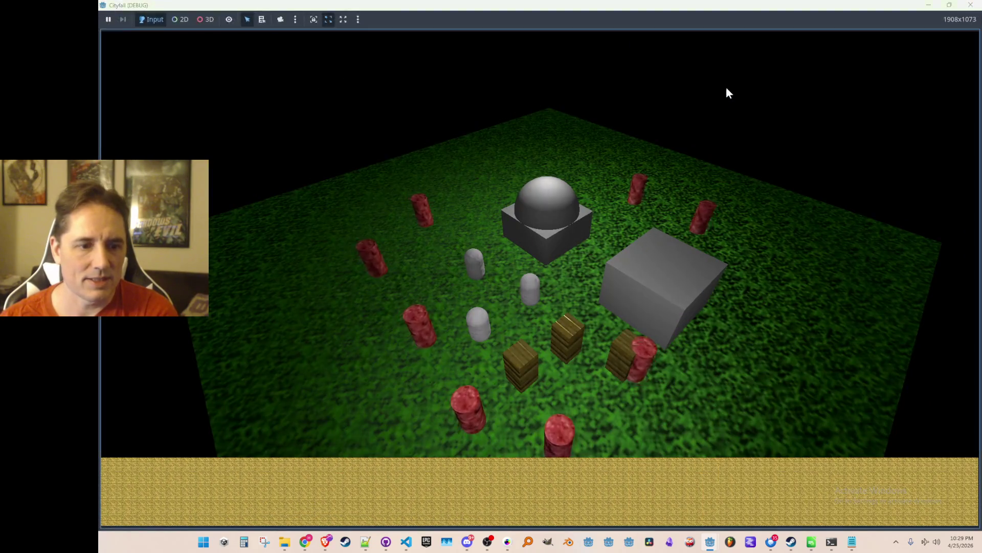
{"action": "double_click", "coordinate": [729, 6]}
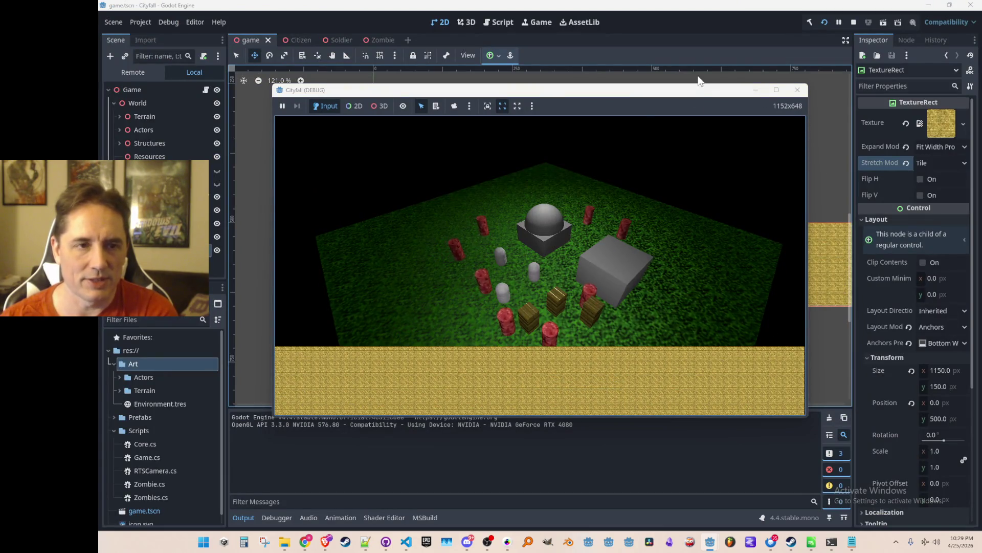
{"action": "double_click", "coordinate": [689, 95]}
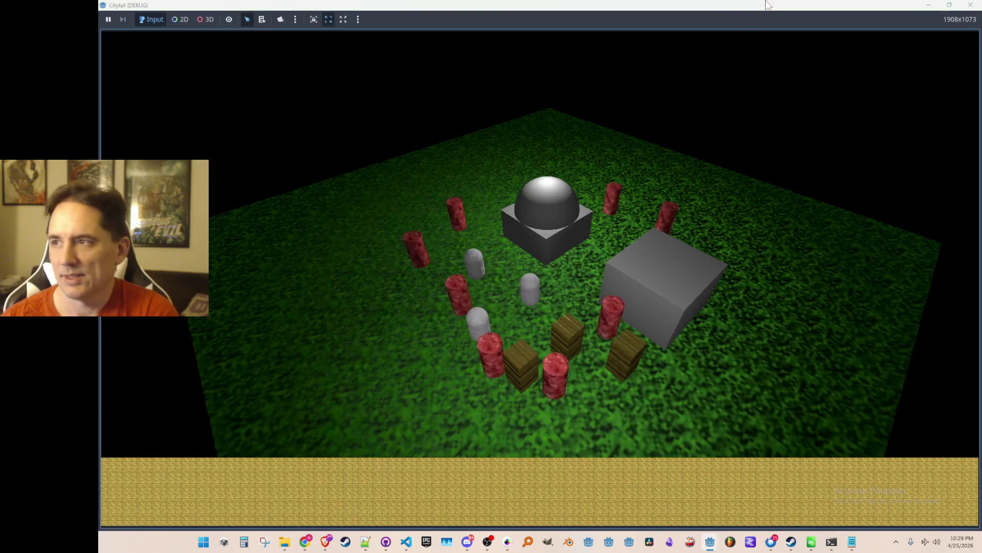
{"action": "double_click", "coordinate": [742, 5]}
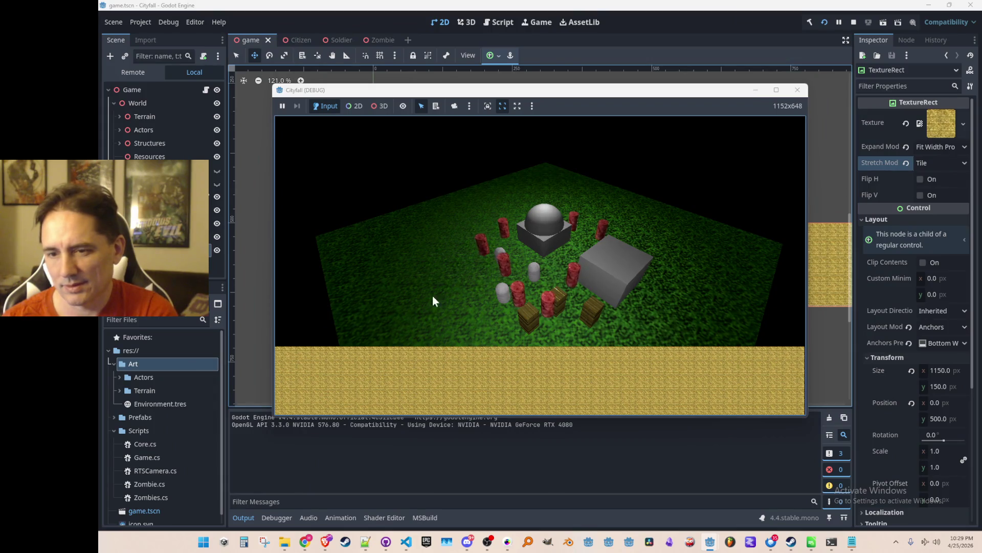
{"action": "left_click", "coordinate": [797, 91]}
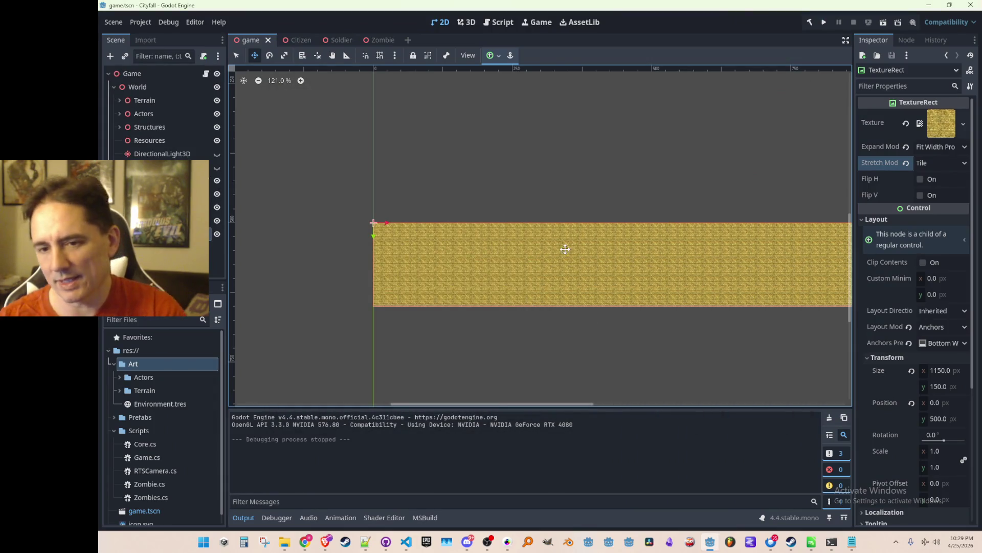
- Undo the accidental strip move, return to selection mode, and save the scene
{"action": "left_click_drag", "start_coordinate": [299, 197], "coordinate": [314, 196]}
{"action": "key", "text": "ctrl+z"}
{"action": "key", "text": "q"}
{"action": "left_click", "coordinate": [324, 168]}
{"action": "scroll", "coordinate": [480, 154], "scroll_direction": "down", "scroll_amount": 3}
{"action": "key", "text": "ctrl+s"}
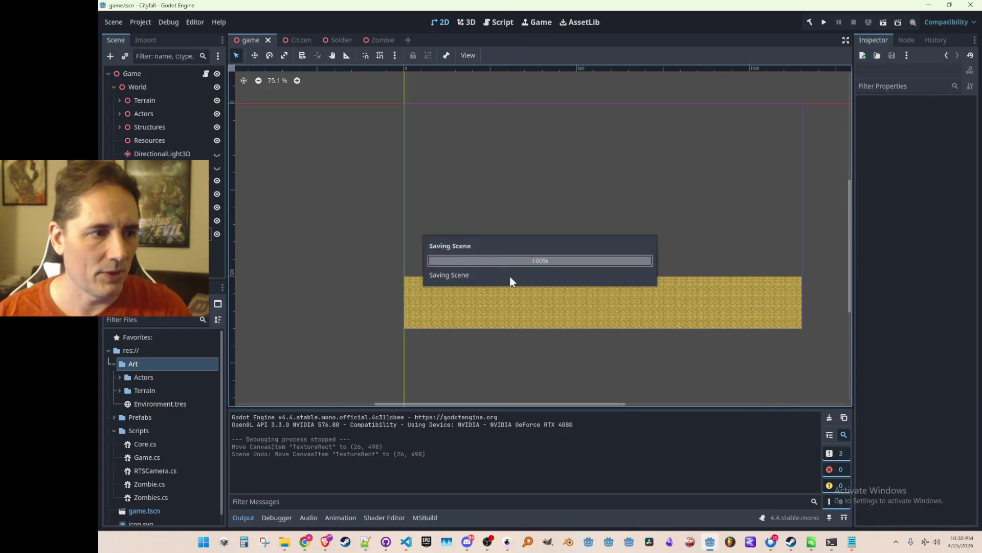
{"action": "left_click", "coordinate": [495, 300]}
{"action": "left_click", "coordinate": [367, 217]}
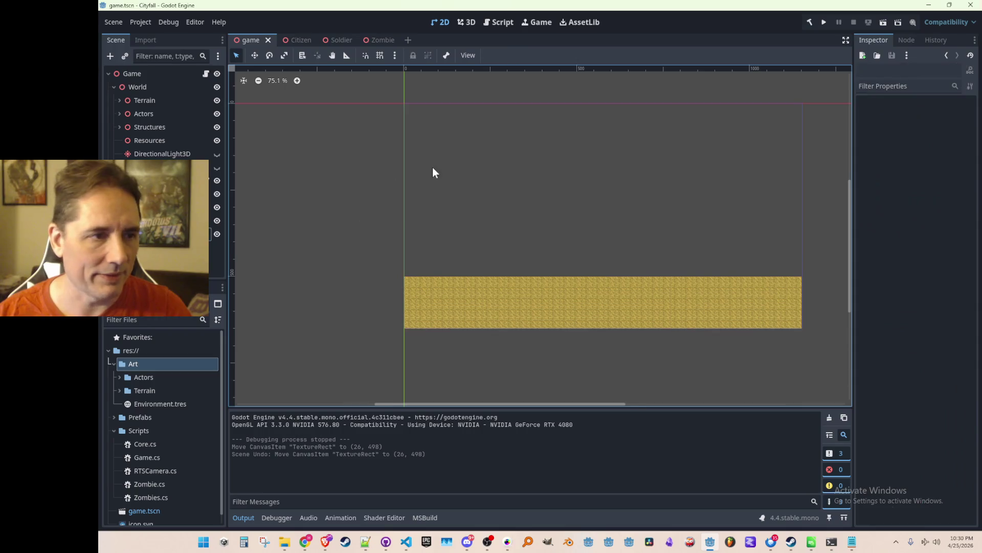
- Switch to the 3D view of the scene and save it
{"action": "left_click", "coordinate": [463, 22]}
{"action": "scroll", "coordinate": [460, 192], "scroll_direction": "up", "scroll_amount": 5}
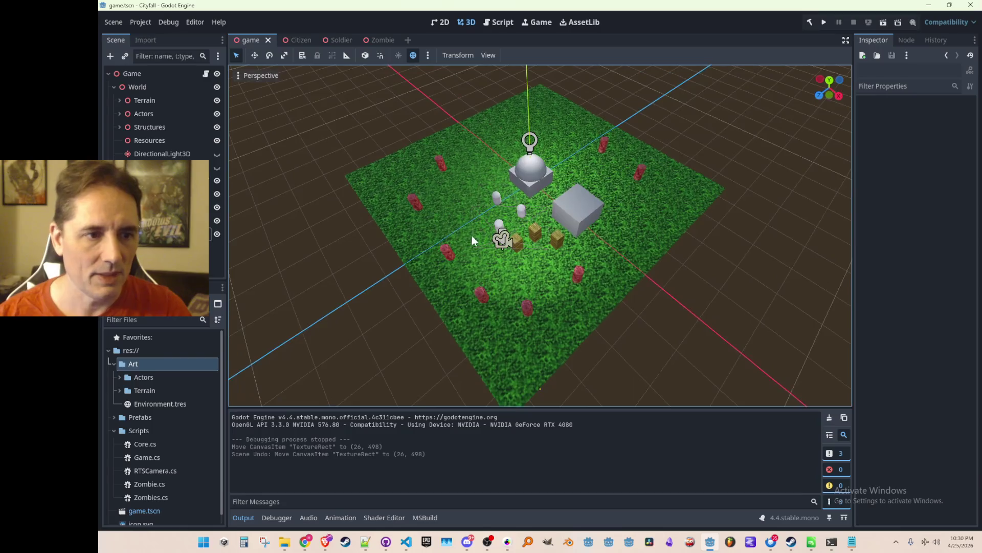
{"action": "scroll", "coordinate": [506, 243], "scroll_direction": "up", "scroll_amount": 2}
{"action": "key", "text": "ctrl+s"}
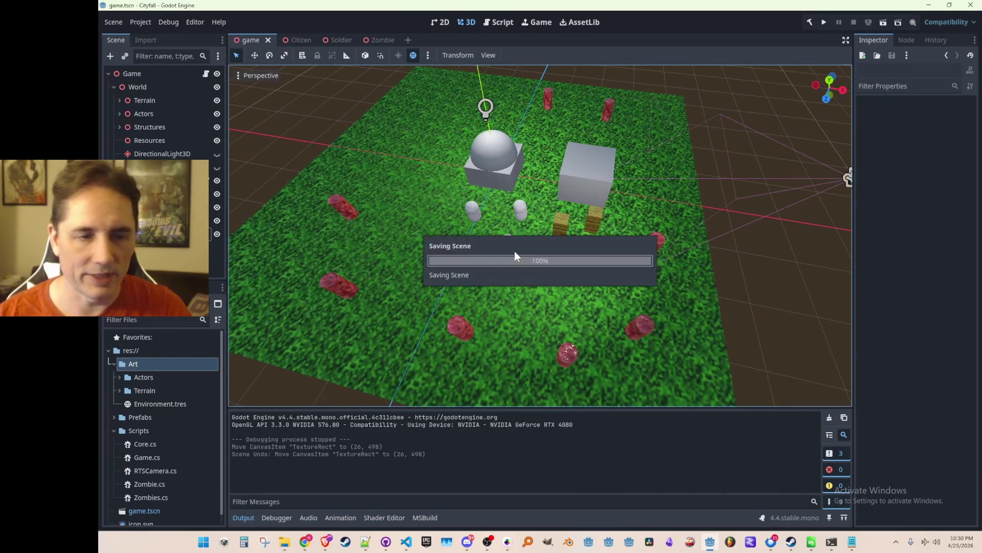
{"action": "scroll", "coordinate": [496, 276], "scroll_direction": "up", "scroll_amount": 2}
{"action": "scroll", "coordinate": [495, 287], "scroll_direction": "down", "scroll_amount": 2}
{"action": "scroll", "coordinate": [483, 262], "scroll_direction": "down", "scroll_amount": 3}
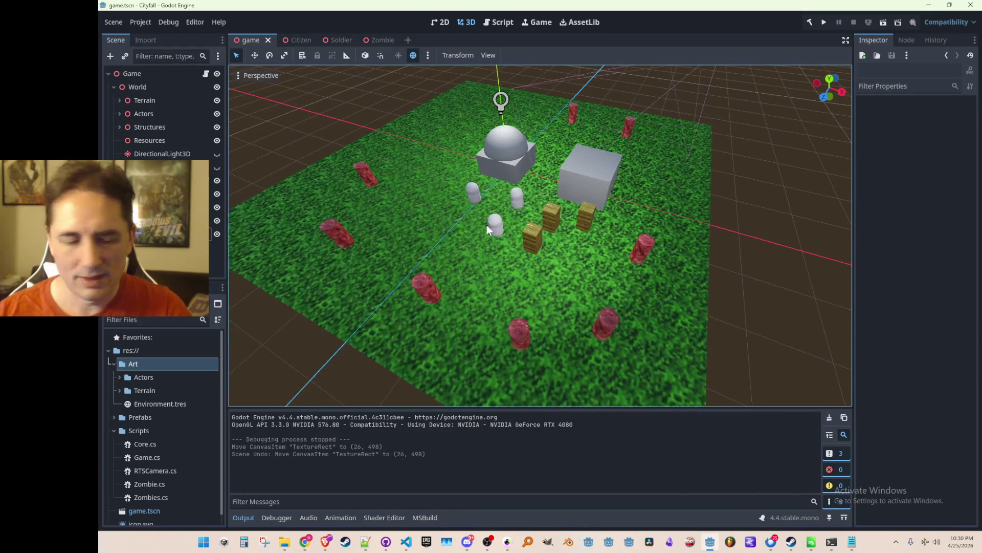
{"action": "scroll", "coordinate": [468, 247], "scroll_direction": "up", "scroll_amount": 3}
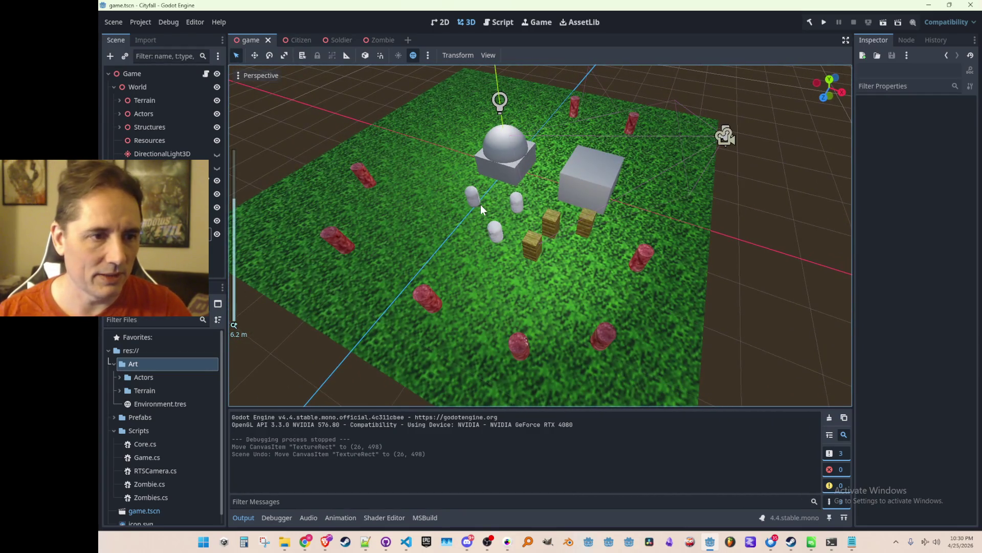
- Orbit the 3D view and select the Citizen capsule
{"action": "left_click", "coordinate": [478, 205]}
{"action": "left_click", "coordinate": [315, 156]}
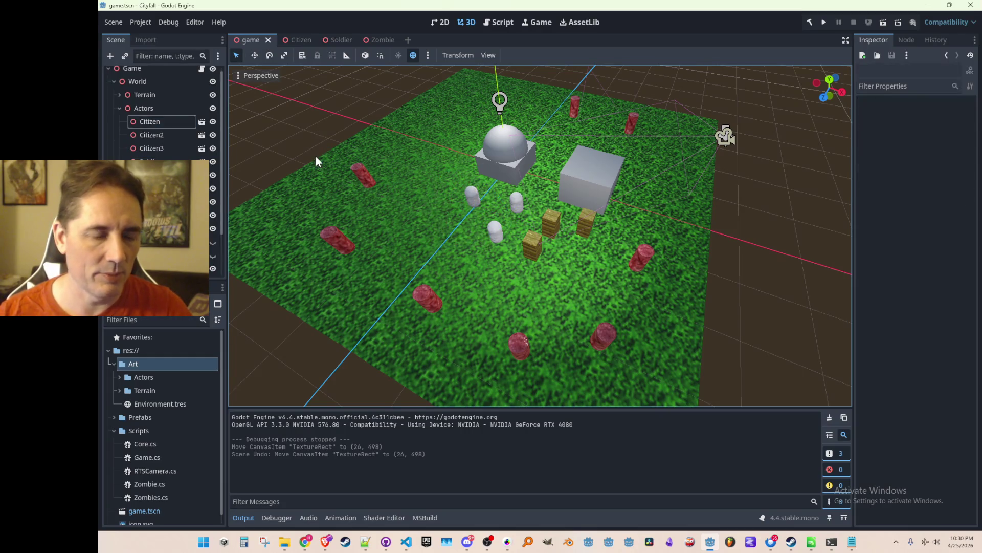
{"action": "left_click", "coordinate": [478, 209]}
{"action": "left_click", "coordinate": [324, 127]}
{"action": "mouse_move", "coordinate": [323, 127]}
{"action": "left_mouse_down"}
{"action": "mouse_move", "coordinate": [385, 206]}
{"action": "mouse_move", "coordinate": [376, 222]}
{"action": "left_mouse_up"}
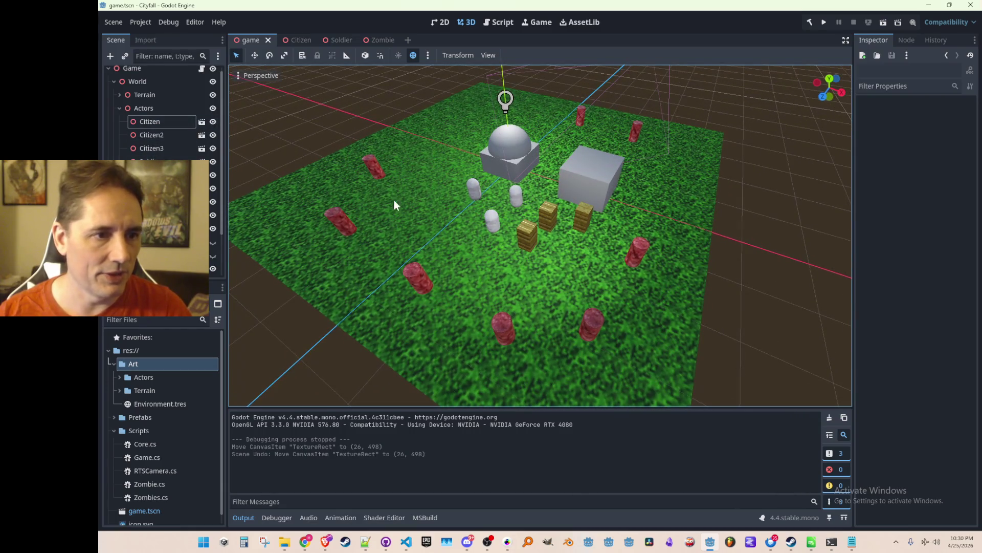
{"action": "left_click", "coordinate": [476, 194]}
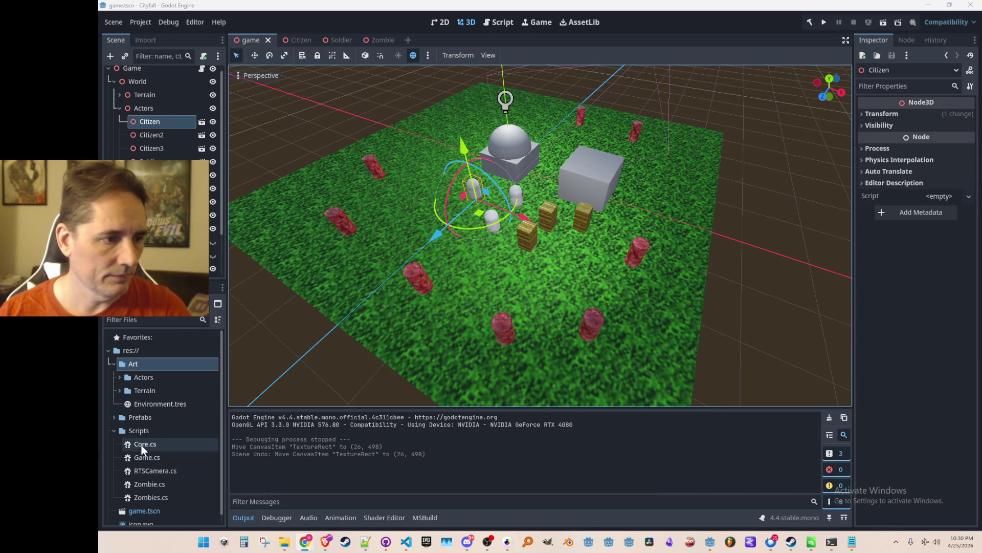
- Create a new script named InputManager in the Scripts folder and select the file
{"action": "scroll", "coordinate": [153, 445], "scroll_direction": "down", "scroll_amount": 1}
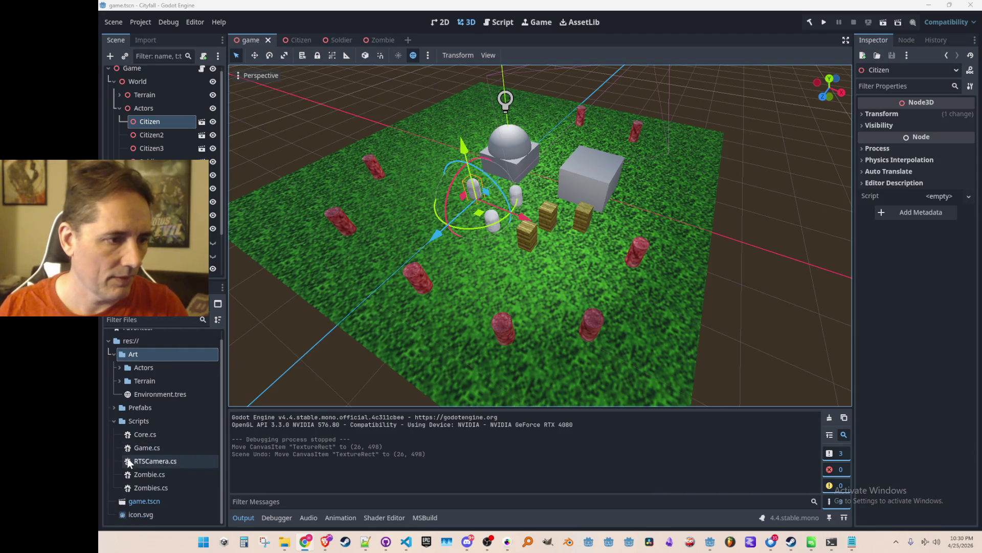
{"action": "right_click", "coordinate": [139, 421]}
{"action": "mouse_move", "coordinate": [218, 334]}
{"action": "left_click", "coordinate": [299, 361]}
{"action": "type", "text": "InputManager"}
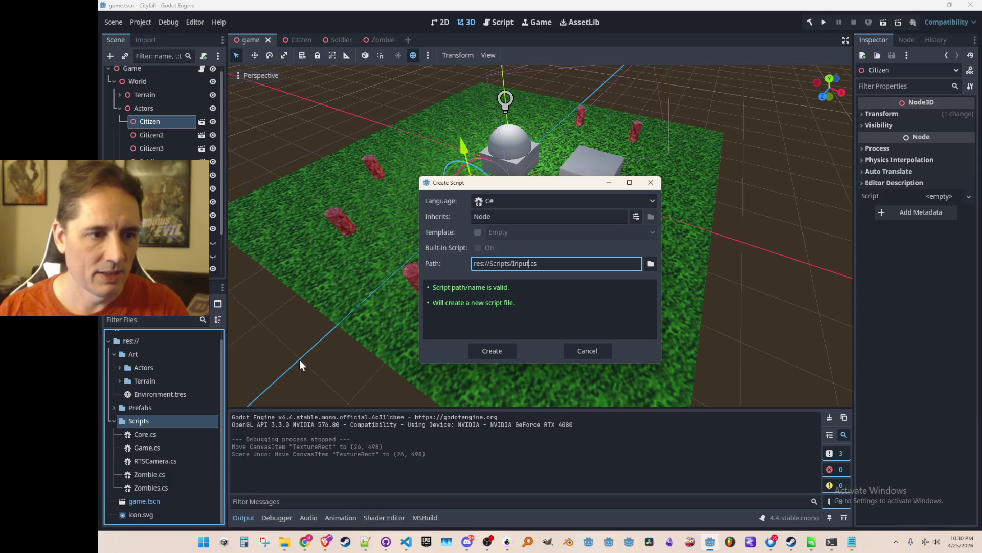
{"action": "key", "text": "Return"}
{"action": "mouse_move", "coordinate": [164, 460]}
{"action": "left_mouse_down"}
{"action": "mouse_move", "coordinate": [621, 343]}
{"action": "mouse_move", "coordinate": [607, 353]}
{"action": "left_mouse_up"}
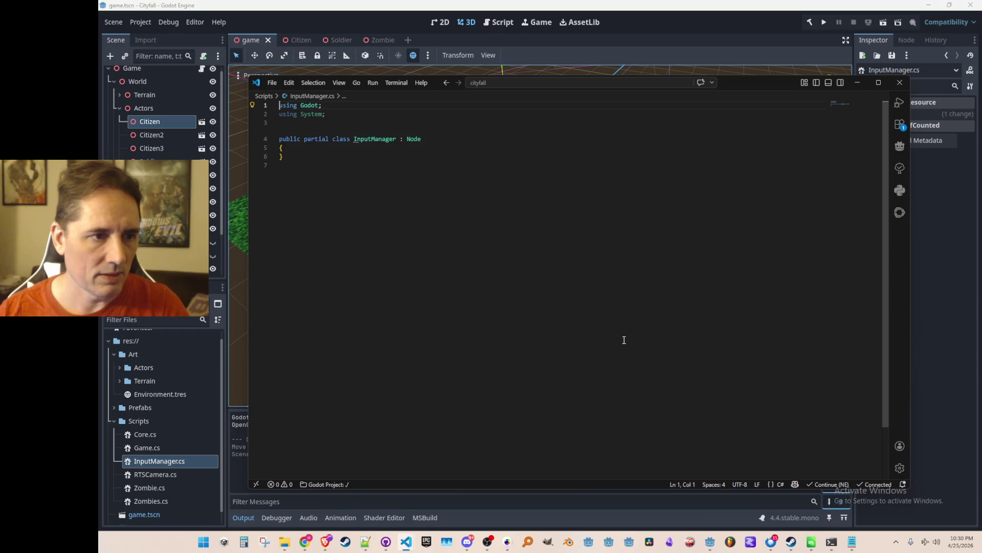
- Change the class's base from Node to Node3D and add a blank line in its body
{"action": "key", "text": "Left"}
{"action": "key", "text": "ctrl+BackSpace"}
{"action": "type", "text": "Node3D"}
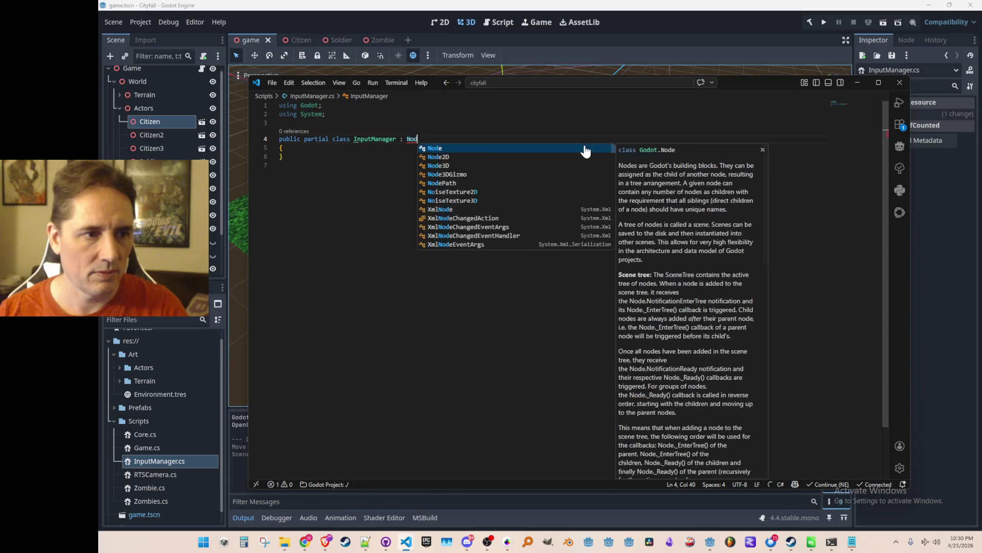
{"action": "key", "text": "Return"}
{"action": "key", "text": "Down"}
{"action": "key", "text": "Right"}
{"action": "key", "text": "Return"}
{"action": "key", "text": "Up"}
{"action": "key", "text": "Up"}
- Put the opening brace on the class line and accept the suggested Init and Process methods
{"action": "key", "text": "End"}
{"action": "key", "text": "ctrl+Left"}
{"action": "key", "text": "ctrl+Left"}
{"action": "key", "text": "ctrl+Left"}
{"action": "key", "text": "Down"}
{"action": "key", "text": "Home"}
{"action": "key", "text": "BackSpace"}
{"action": "key", "text": "Down"}
{"action": "key", "text": "Tab"}
{"action": "key", "text": "Tab"}
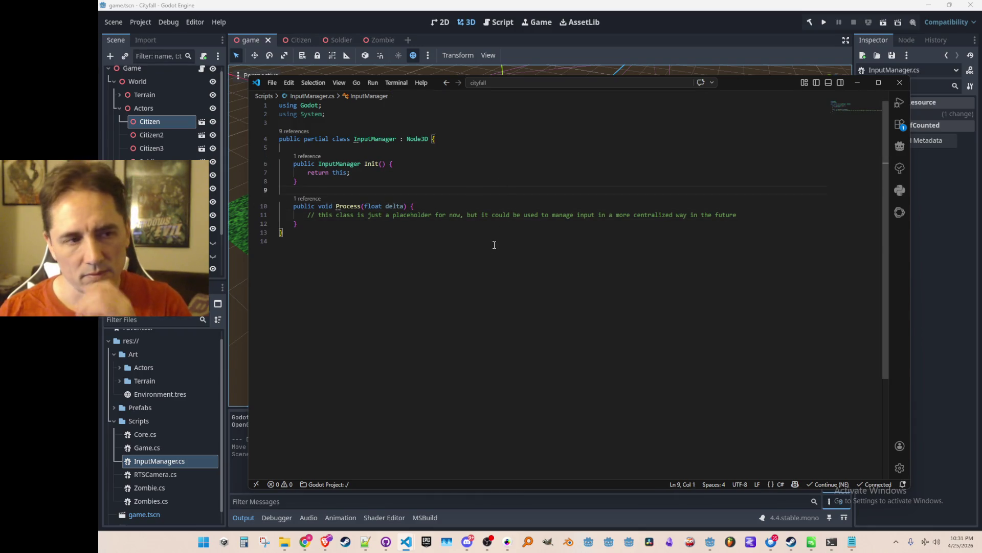
- Replace 'partial' with 'static' and remove the Node3D base class
{"action": "double_click", "coordinate": [325, 140]}
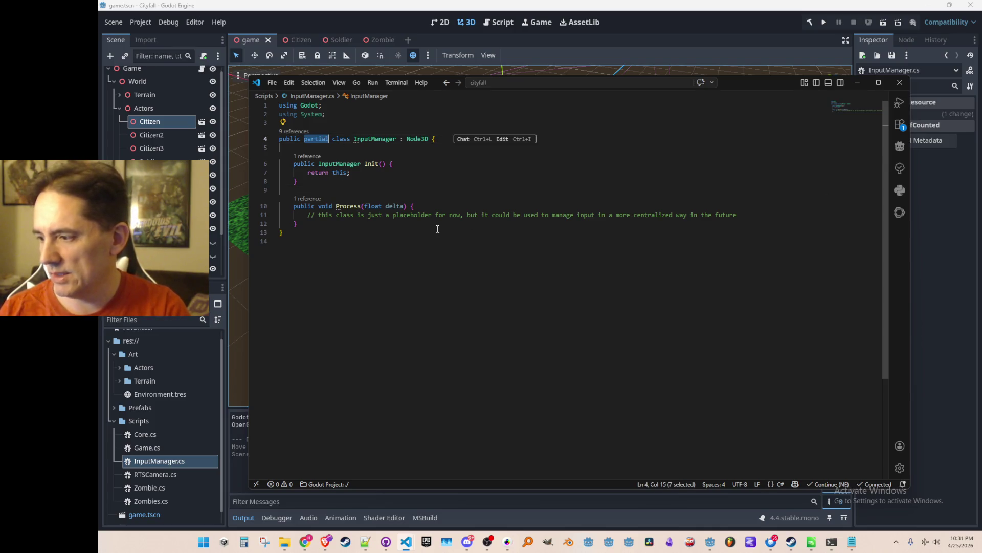
{"action": "type", "text": "static"}
{"action": "key", "text": "ctrl+Right"}
{"action": "key", "text": "ctrl+Right"}
{"action": "key", "text": "ctrl+Right"}
{"action": "key", "text": "ctrl+BackSpace"}
{"action": "key", "text": "ctrl+BackSpace"}
{"action": "key", "text": "Down"}
{"action": "key", "text": "Down"}
{"action": "key", "text": "Down"}
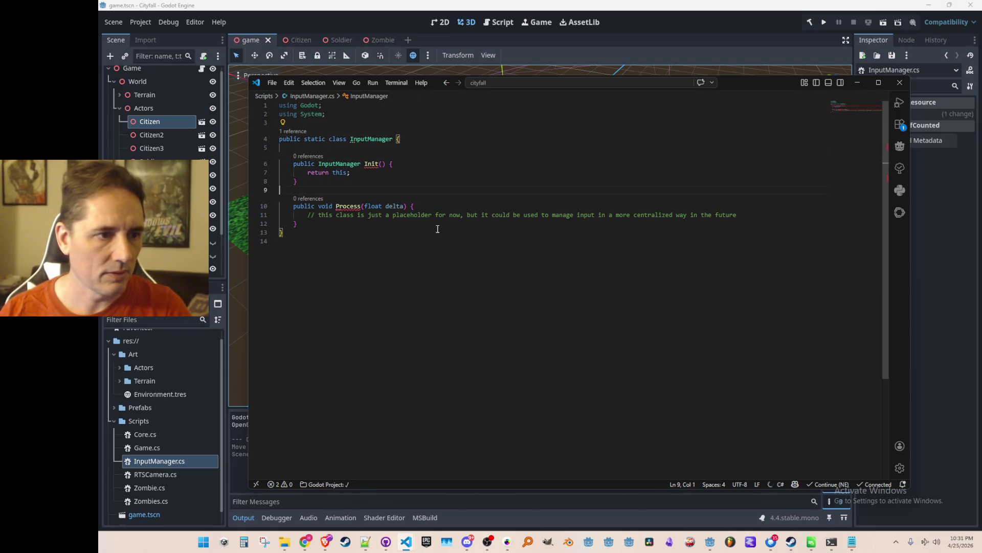
- Make Init a static void method, removing its return statement
{"action": "key", "text": "Up"}
{"action": "key", "text": "Up"}
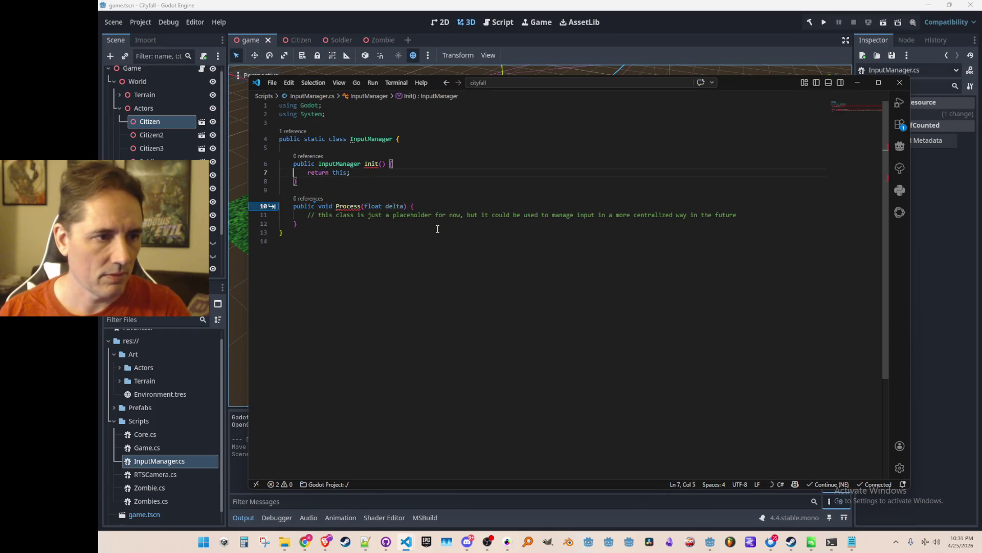
{"action": "key", "text": "Tab"}
{"action": "key", "text": "Tab"}
{"action": "key", "text": "Tab"}
{"action": "type", "text": "static"}
{"action": "key", "text": "Tab"}
{"action": "key", "text": "Tab"}
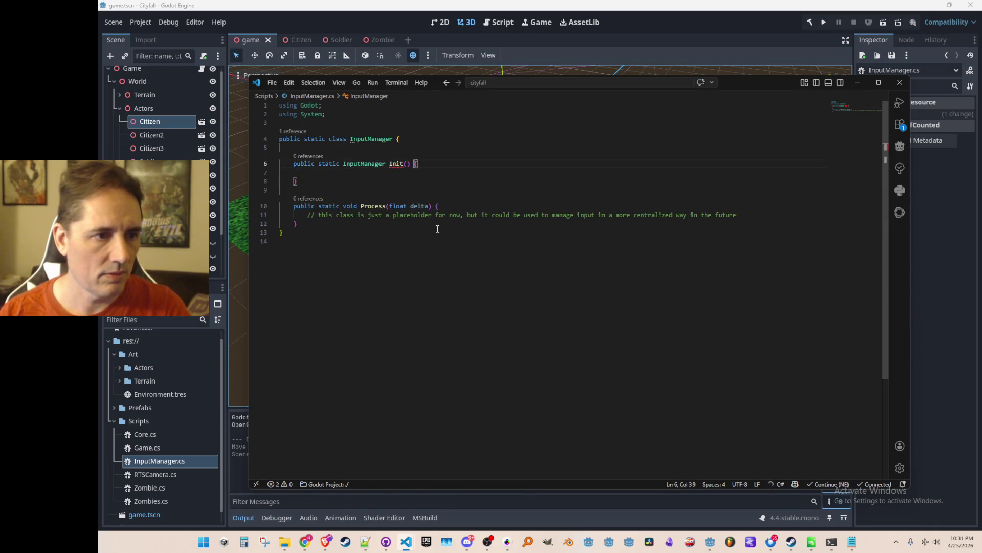
{"action": "key", "text": "Tab"}
{"action": "type", "text": "void"}
{"action": "key", "text": "Tab"}
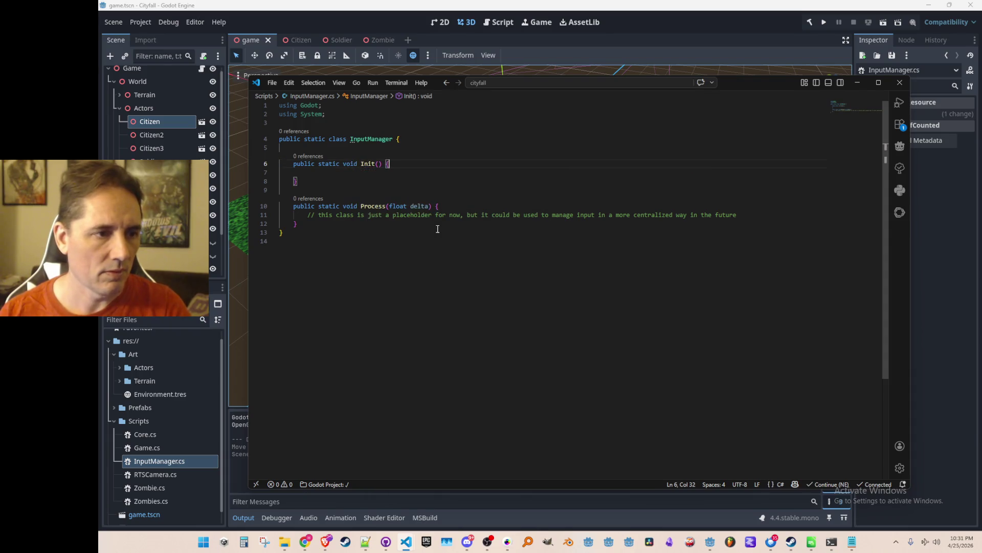
- In Process, add the comments '// Left-clicking to select units' and a right-click units comment
{"action": "key", "text": "Tab"}
{"action": "key", "text": "Tab"}
{"action": "key", "text": "Tab"}
{"action": "key", "text": "BackSpace"}
{"action": "key", "text": "Return"}
{"action": "type", "text": "// Left-clicking to select units"}
{"action": "key", "text": "Return"}
{"action": "key", "text": "Escape"}
{"action": "key", "text": "Return"}
{"action": "key", "text": "Tab"}
{"action": "key", "text": "Up"}
{"action": "key", "text": "Up"}
{"action": "key", "text": "Return"}
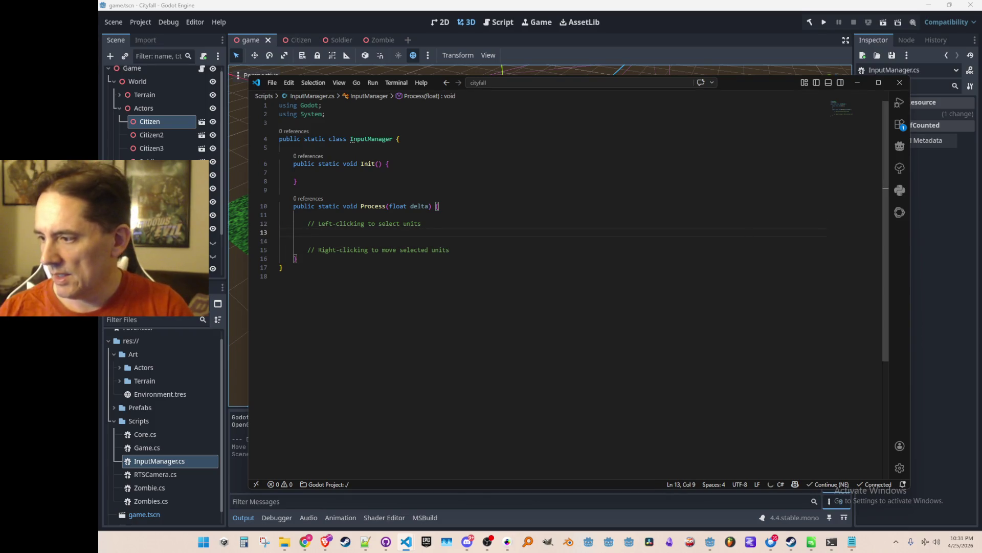
{"action": "key", "text": "alt+Tab"}
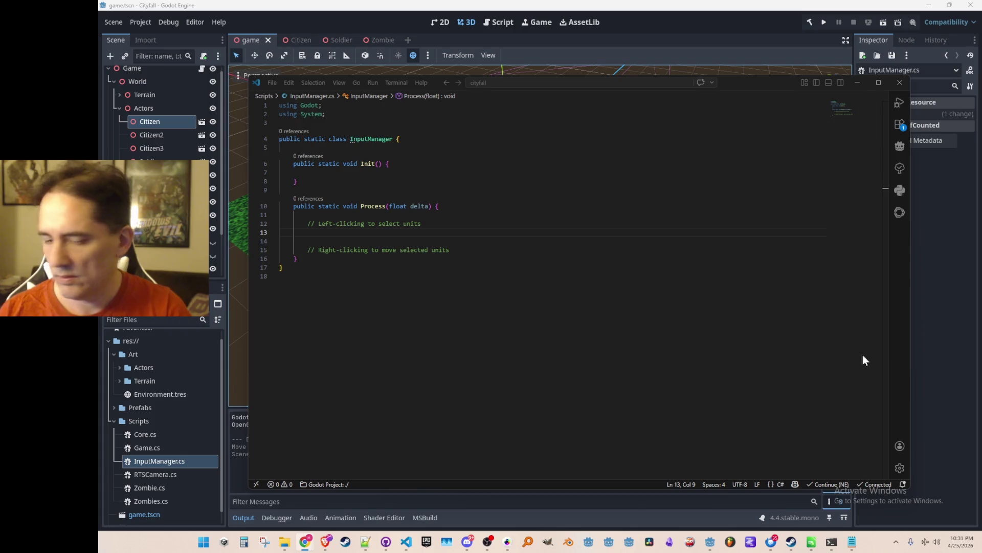
{"action": "left_click", "coordinate": [131, 33]}
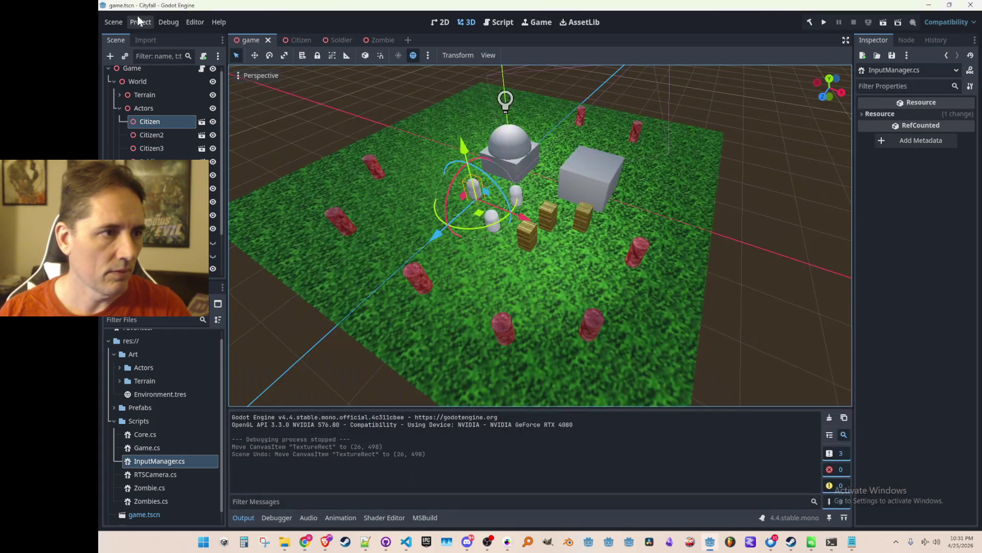
- Add LMB and RMB actions in the Project Settings Input Map
{"action": "left_click", "coordinate": [139, 22]}
{"action": "left_click", "coordinate": [142, 33]}
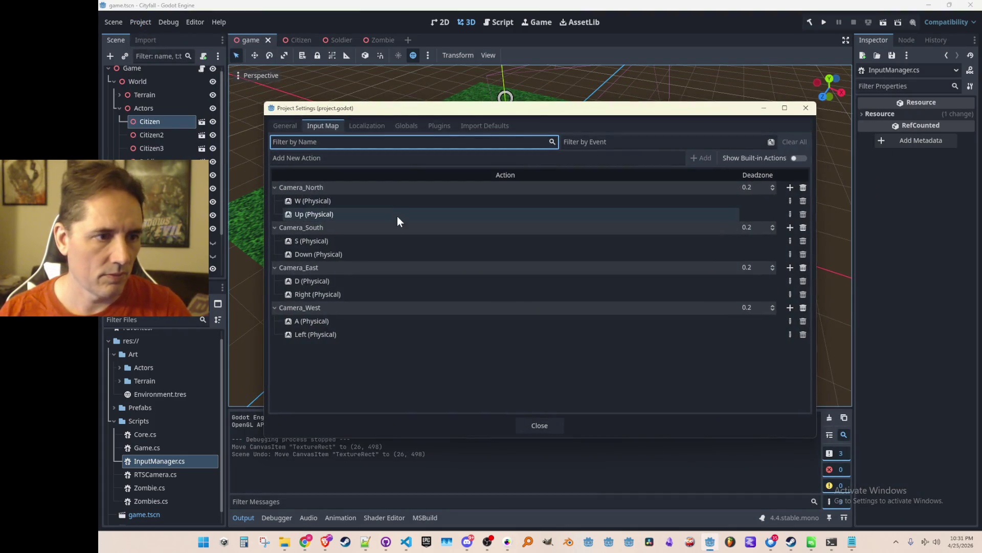
{"action": "left_click", "coordinate": [515, 157]}
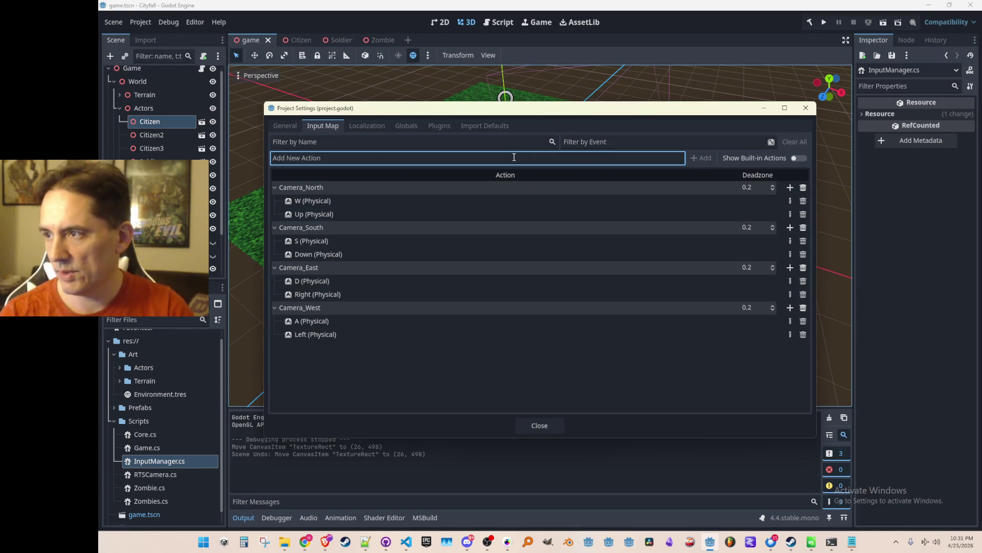
{"action": "type", "text": "LMB"}
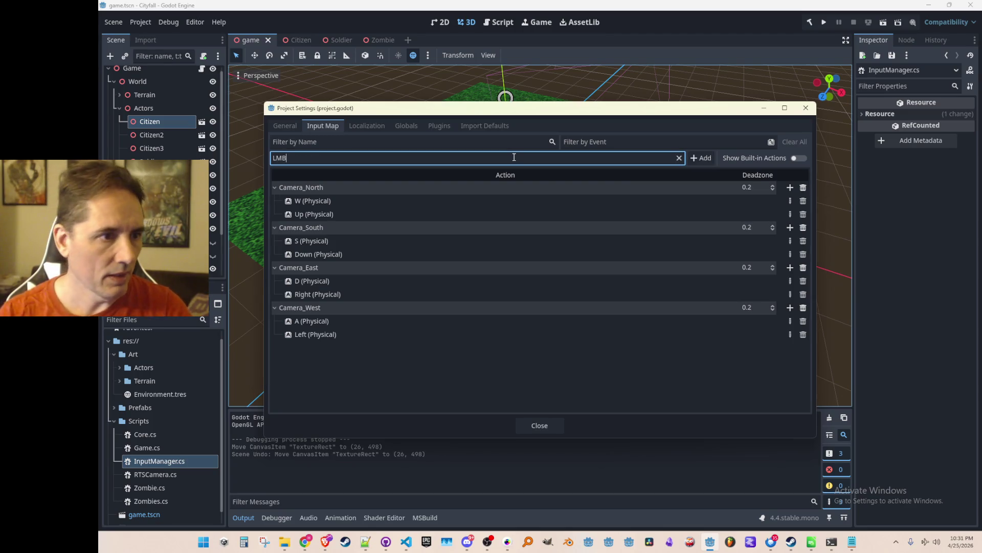
{"action": "key", "text": "Return"}
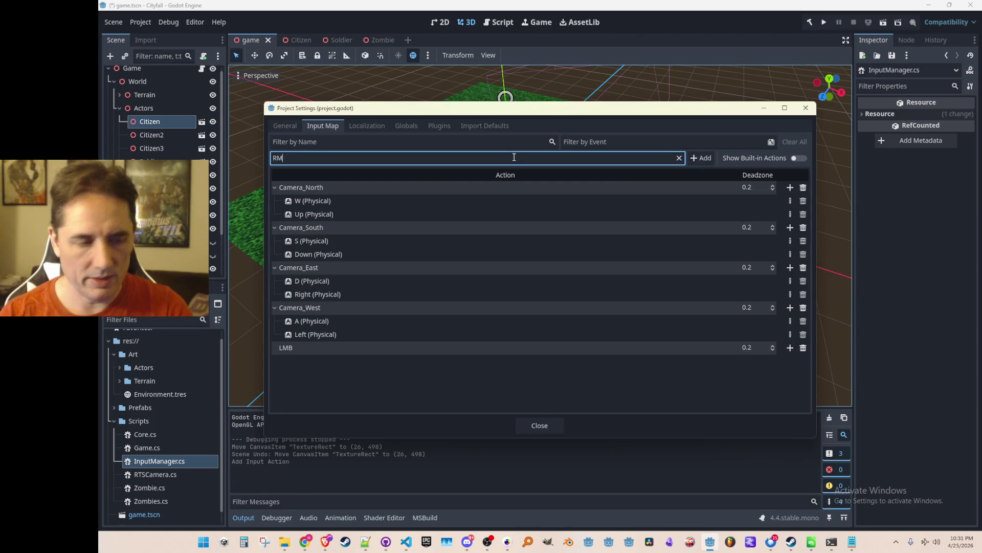
{"action": "type", "text": "RMB"}
{"action": "key", "text": "Return"}
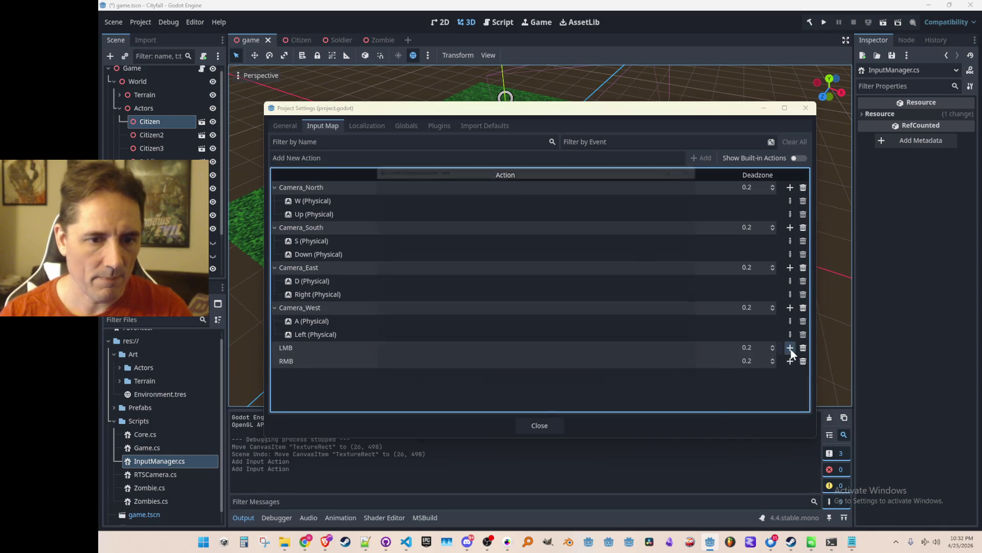
- Bind left mouse button to LMB and right mouse button to RMB
{"action": "left_click", "coordinate": [790, 347]}
{"action": "left_click", "coordinate": [491, 195]}
{"action": "left_click", "coordinate": [471, 421]}
{"action": "left_click", "coordinate": [787, 374]}
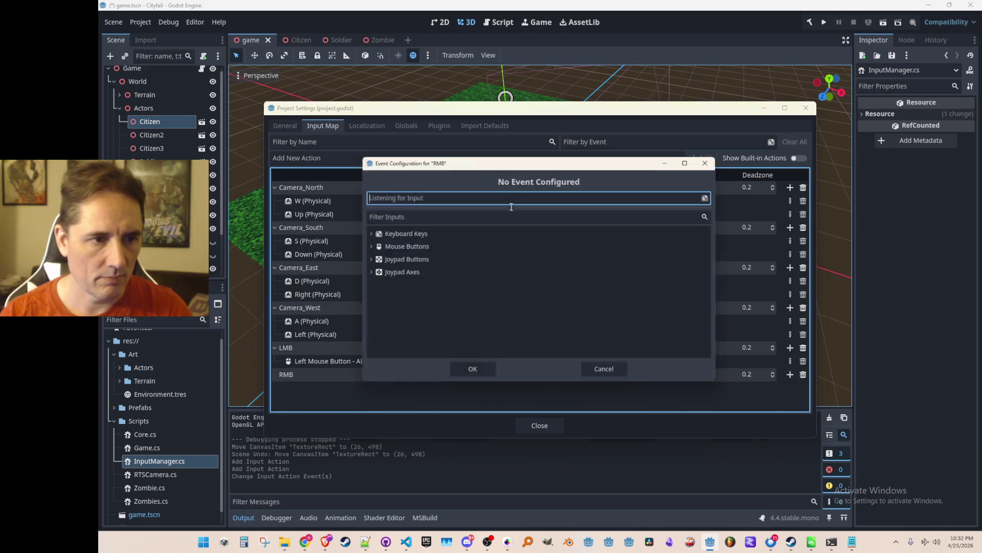
{"action": "right_click", "coordinate": [484, 193]}
{"action": "left_click", "coordinate": [484, 419]}
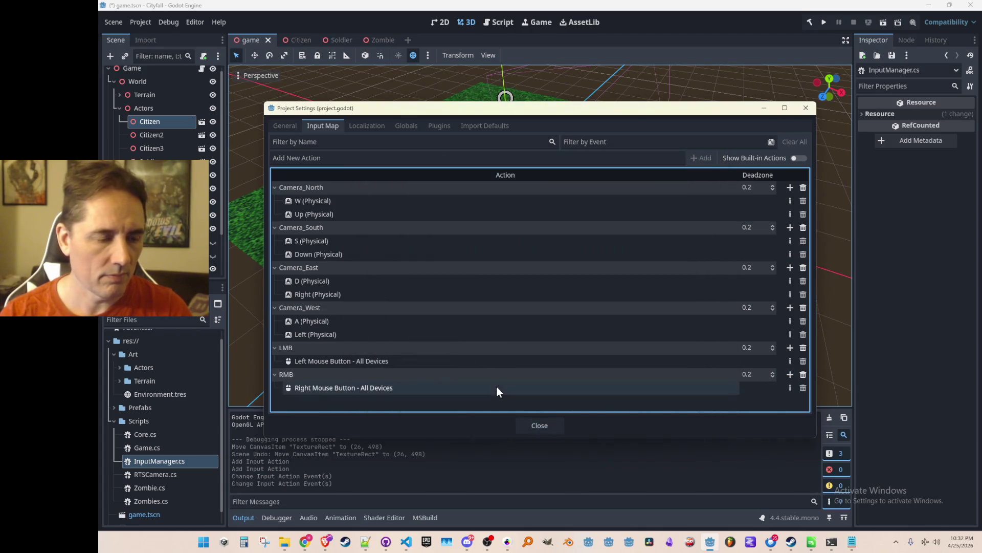
- Add a CameraZoom action and browse its mouse button events without adding one
{"action": "left_click", "coordinate": [439, 157]}
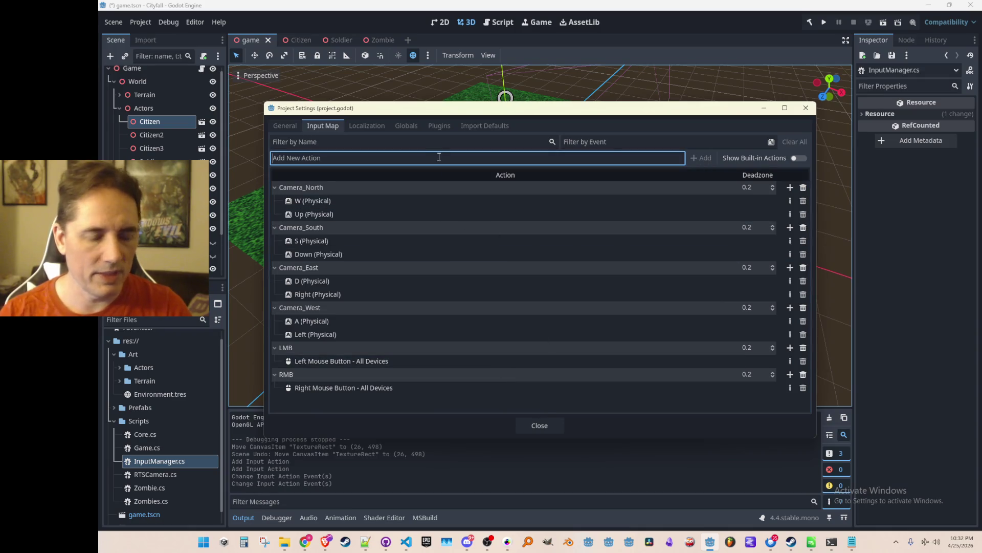
{"action": "type", "text": "CameraZoom"}
{"action": "key", "text": "Return"}
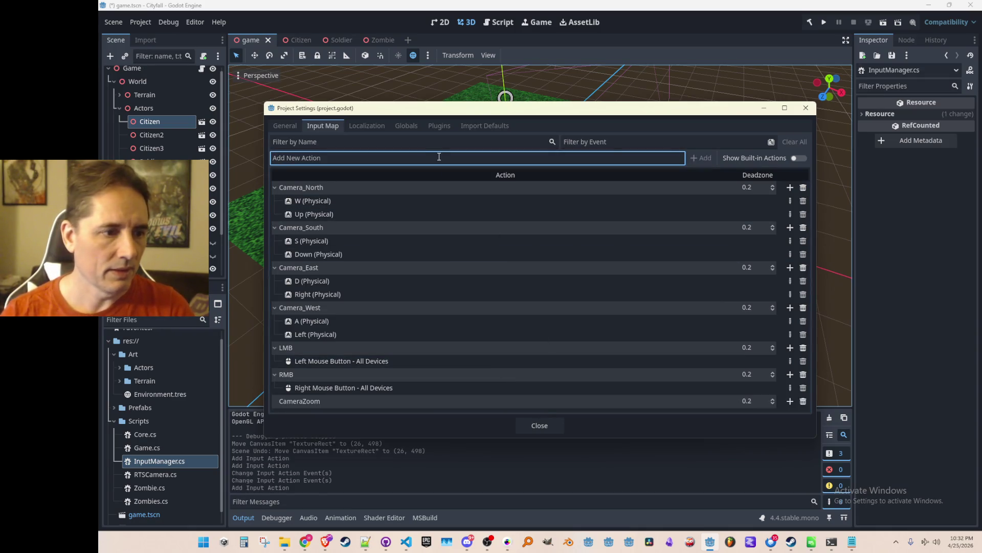
{"action": "left_click", "coordinate": [791, 401]}
{"action": "left_click", "coordinate": [790, 400]}
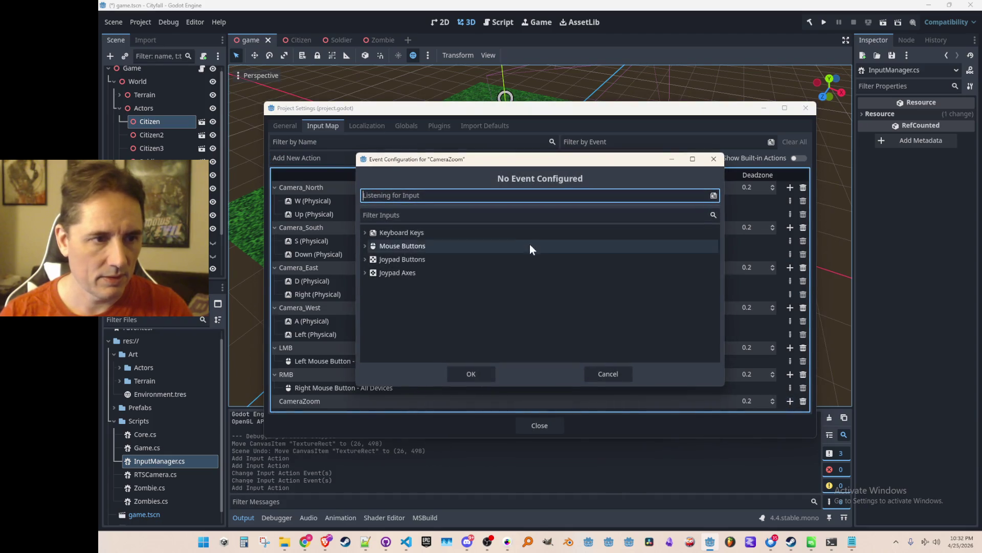
{"action": "left_click", "coordinate": [365, 246]}
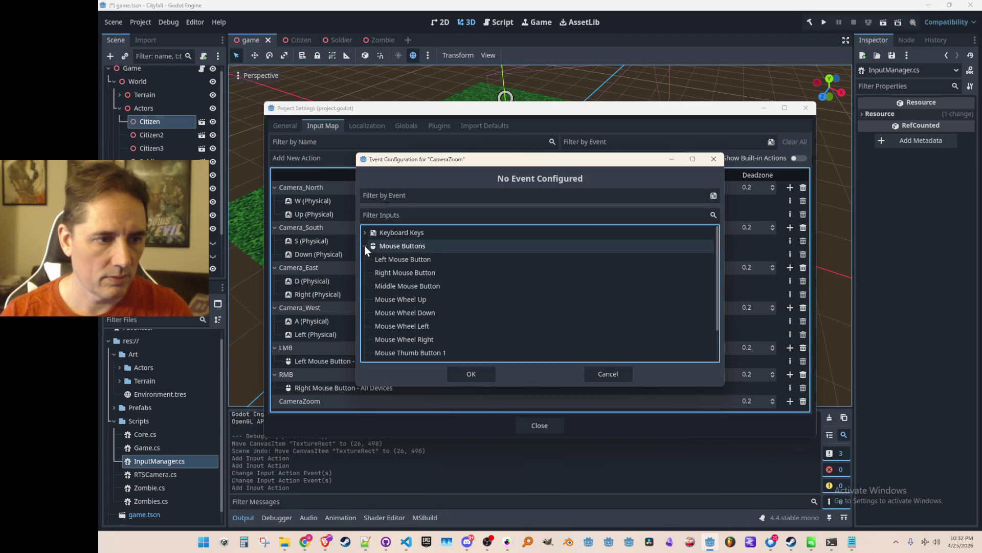
{"action": "scroll", "coordinate": [442, 310], "scroll_direction": "down", "scroll_amount": 3}
{"action": "scroll", "coordinate": [442, 309], "scroll_direction": "up", "scroll_amount": 2}
{"action": "scroll", "coordinate": [419, 288], "scroll_direction": "down", "scroll_amount": 3}
{"action": "scroll", "coordinate": [438, 299], "scroll_direction": "up", "scroll_amount": 2}
{"action": "left_click", "coordinate": [589, 379]}
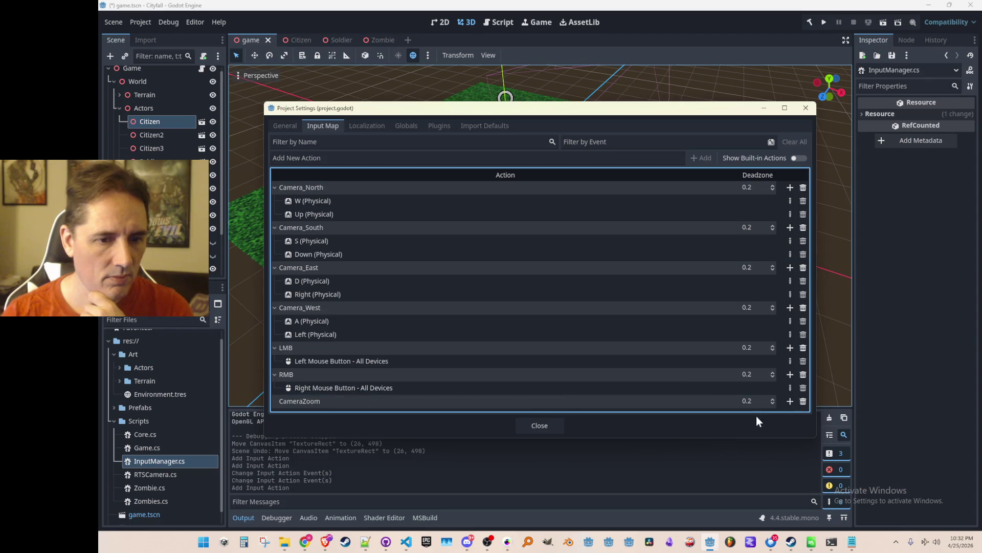
- Bind Mouse Wheel Up to the CameraZoom action
{"action": "left_click", "coordinate": [789, 401]}
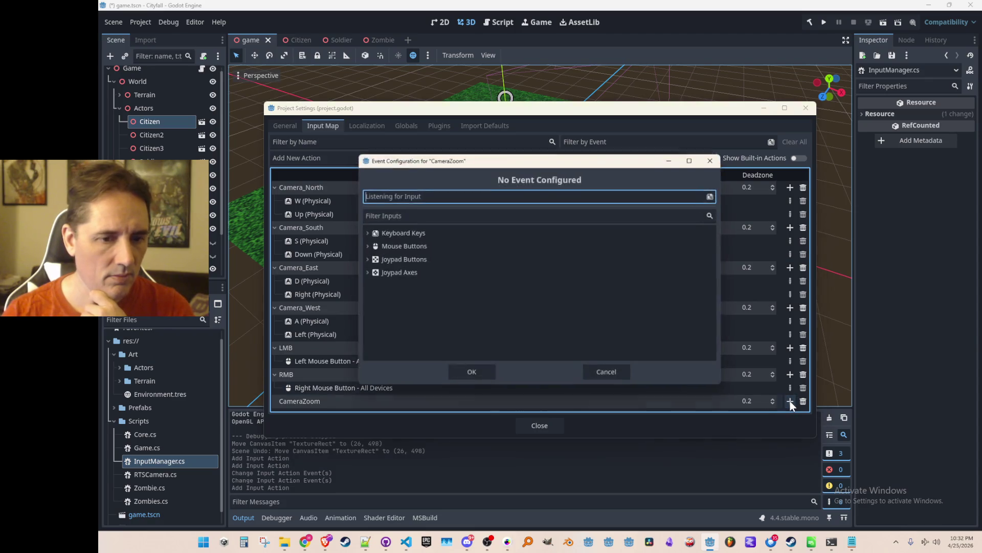
{"action": "left_click", "coordinate": [418, 219]}
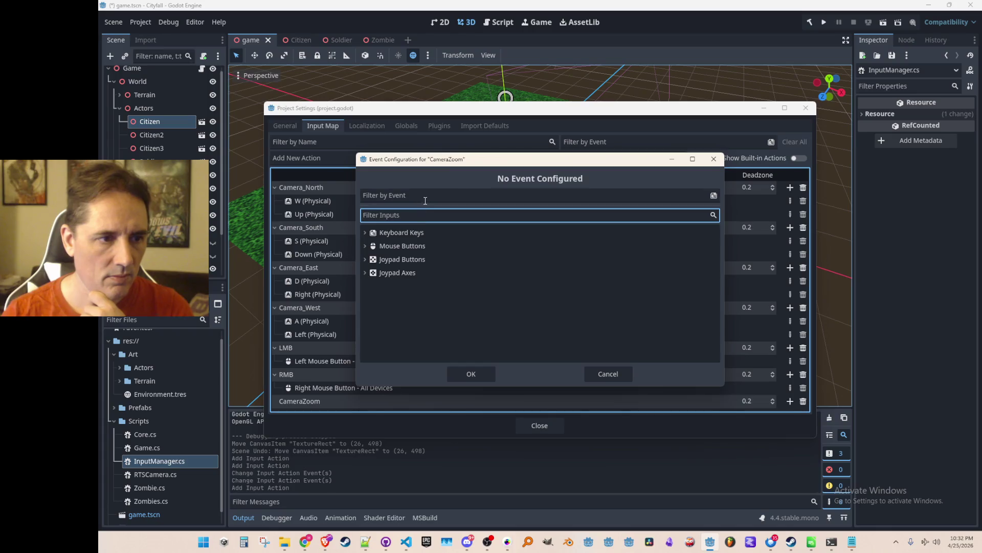
{"action": "left_click", "coordinate": [425, 200]}
{"action": "scroll", "coordinate": [426, 200], "scroll_direction": "up", "scroll_amount": 1}
{"action": "scroll", "coordinate": [425, 200], "scroll_direction": "down", "scroll_amount": 2}
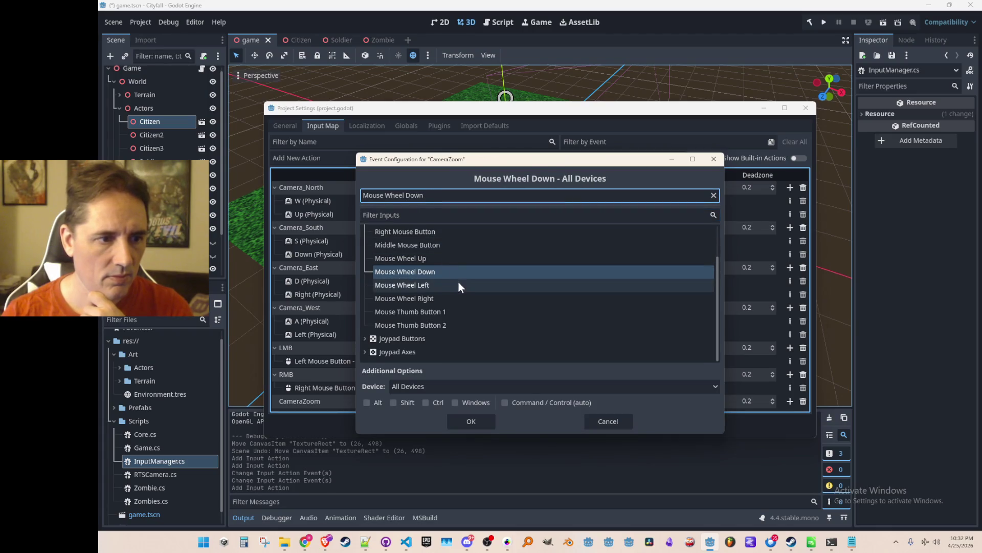
{"action": "scroll", "coordinate": [444, 286], "scroll_direction": "up", "scroll_amount": 2}
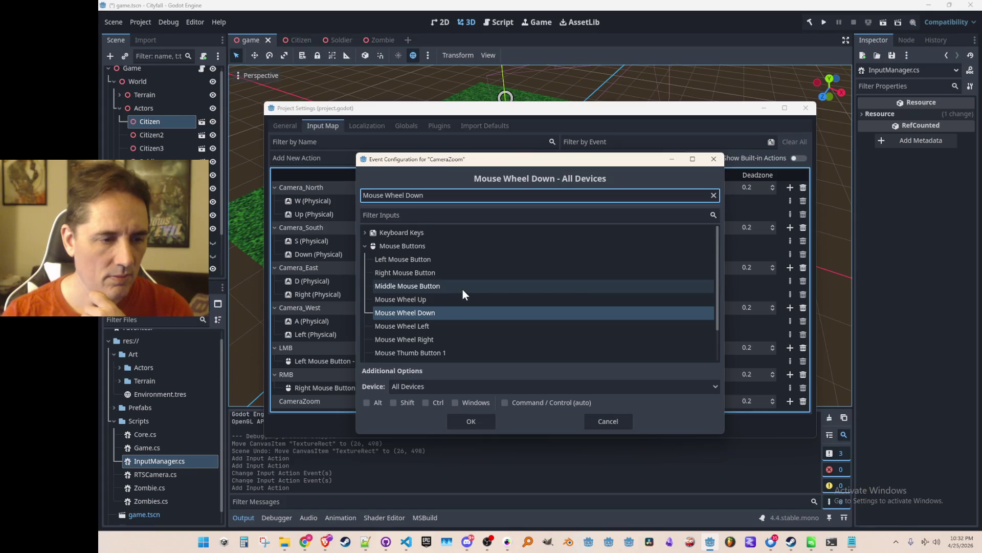
{"action": "scroll", "coordinate": [454, 288], "scroll_direction": "down", "scroll_amount": 1}
{"action": "left_click", "coordinate": [443, 281]}
{"action": "scroll", "coordinate": [445, 282], "scroll_direction": "up", "scroll_amount": 1}
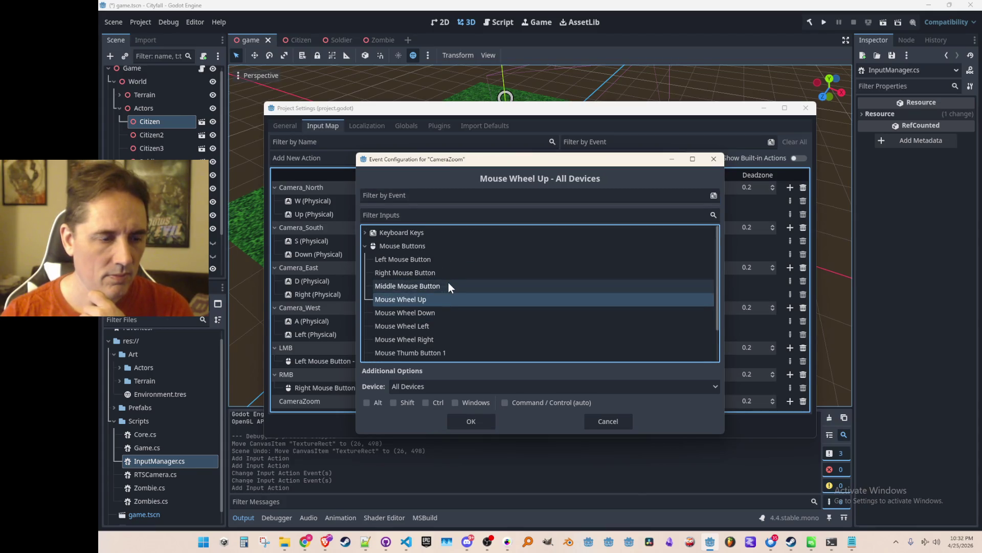
{"action": "scroll", "coordinate": [448, 286], "scroll_direction": "down", "scroll_amount": 2}
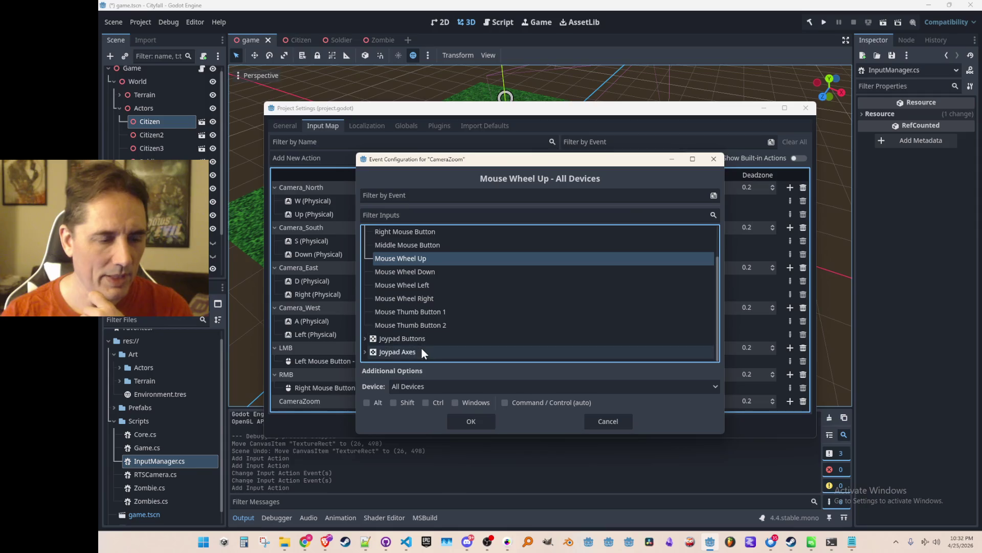
{"action": "left_click", "coordinate": [396, 352]}
{"action": "left_click", "coordinate": [365, 351]}
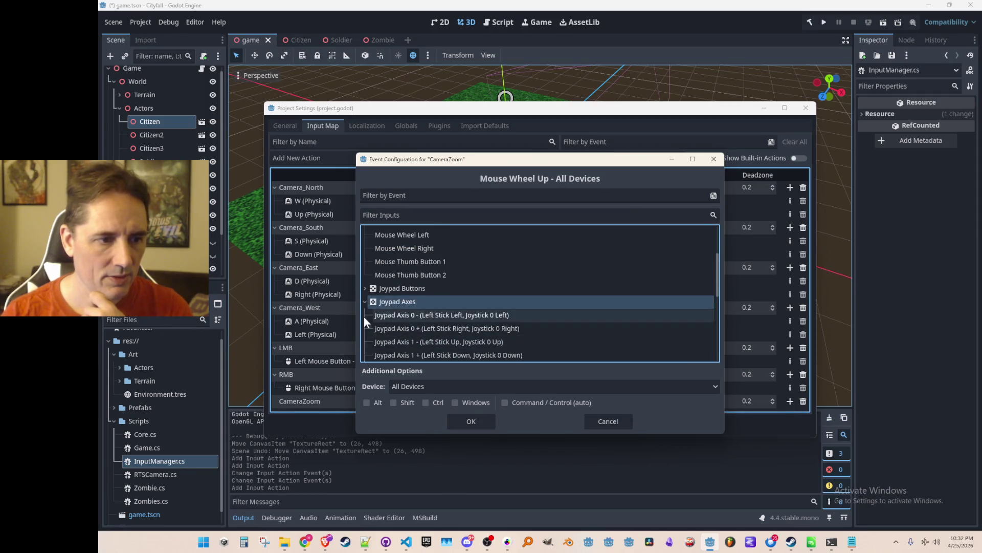
{"action": "scroll", "coordinate": [363, 299], "scroll_direction": "up", "scroll_amount": 3}
{"action": "left_click", "coordinate": [412, 301]}
{"action": "left_click", "coordinate": [477, 421]}
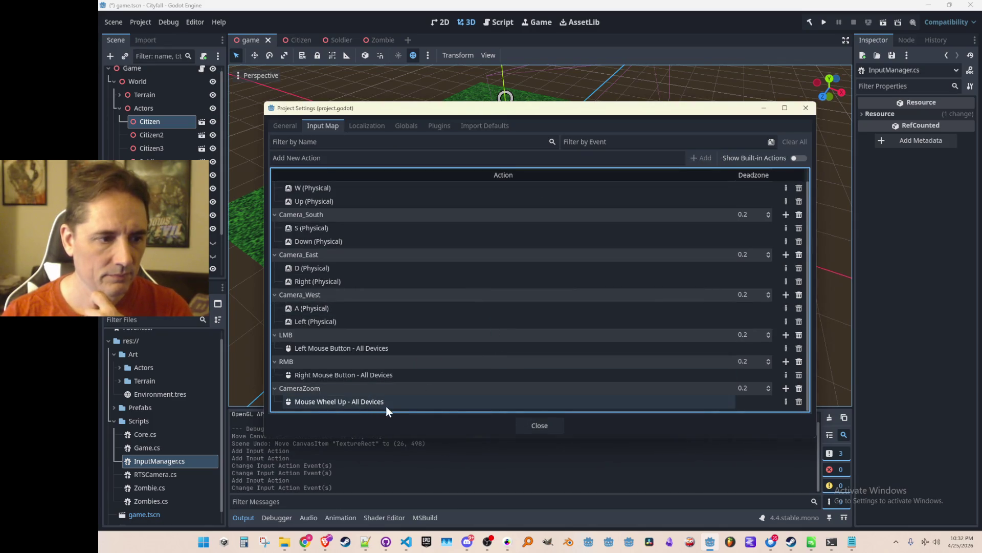
- Close Project Settings, save the scene, and clear the Citizen selection
{"action": "left_click", "coordinate": [536, 423]}
{"action": "key", "text": "ctrl+s"}
{"action": "left_click", "coordinate": [720, 272]}
- In InputManager.Process, print 'Left mouse button pressed' when the LMB action is just pressed
{"action": "scroll", "coordinate": [580, 252], "scroll_direction": "down", "scroll_amount": 4}
{"action": "scroll", "coordinate": [579, 255], "scroll_direction": "up", "scroll_amount": 2}
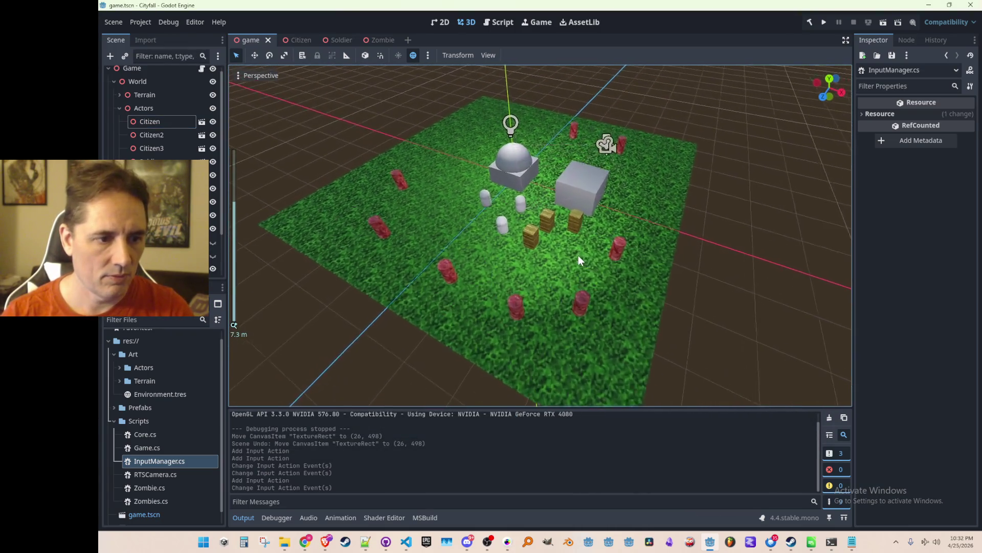
{"action": "mouse_move", "coordinate": [406, 541]}
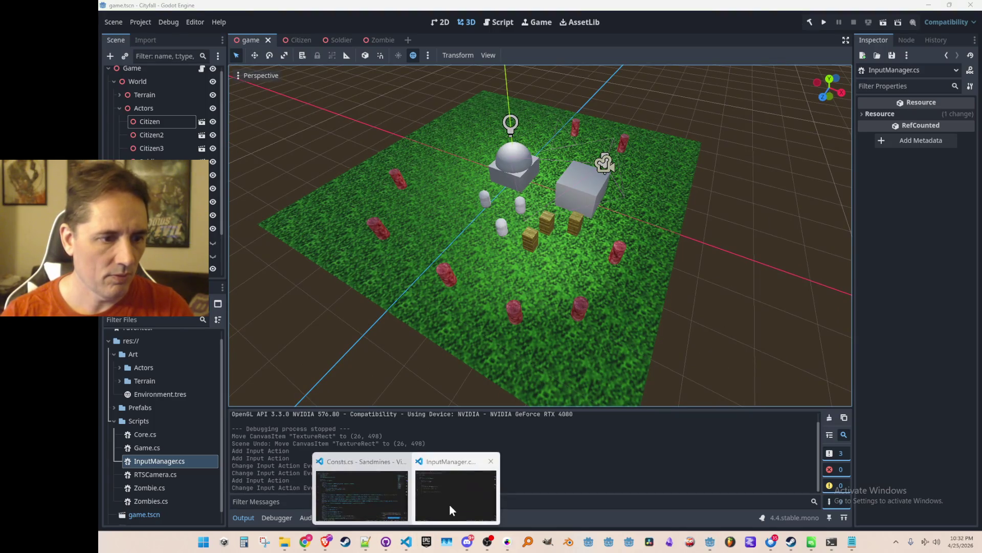
{"action": "left_click", "coordinate": [444, 508]}
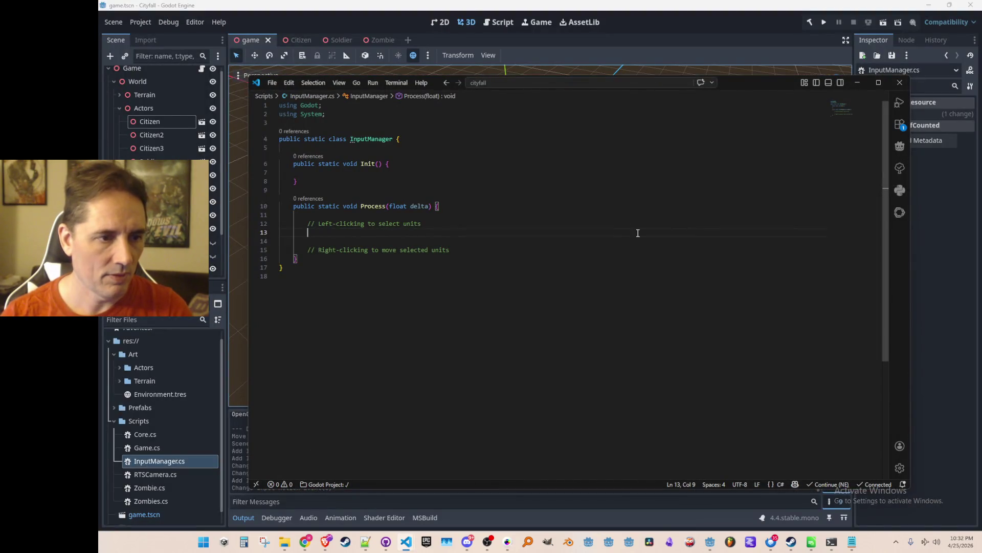
{"action": "type", "text": "if("}
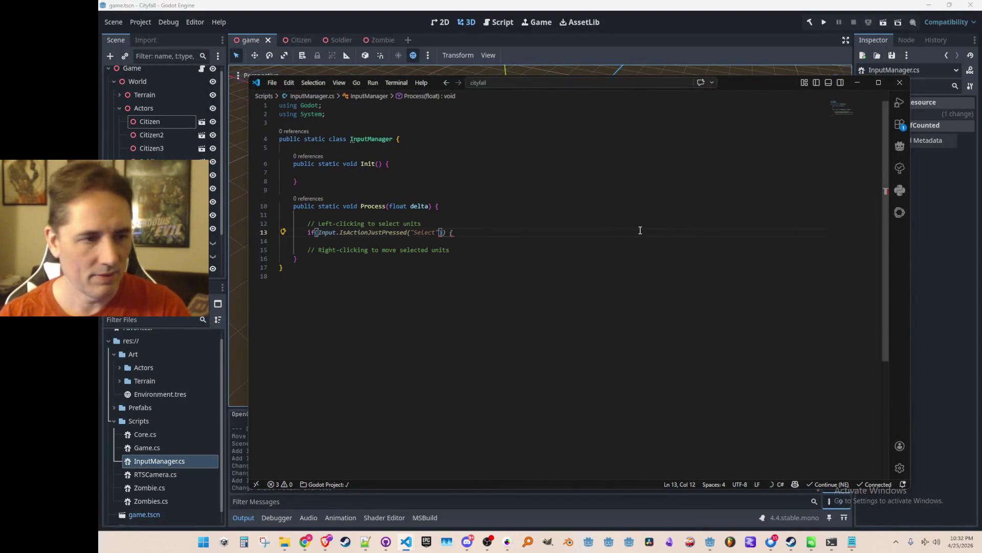
{"action": "key", "text": "Tab"}
{"action": "key", "text": "Left"}
{"action": "key", "text": "Left"}
{"action": "key", "text": "Left"}
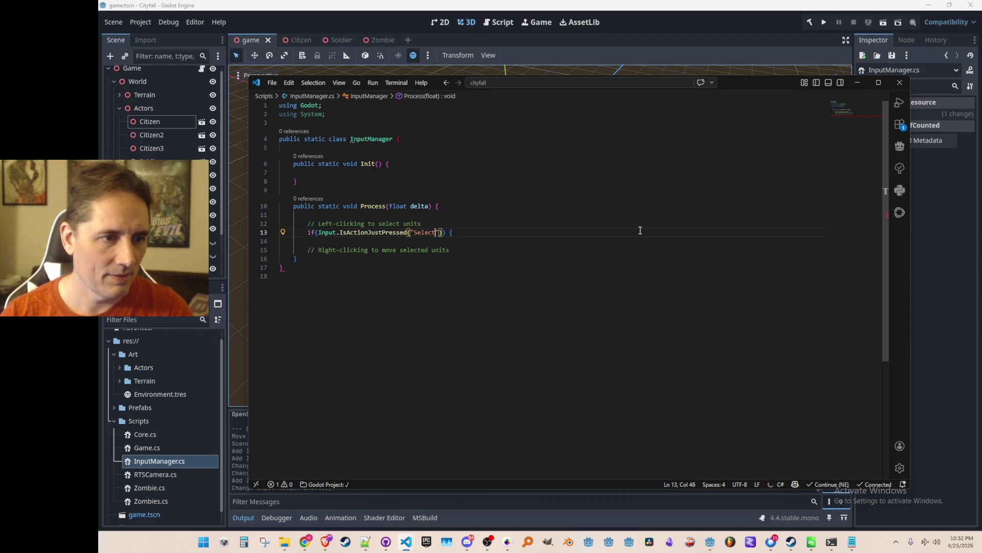
{"action": "type", "text": "LMB"}
{"action": "key", "text": "End"}
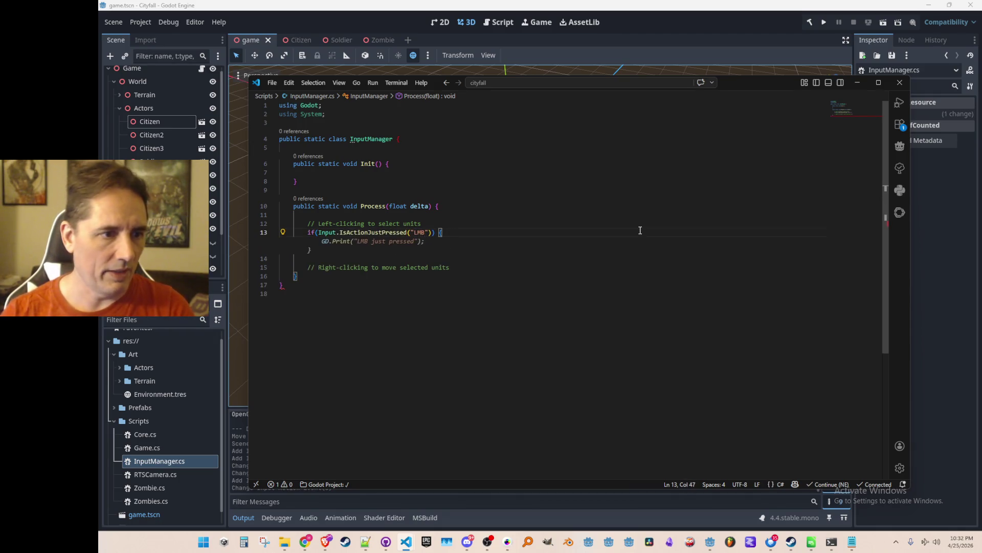
{"action": "key", "text": "Escape"}
{"action": "type", "text": "}"}
{"action": "key", "text": "ctrl+shift+Return"}
{"action": "key", "text": "Return"}
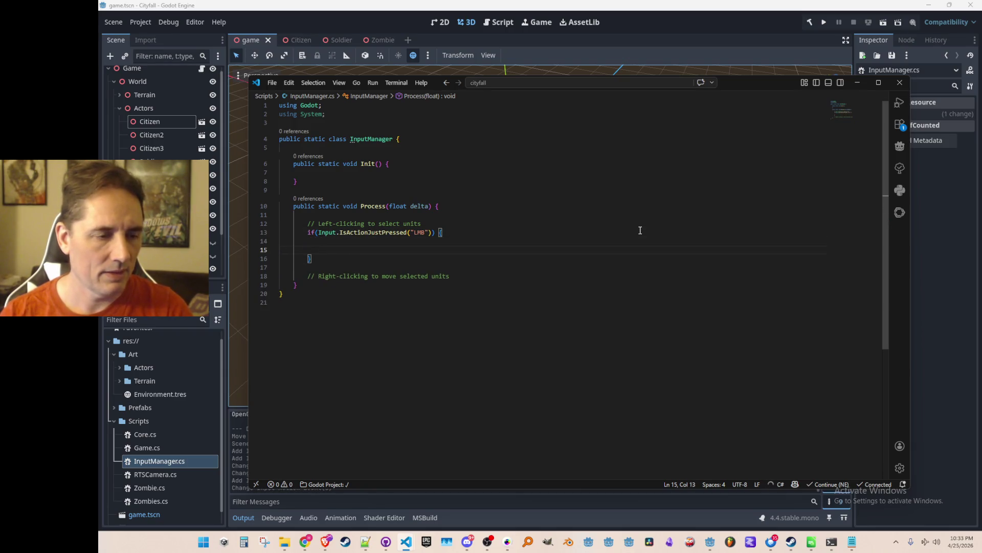
{"action": "type", "text": "GD"}
{"action": "key", "text": "Tab"}
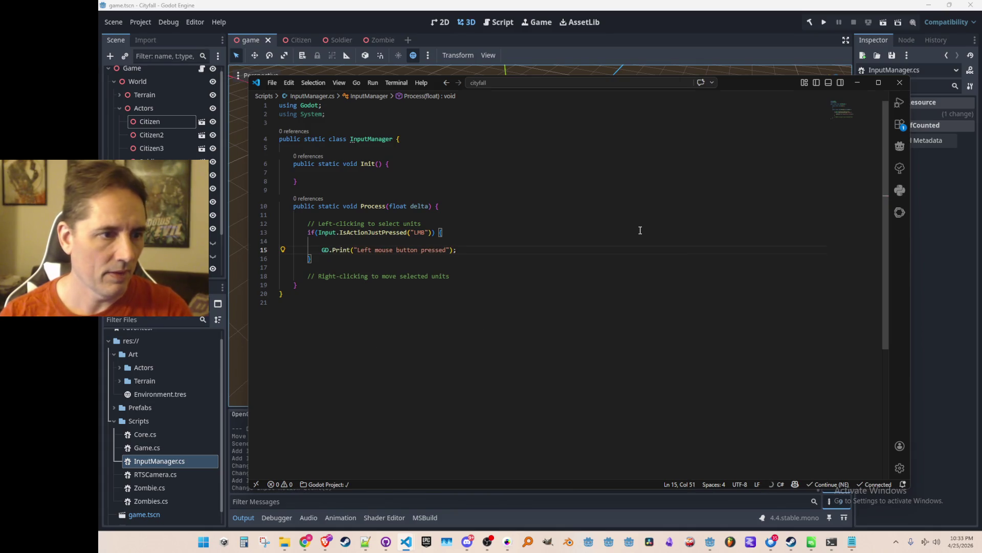
- Insert InputManager.Process((float)delta); as the first line of Game.cs's _Process
{"action": "double_click", "coordinate": [364, 139]}
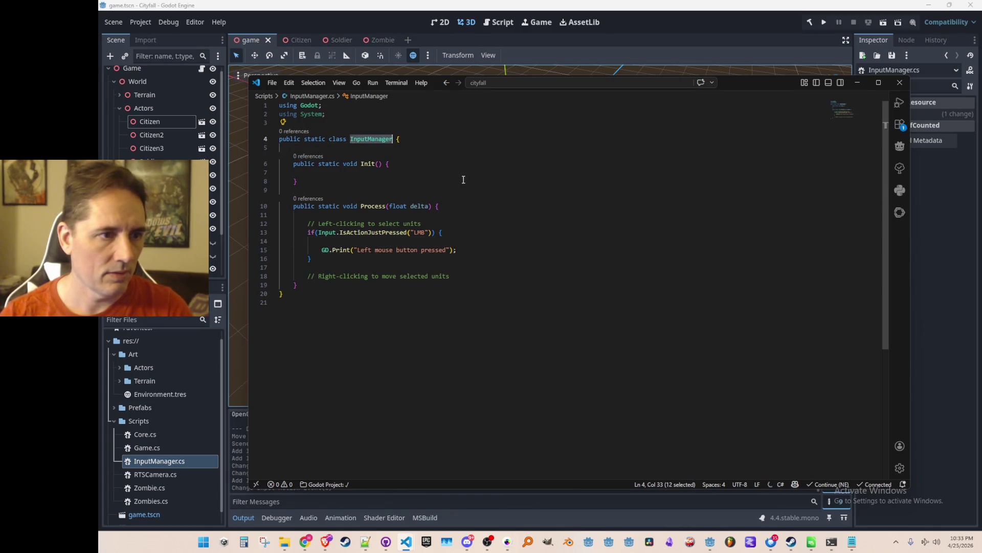
{"action": "key", "text": "ctrl+p"}
{"action": "left_click", "coordinate": [508, 115]}
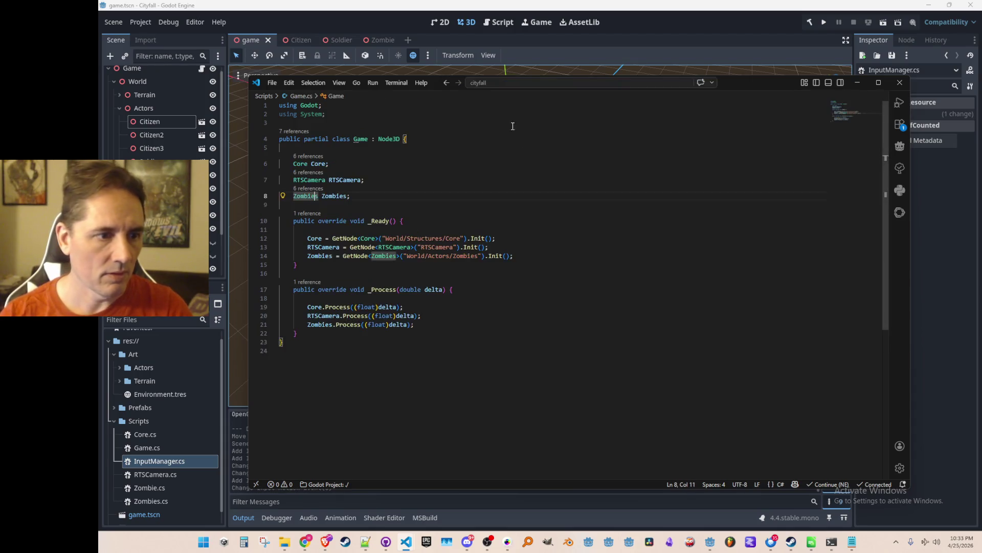
{"action": "left_click", "coordinate": [618, 321]}
{"action": "key", "text": "Up"}
{"action": "key", "text": "Up"}
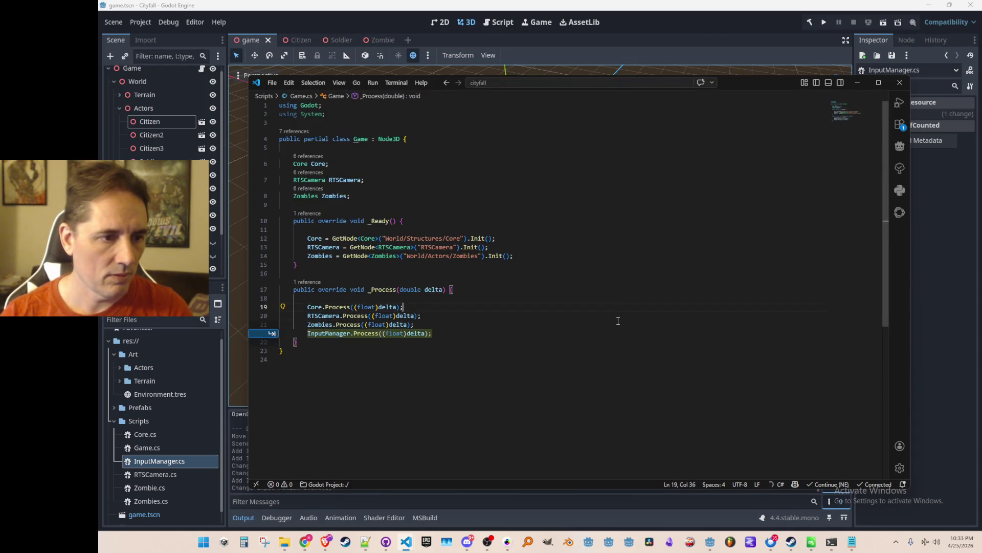
{"action": "key", "text": "Tab"}
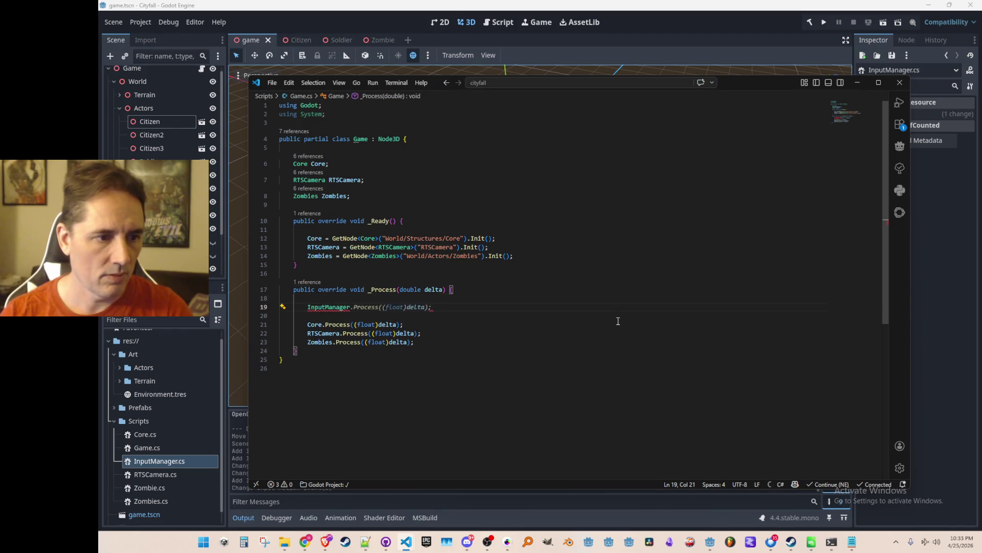
{"action": "key", "text": "Home"}
{"action": "key", "text": "Home"}
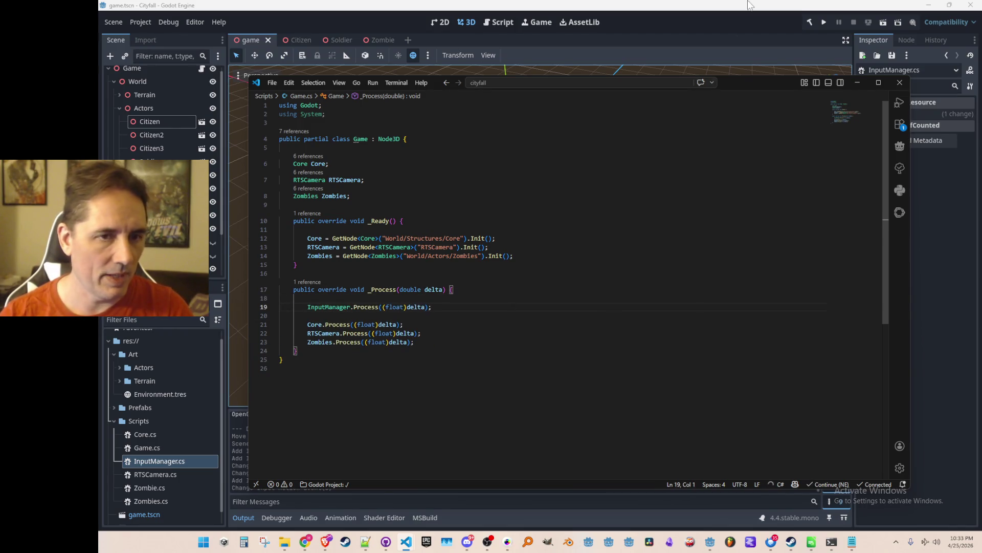
{"action": "left_click", "coordinate": [824, 21]}
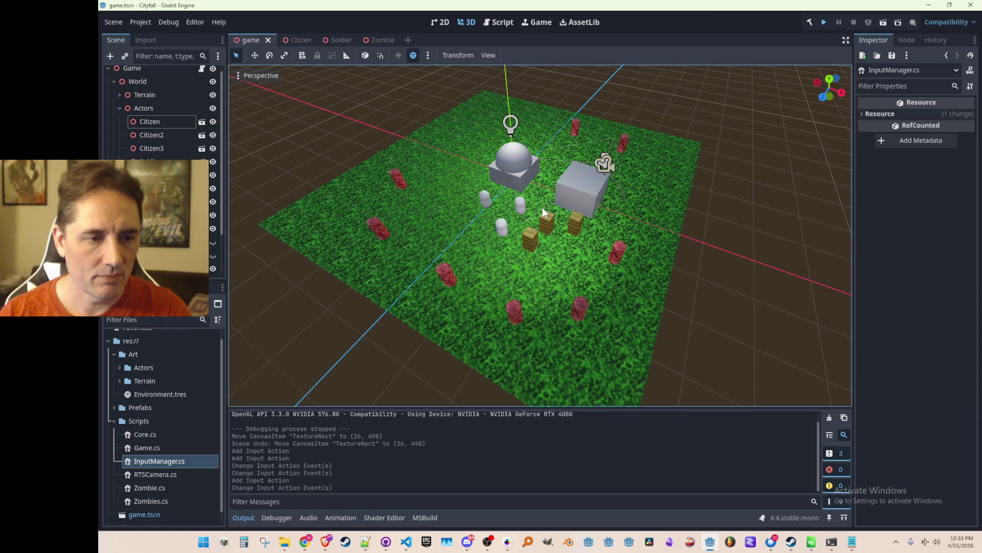
- Run the game, left-click inside it several times to log the LMB message, then stop it
{"action": "left_click", "coordinate": [822, 21]}
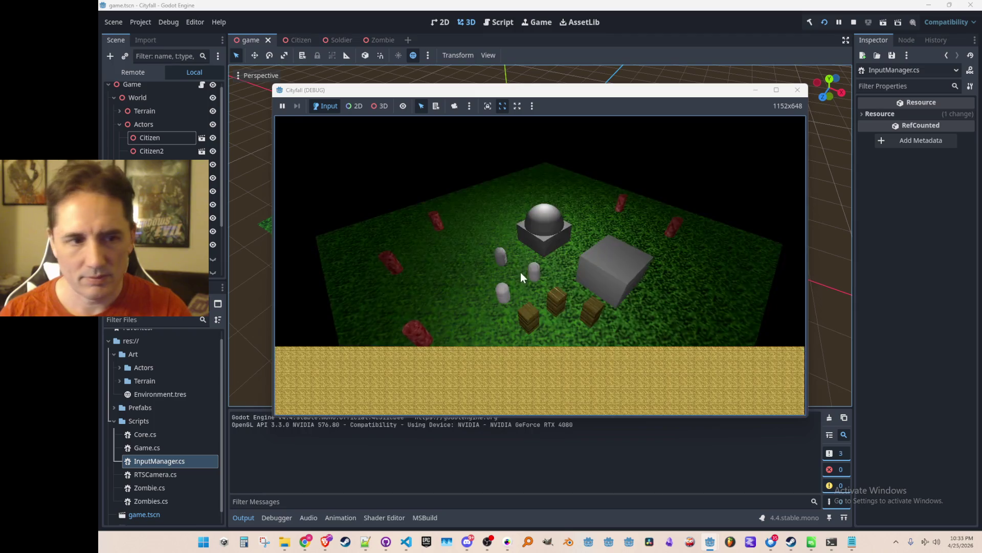
{"action": "left_click", "coordinate": [559, 221]}
{"action": "left_click", "coordinate": [697, 302]}
{"action": "left_click", "coordinate": [657, 247]}
{"action": "left_click", "coordinate": [657, 247]}
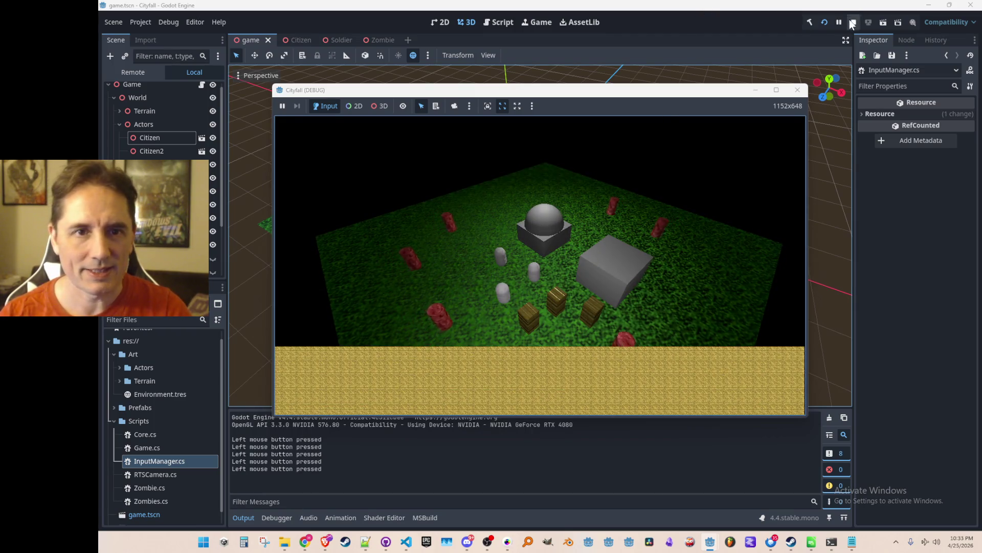
{"action": "left_click", "coordinate": [853, 22]}
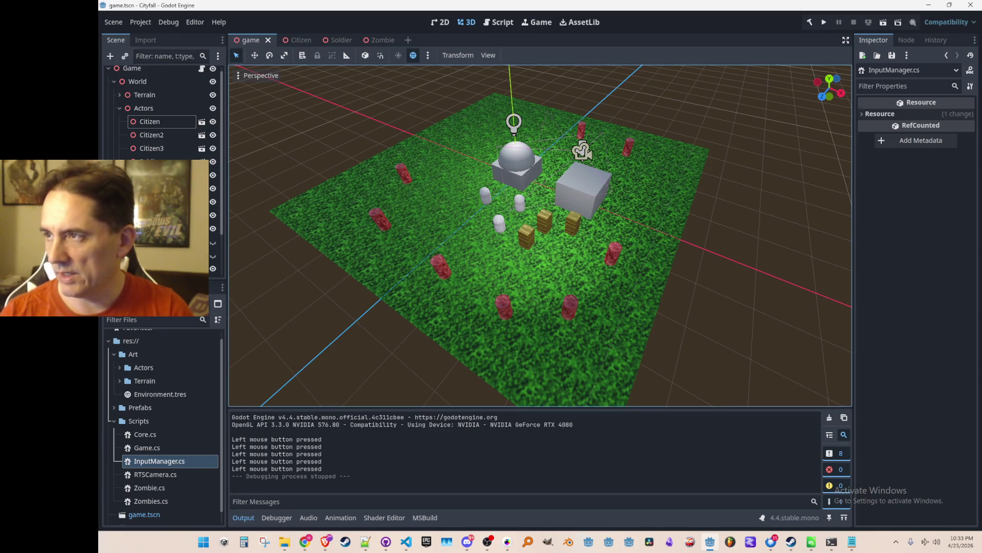
{"action": "mouse_move", "coordinate": [407, 547]}
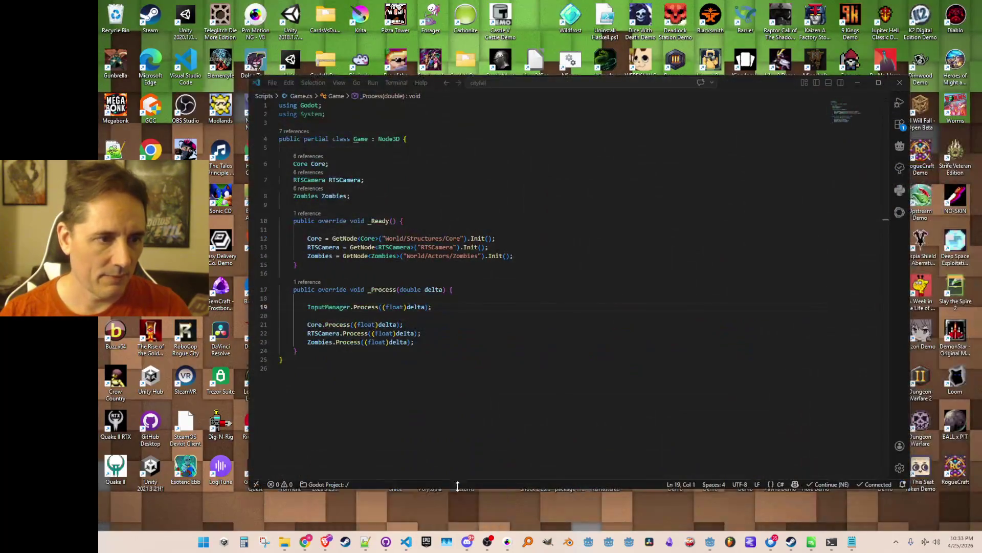
- Look up InputManager.Process's definition, then return to Game.cs
{"action": "left_click", "coordinate": [454, 486]}
{"action": "left_click", "coordinate": [358, 305]}
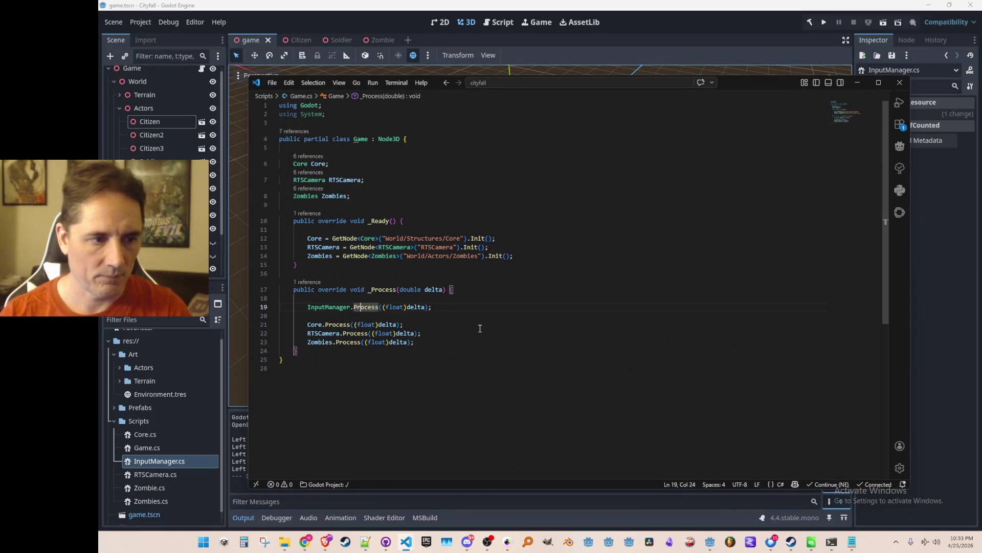
{"action": "key", "text": "F12"}
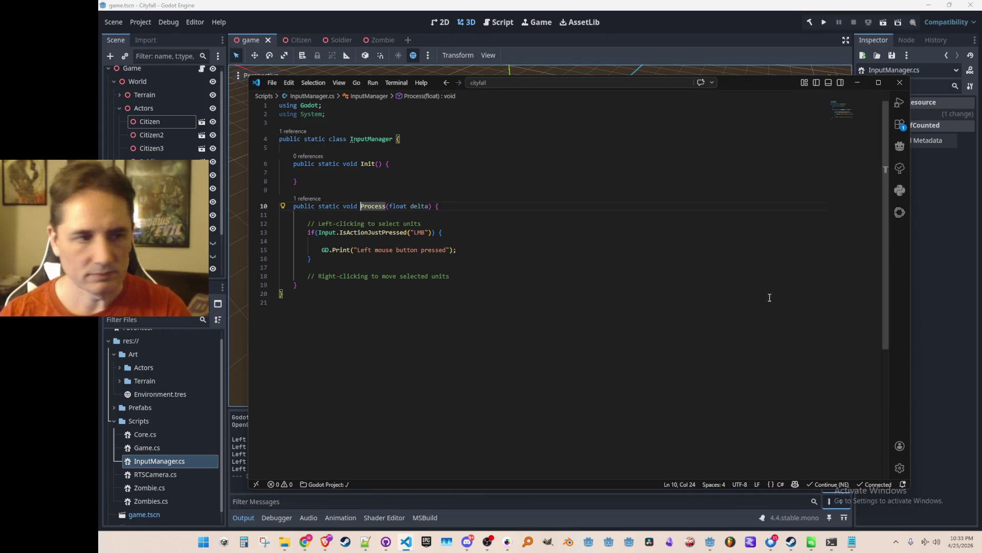
{"action": "left_click", "coordinate": [497, 190]}
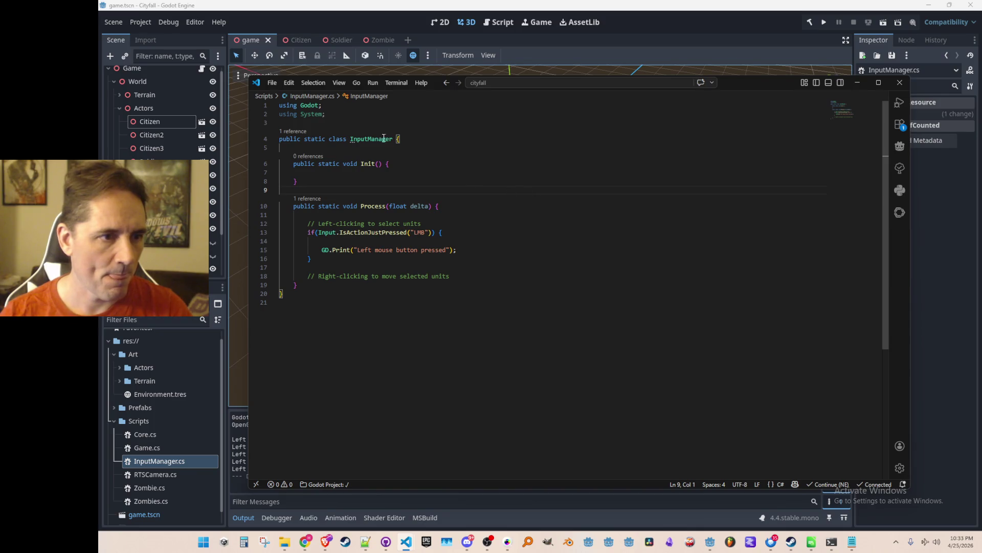
{"action": "key", "text": "ctrl+p"}
{"action": "type", "text": "game"}
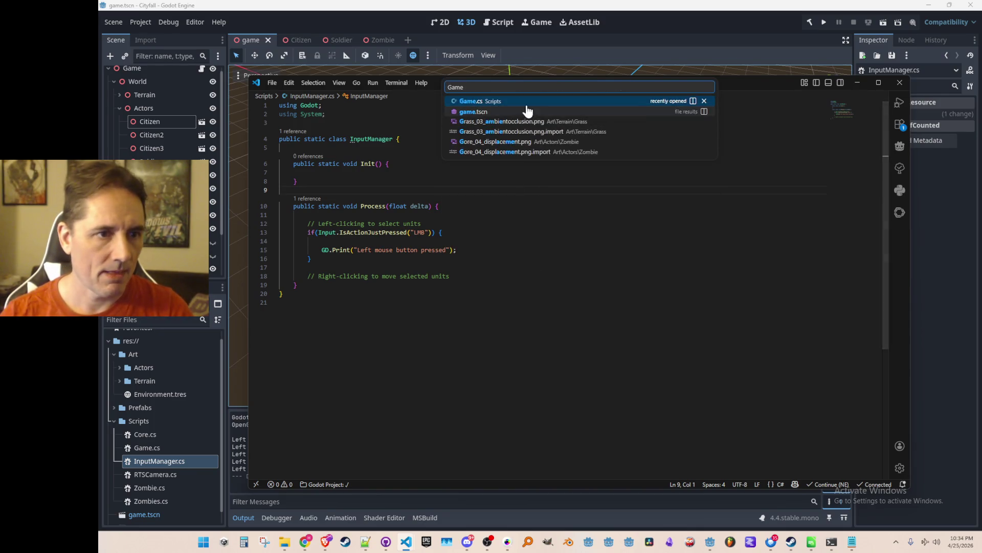
{"action": "left_click", "coordinate": [527, 108]}
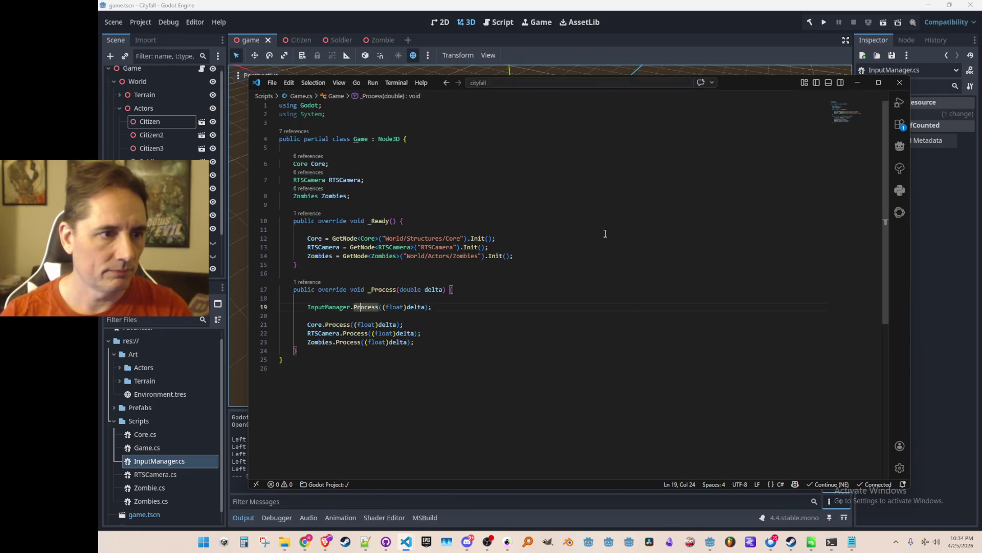
- Change the RTSCamera class's base class from Node3D to Camera3D
{"action": "left_click", "coordinate": [316, 179]}
{"action": "key", "text": "F12"}
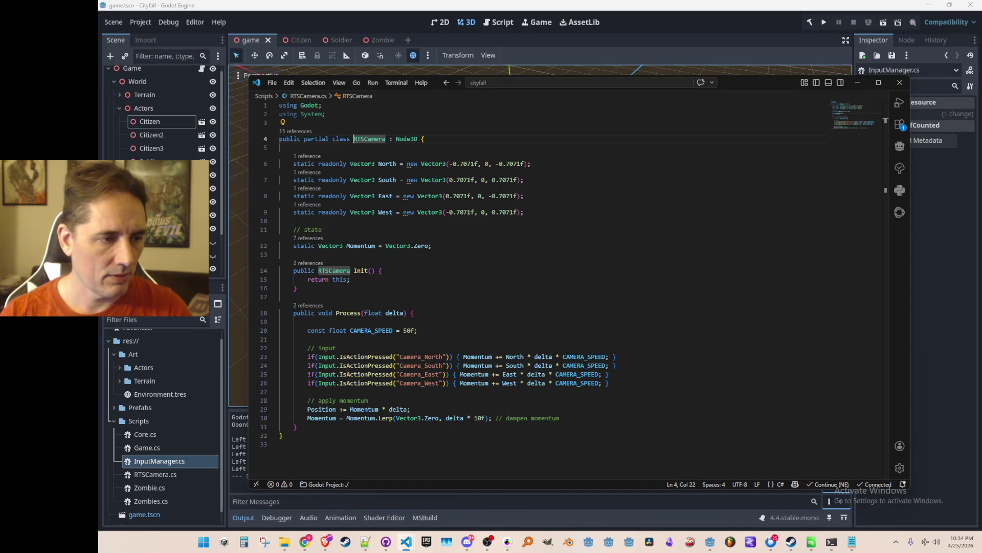
{"action": "double_click", "coordinate": [410, 138]}
{"action": "type", "text": "Camera"}
{"action": "key", "text": "Down"}
{"action": "key", "text": "Return"}
{"action": "key", "text": "Home"}
{"action": "key", "text": "ctrl+Right"}
{"action": "key", "text": "ctrl+Right"}
- Make Game's line 7 'public static RTSCamera RTSCamera { get; private set; }'
{"action": "key", "text": "alt+Left"}
{"action": "key", "text": "Home"}
{"action": "type", "text": "public static"}
{"action": "key", "text": "End"}
{"action": "type", "text": "{ get; private set; }"}
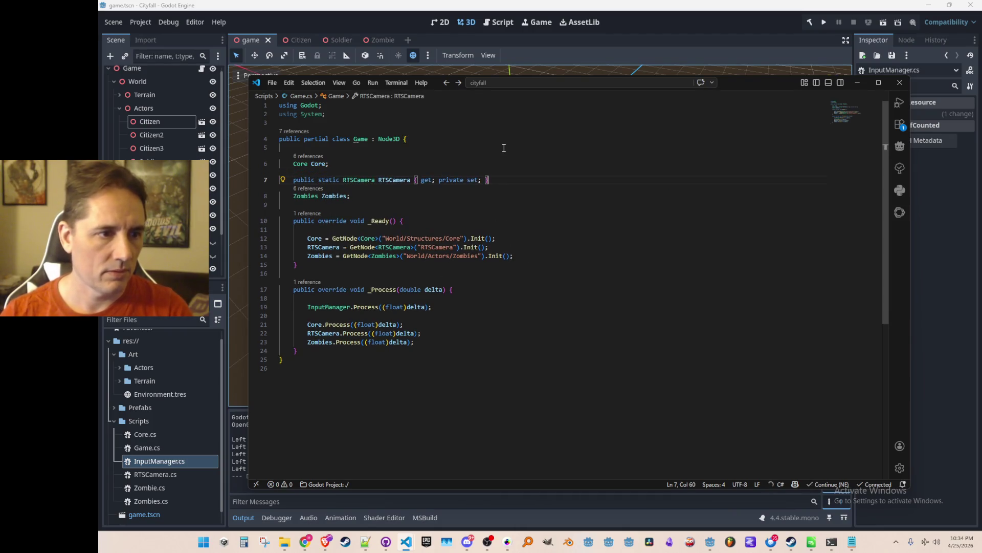
{"action": "key", "text": "Home"}
{"action": "key", "text": "ctrl+shift+Right"}
{"action": "key", "text": "ctrl+shift+Right"}
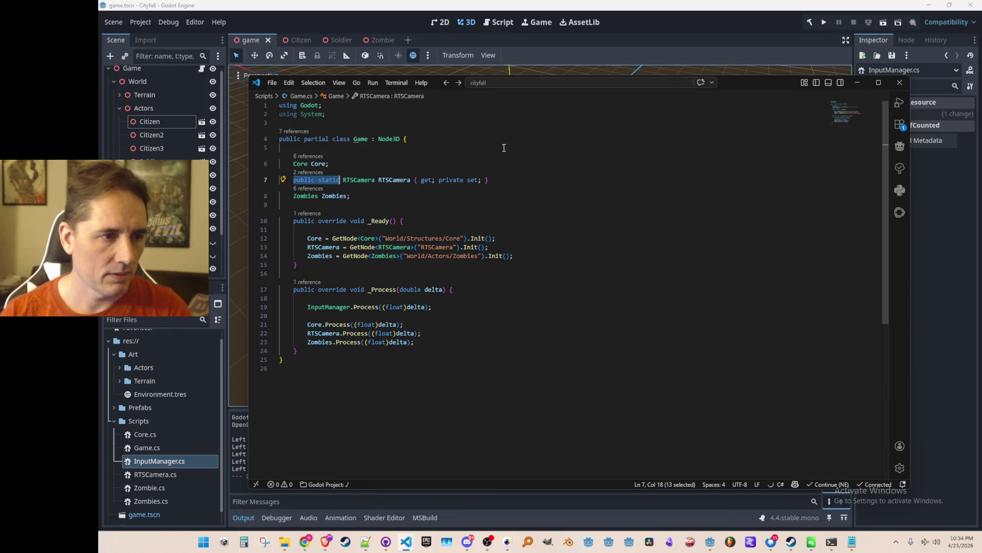
{"action": "key", "text": "End"}
{"action": "key", "text": "Home"}
{"action": "key", "text": "Home"}
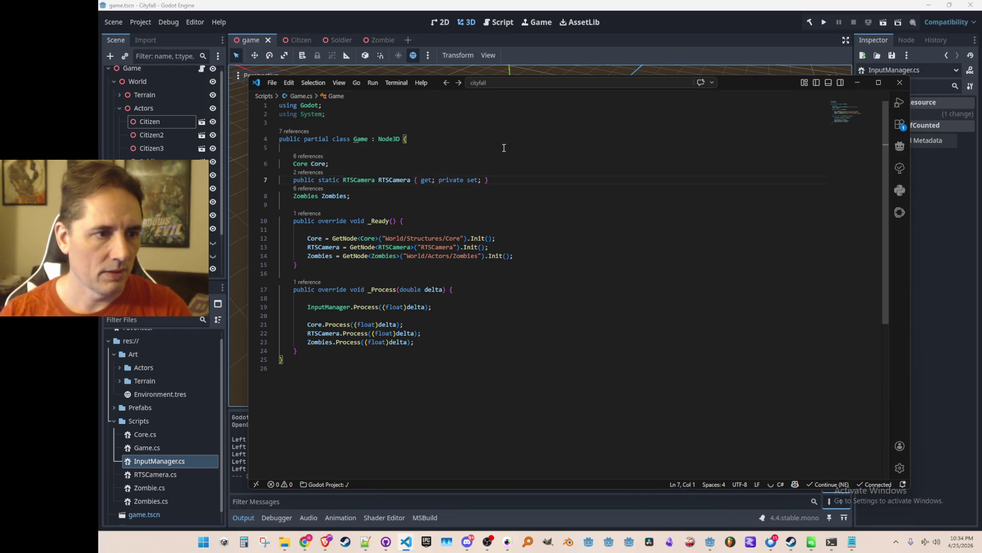
- Go to InputManager.Process's definition and add a blank line inside the left-click branch
{"action": "key", "text": "Down"}
{"action": "key", "text": "Down"}
{"action": "key", "text": "Down"}
{"action": "key", "text": "ctrl+Right"}
{"action": "key", "text": "Right"}
{"action": "key", "text": "Right"}
{"action": "key", "text": "Right"}
{"action": "key", "text": "F12"}
{"action": "key", "text": "Down"}
{"action": "key", "text": "Down"}
{"action": "key", "text": "Down"}
{"action": "key", "text": "End"}
{"action": "key", "text": "Return"}
{"action": "key", "text": "Return"}
- Call Game.RTSCamera.ProjectRaycastFromMousePosition, preceded by 'var mousePosition = GetViewport().GetMousePosition();'
{"action": "type", "text": "Game.RTS"}
{"action": "key", "text": "Tab"}
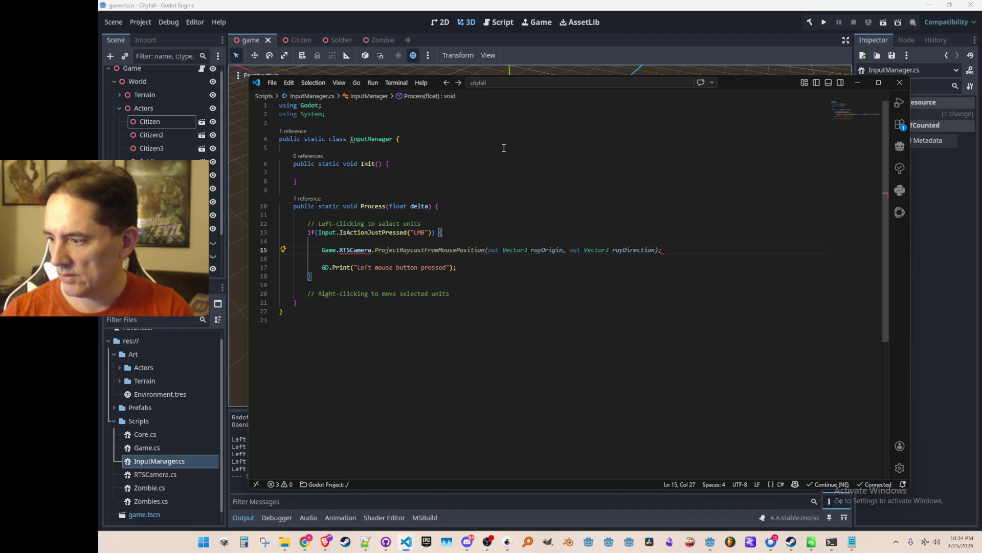
{"action": "key", "text": "Tab"}
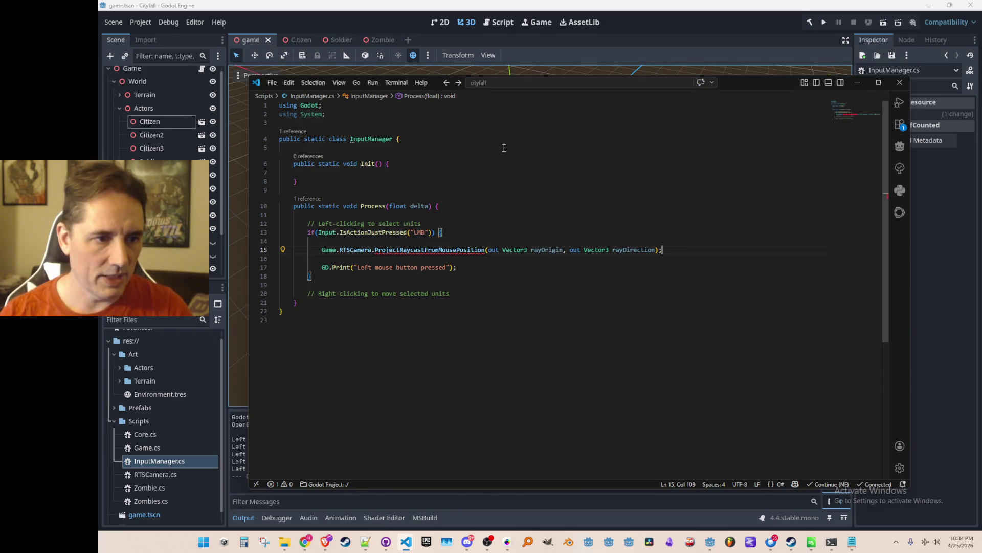
{"action": "key", "text": "Home"}
{"action": "key", "text": "ctrl+Right"}
{"action": "key", "text": "ctrl+Right"}
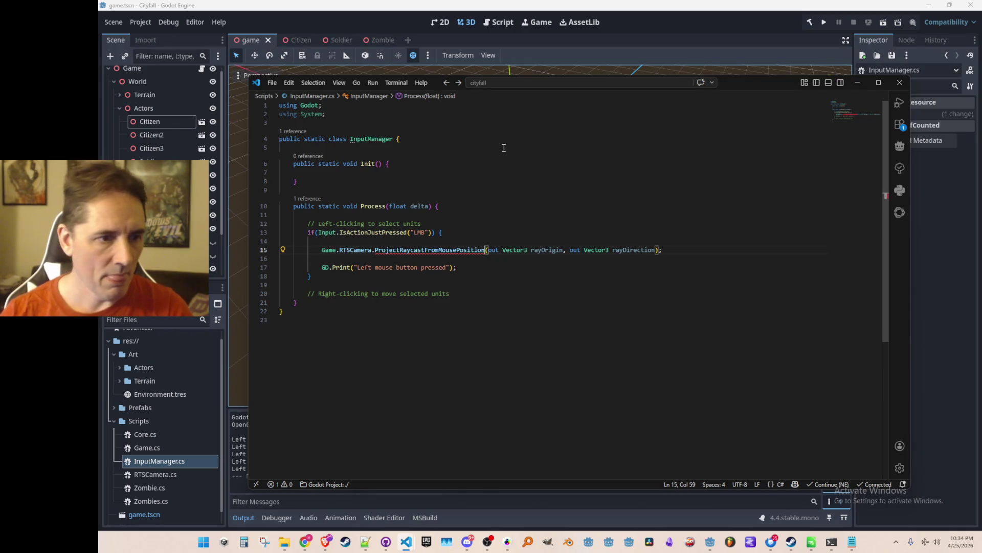
{"action": "key", "text": "Home"}
{"action": "key", "text": "Return"}
{"action": "key", "text": "Return"}
{"action": "key", "text": "Up"}
{"action": "key", "text": "Up"}
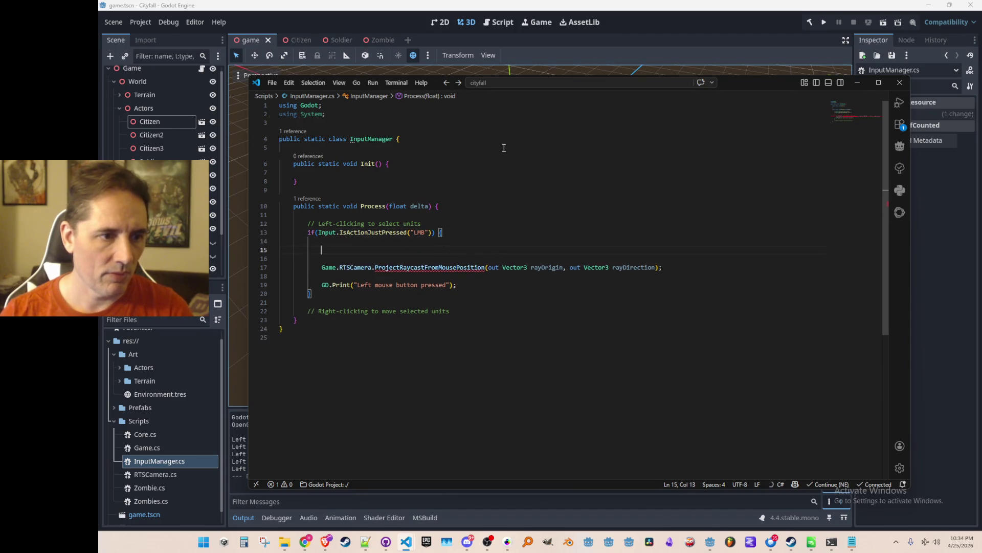
{"action": "type", "text": "var mousePosition = GetViewport().GetMousePosition();"}
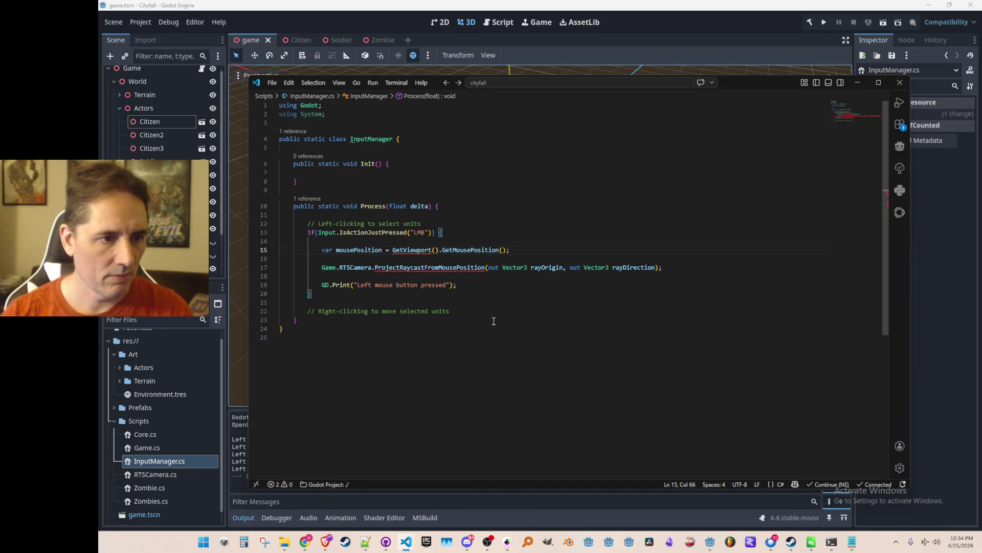
{"action": "left_click", "coordinate": [422, 250]}
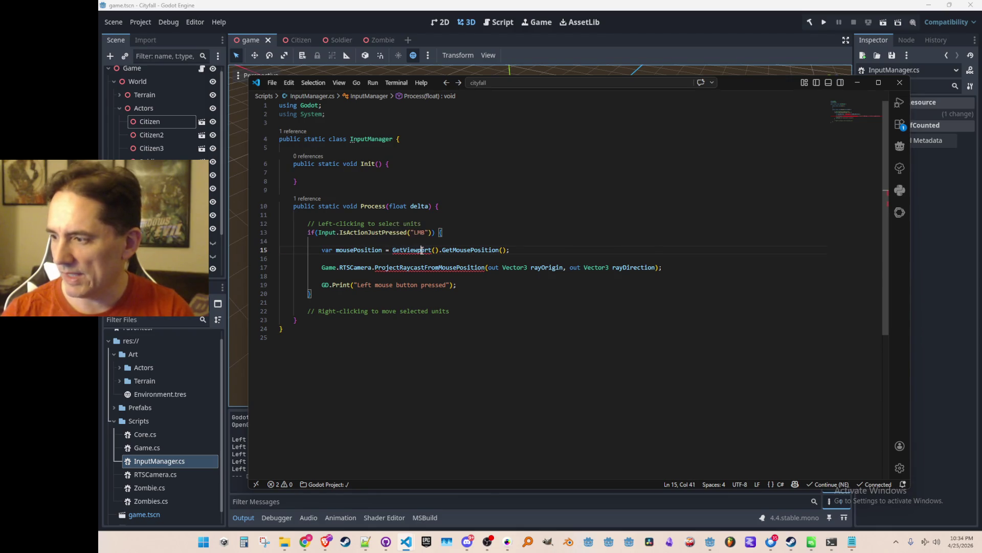
{"action": "mouse_move", "coordinate": [424, 252]}
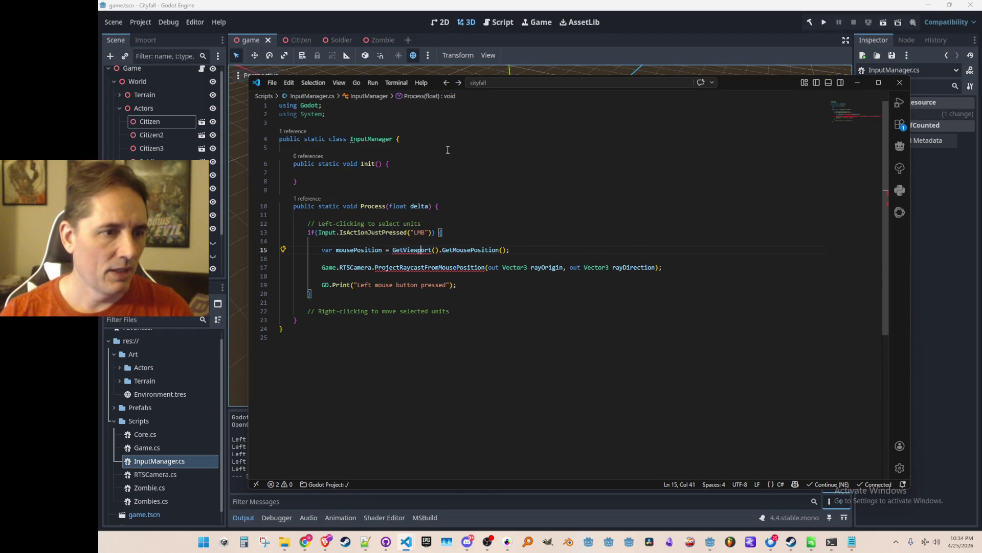
- Remove static from the InputManager class and make it derive from Node3D
{"action": "left_click", "coordinate": [333, 139]}
{"action": "key", "text": "BackSpace"}
{"action": "key", "text": "BackSpace"}
{"action": "key", "text": "BackSpace"}
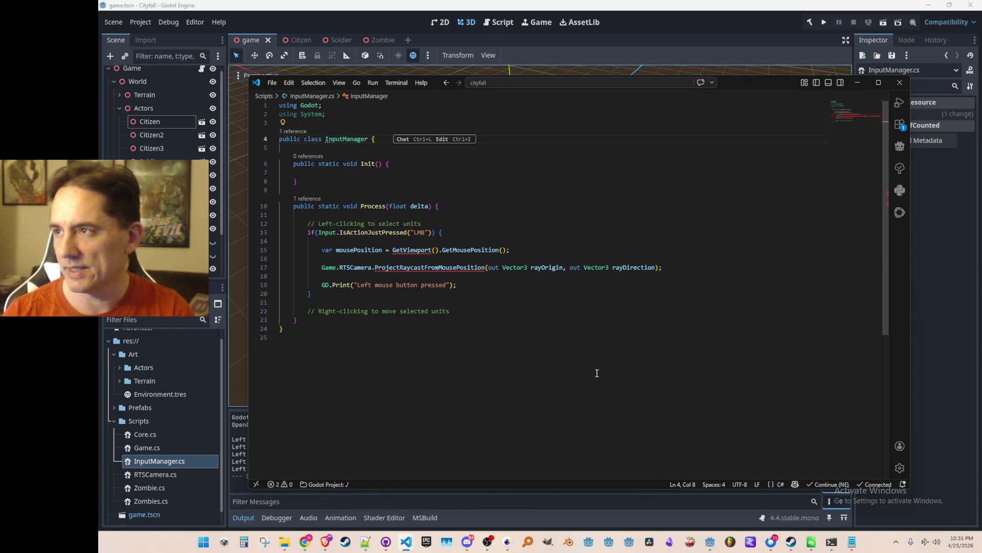
{"action": "key", "text": "End"}
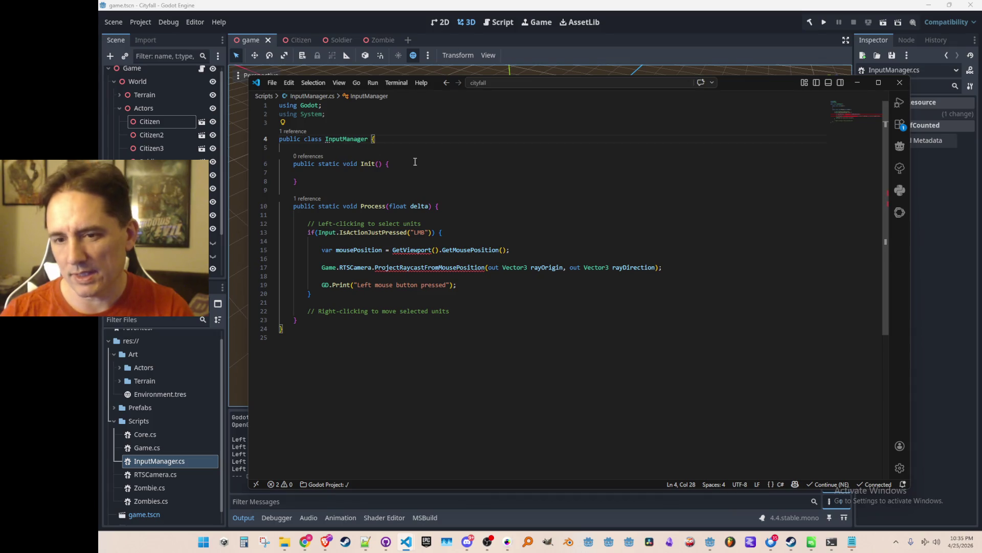
{"action": "type", "text": ": Node3D"}
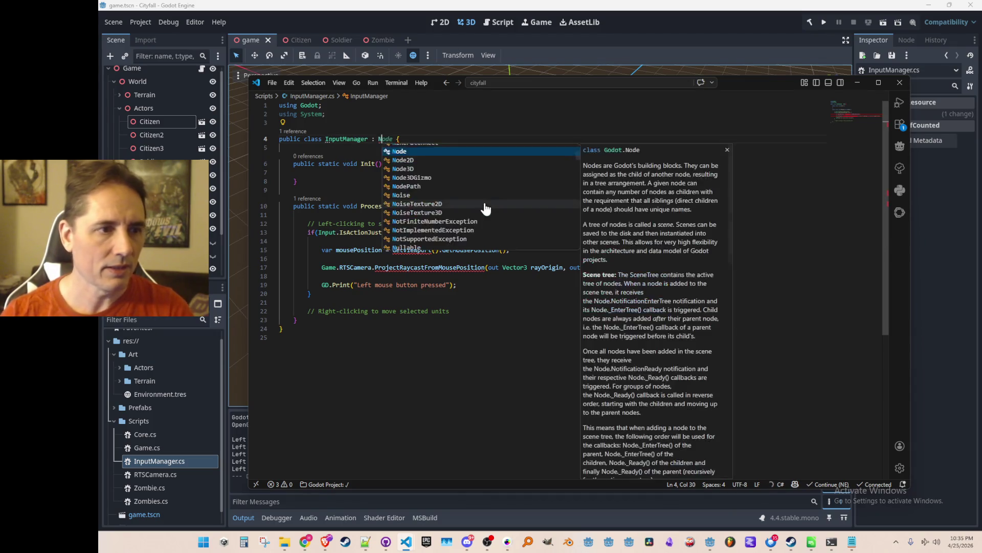
{"action": "left_click", "coordinate": [407, 223]}
{"action": "mouse_move", "coordinate": [426, 250]}
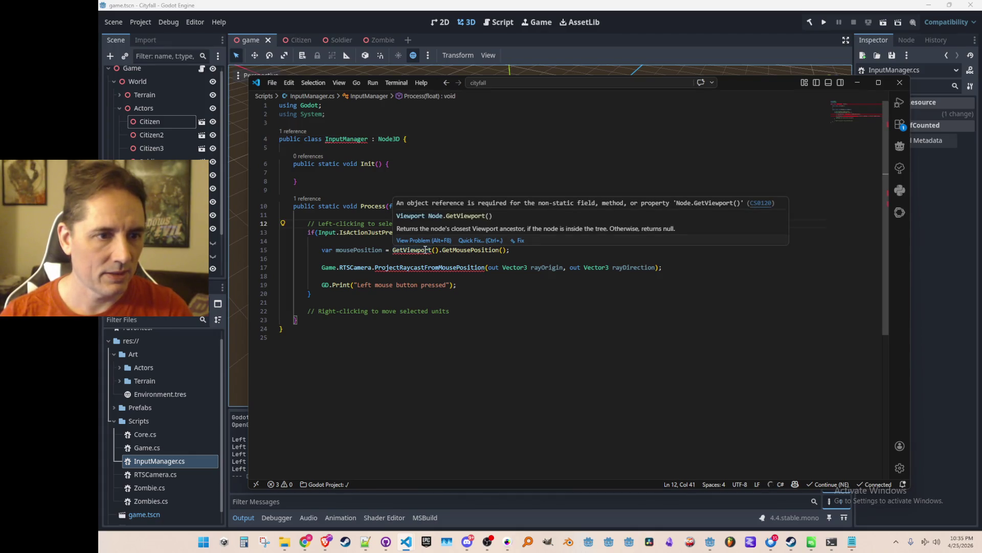
- Comment out the raycast call and declare InputManager as a partial class
{"action": "triple_click", "coordinate": [473, 264]}
{"action": "key", "text": "ctrl+slash"}
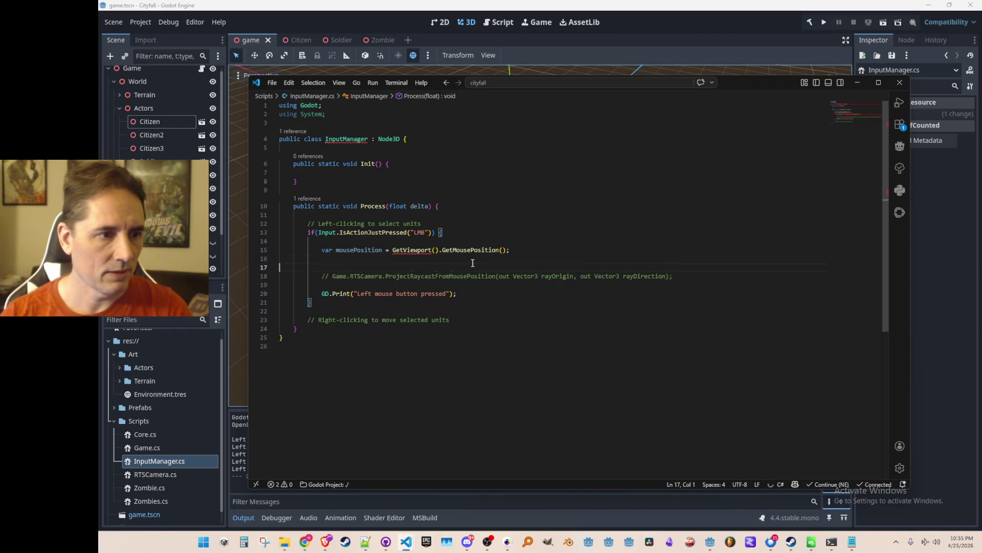
{"action": "left_click", "coordinate": [473, 260]}
{"action": "left_click", "coordinate": [304, 139]}
{"action": "type", "text": "partial"}
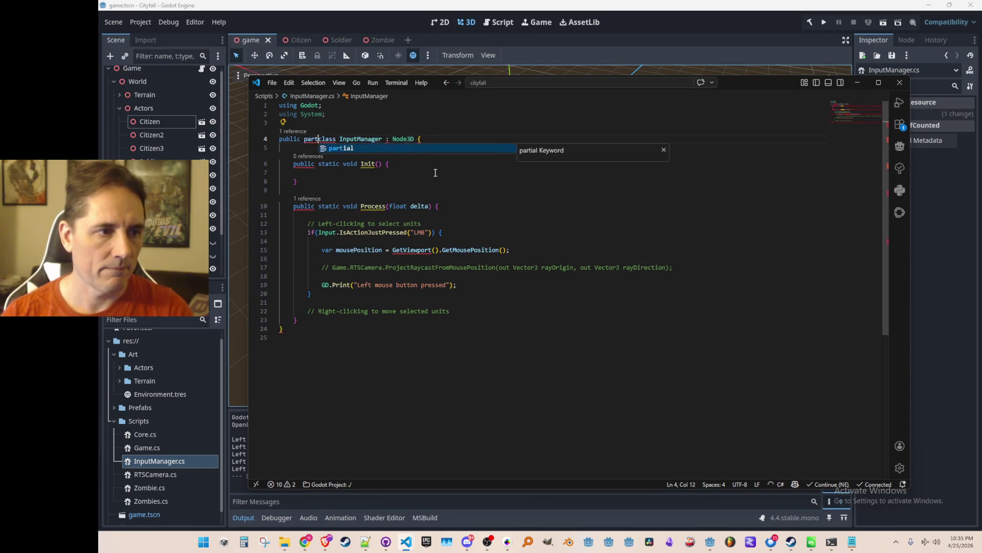
- Remove the static modifier from the Init and Process methods
{"action": "key", "text": "Down"}
{"action": "key", "text": "Down"}
{"action": "key", "text": "ctrl+Left"}
{"action": "key", "text": "ctrl+shift+Right"}
{"action": "key", "text": "Delete"}
{"action": "key", "text": "Down"}
{"action": "key", "text": "Down"}
{"action": "key", "text": "Down"}
{"action": "key", "text": "Down"}
{"action": "key", "text": "ctrl+Right"}
{"action": "key", "text": "ctrl+shift+Right"}
{"action": "key", "text": "Delete"}
{"action": "key", "text": "Up"}
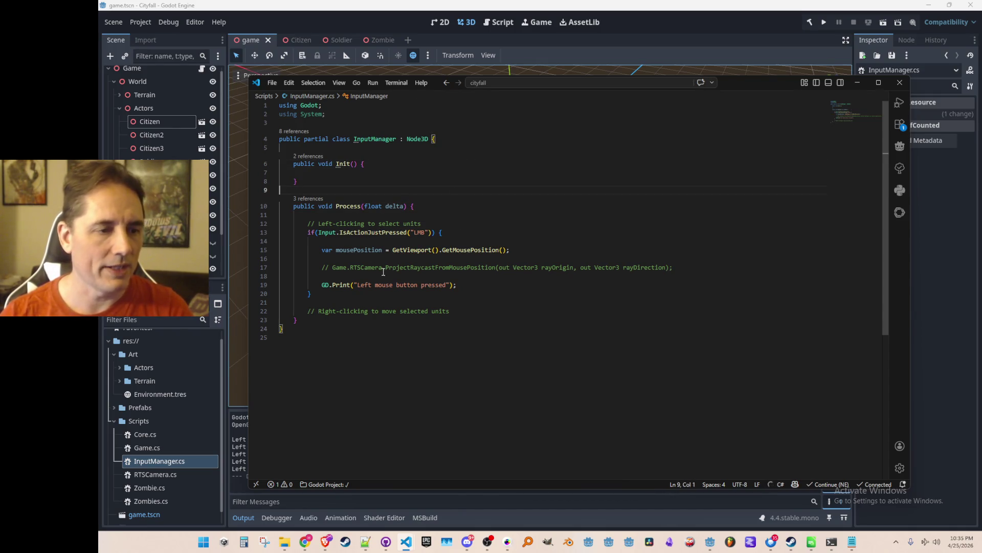
- Select the Game root node in Godot's scene tree
{"action": "key", "text": "Up"}
{"action": "key", "text": "Up"}
{"action": "left_click", "coordinate": [382, 138]}
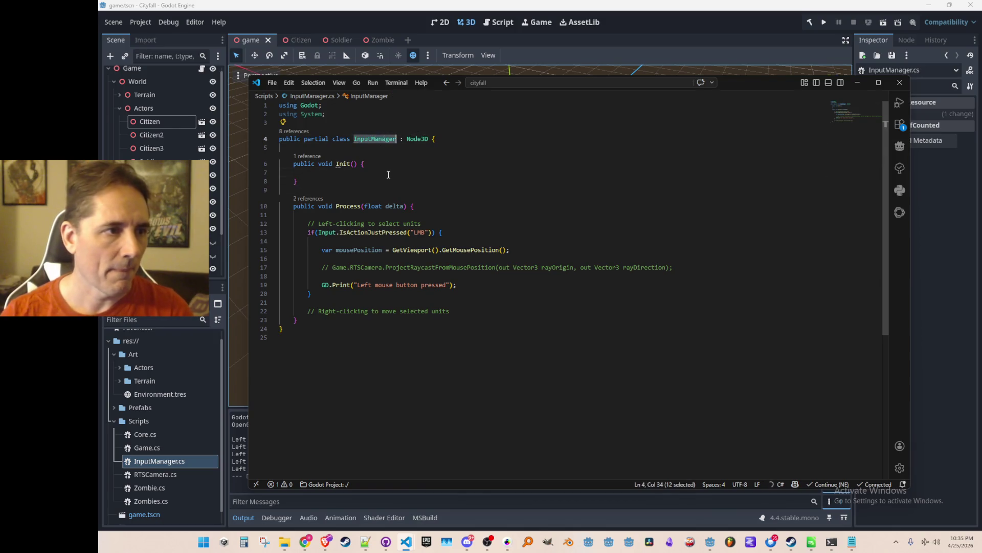
{"action": "left_click", "coordinate": [125, 69]}
{"action": "left_click", "coordinate": [114, 83]}
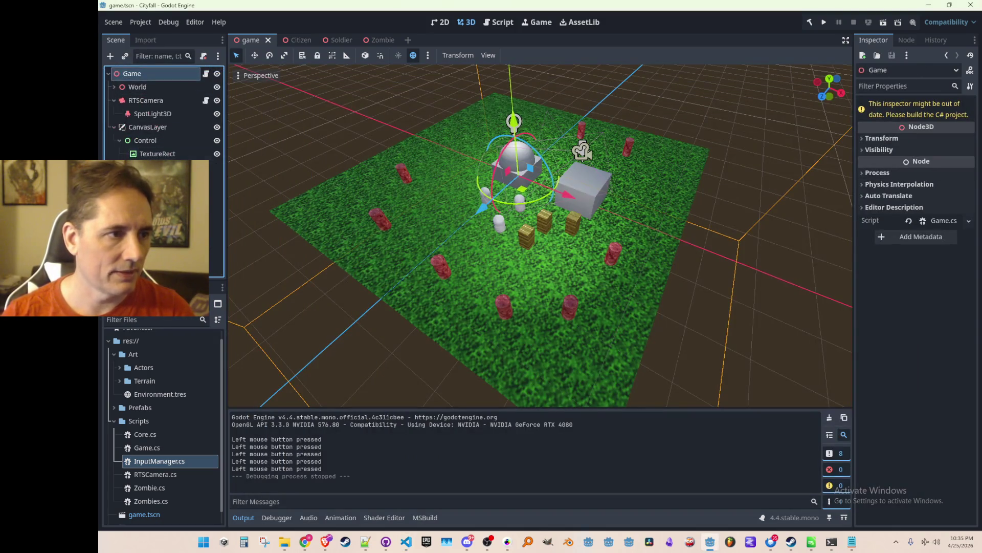
- Add a Node3D named InputManager as Game's first child, attach InputManager.cs, and save the scene
{"action": "right_click", "coordinate": [150, 73]}
{"action": "left_click", "coordinate": [176, 99]}
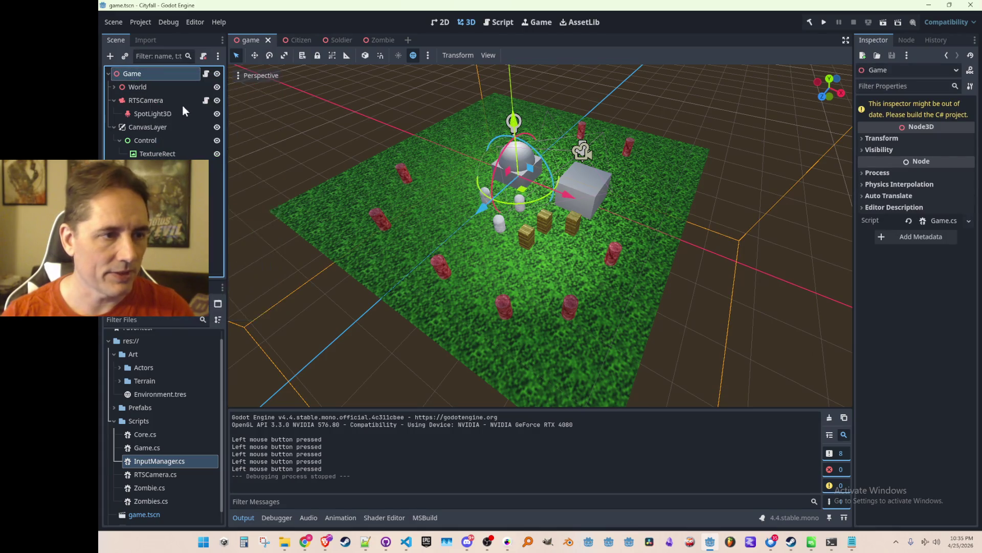
{"action": "type", "text": "node"}
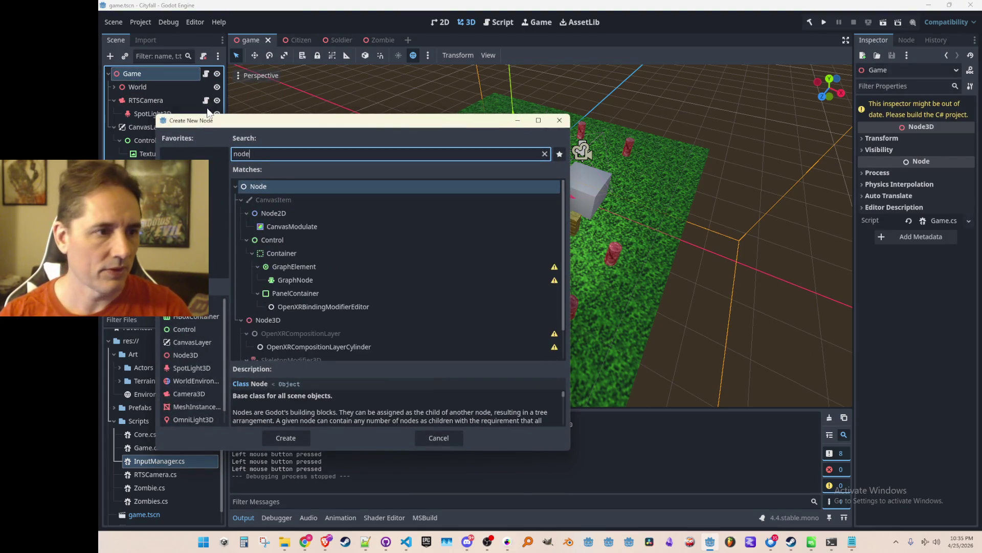
{"action": "double_click", "coordinate": [275, 319]}
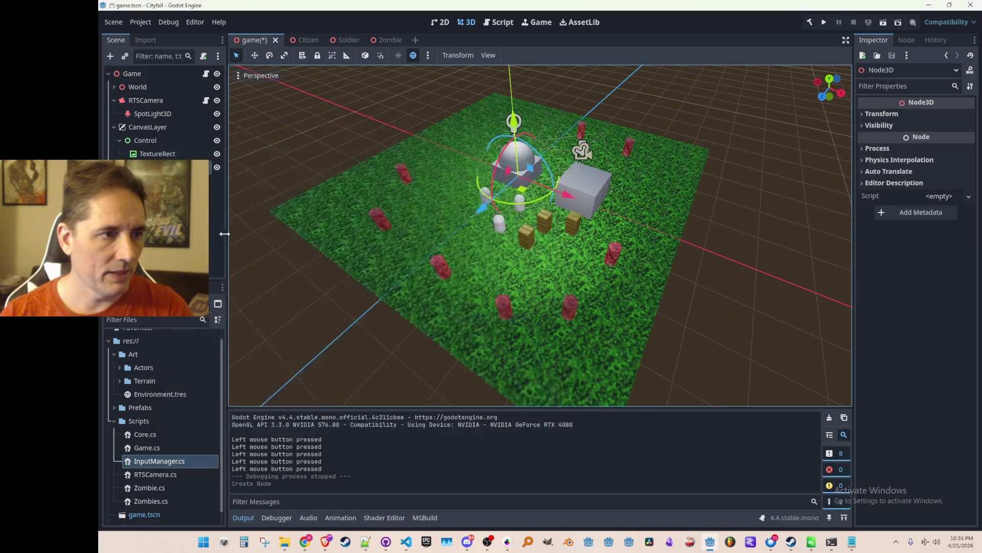
{"action": "left_click_drag", "start_coordinate": [153, 167], "coordinate": [157, 83]}
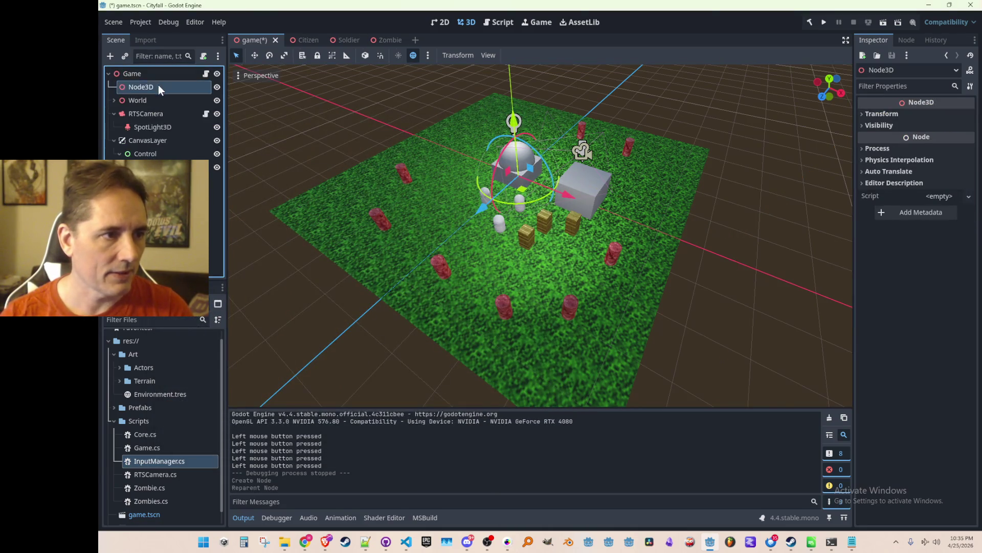
{"action": "double_click", "coordinate": [154, 85]}
{"action": "type", "text": "In"}
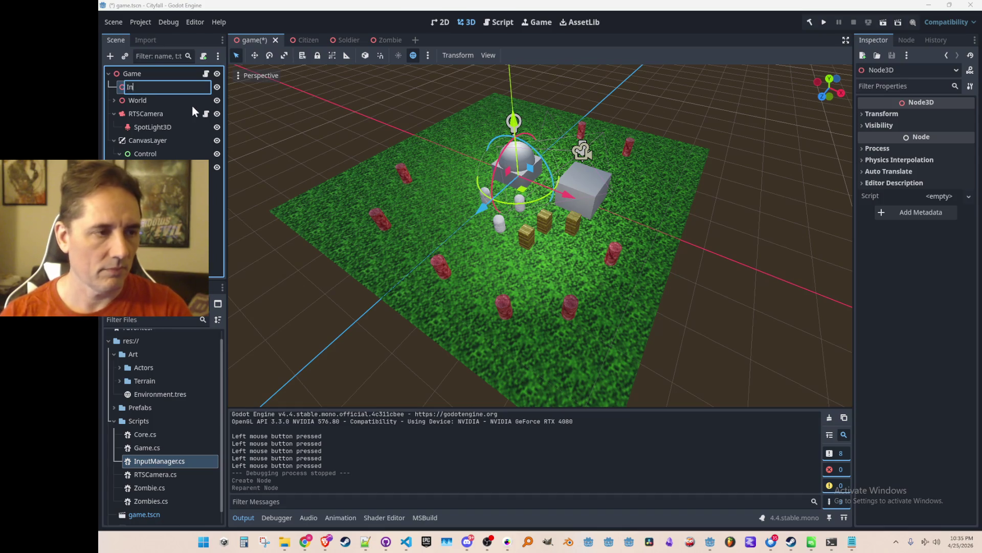
{"action": "type", "text": "putManager"}
{"action": "key", "text": "Return"}
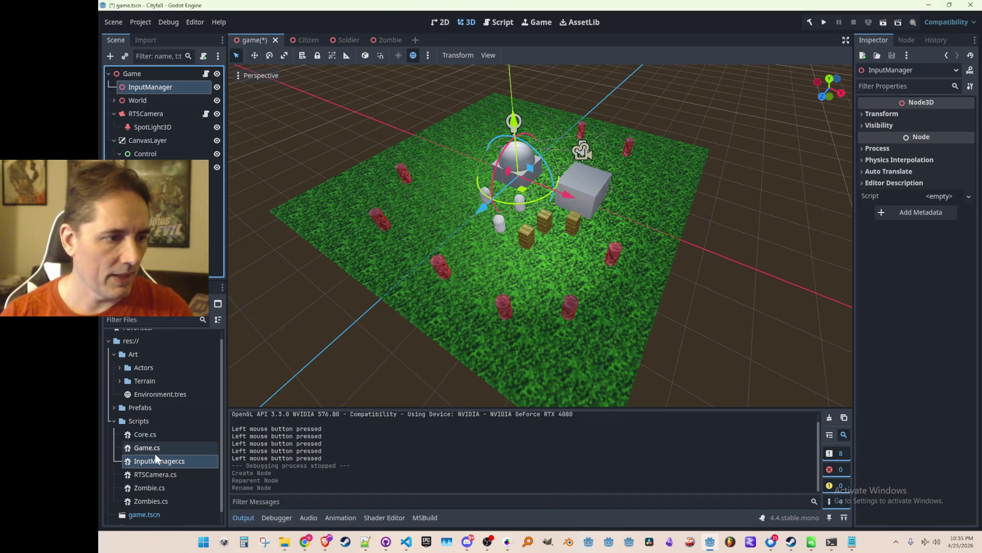
{"action": "mouse_move", "coordinate": [152, 458]}
{"action": "left_mouse_down"}
{"action": "mouse_move", "coordinate": [154, 88]}
{"action": "mouse_move", "coordinate": [176, 86]}
{"action": "left_mouse_up"}
{"action": "key", "text": "ctrl+s"}
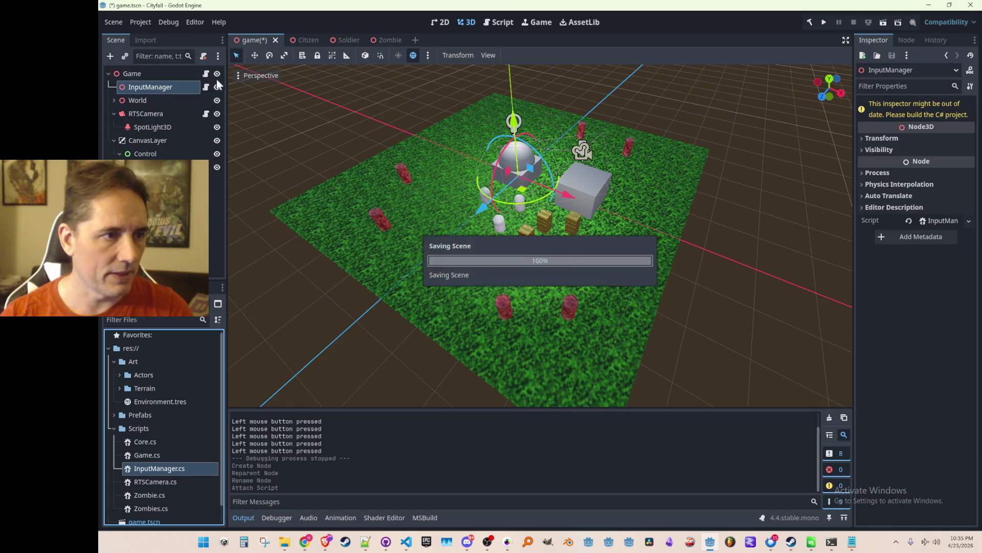
{"action": "left_click", "coordinate": [206, 74]}
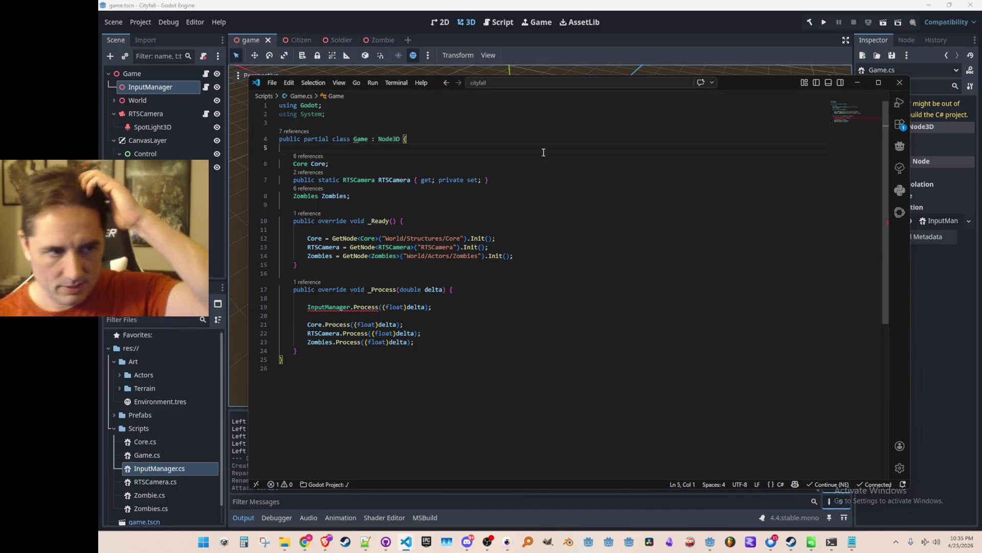
- Declare an InputManager field in Game.cs and fetch it with GetNode in _Ready
{"action": "key", "text": "Down"}
{"action": "key", "text": "End"}
{"action": "key", "text": "Return"}
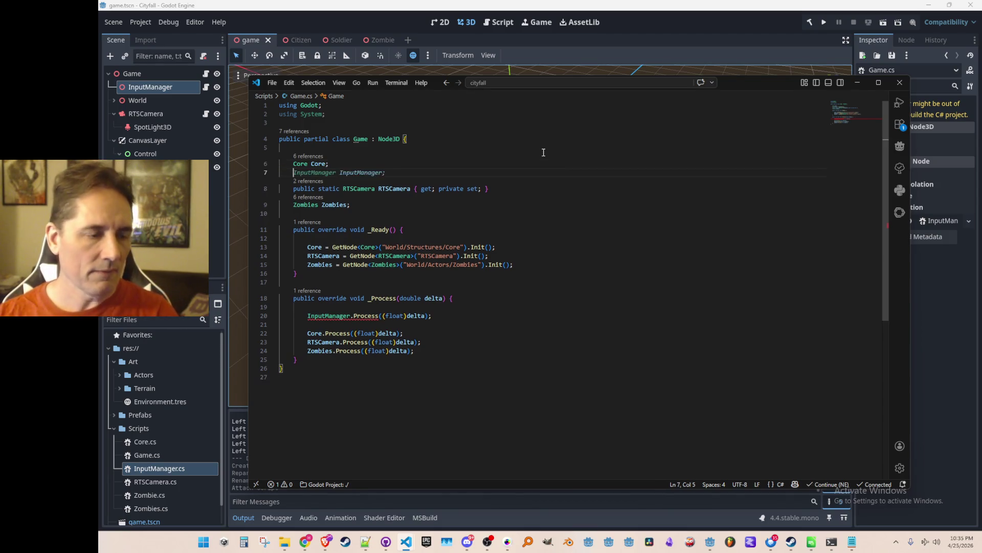
{"action": "type", "text": "Ind"}
{"action": "type", "text": "putManager InputManager;"}
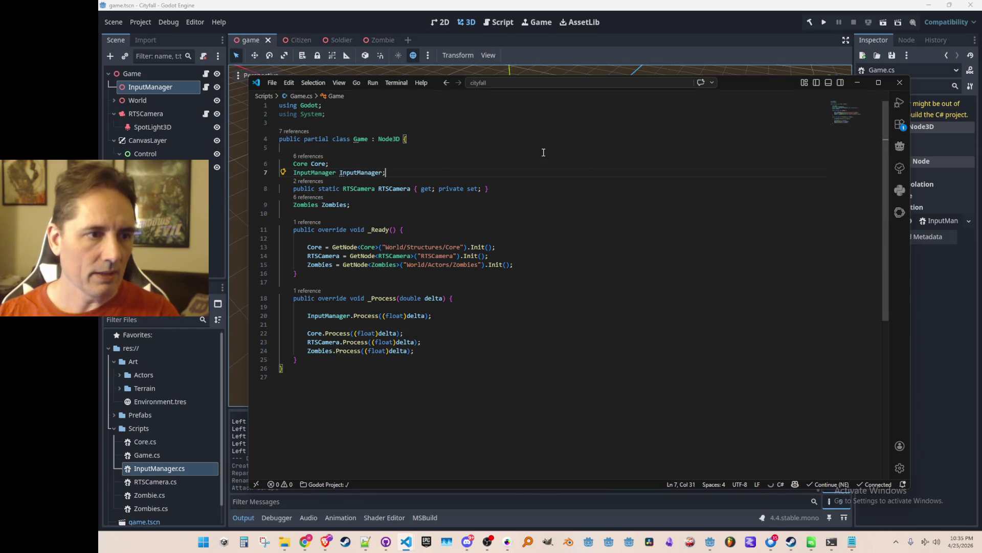
{"action": "key", "text": "Down"}
{"action": "key", "text": "Down"}
{"action": "key", "text": "Down"}
{"action": "key", "text": "Down"}
{"action": "key", "text": "End"}
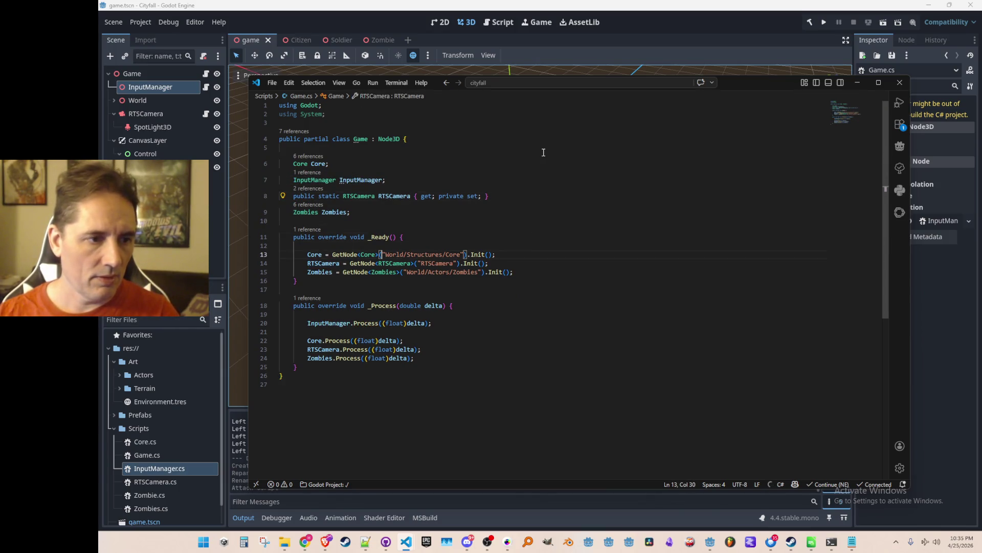
{"action": "key", "text": "Return"}
{"action": "type", "text": "I"}
{"action": "key", "text": "Tab"}
- Jump from the _Process call to InputManager.Process's definition
{"action": "left_click", "coordinate": [529, 340]}
{"action": "left_click", "coordinate": [359, 333]}
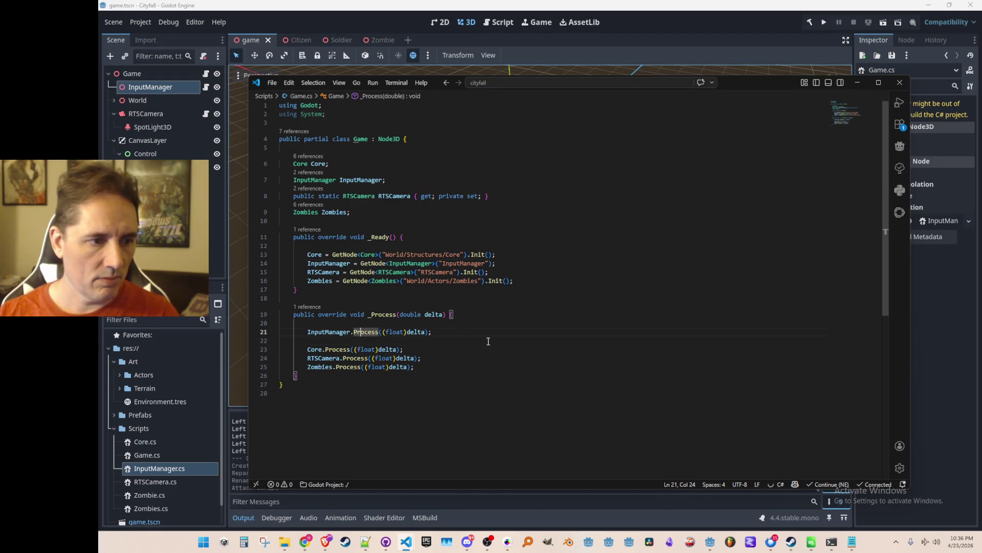
{"action": "key", "text": "F12"}
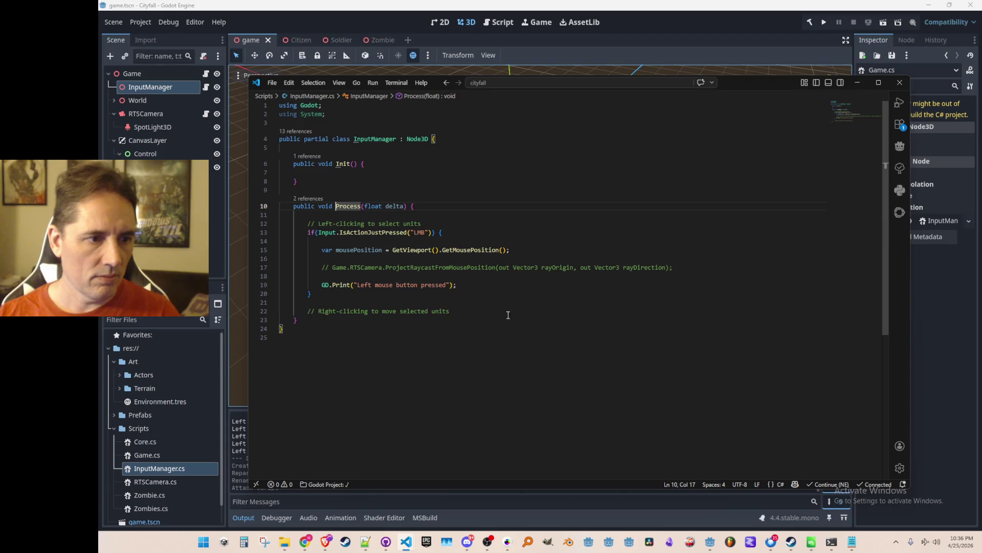
- Review the commented raycast line in InputManager's LMB block, then bring up RTSCamera.cs from Godot
{"action": "left_click", "coordinate": [494, 352]}
{"action": "left_click", "coordinate": [559, 256]}
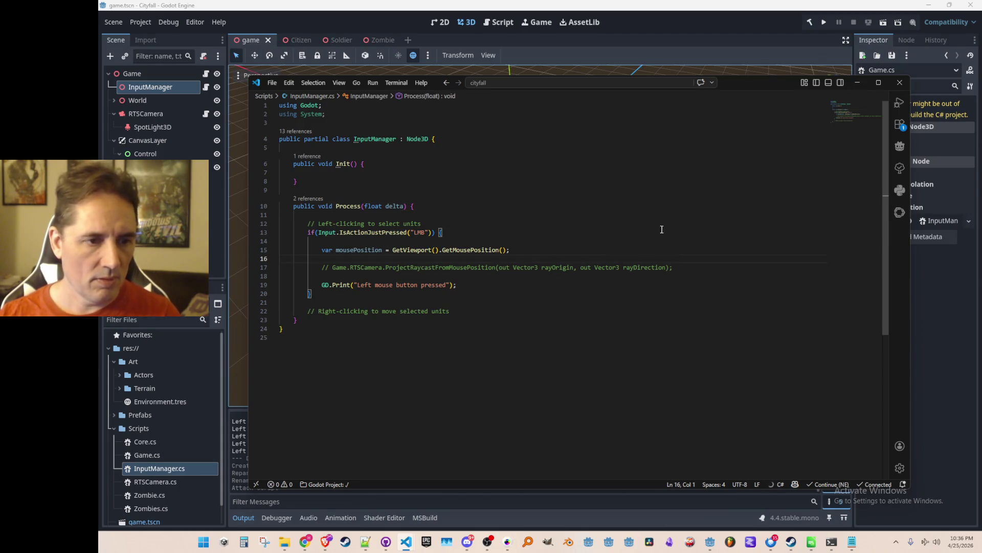
{"action": "key", "text": "Up"}
{"action": "key", "text": "ctrl+Right"}
{"action": "key", "text": "Down"}
{"action": "key", "text": "Down"}
{"action": "key", "text": "Right"}
{"action": "key", "text": "Right"}
{"action": "key", "text": "Right"}
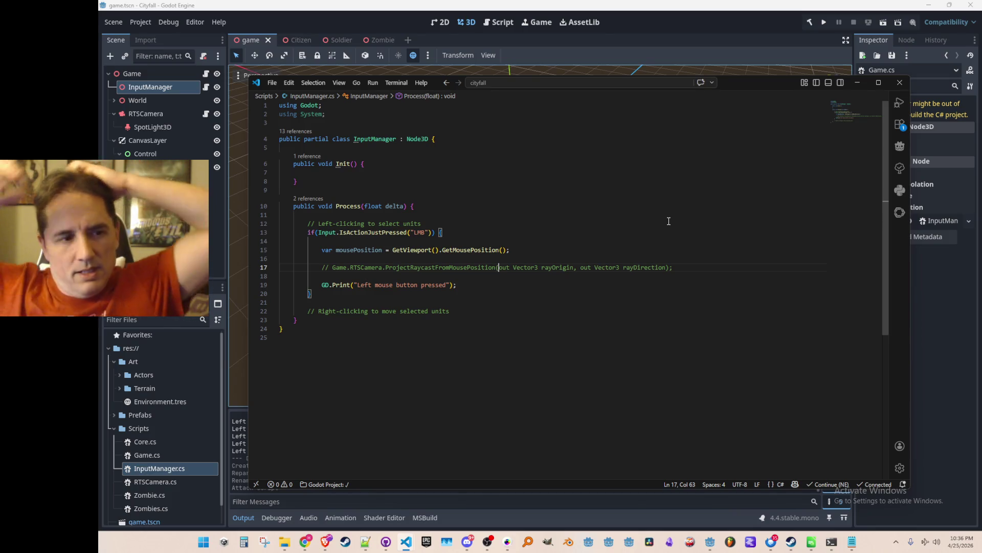
{"action": "key", "text": "ctrl+Left"}
{"action": "key", "text": "ctrl+Left"}
{"action": "key", "text": "ctrl+Left"}
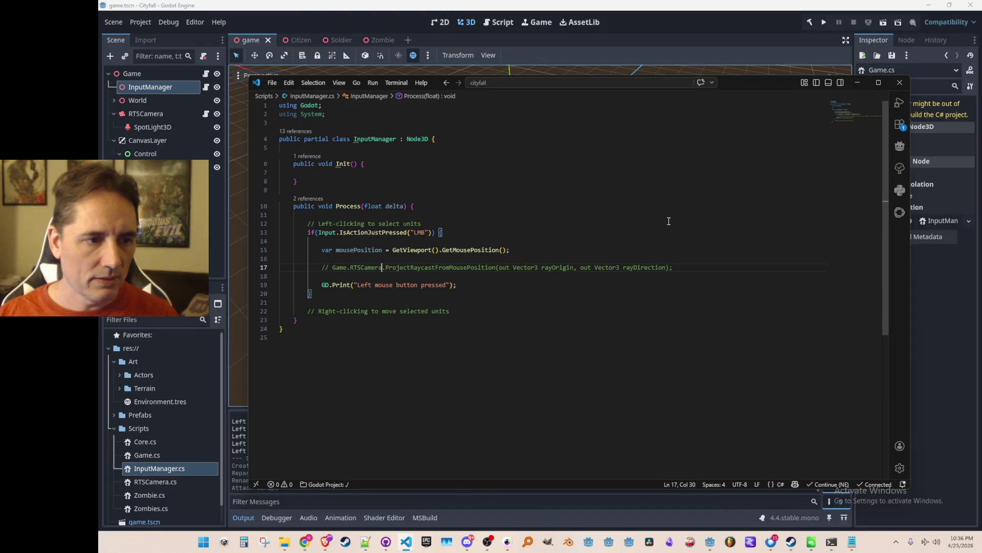
{"action": "key", "text": "shift+End"}
{"action": "key", "text": "End"}
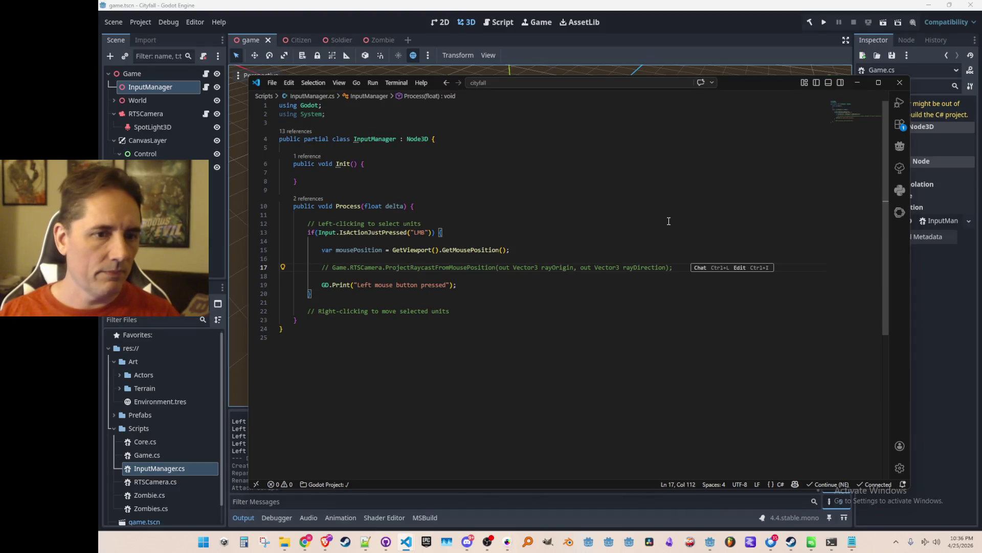
{"action": "left_click", "coordinate": [204, 113]}
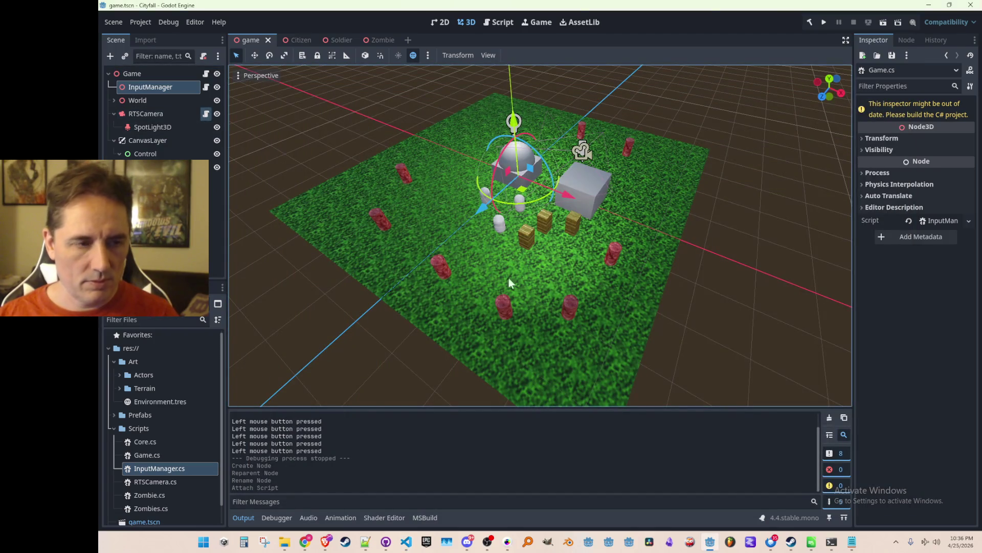
{"action": "left_click", "coordinate": [204, 112]}
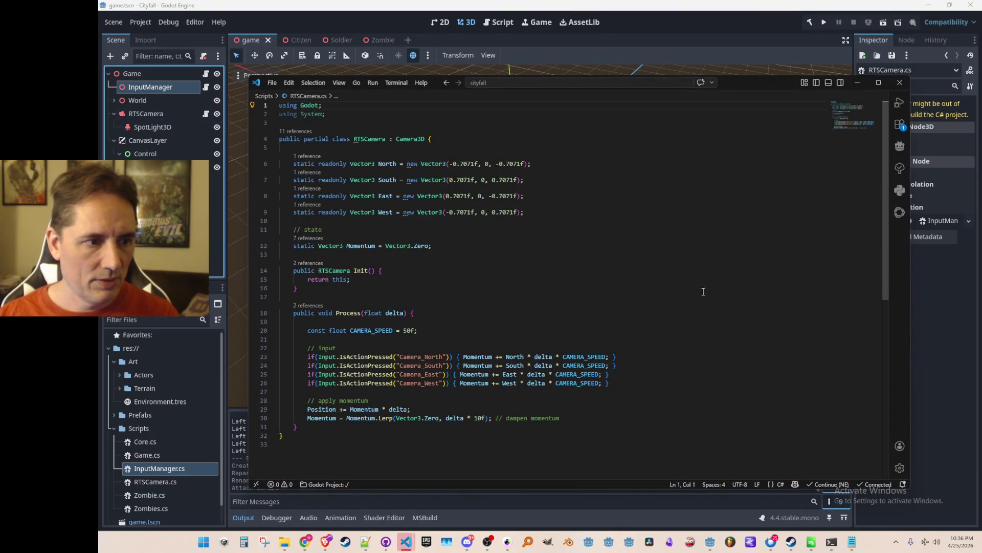
- Add a public void ProjectRaycastFromMousePosition(out Vector3 rayOrigin, out Vector3 rayDirection) method to RTSCamera.cs after Init
{"action": "left_click", "coordinate": [703, 291]}
{"action": "scroll", "coordinate": [714, 281], "scroll_direction": "down", "scroll_amount": 2}
{"action": "key", "text": "Return"}
{"action": "key", "text": "Return"}
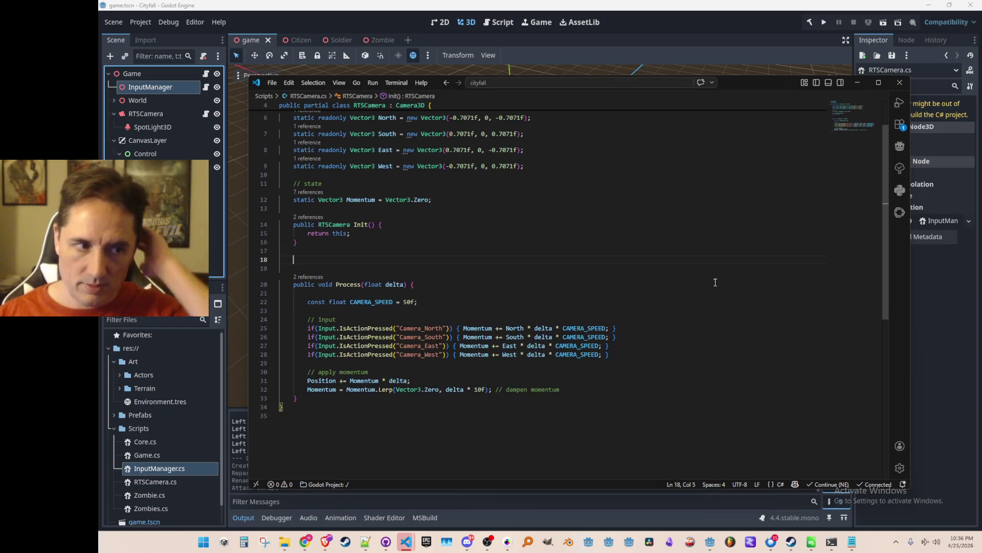
{"action": "key", "text": "Tab"}
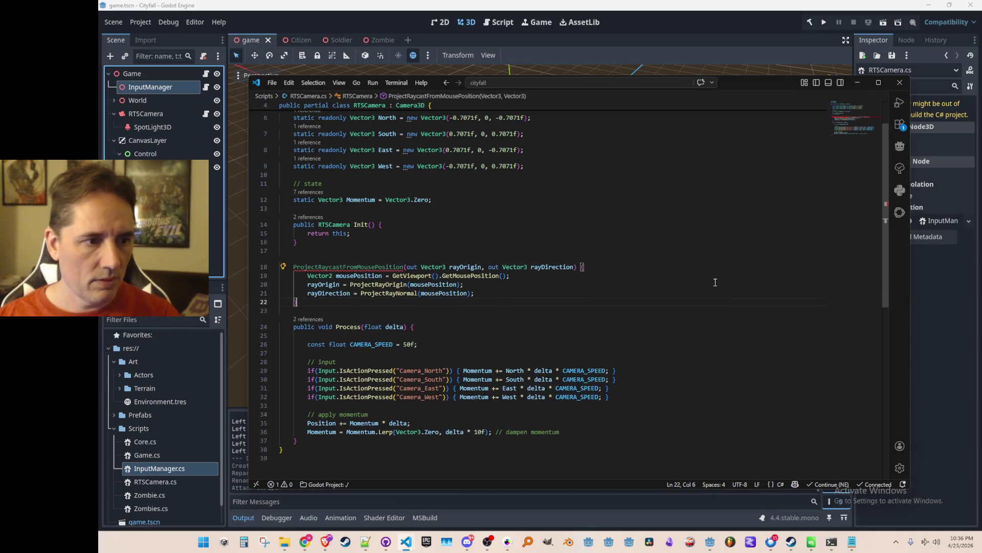
{"action": "key", "text": "Up"}
{"action": "key", "text": "Up"}
{"action": "key", "text": "End"}
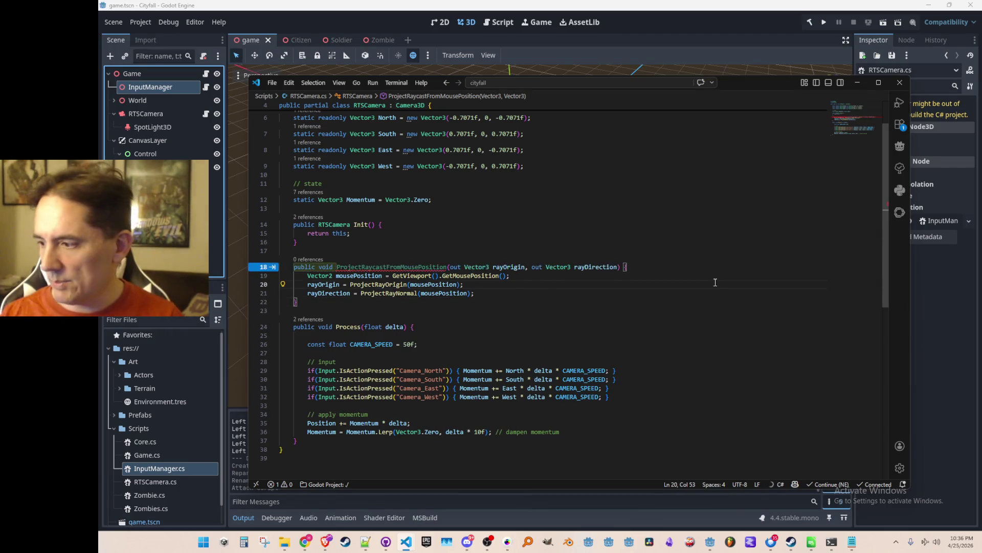
{"action": "key", "text": "Up"}
{"action": "key", "text": "Up"}
{"action": "key", "text": "End"}
{"action": "key", "text": "Home"}
- Return from RTSCamera.cs to the InputManager.cs script
{"action": "key", "text": "Up"}
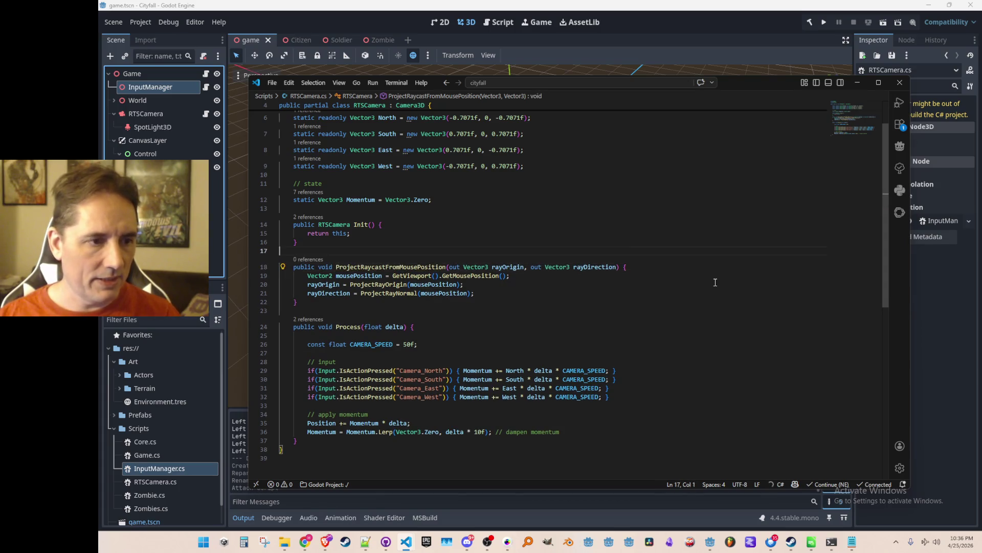
{"action": "scroll", "coordinate": [716, 282], "scroll_direction": "up", "scroll_amount": 2}
{"action": "key", "text": "ctrl+Tab"}
{"action": "key", "text": "ctrl+Tab"}
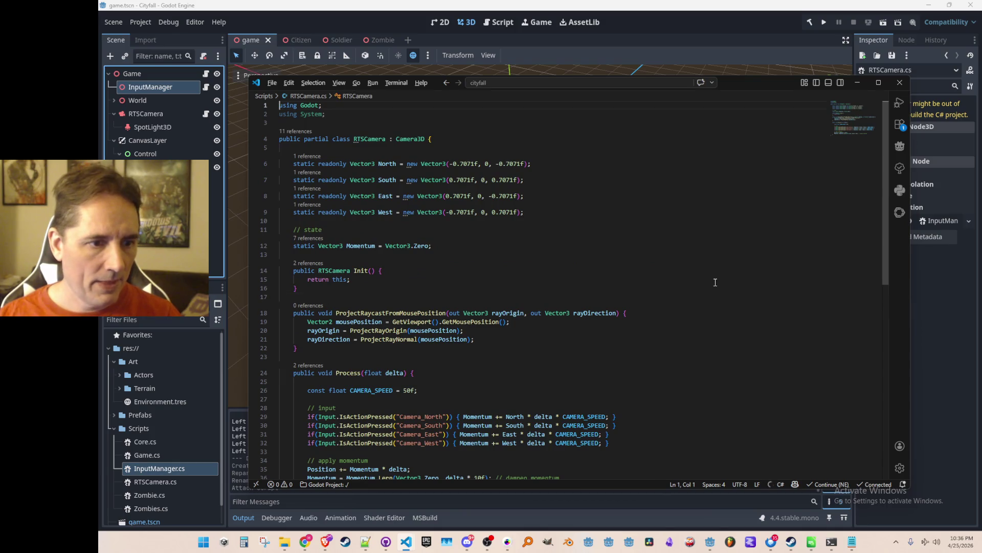
{"action": "key", "text": "ctrl+Tab"}
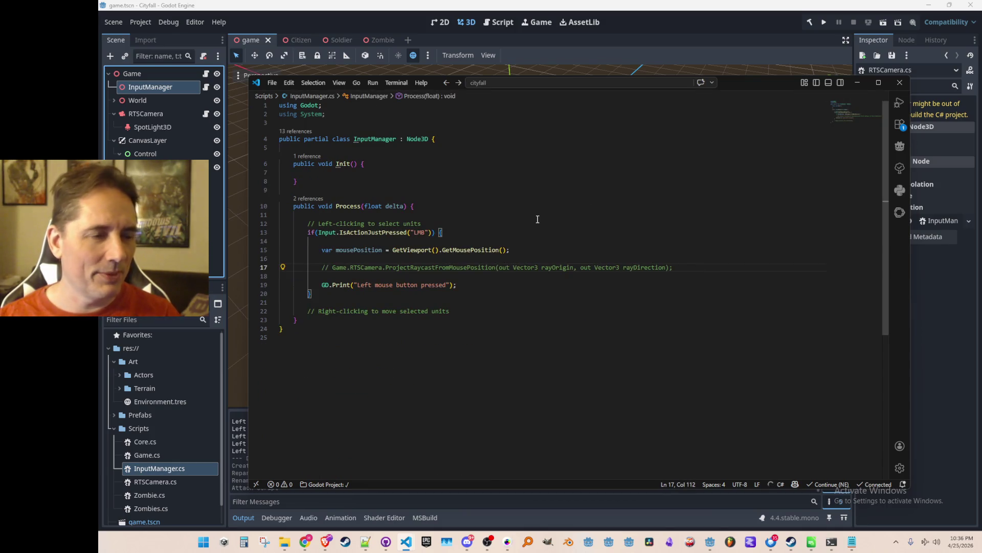
- Delete the InputManager scene node and make InputManager a static class without Node3D, with static methods
{"action": "left_click", "coordinate": [154, 89]}
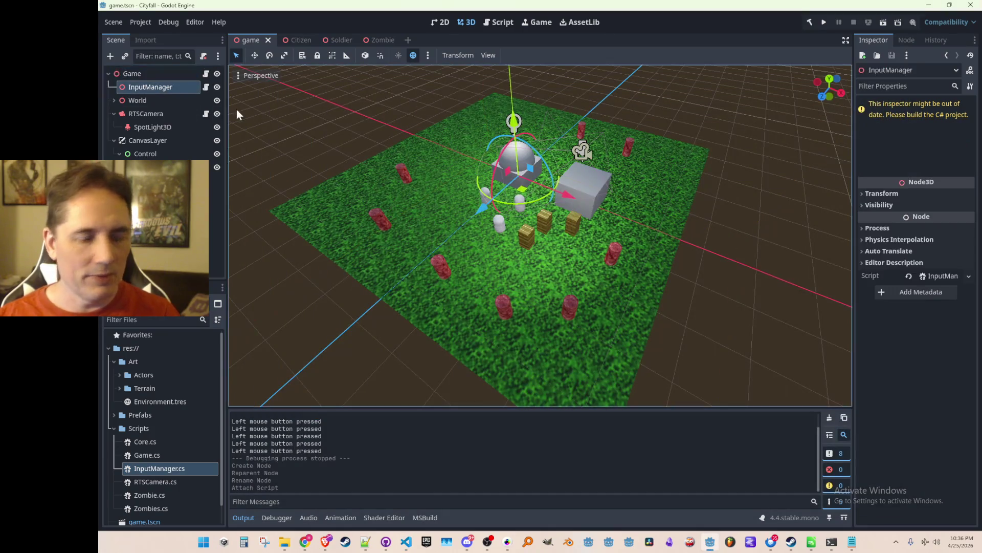
{"action": "key", "text": "Delete"}
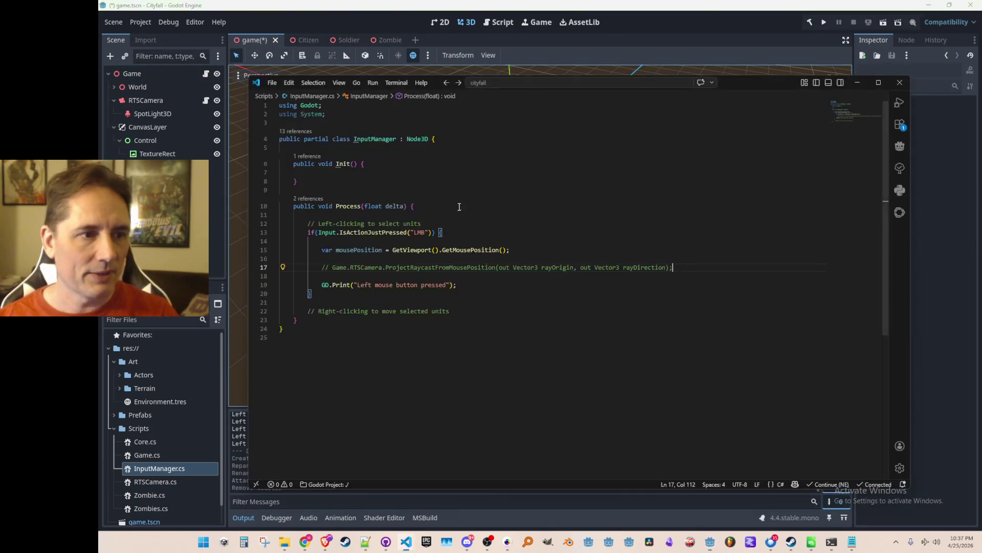
{"action": "key", "text": "ctrl+Right"}
{"action": "key", "text": "ctrl+shift+Right"}
{"action": "type", "text": "static"}
{"action": "key", "text": "ctrl+Right"}
{"action": "key", "text": "ctrl+Right"}
{"action": "key", "text": "ctrl+Right"}
{"action": "key", "text": "ctrl+shift+Right"}
{"action": "key", "text": "BackSpace"}
{"action": "key", "text": "BackSpace"}
{"action": "key", "text": "BackSpace"}
{"action": "key", "text": "Tab"}
{"action": "key", "text": "Tab"}
{"action": "key", "text": "Tab"}
{"action": "key", "text": "Tab"}
{"action": "key", "text": "Tab"}
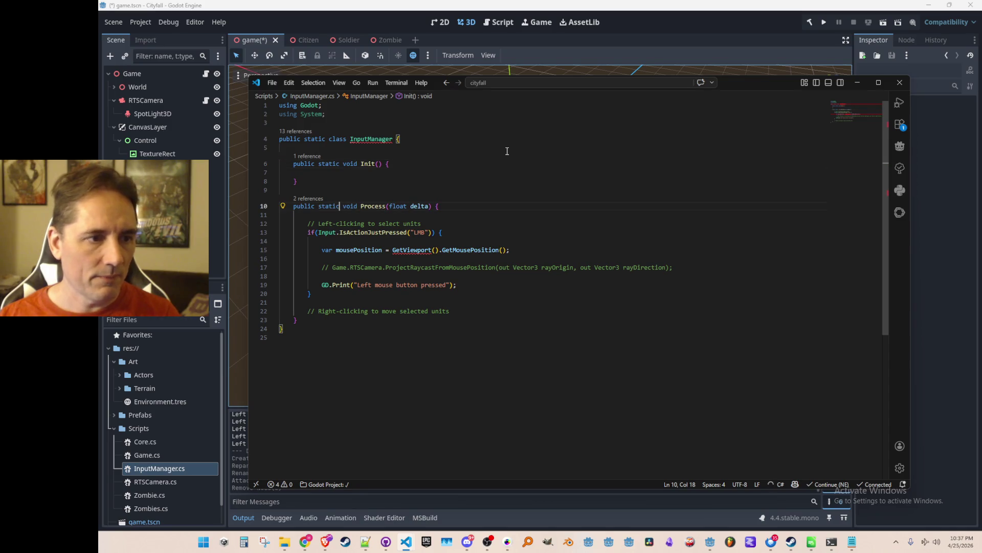
- Remove the mousePosition line and uncomment the Game.RTSCamera.ProjectRaycastFromMousePosition call
{"action": "key", "text": "Down"}
{"action": "key", "text": "ctrl+shift+k"}
{"action": "key", "text": "ctrl+shift+k"}
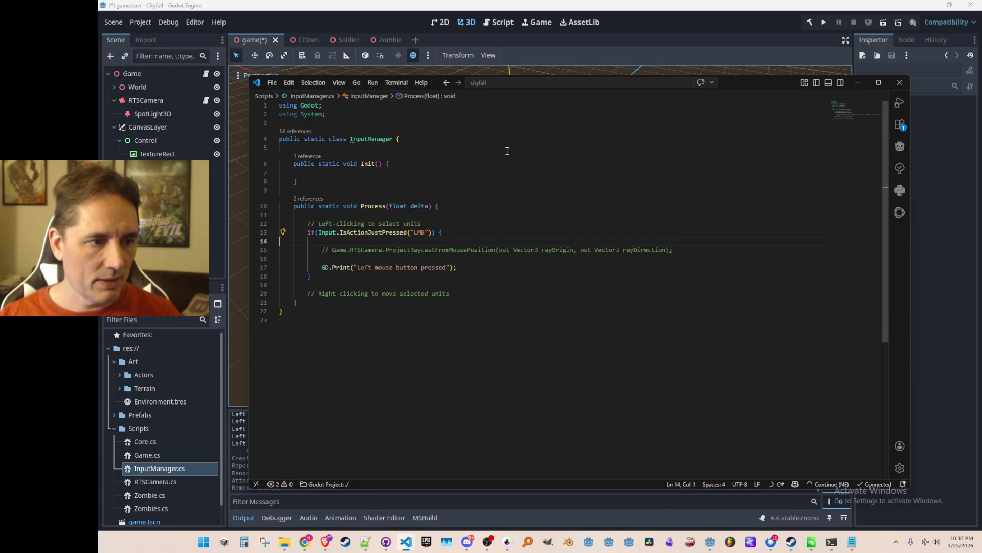
{"action": "key", "text": "shift+Down"}
{"action": "key", "text": "ctrl+slash"}
{"action": "key", "text": "End"}
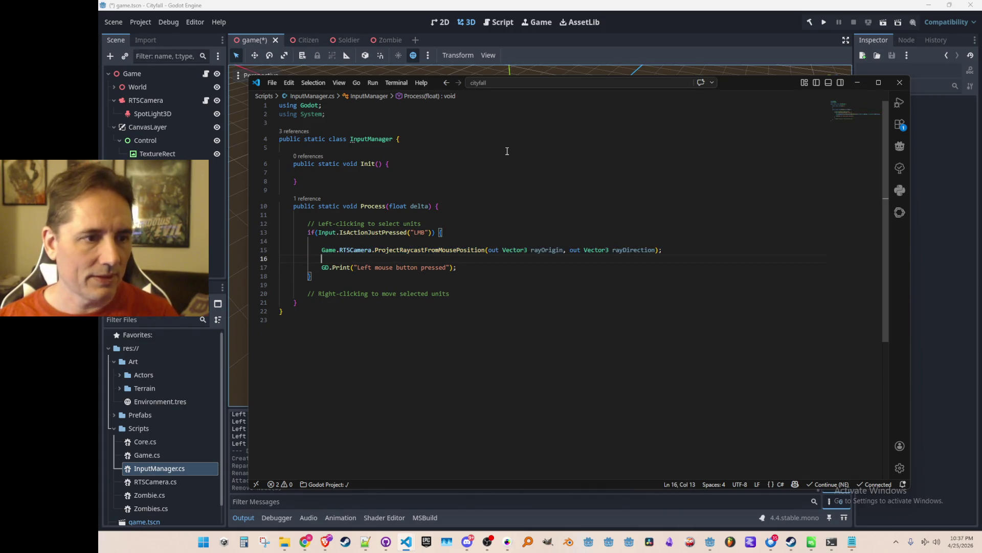
{"action": "key", "text": "ctrl+p"}
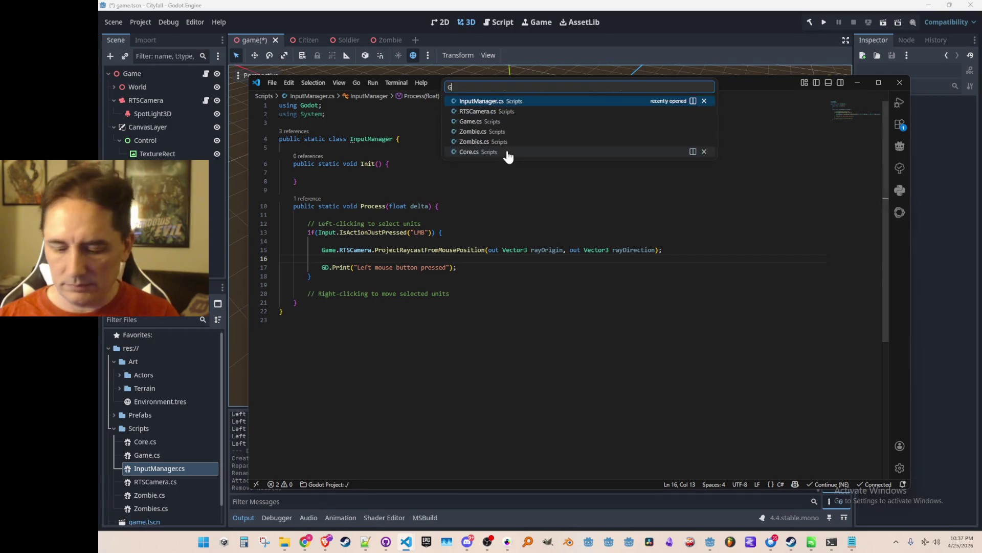
- In Game.cs, delete the InputManager field declaration and its GetNode lookup line
{"action": "type", "text": "Game"}
{"action": "left_click", "coordinate": [462, 101]}
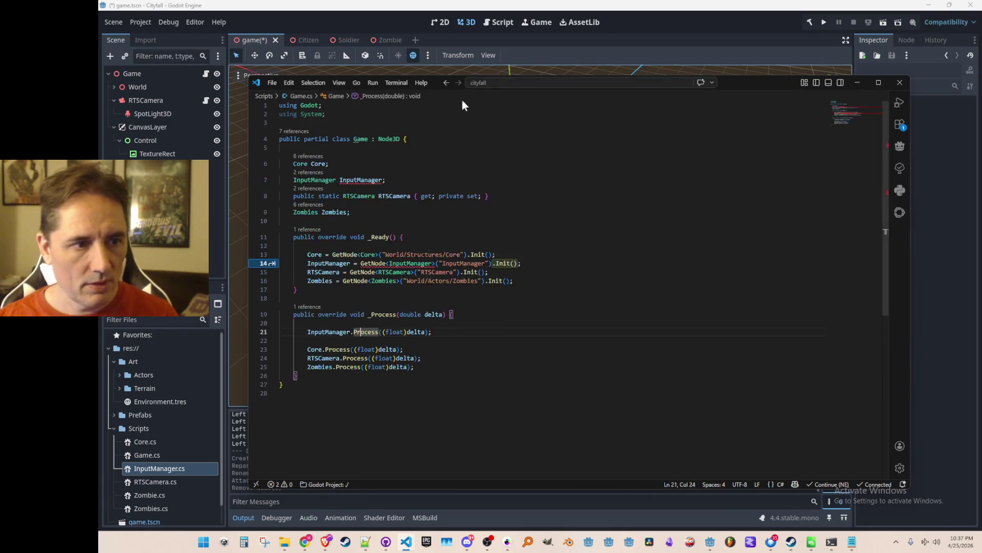
{"action": "triple_click", "coordinate": [604, 185]}
{"action": "key", "text": "Delete"}
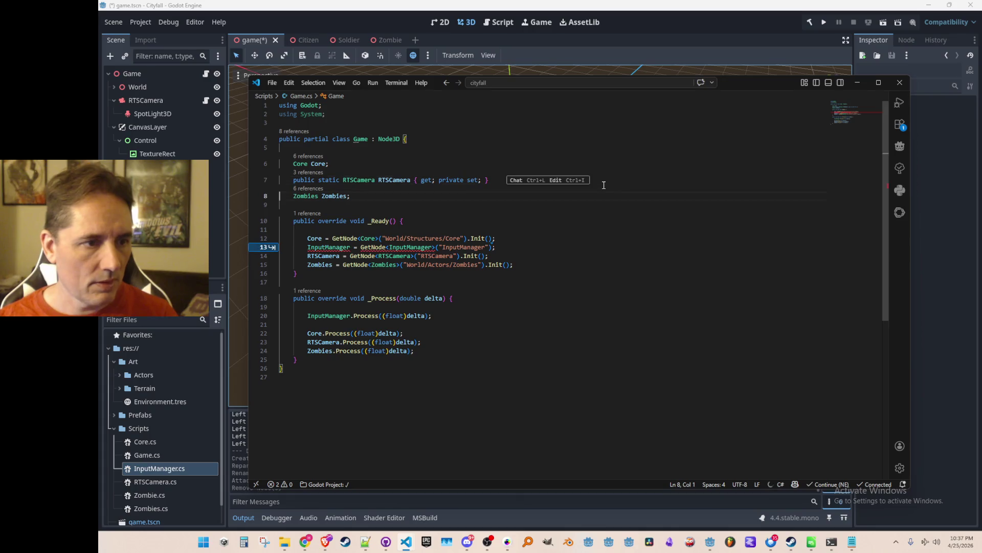
{"action": "left_click", "coordinate": [364, 256]}
{"action": "key", "text": "Tab"}
{"action": "key", "text": "Up"}
{"action": "key", "text": "Up"}
{"action": "key", "text": "Up"}
- Add 'InputManager.Init();' as the first line of _Ready
{"action": "key", "text": "Return"}
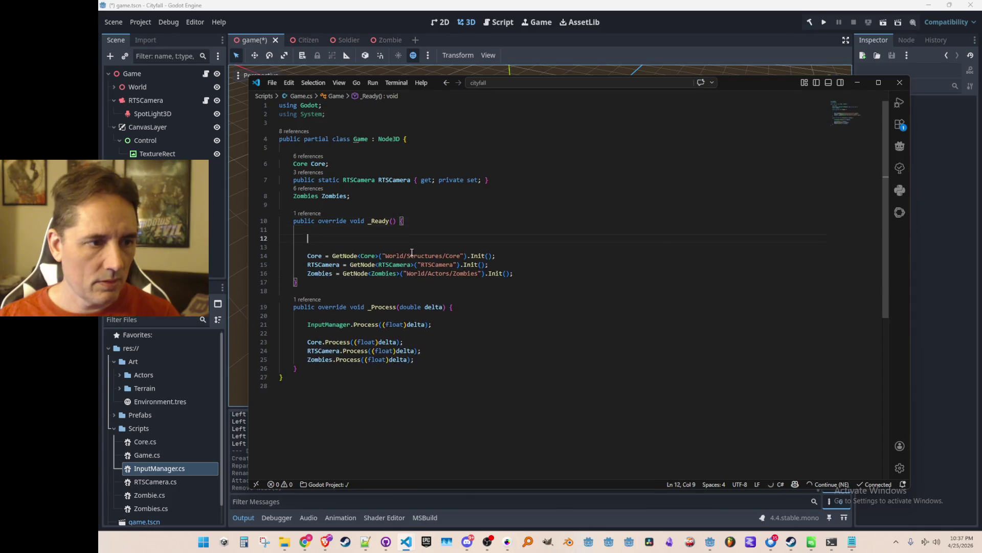
{"action": "type", "text": "omni"}
{"action": "key", "text": "Tab"}
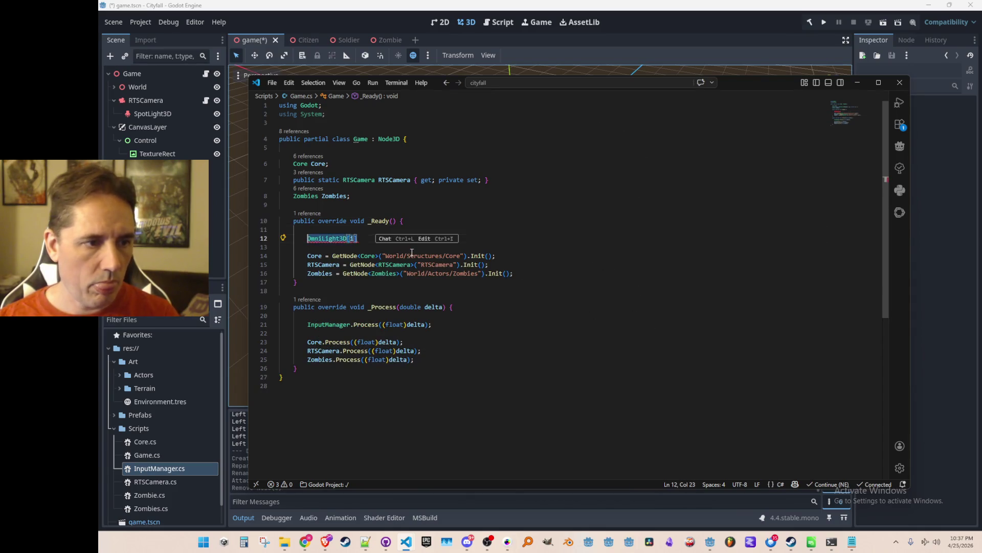
{"action": "key", "text": "BackSpace"}
{"action": "type", "text": "InputMan"}
{"action": "key", "text": "Tab"}
{"action": "type", "text": ".Init();"}
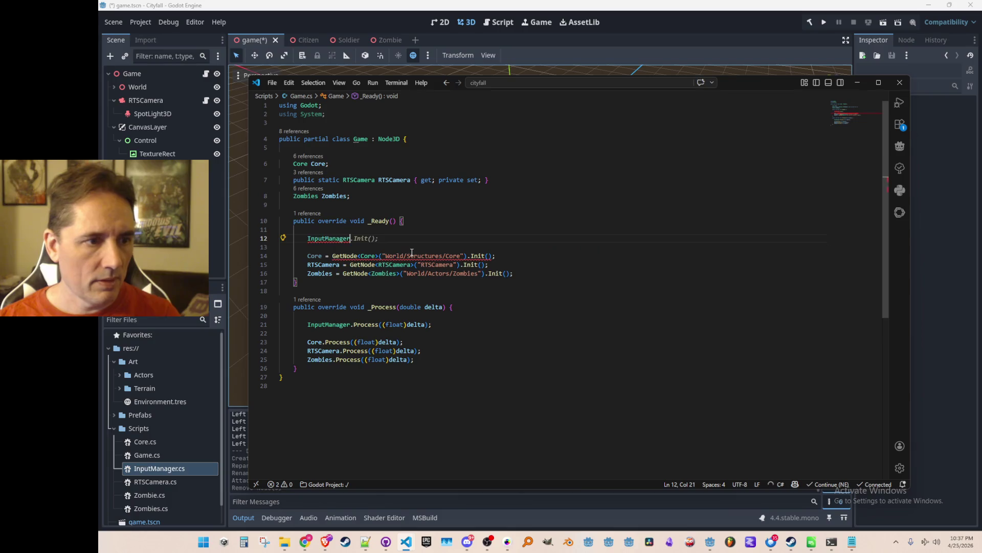
{"action": "key", "text": "Down"}
{"action": "key", "text": "Down"}
{"action": "key", "text": "Down"}
{"action": "key", "text": "Down"}
- Go back to InputManager.cs with the caret at the end of the raycast call
{"action": "key", "text": "ctrl+Right"}
{"action": "key", "text": "ctrl+Right"}
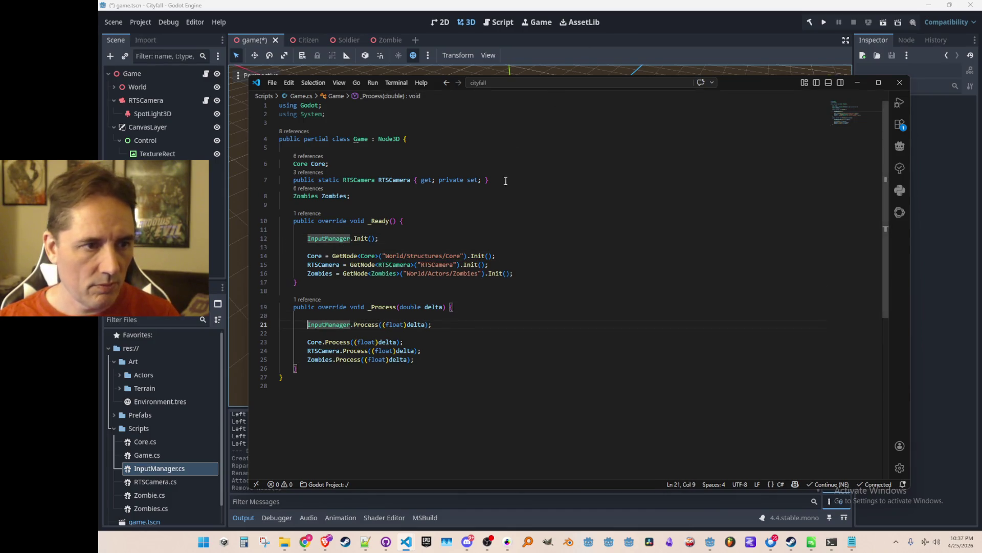
{"action": "left_click", "coordinate": [345, 230]}
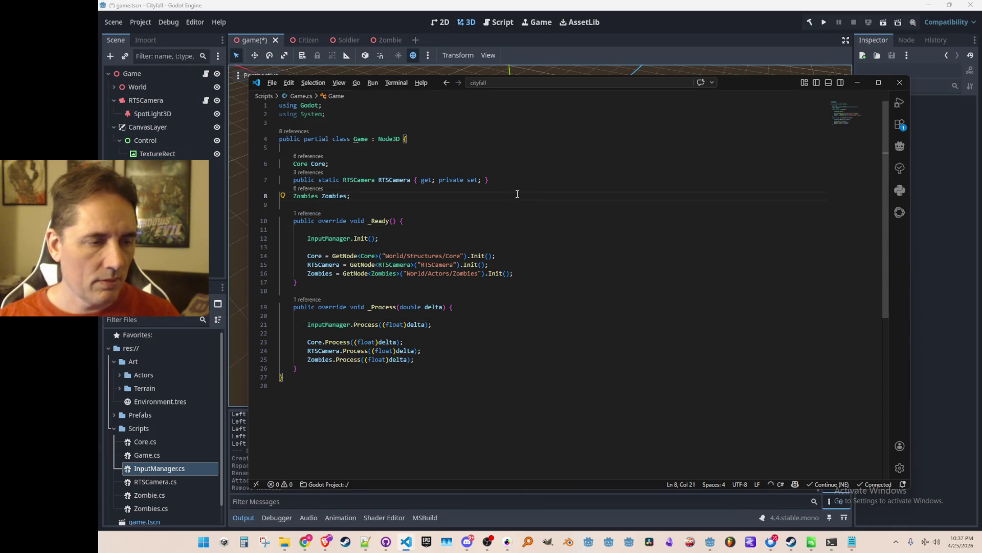
{"action": "key", "text": "ctrl+Tab"}
{"action": "key", "text": "Up"}
{"action": "key", "text": "Up"}
{"action": "key", "text": "End"}
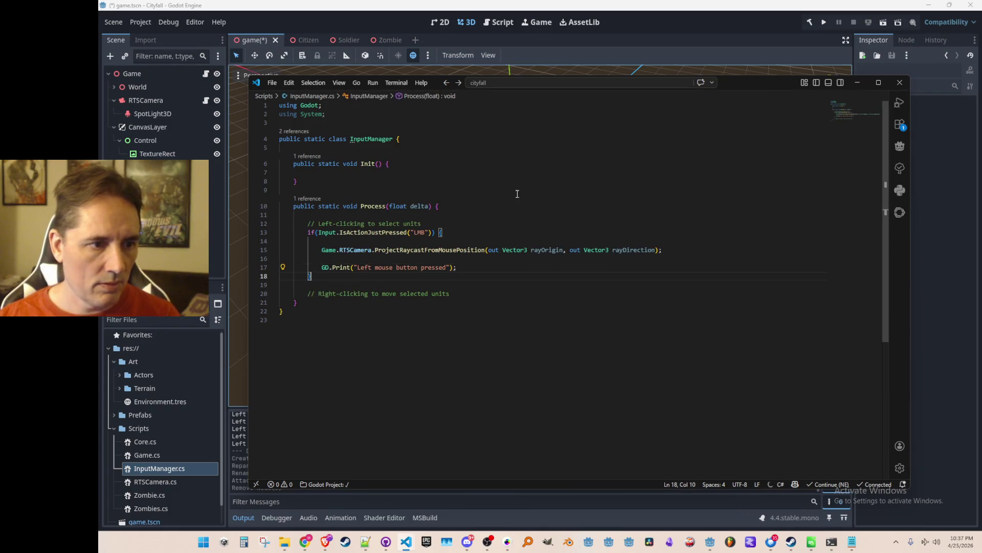
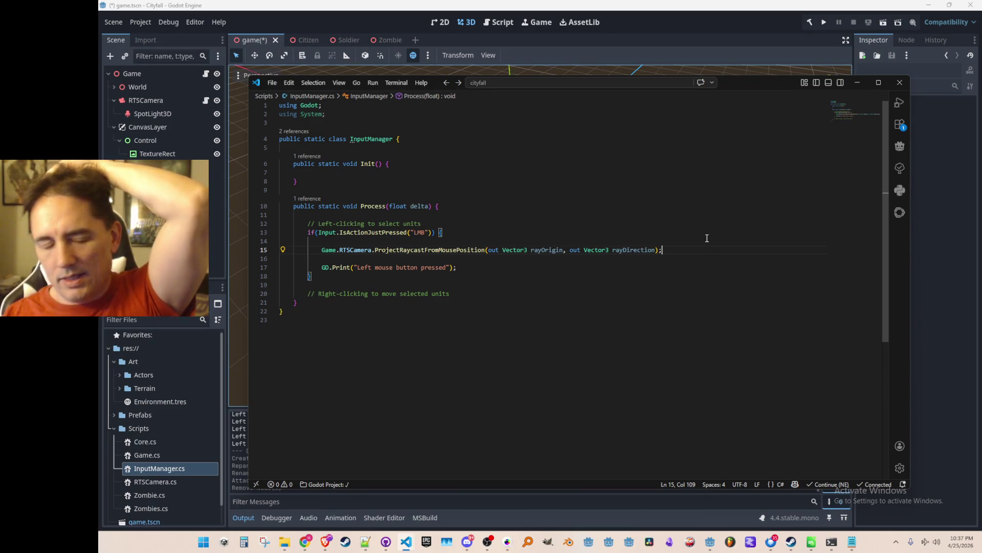
- Inspect the ProjectRaycastFromMousePosition definition, then return to the call in InputManager.cs
{"action": "left_click", "coordinate": [459, 250]}
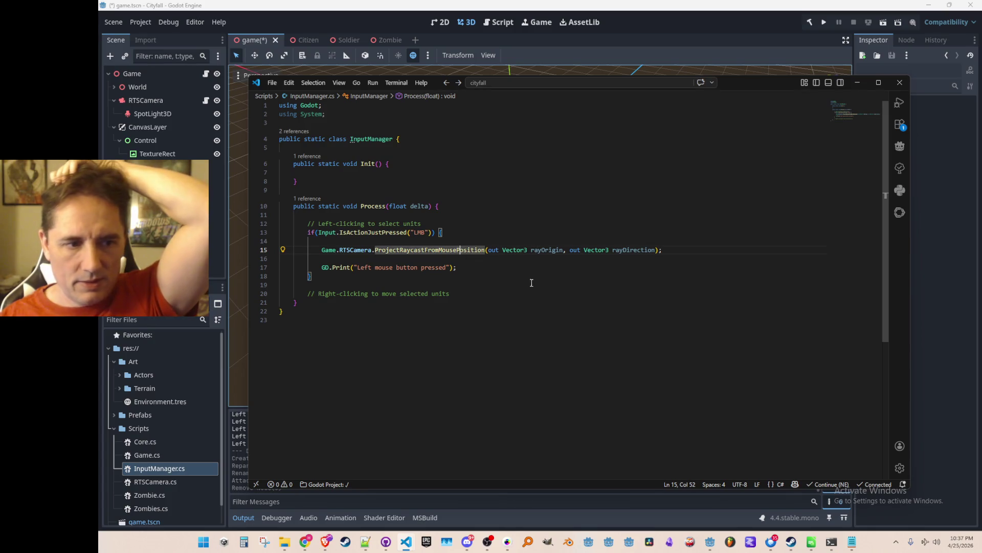
{"action": "key", "text": "F12"}
{"action": "scroll", "coordinate": [426, 345], "scroll_direction": "down", "scroll_amount": 1}
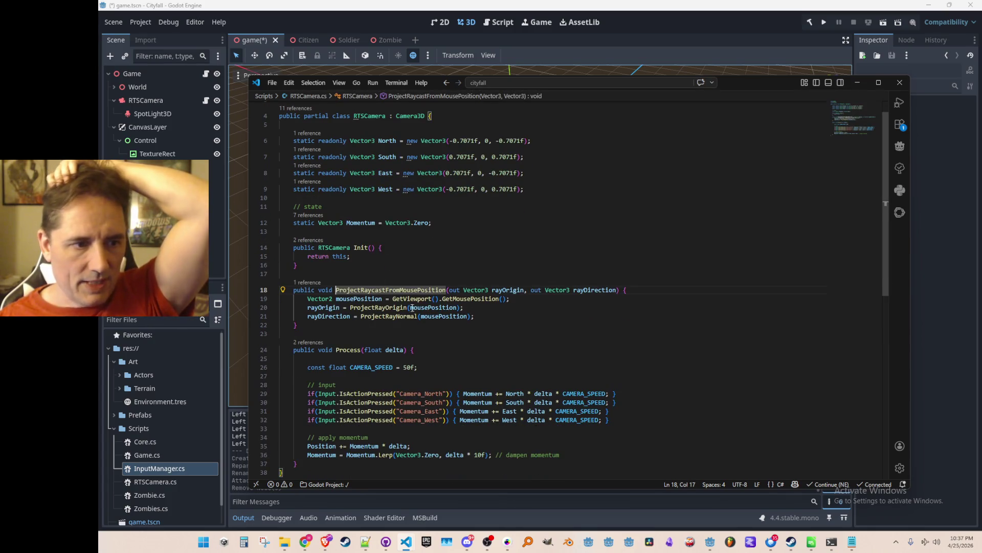
{"action": "scroll", "coordinate": [474, 304], "scroll_direction": "down", "scroll_amount": 1}
{"action": "scroll", "coordinate": [469, 290], "scroll_direction": "down", "scroll_amount": 1}
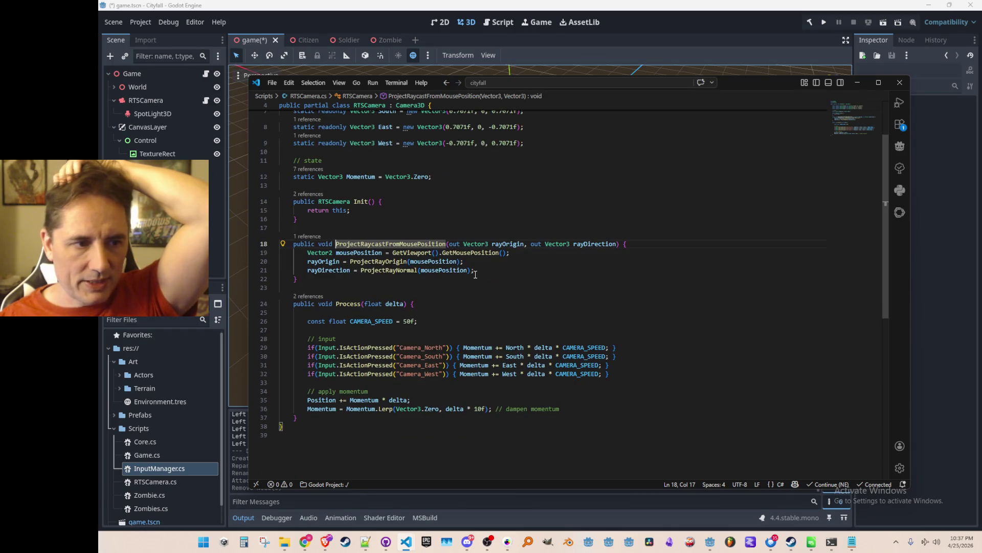
{"action": "left_click", "coordinate": [524, 272]}
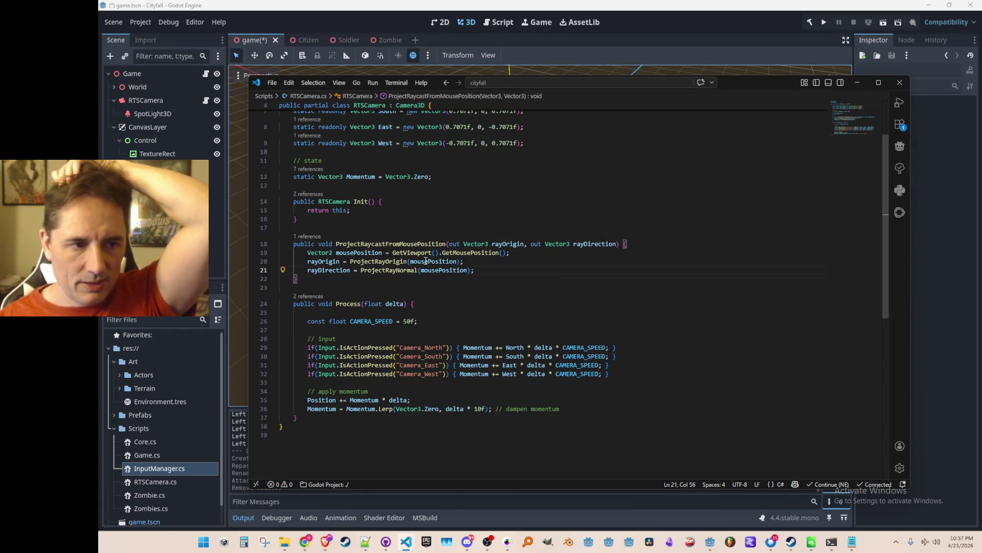
{"action": "key", "text": "alt+Left"}
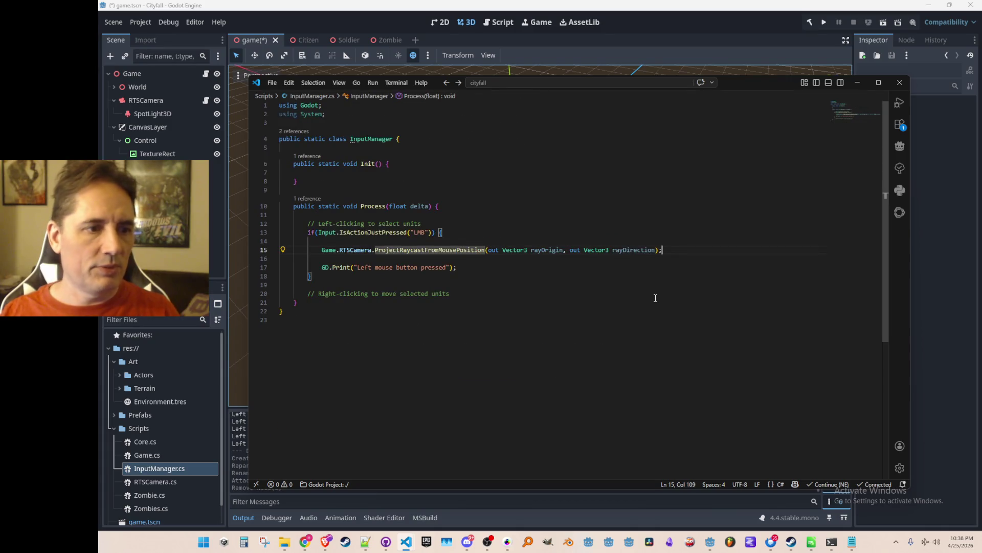
{"action": "key", "text": "End"}
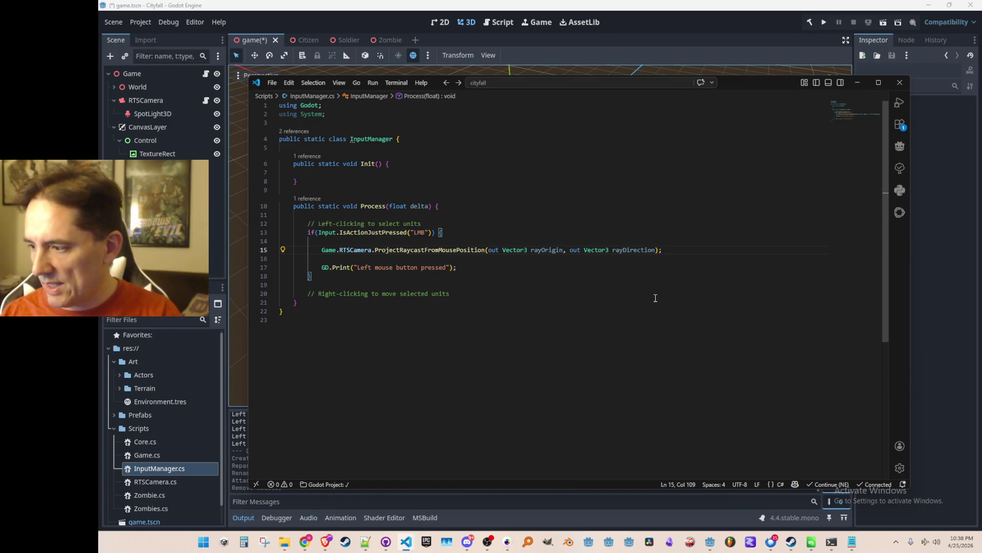
- Add the suggested spaceState and IntersectRay result lines below the raycast call, then cut them
{"action": "key", "text": "Return"}
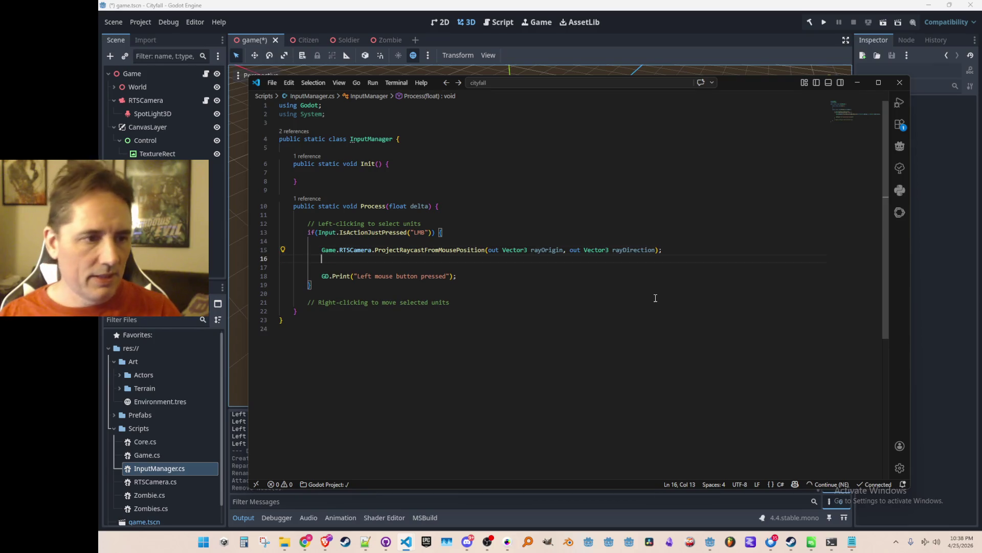
{"action": "type", "text": "var"}
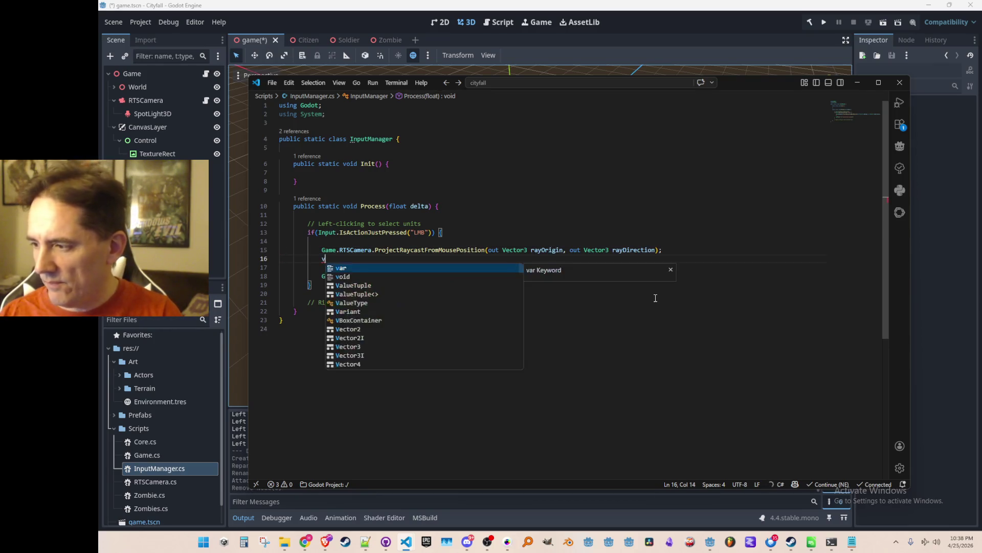
{"action": "key", "text": "Tab"}
{"action": "key", "text": "Return"}
{"action": "key", "text": "Tab"}
{"action": "key", "text": "Home"}
{"action": "key", "text": "Home"}
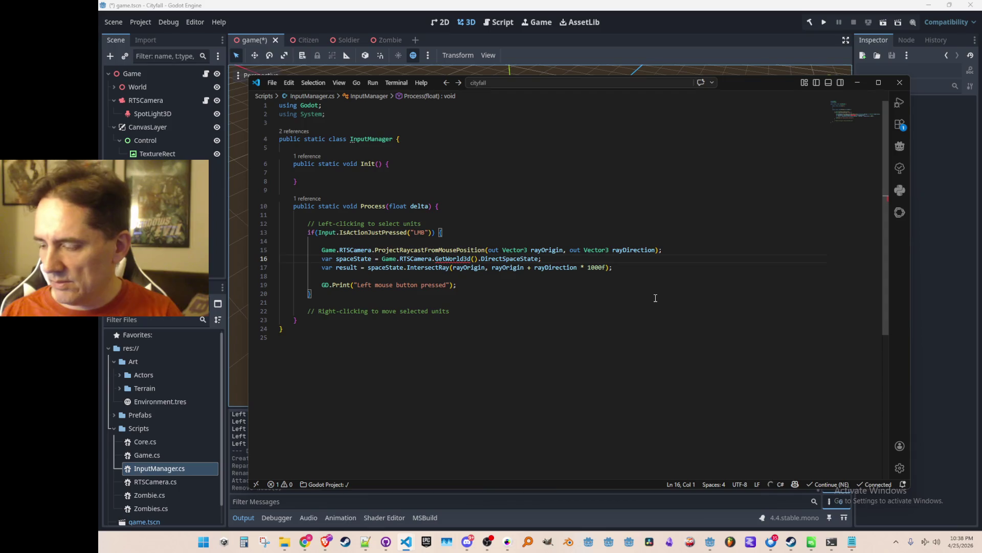
{"action": "key", "text": "Down"}
{"action": "key", "text": "End"}
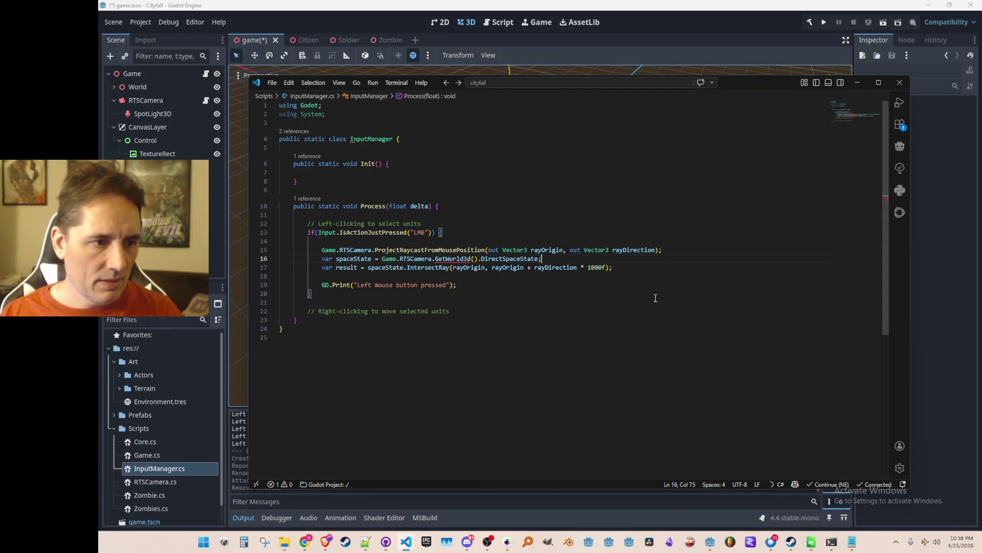
{"action": "key", "text": "Up"}
{"action": "key", "text": "Right"}
{"action": "key", "text": "Right"}
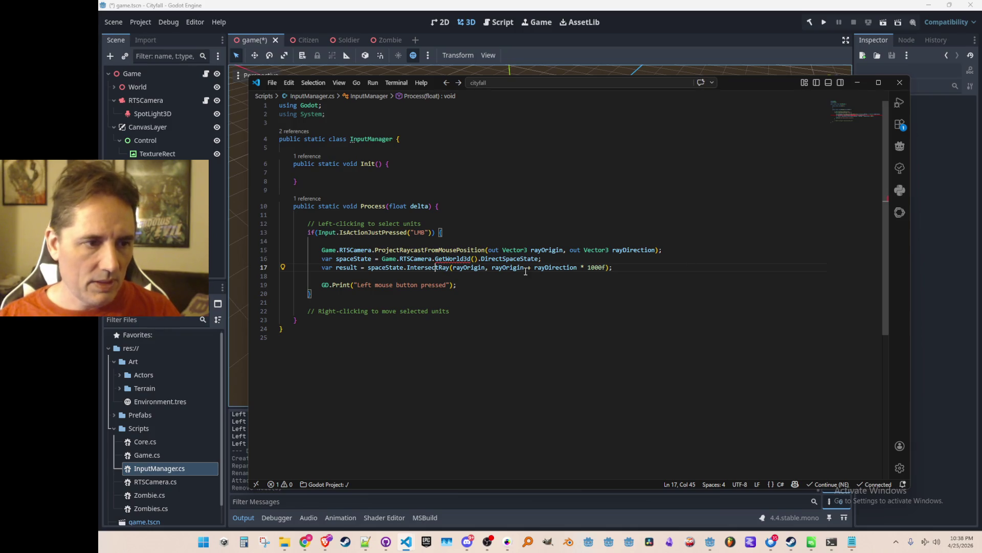
{"action": "key", "text": "ctrl+shift+k"}
{"action": "key", "text": "ctrl+shift+k"}
- Paste the spaceState and result lines into ProjectRaycastFromMousePosition in RTSCamera.cs and fix indentation
{"action": "left_click", "coordinate": [471, 248]}
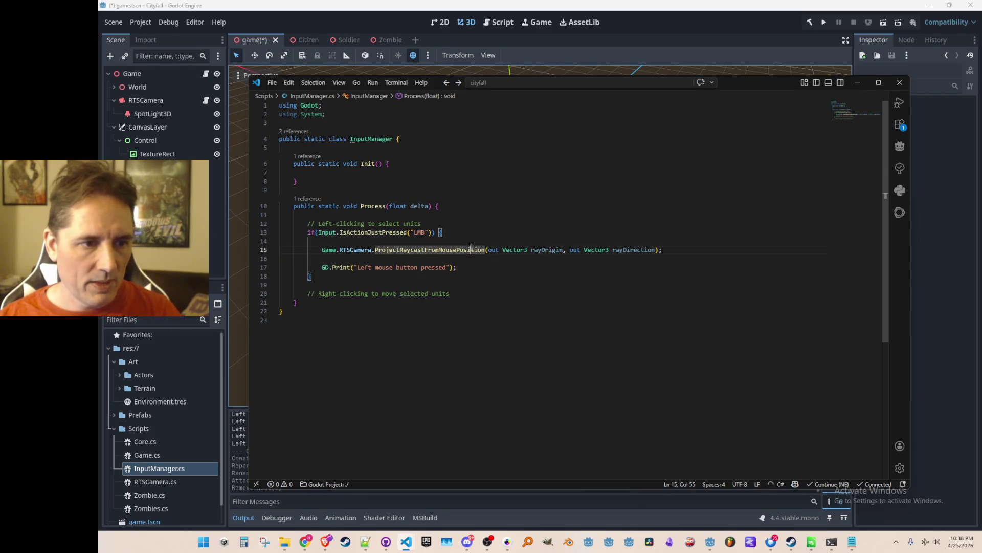
{"action": "key", "text": "F12"}
{"action": "left_click", "coordinate": [593, 271]}
{"action": "key", "text": "Return"}
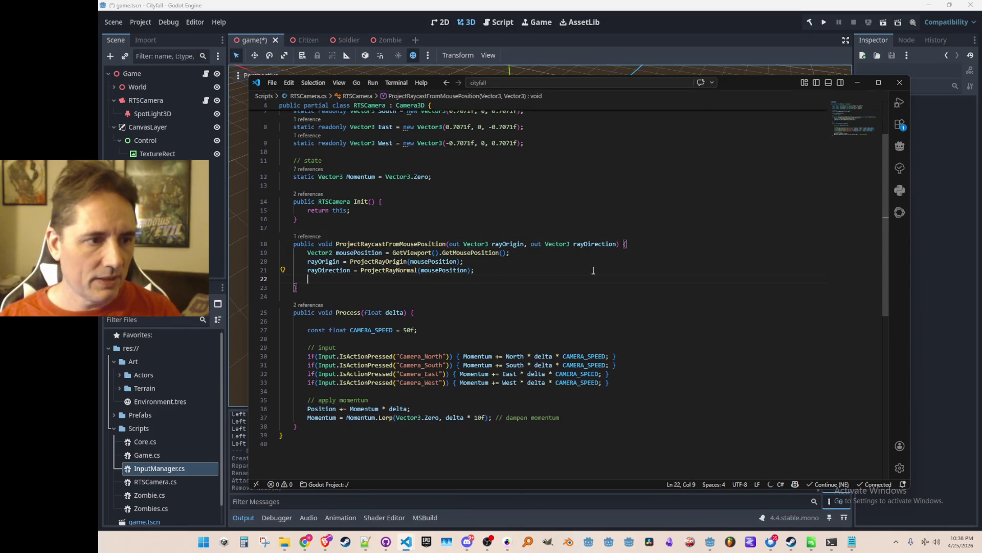
{"action": "key", "text": "ctrl+v"}
{"action": "key", "text": "Up"}
{"action": "key", "text": "Up"}
{"action": "key", "text": "Home"}
{"action": "key", "text": "BackSpace"}
{"action": "key", "text": "BackSpace"}
{"action": "key", "text": "BackSpace"}
- Correct GetWorld3D casing, replace the IntersectRay arguments, and open IntersectRay's definition
{"action": "key", "text": "BackSpace"}
{"action": "left_click", "coordinate": [439, 287]}
{"action": "key", "text": "BackSpace"}
{"action": "type", "text": "D"}
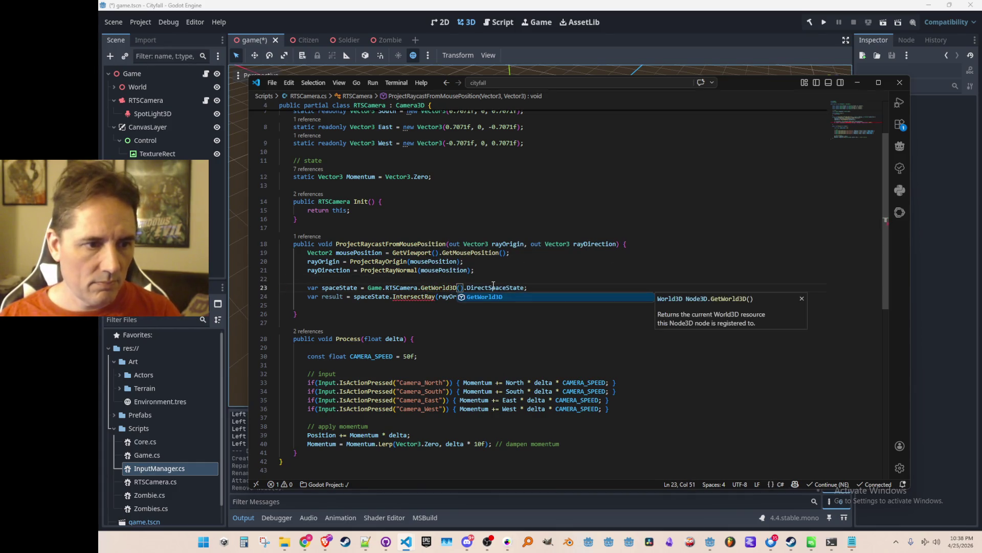
{"action": "key", "text": "Escape"}
{"action": "key", "text": "Down"}
{"action": "key", "text": "Home"}
{"action": "key", "text": "ctrl+Right"}
{"action": "key", "text": "ctrl+Right"}
{"action": "key", "text": "ctrl+Right"}
{"action": "key", "text": "shift+End"}
{"action": "key", "text": "Delete"}
{"action": "key", "text": "Tab"}
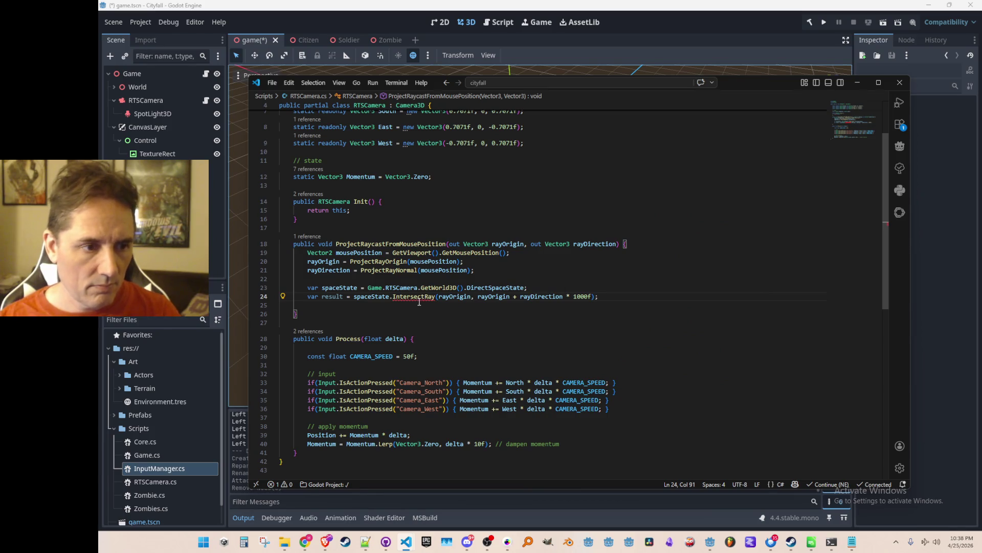
{"action": "mouse_move", "coordinate": [420, 300]}
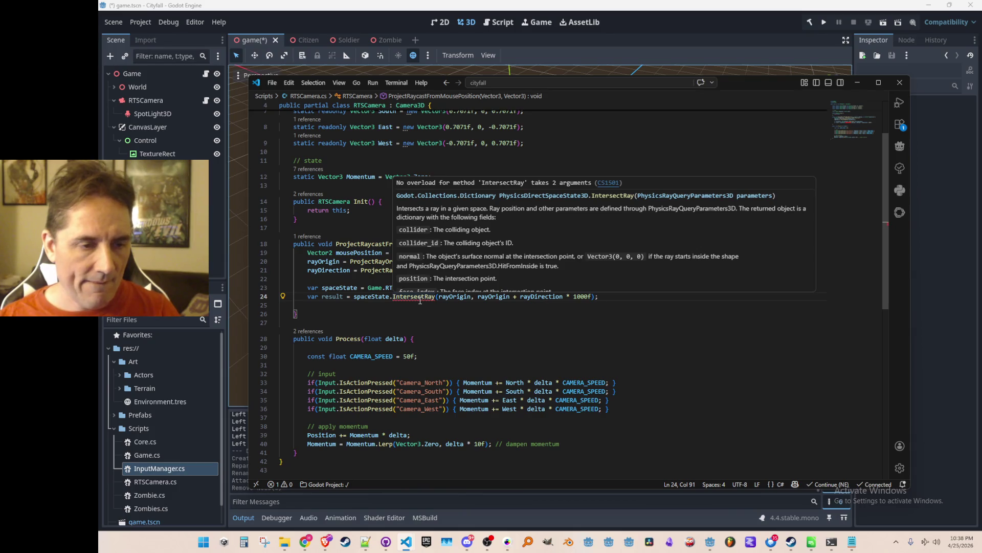
{"action": "left_click", "coordinate": [420, 299], "text": "ctrl"}
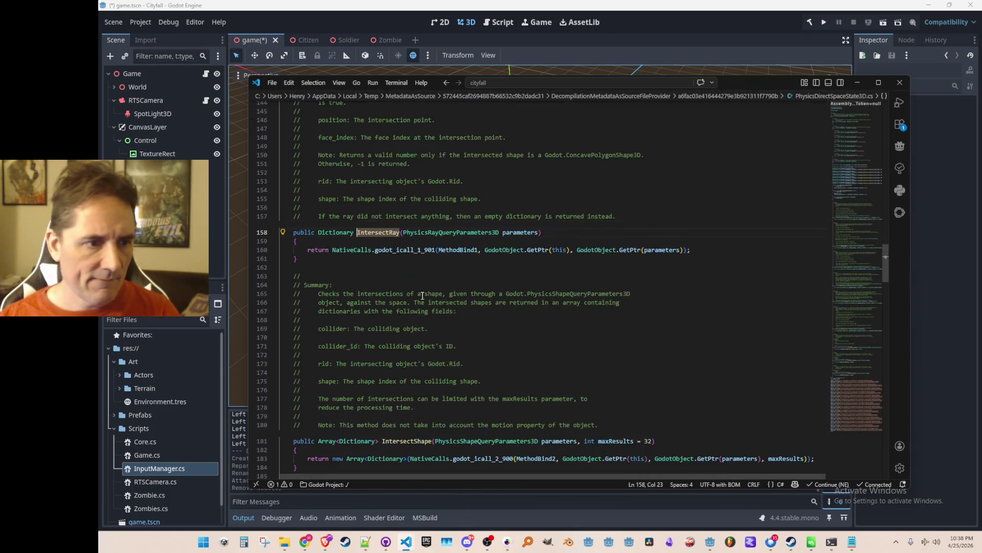
- Find IntersectRay in the decompiled PhysicsDirectSpaceState3D file, then return to RTSCamera.cs's IntersectRay call
{"action": "scroll", "coordinate": [639, 294], "scroll_direction": "down", "scroll_amount": 1}
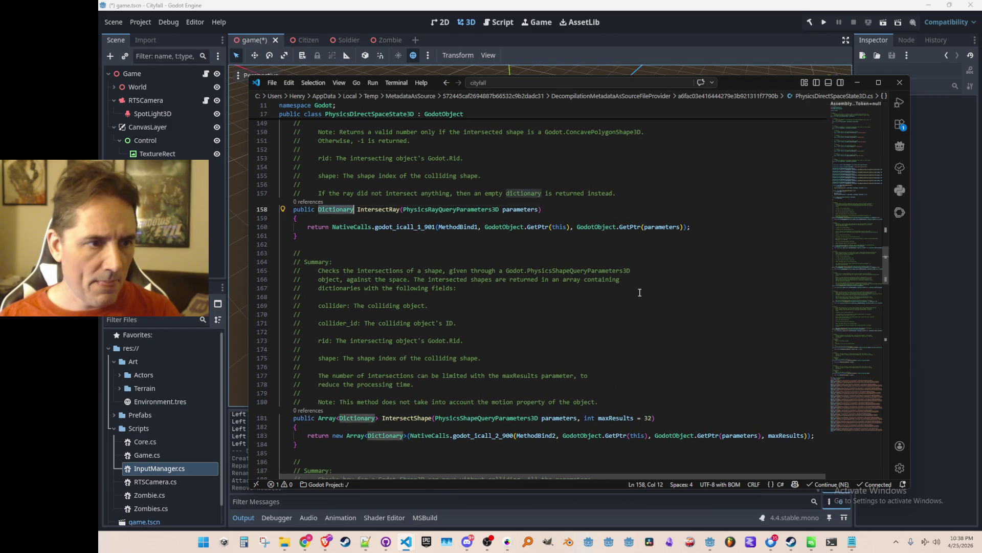
{"action": "key", "text": "ctrl+f"}
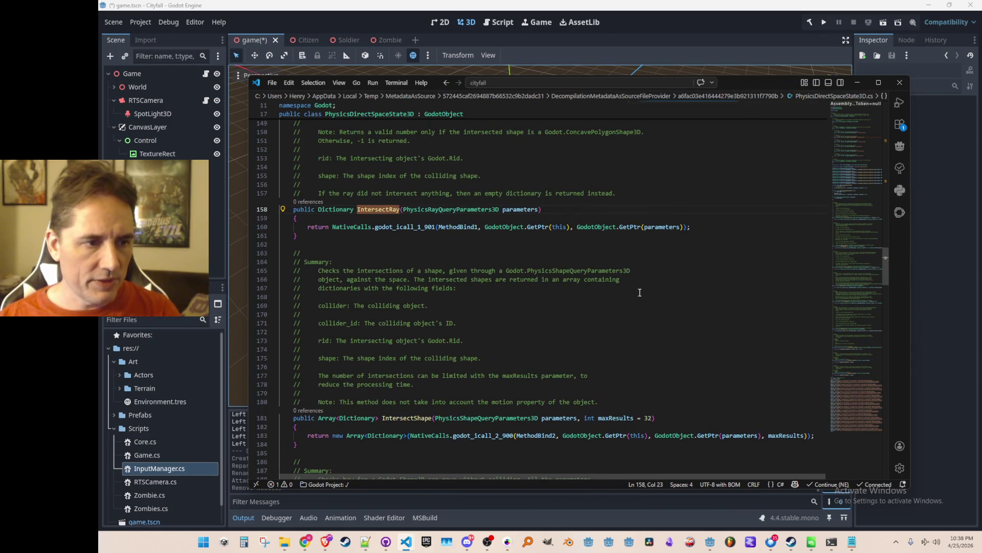
{"action": "key", "text": "Return"}
{"action": "key", "text": "Return"}
{"action": "key", "text": "Return"}
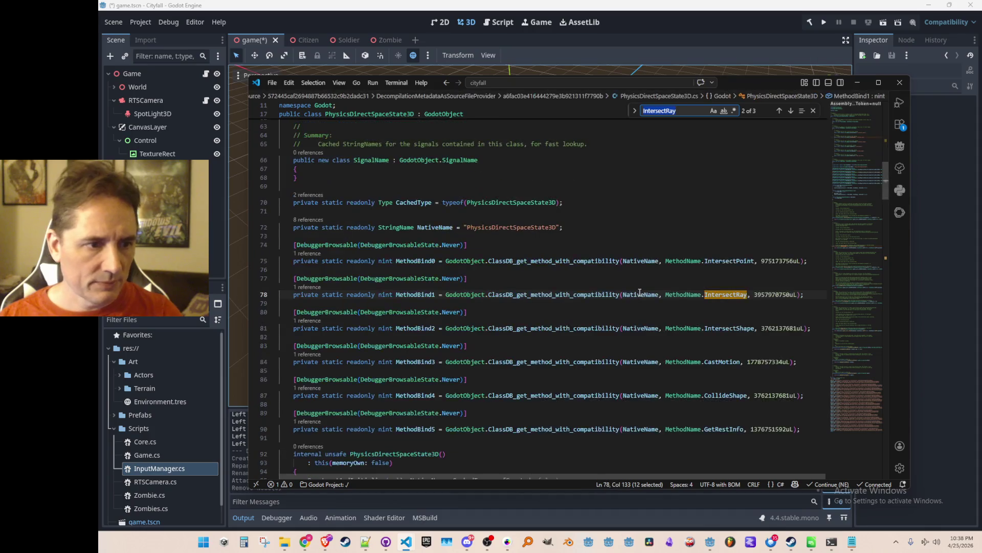
{"action": "key", "text": "Escape"}
{"action": "key", "text": "shift+F3"}
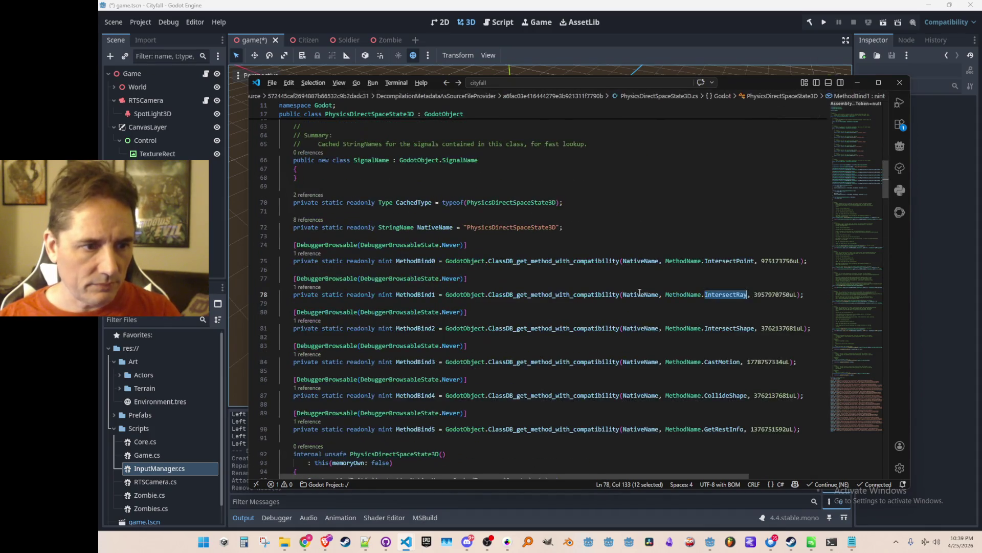
{"action": "key", "text": "alt+Left"}
{"action": "key", "text": "alt+Left"}
{"action": "key", "text": "alt+Left"}
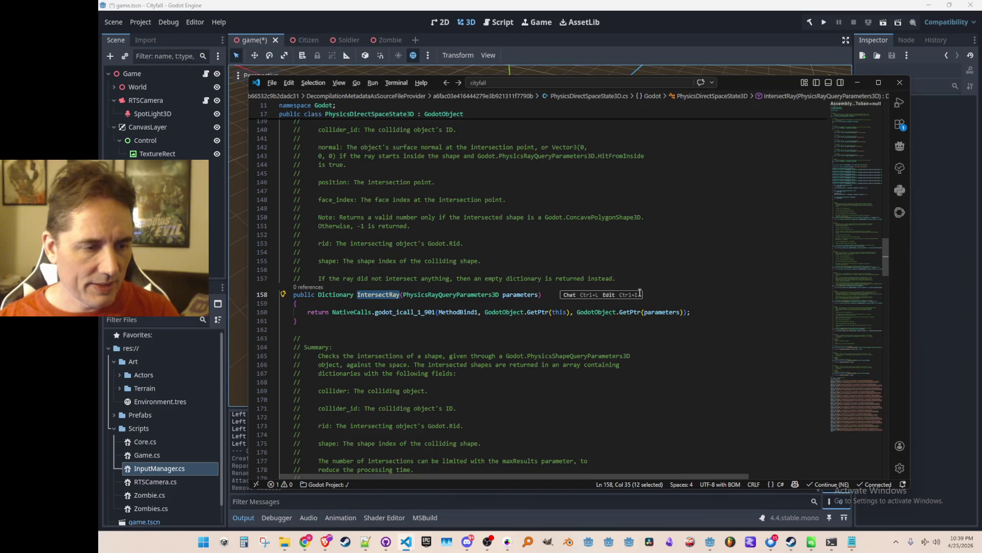
{"action": "key", "text": "F12"}
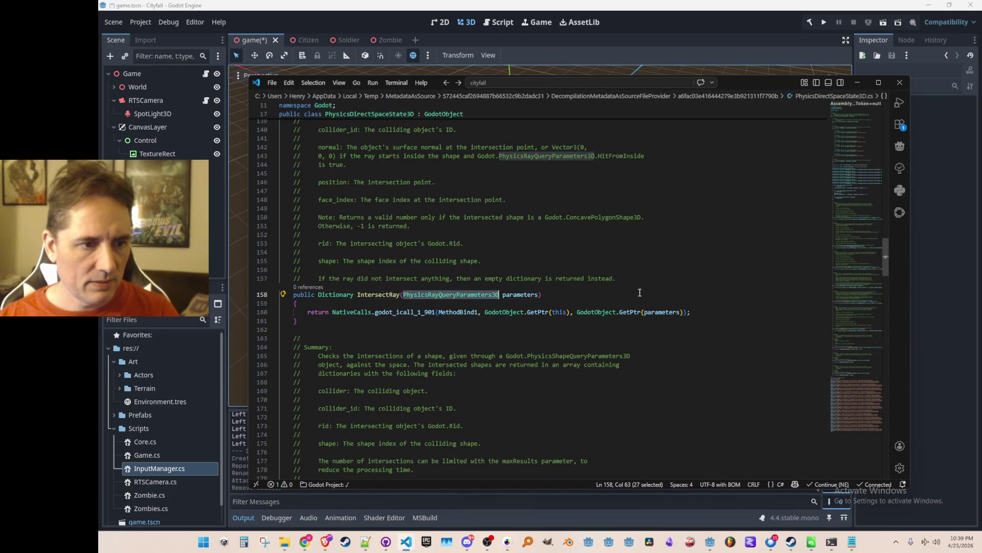
{"action": "key", "text": "alt+Left"}
{"action": "key", "text": "shift+alt+Right"}
{"action": "key", "text": "shift+alt+Right"}
{"action": "key", "text": "shift+alt+Right"}
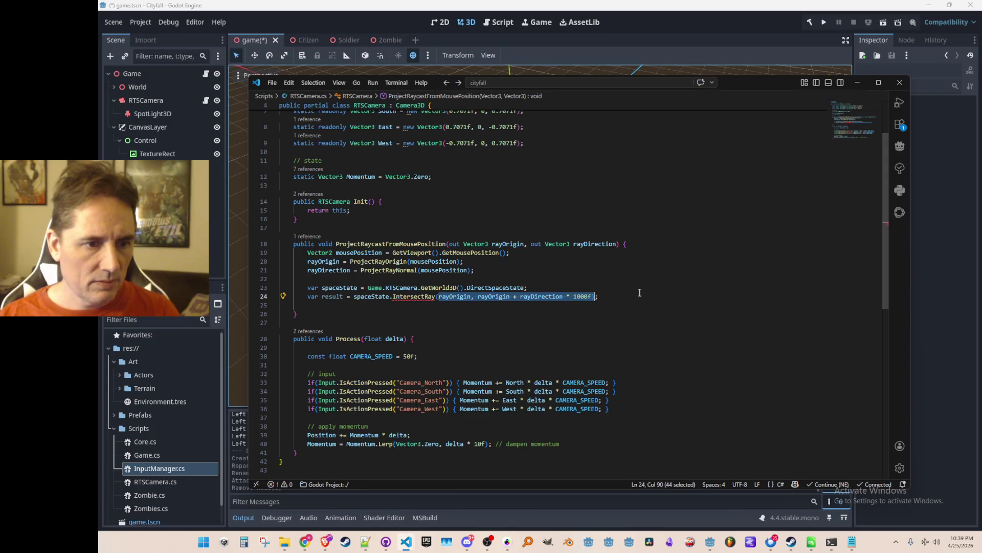
- Replace the IntersectRay arguments with a PhysicsRayQueryParameters3D using From, To (1000f) and CollisionMask 1 << 0
{"action": "type", "text": "new PhysicsRayQueryParameters3D"}
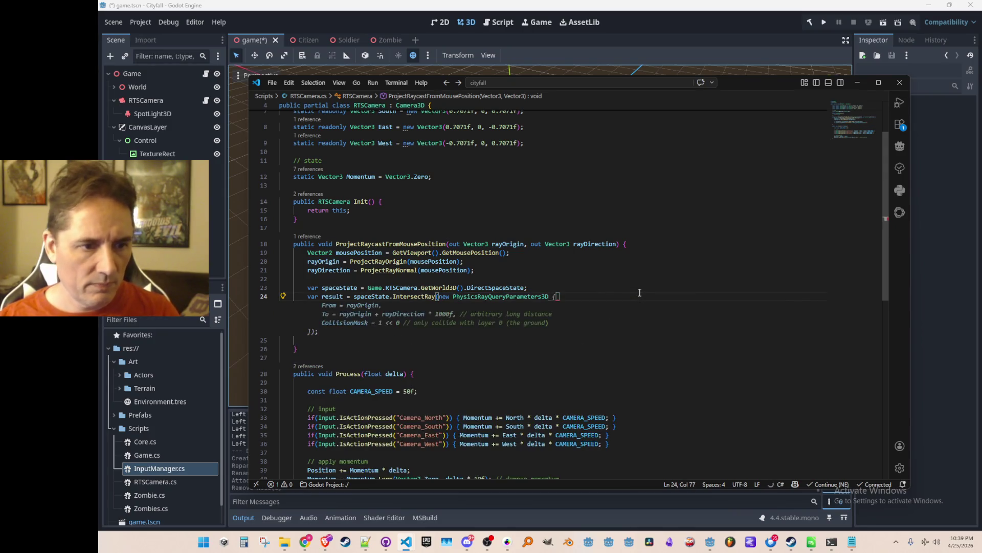
{"action": "key", "text": "Home"}
{"action": "key", "text": "Home"}
{"action": "key", "text": "Up"}
{"action": "key", "text": "Up"}
{"action": "key", "text": "Up"}
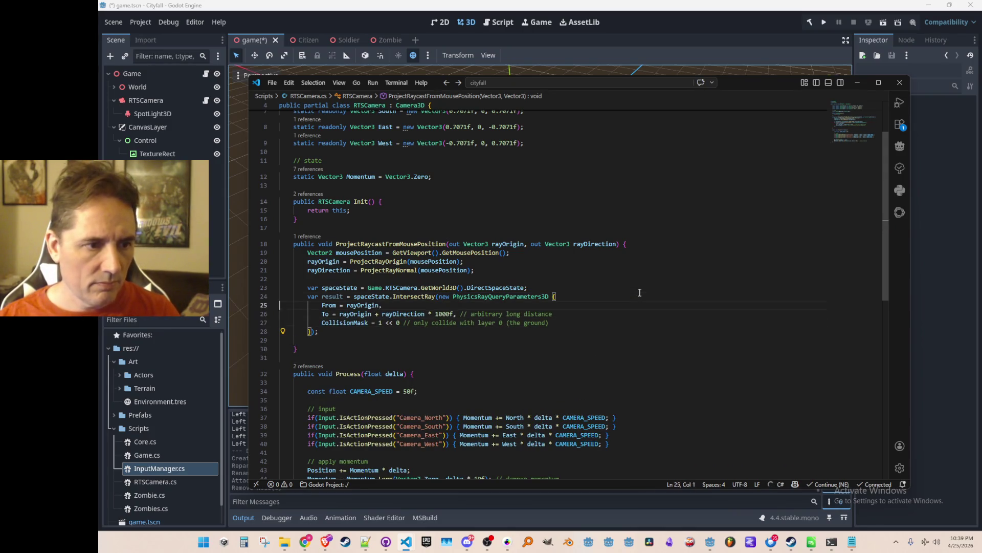
{"action": "scroll", "coordinate": [451, 295], "scroll_direction": "down", "scroll_amount": 1}
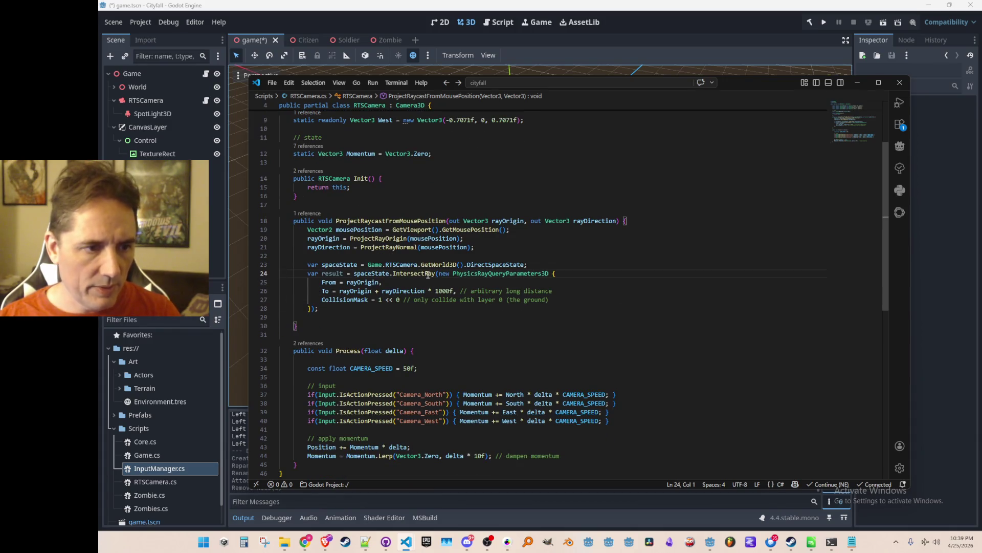
{"action": "mouse_move", "coordinate": [428, 275]}
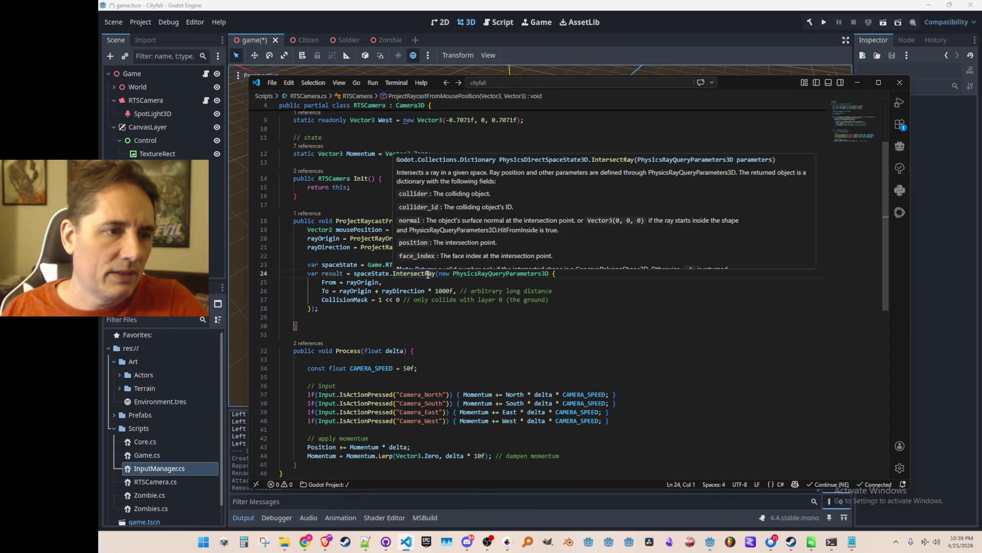
{"action": "scroll", "coordinate": [645, 292], "scroll_direction": "up", "scroll_amount": 3}
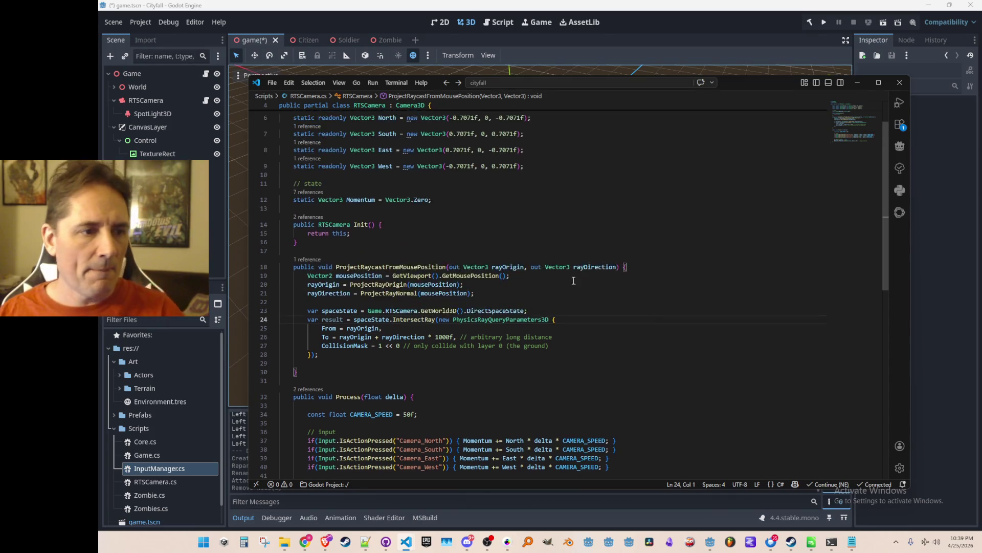
{"action": "left_click", "coordinate": [323, 290]}
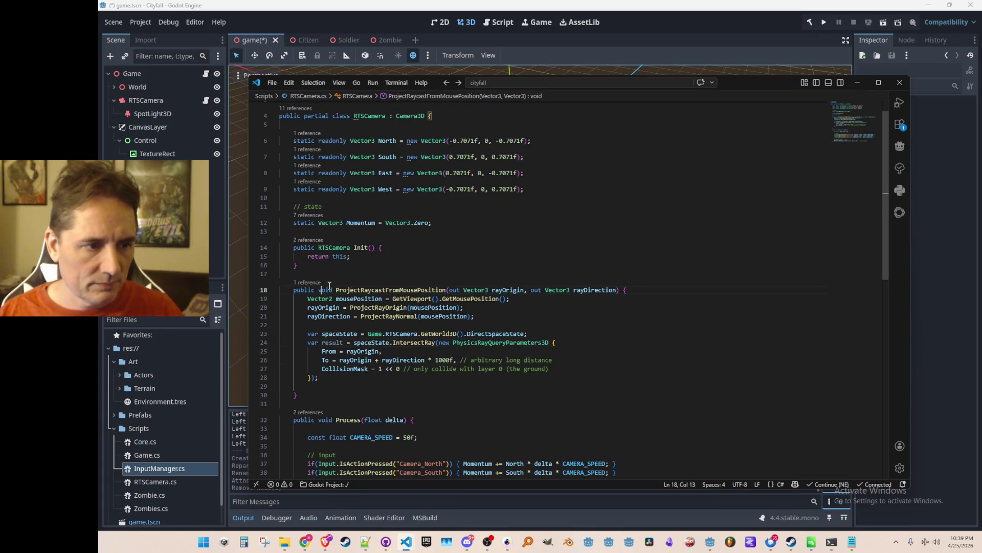
- Change the return type to Godot.Collections.Dictionary and add 'return result;' after the query
{"action": "key", "text": "ctrl+d"}
{"action": "type", "text": "Godot."}
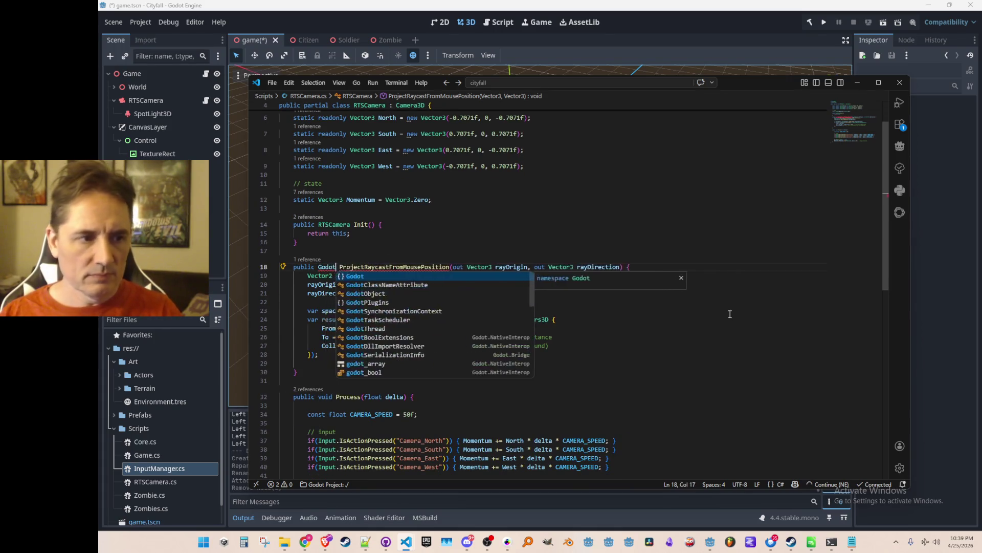
{"action": "type", "text": "Collections.Dictionary"}
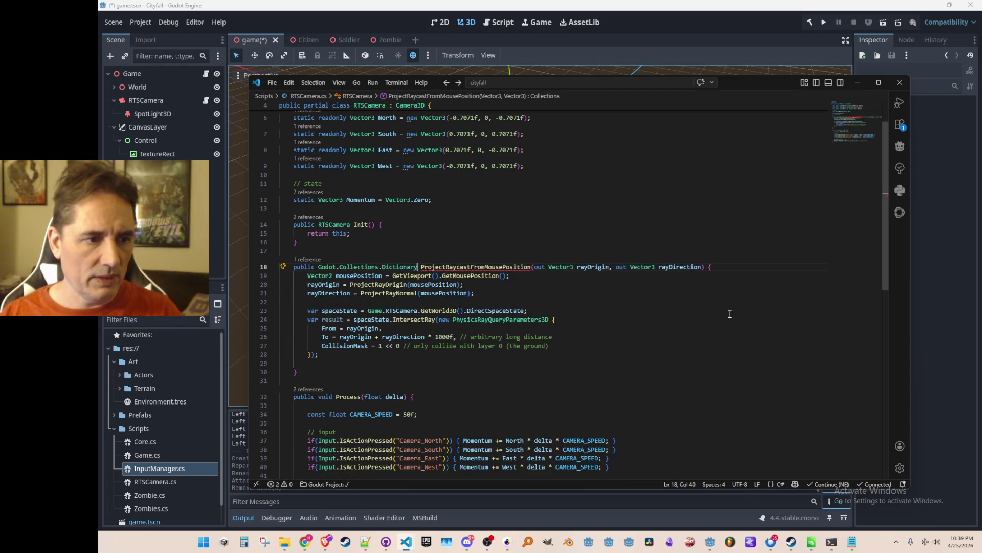
{"action": "left_click", "coordinate": [730, 256]}
{"action": "key", "text": "Return"}
{"action": "key", "text": "Return"}
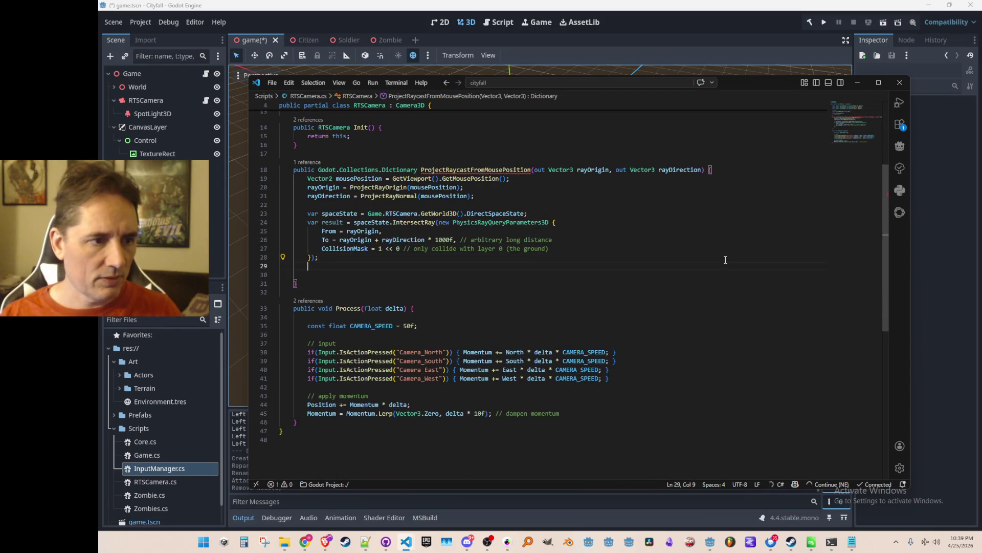
{"action": "type", "text": "return result;"}
{"action": "key", "text": "Delete"}
- Add a suggested method description comment at the top of ProjectRaycastFromMousePosition
{"action": "scroll", "coordinate": [726, 260], "scroll_direction": "up", "scroll_amount": 2}
{"action": "key", "text": "Home"}
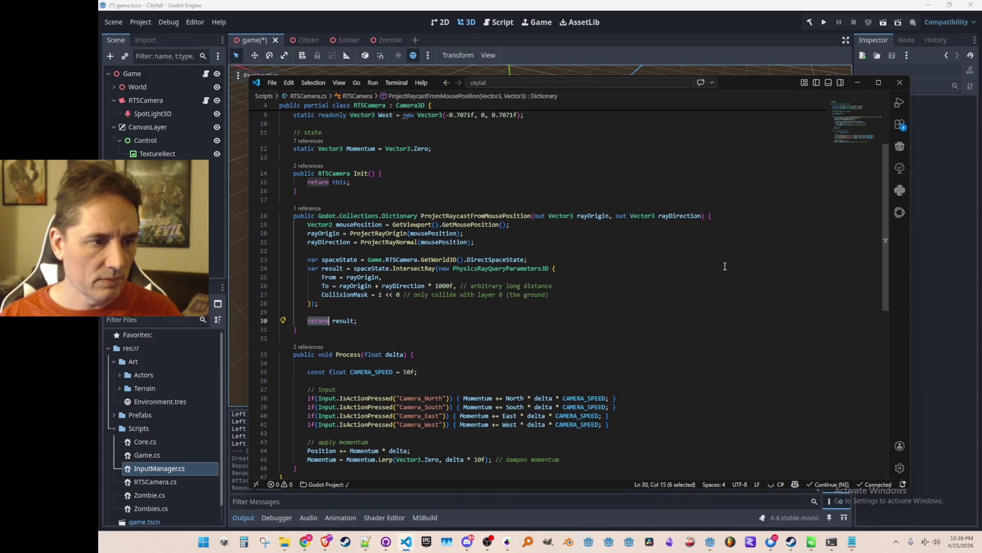
{"action": "key", "text": "Up"}
{"action": "key", "text": "Up"}
{"action": "key", "text": "Up"}
{"action": "key", "text": "Up"}
{"action": "key", "text": "Up"}
{"action": "key", "text": "Up"}
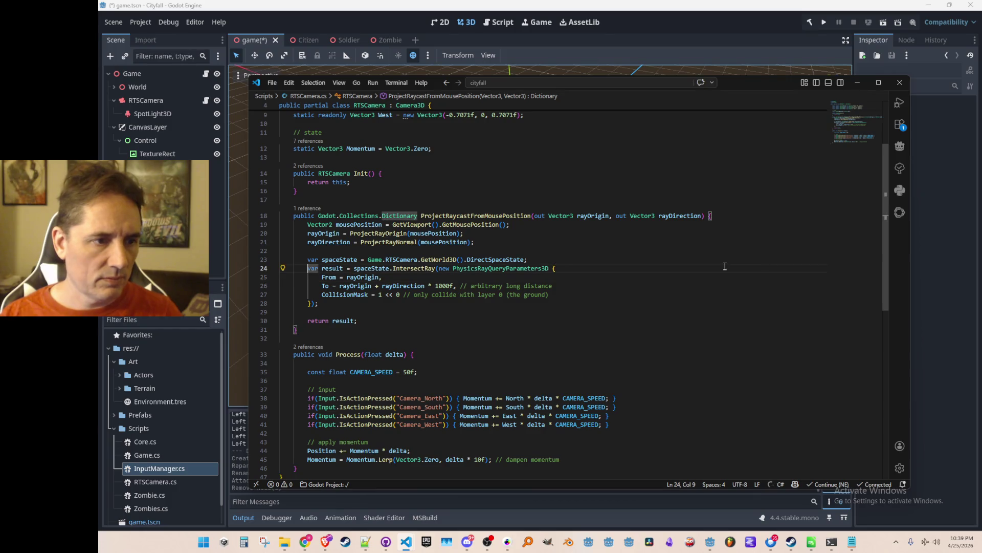
{"action": "key", "text": "End"}
{"action": "key", "text": "Return"}
{"action": "key", "text": "Down"}
{"action": "key", "text": "Down"}
{"action": "key", "text": "Down"}
{"action": "scroll", "coordinate": [735, 266], "scroll_direction": "up", "scroll_amount": 1}
{"action": "key", "text": "Up"}
{"action": "key", "text": "Up"}
{"action": "key", "text": "Up"}
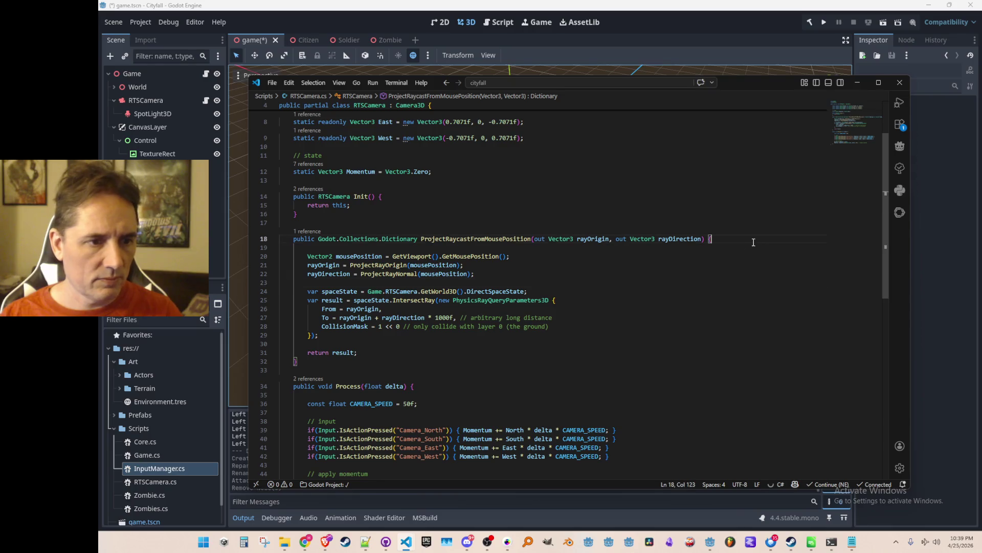
{"action": "key", "text": "Return"}
{"action": "type", "text": "//"}
{"action": "key", "text": "Tab"}
- Add a step comment above the raycast code and trim the description comment
{"action": "key", "text": "Down"}
{"action": "key", "text": "Down"}
{"action": "key", "text": "Down"}
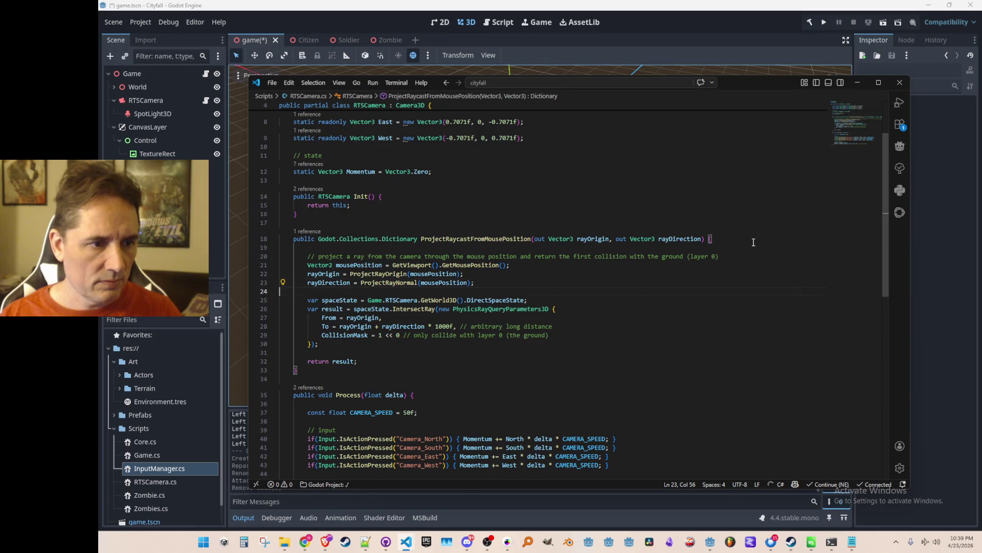
{"action": "key", "text": "Return"}
{"action": "key", "text": "Tab"}
{"action": "key", "text": "Tab"}
{"action": "type", "text": "//"}
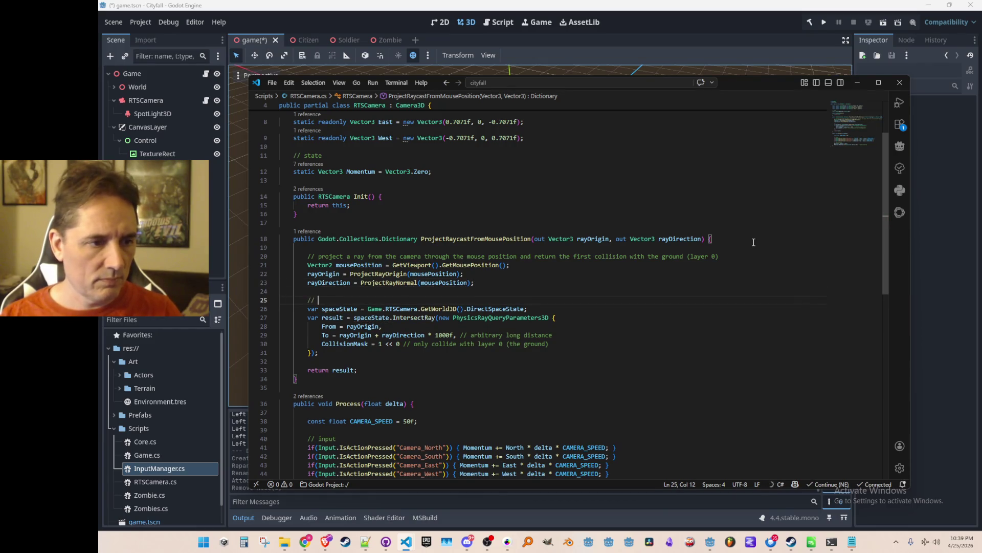
{"action": "key", "text": "Up"}
{"action": "key", "text": "Up"}
{"action": "key", "text": "Up"}
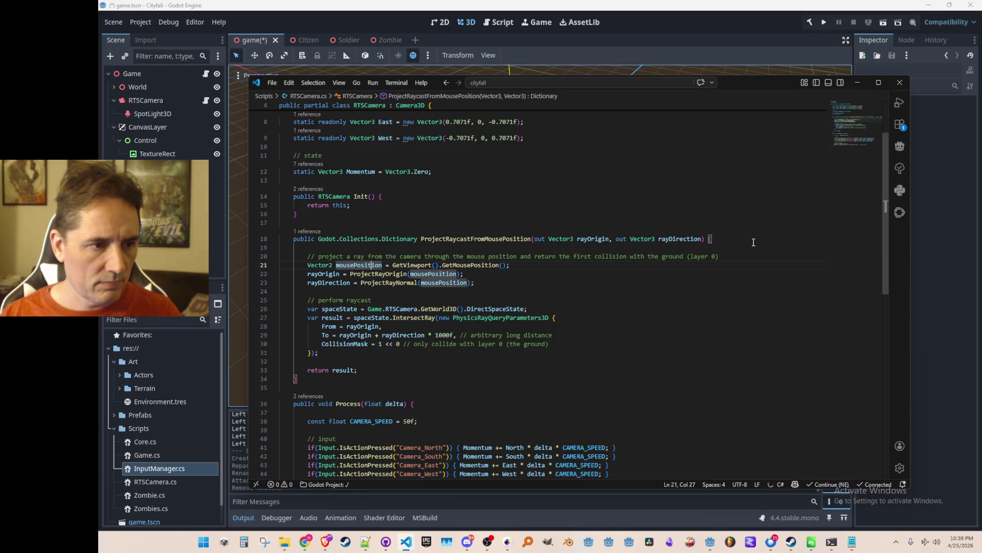
{"action": "key", "text": "shift+End"}
{"action": "key", "text": "Delete"}
{"action": "key", "text": "Up"}
- Comment out the CollisionMask line in the PhysicsRayQueryParameters3D block
{"action": "scroll", "coordinate": [638, 224], "scroll_direction": "down", "scroll_amount": 1}
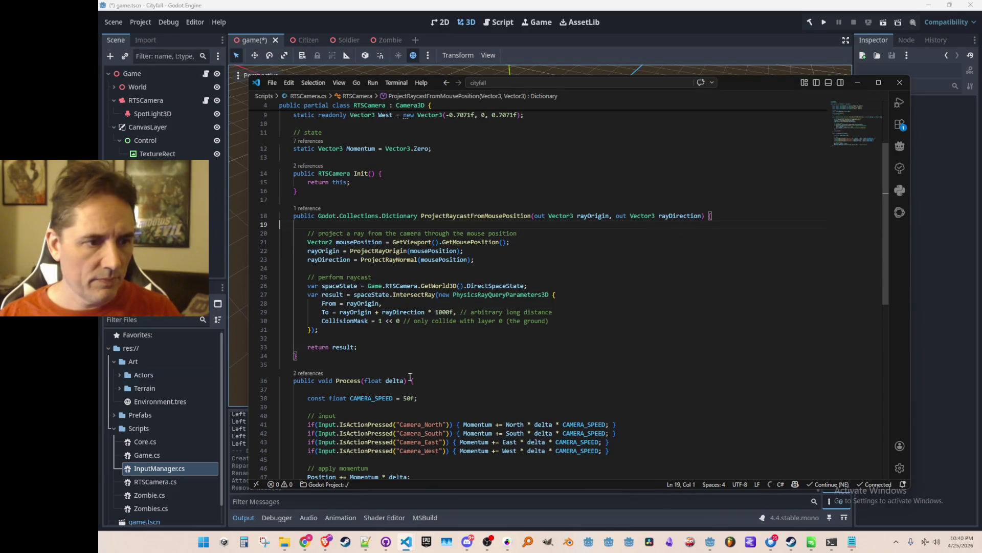
{"action": "scroll", "coordinate": [392, 328], "scroll_direction": "down", "scroll_amount": 1}
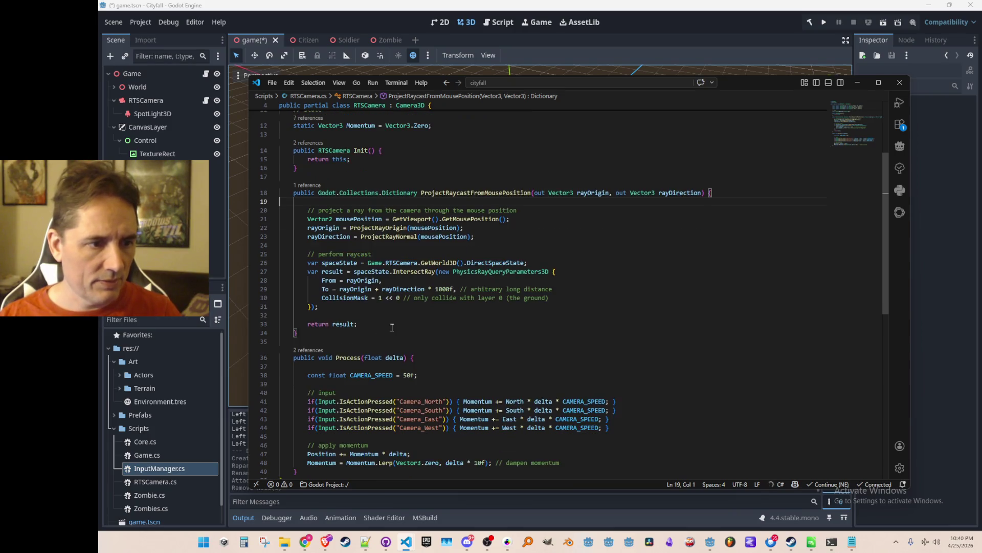
{"action": "left_click", "coordinate": [366, 342]}
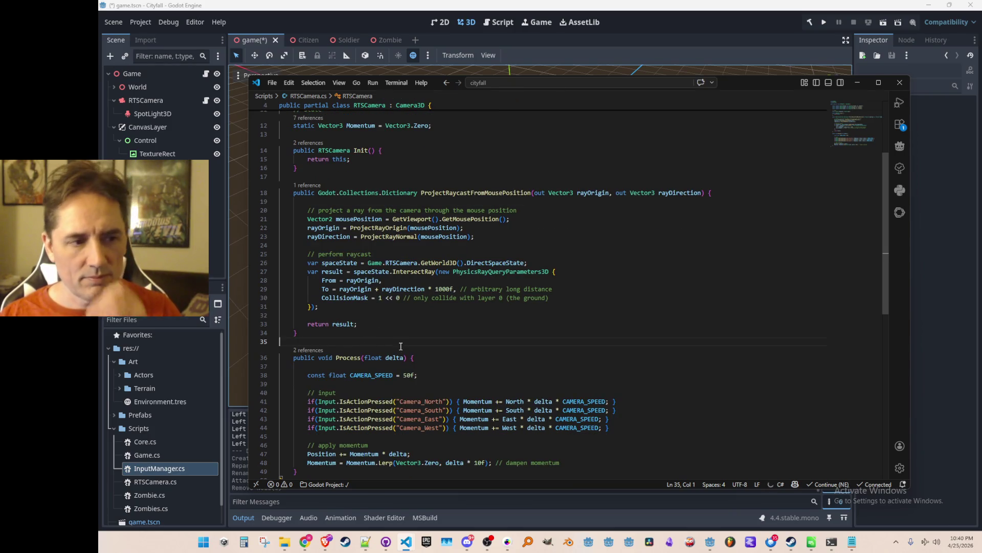
{"action": "left_click", "coordinate": [362, 306]}
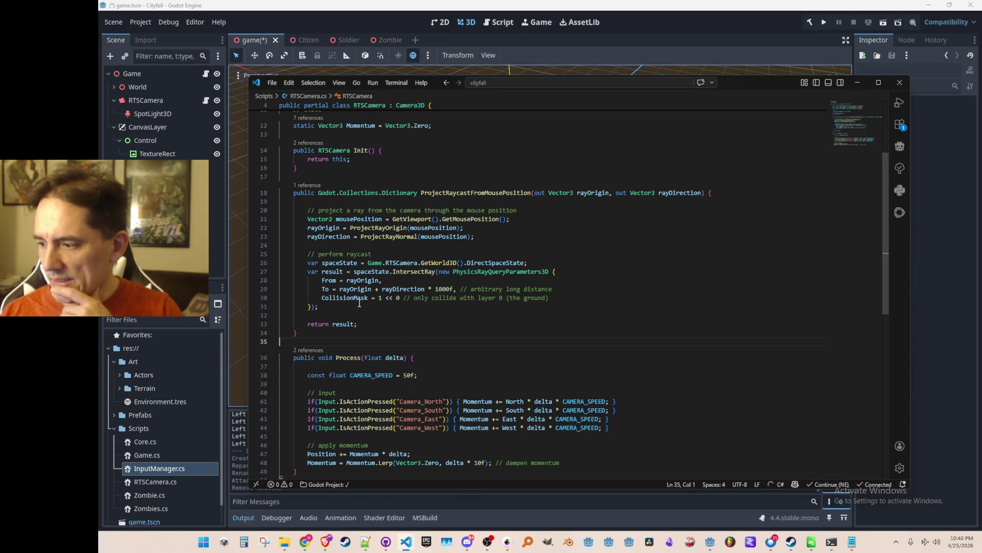
{"action": "key", "text": "Home"}
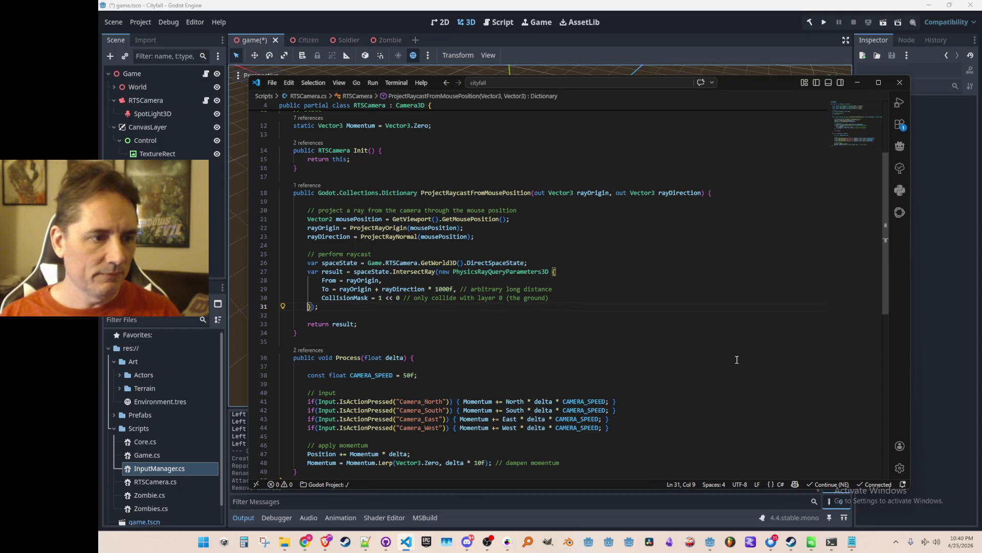
{"action": "key", "text": "Home"}
{"action": "key", "text": "ctrl+slash"}
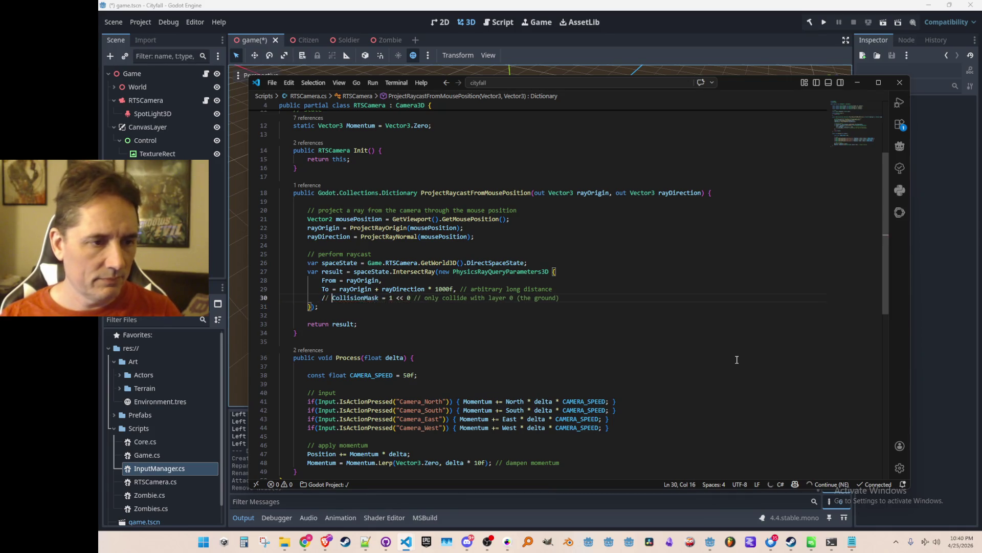
{"action": "key", "text": "Up"}
{"action": "key", "text": "Up"}
{"action": "key", "text": "Up"}
{"action": "key", "text": "Up"}
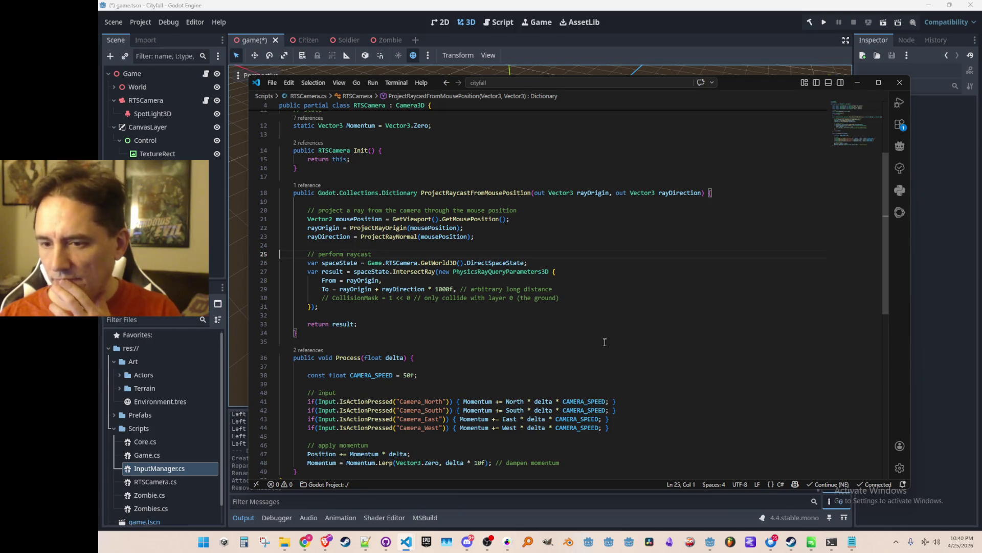
{"action": "scroll", "coordinate": [478, 289], "scroll_direction": "up", "scroll_amount": 1}
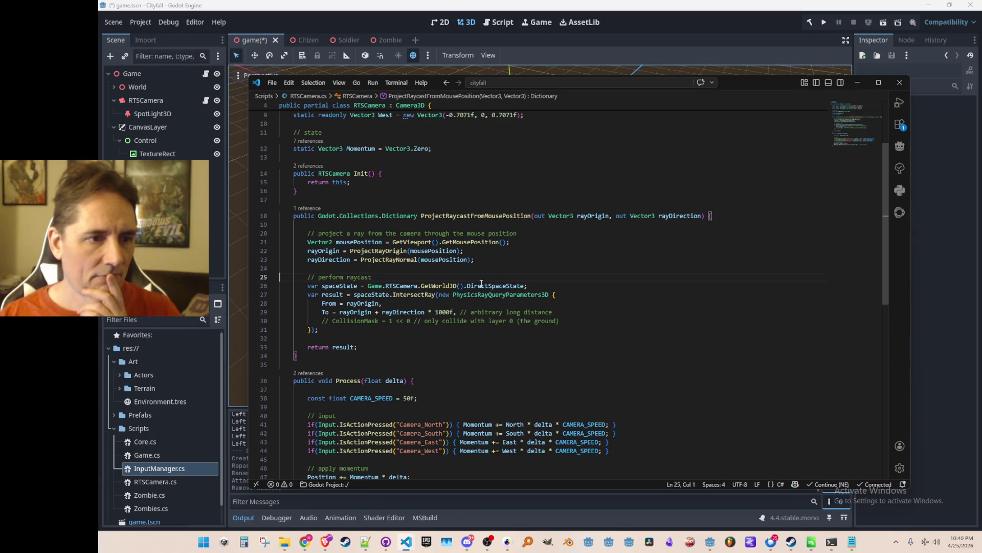
- Delete the out arguments from the ProjectRaycastFromMousePosition call in InputManager.cs
{"action": "left_click", "coordinate": [482, 215]}
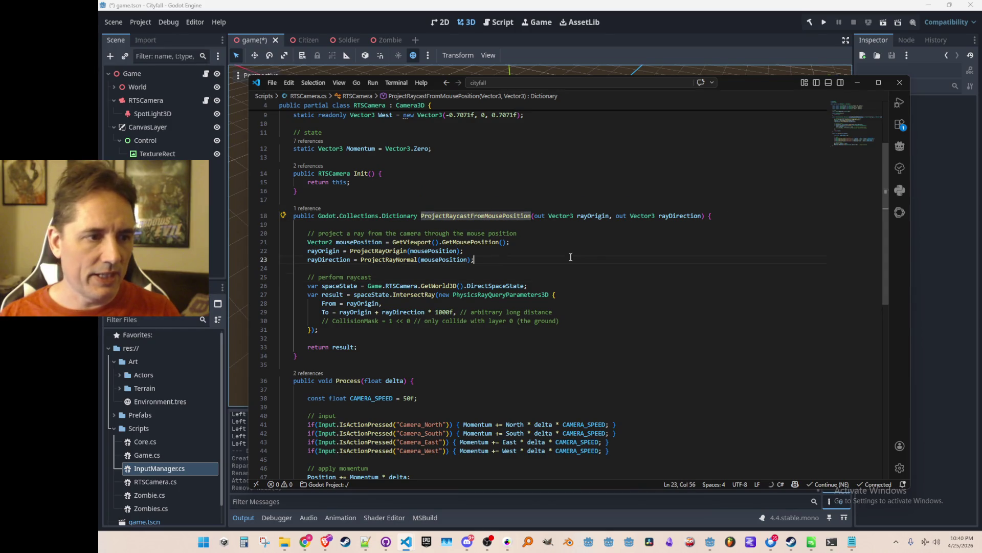
{"action": "key", "text": "alt+Left"}
{"action": "key", "text": "Page_Down"}
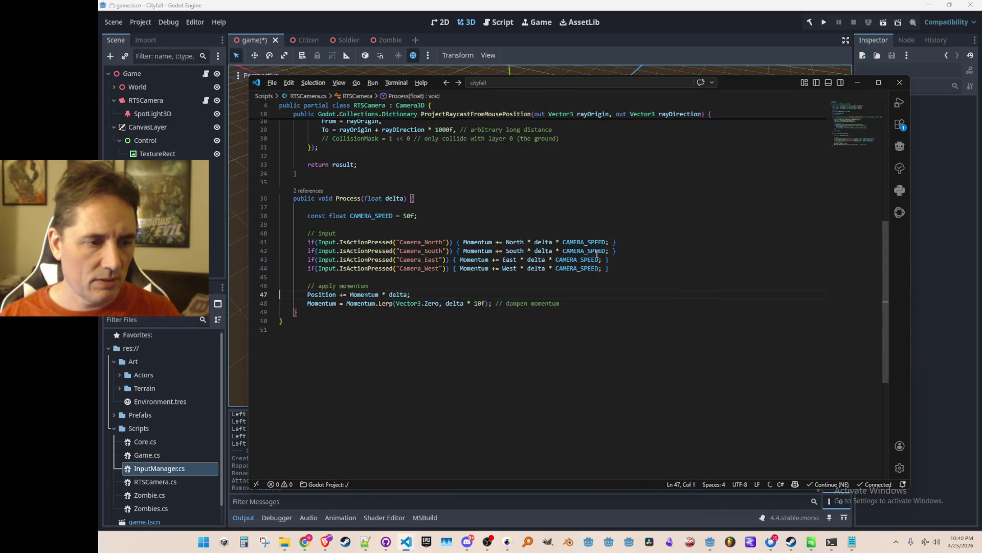
{"action": "key", "text": "alt+Left"}
{"action": "key", "text": "alt+Left"}
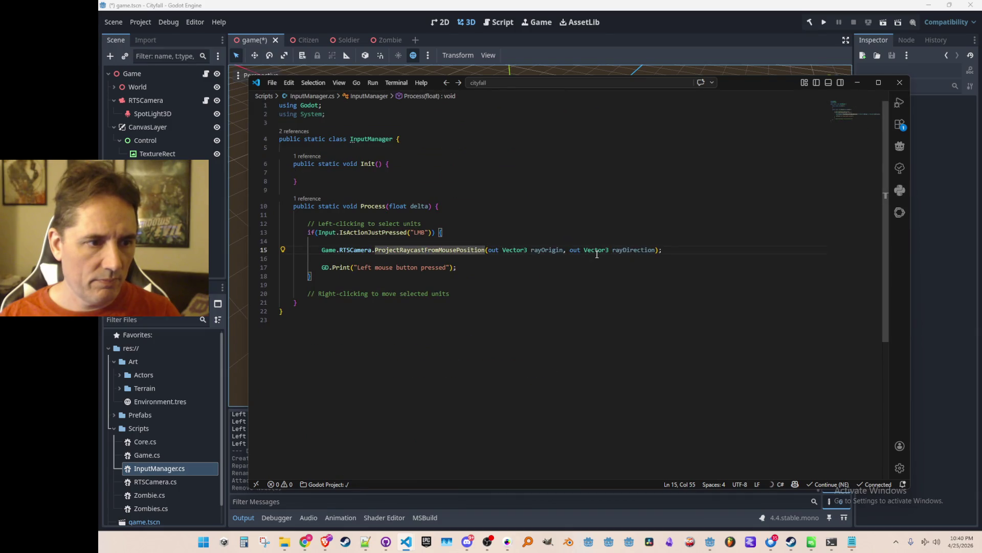
{"action": "key", "text": "Right"}
{"action": "key", "text": "Right"}
{"action": "key", "text": "Right"}
{"action": "key", "text": "shift+End"}
{"action": "key", "text": "shift+Left"}
{"action": "key", "text": "shift+Left"}
{"action": "key", "text": "Delete"}
{"action": "key", "text": "Left"}
- Remove the out parameters from the signature, declaring rayOrigin and rayDirection as local Vector3s
{"action": "key", "text": "F12"}
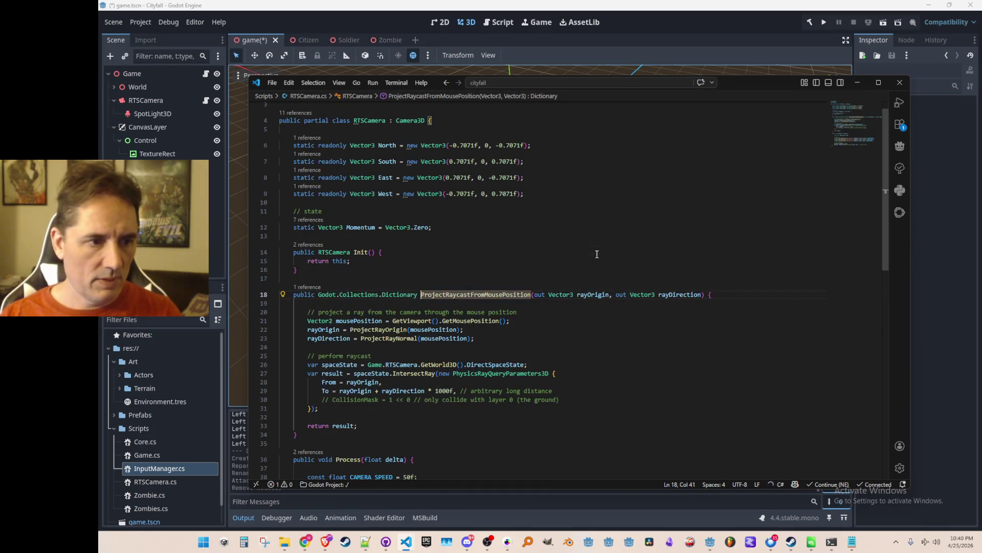
{"action": "key", "text": "shift+End"}
{"action": "key", "text": "shift+Left"}
{"action": "key", "text": "shift+Left"}
{"action": "key", "text": "Delete"}
{"action": "key", "text": "Home"}
{"action": "key", "text": "Home"}
{"action": "key", "text": "Tab"}
{"action": "key", "text": "Tab"}
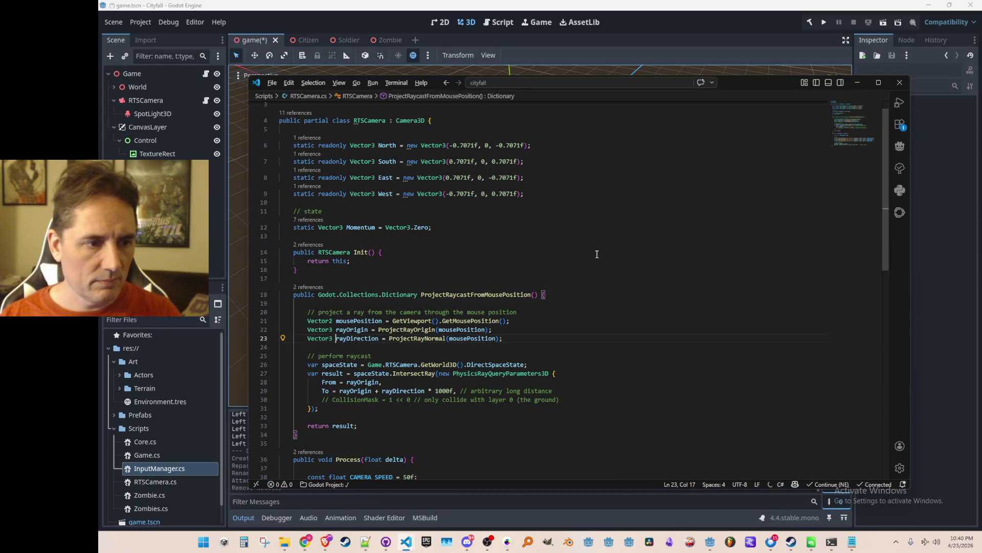
{"action": "key", "text": "alt+Left"}
{"action": "key", "text": "End"}
{"action": "key", "text": "Left"}
{"action": "key", "text": "Left"}
{"action": "key", "text": "ctrl+z"}
{"action": "key", "text": "ctrl+shift+Return"}
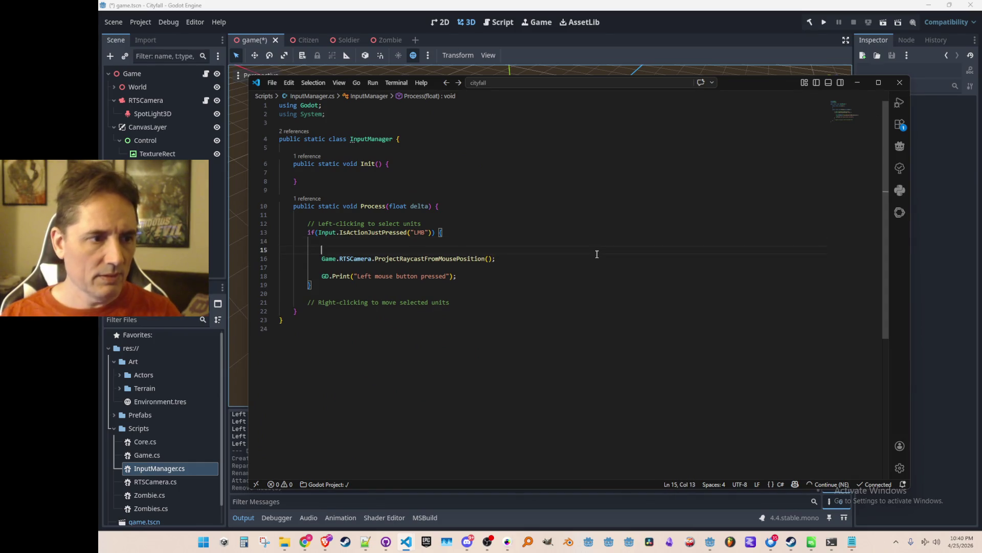
- Store the call in var raycastResult and add an if/else printing Zombie, other, or nothing clicked
{"action": "type", "text": "var raycastResult ="}
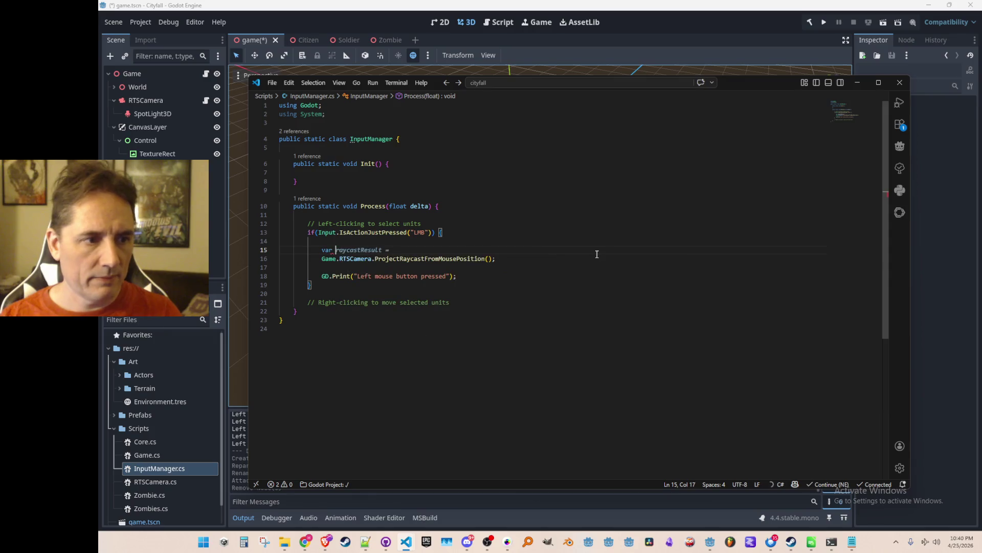
{"action": "key", "text": "ctrl+shift+Right"}
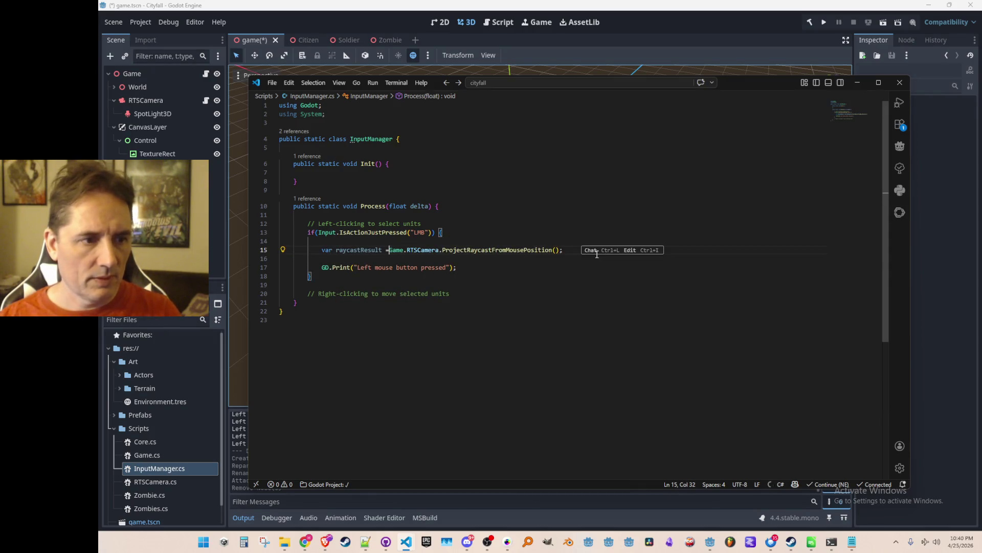
{"action": "key", "text": "End"}
{"action": "key", "text": "Return"}
{"action": "key", "text": "Return"}
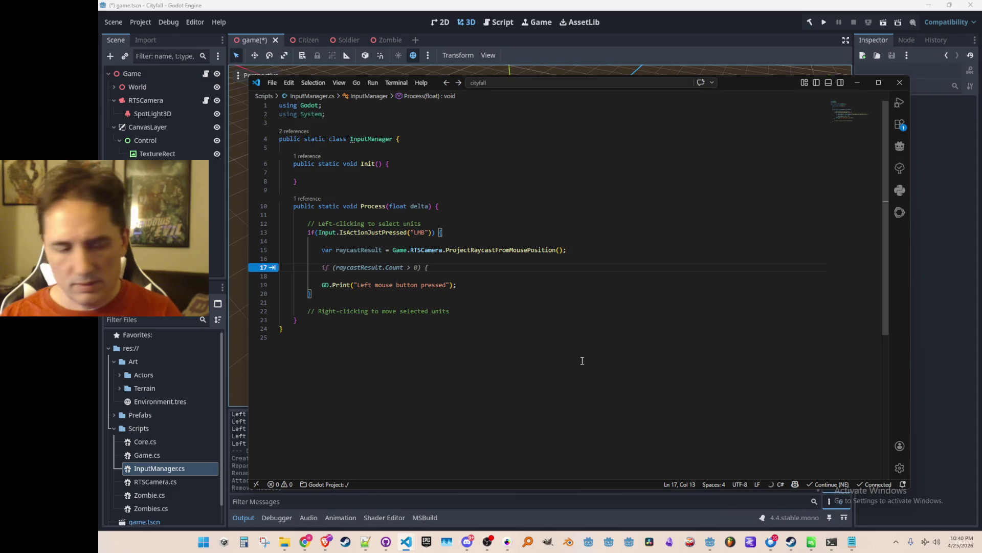
{"action": "key", "text": "Tab"}
{"action": "key", "text": "Tab"}
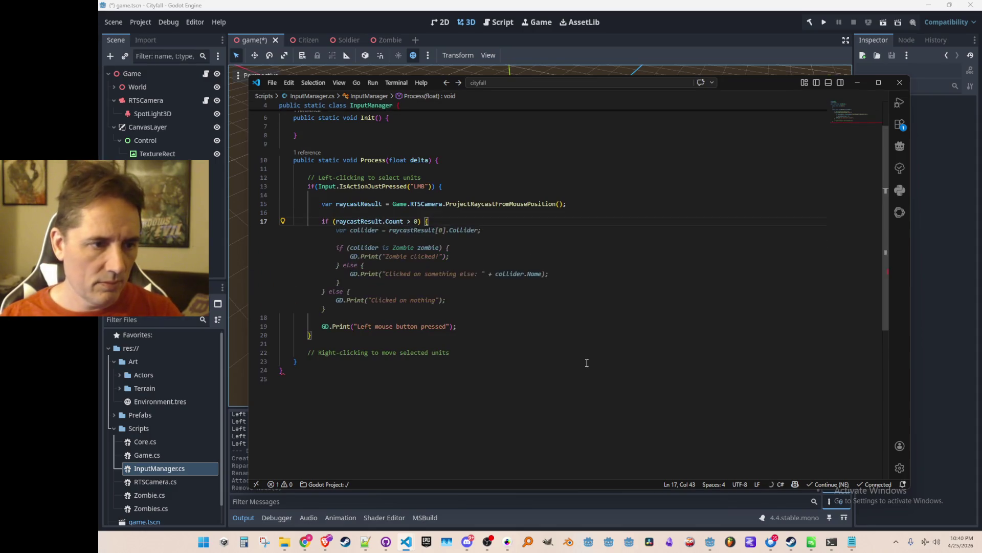
{"action": "key", "text": "Up"}
{"action": "key", "text": "Up"}
{"action": "key", "text": "Up"}
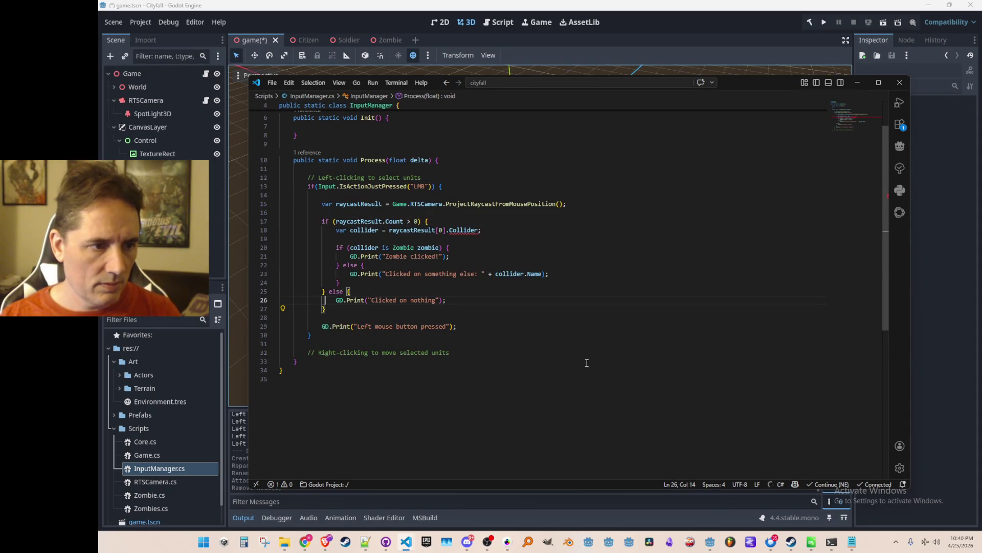
{"action": "key", "text": "Up"}
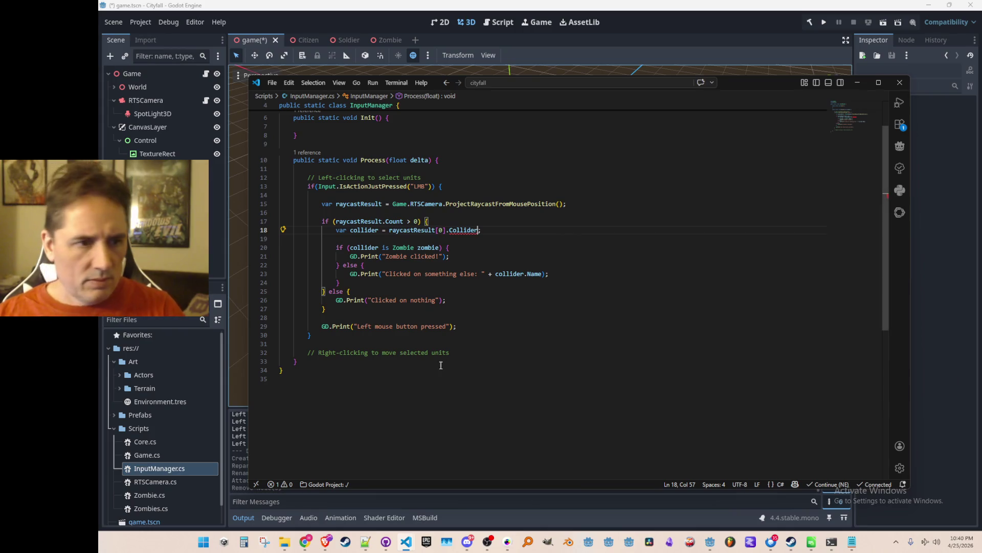
{"action": "left_click", "coordinate": [489, 204]}
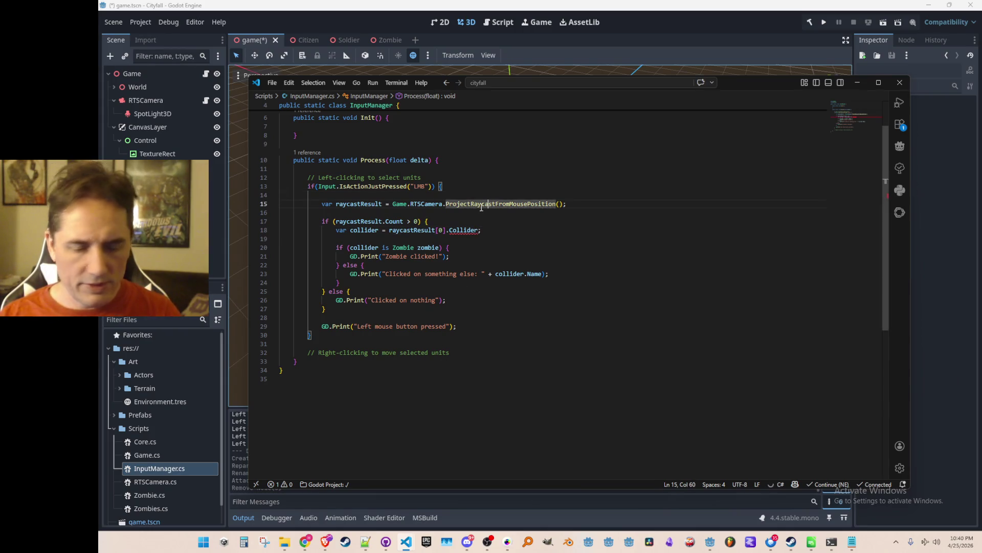
{"action": "key", "text": "F12"}
{"action": "scroll", "coordinate": [417, 252], "scroll_direction": "down", "scroll_amount": 3}
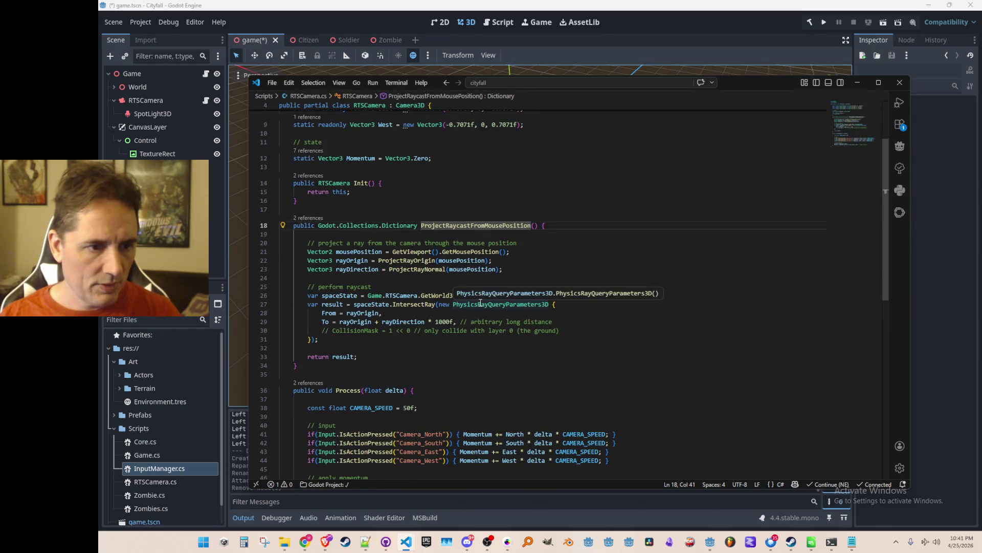
- Look up the IntersectRay definition and copy its IntersectShape summary doc comment
{"action": "left_click", "coordinate": [415, 304]}
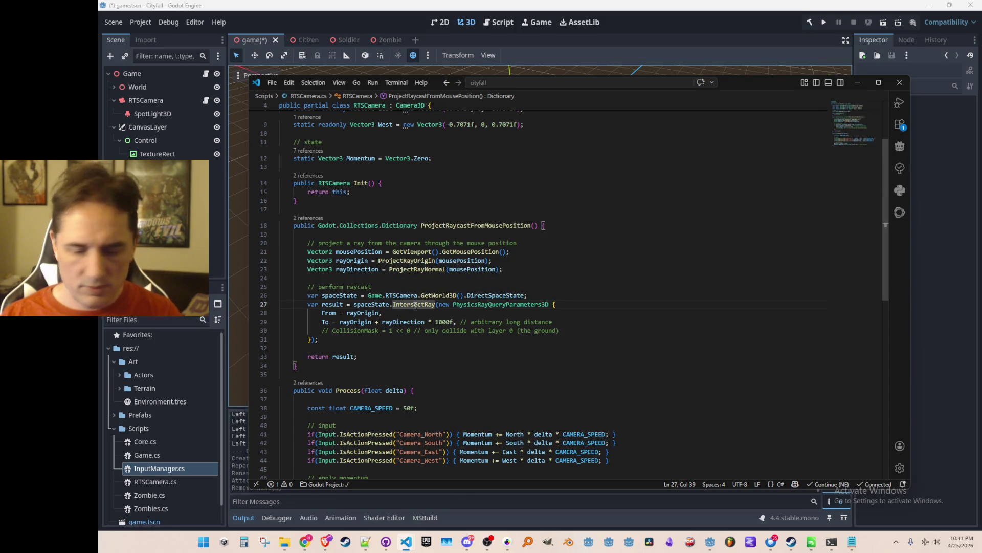
{"action": "key", "text": "F12"}
{"action": "scroll", "coordinate": [532, 355], "scroll_direction": "down", "scroll_amount": 4}
{"action": "mouse_move", "coordinate": [618, 379]}
{"action": "left_mouse_down"}
{"action": "mouse_move", "coordinate": [358, 241]}
{"action": "mouse_move", "coordinate": [282, 223]}
{"action": "left_mouse_up"}
{"action": "key", "text": "ctrl+c"}
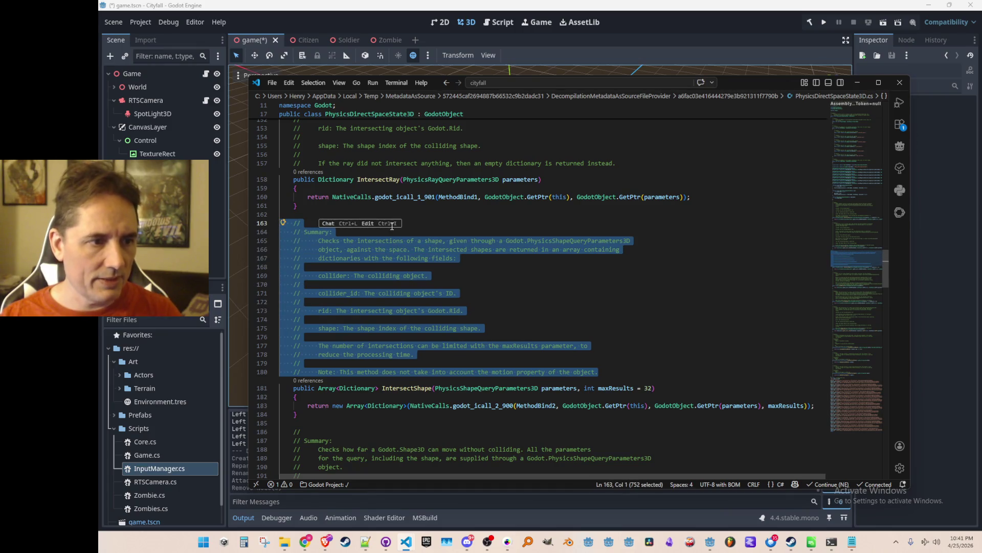
{"action": "left_click", "coordinate": [451, 219]}
- Paste the summary comment into InputManager below the raycast line and indent it
{"action": "key", "text": "alt+Left"}
{"action": "key", "text": "alt+Left"}
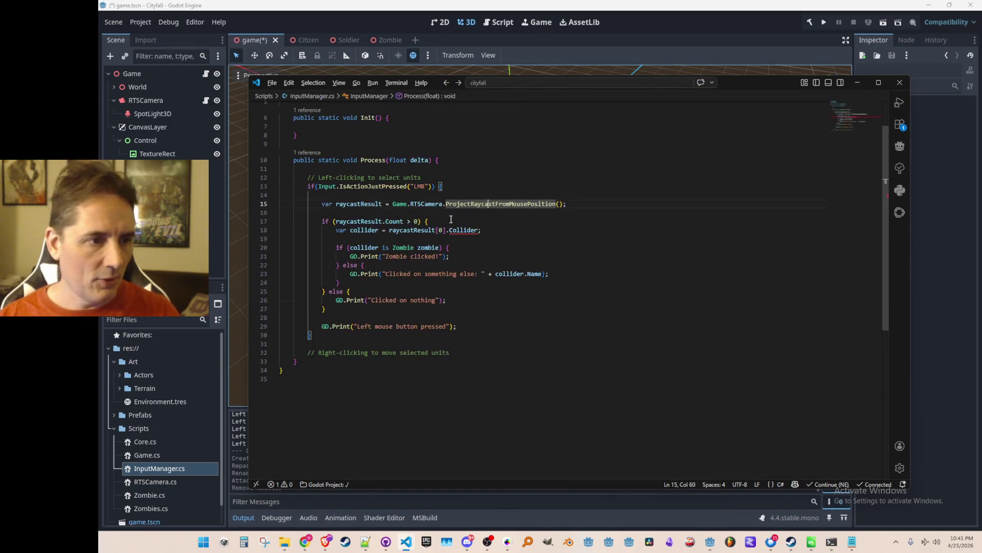
{"action": "left_click", "coordinate": [541, 214]}
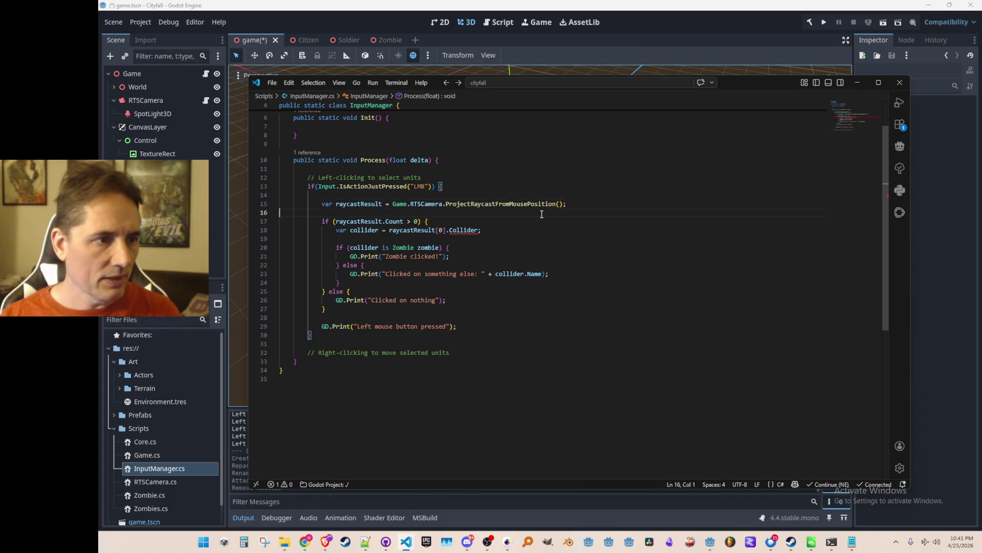
{"action": "key", "text": "ctrl+v"}
{"action": "key", "text": "shift+Up"}
{"action": "key", "text": "shift+Up"}
{"action": "key", "text": "shift+Up"}
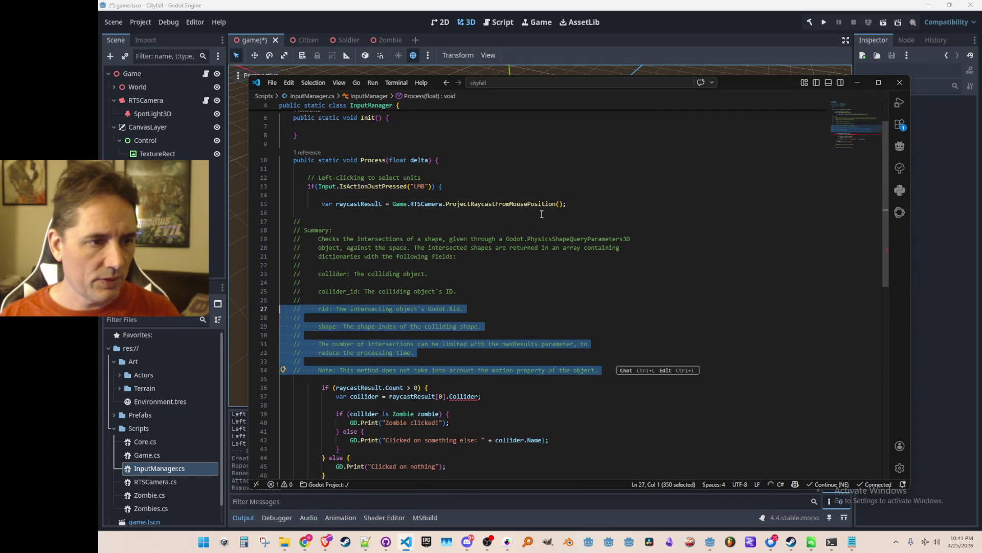
{"action": "key", "text": "Tab"}
{"action": "key", "text": "Tab"}
- Replace the old Count-based hit check with a null-check if/else block
{"action": "scroll", "coordinate": [638, 248], "scroll_direction": "down", "scroll_amount": 3}
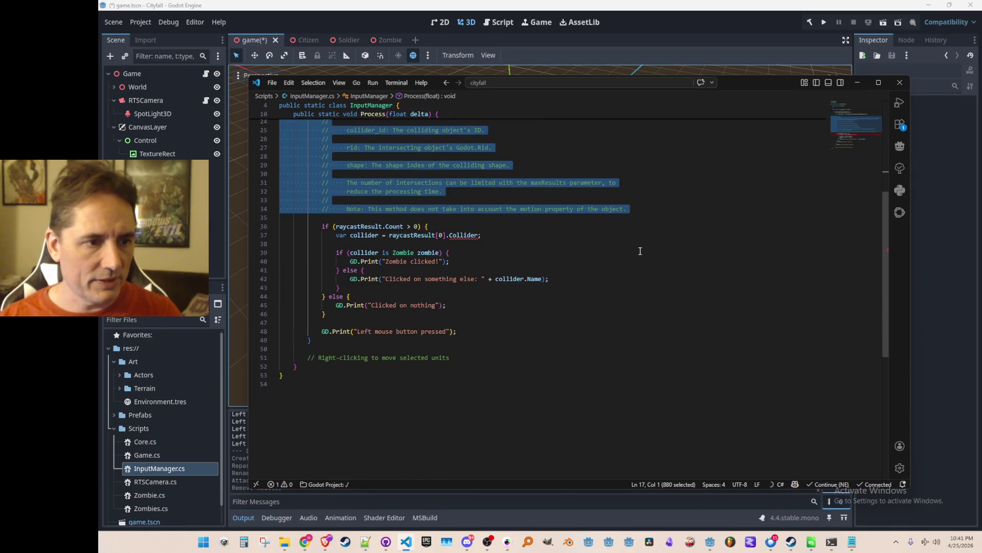
{"action": "left_click", "coordinate": [662, 304]}
{"action": "key", "text": "Down"}
{"action": "key", "text": "Down"}
{"action": "key", "text": "Down"}
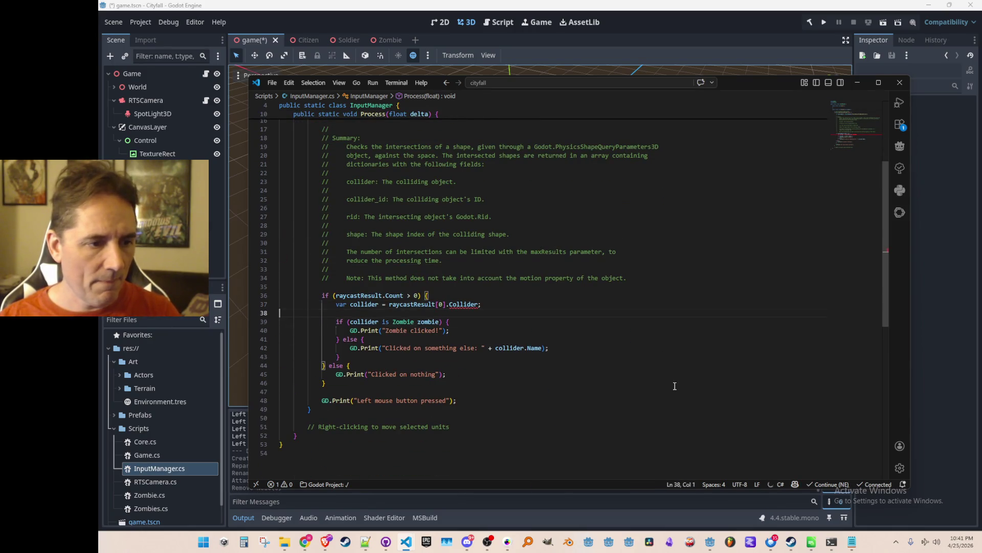
{"action": "key", "text": "shift+Up"}
{"action": "key", "text": "shift+Up"}
{"action": "key", "text": "shift+Up"}
{"action": "key", "text": "shift+Up"}
{"action": "key", "text": "shift+Up"}
{"action": "key", "text": "shift+Up"}
{"action": "key", "text": "shift+Home"}
{"action": "key", "text": "BackSpace"}
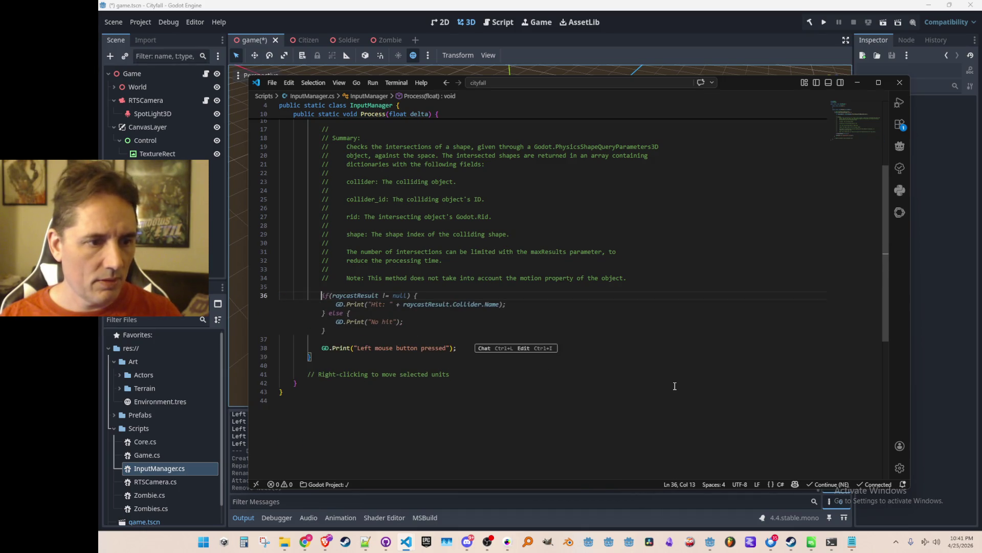
{"action": "key", "text": "Tab"}
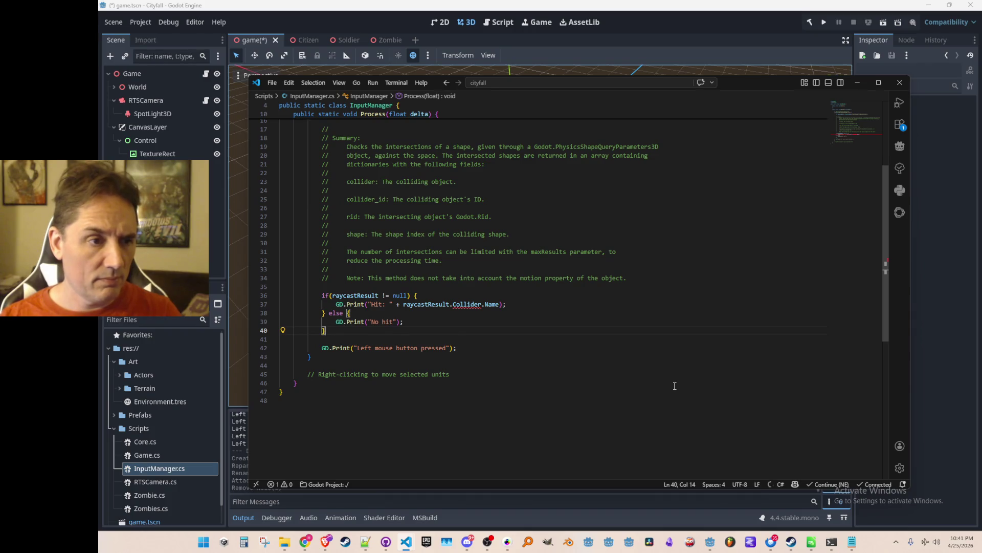
- Declare raycastResult explicitly as Godot.Collections.Dictionary instead of var
{"action": "scroll", "coordinate": [675, 386], "scroll_direction": "up", "scroll_amount": 2}
{"action": "scroll", "coordinate": [669, 386], "scroll_direction": "up", "scroll_amount": 2}
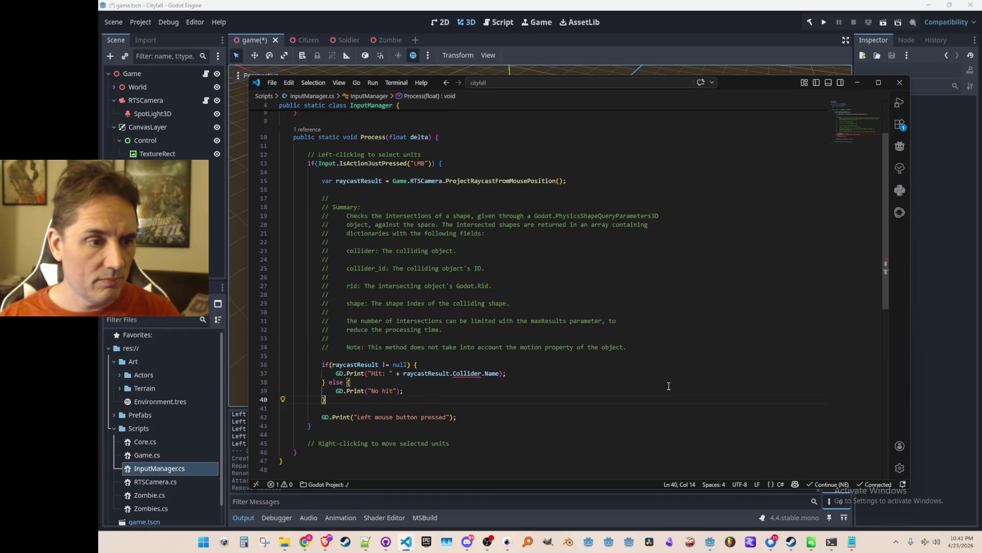
{"action": "scroll", "coordinate": [669, 386], "scroll_direction": "down", "scroll_amount": 2}
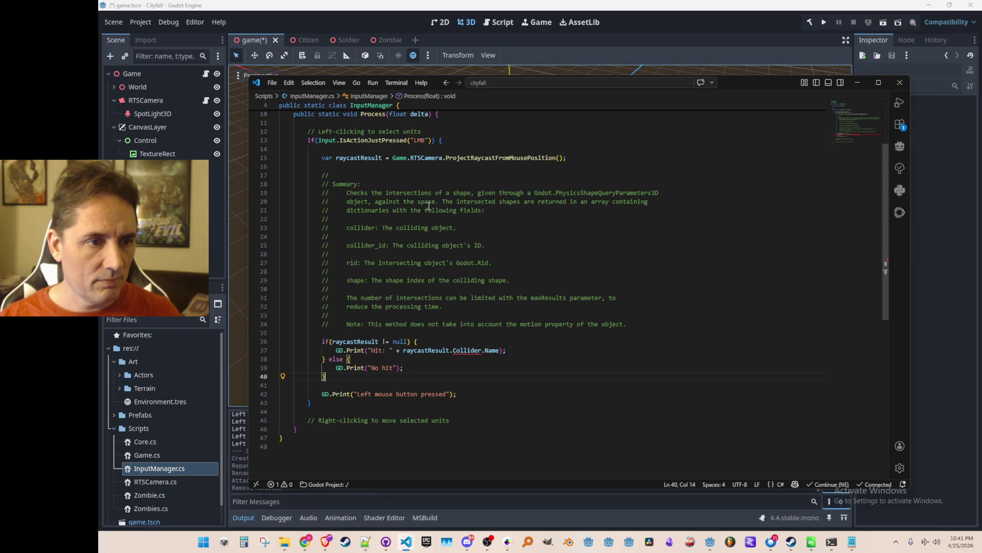
{"action": "left_click", "coordinate": [449, 158]}
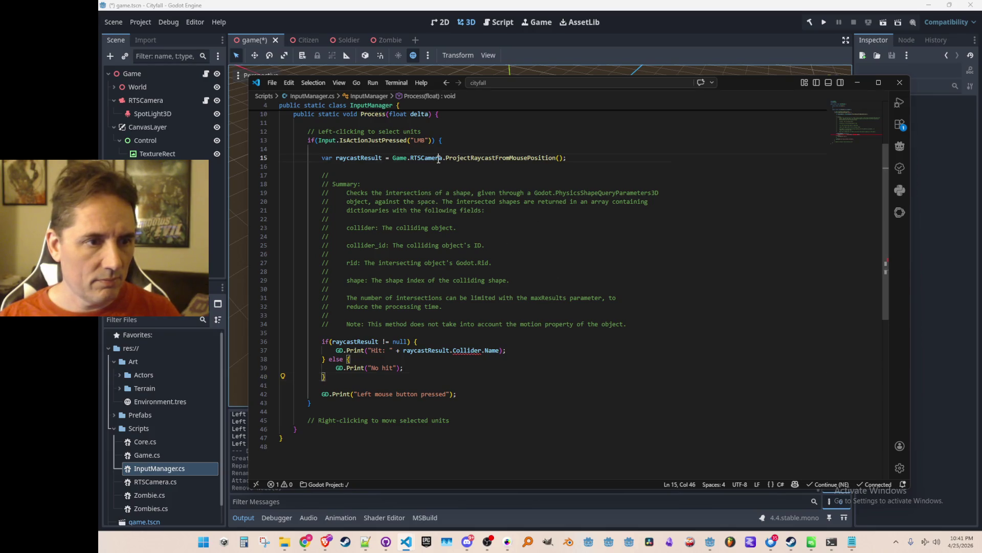
{"action": "key", "text": "Home"}
{"action": "key", "text": "ctrl+shift+Right"}
{"action": "type", "text": "Godot.Col"}
{"action": "key", "text": "Tab"}
{"action": "type", "text": ".Dictionary"}
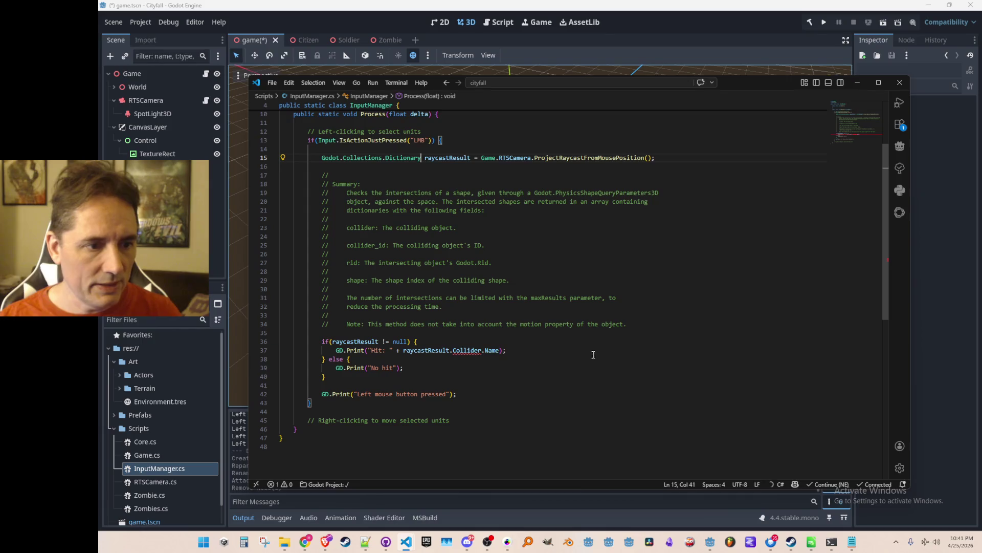
- Print the hit collider's name via ((Node)raycastResult["collider"]).Name
{"action": "left_click", "coordinate": [598, 378]}
{"action": "key", "text": "Tab"}
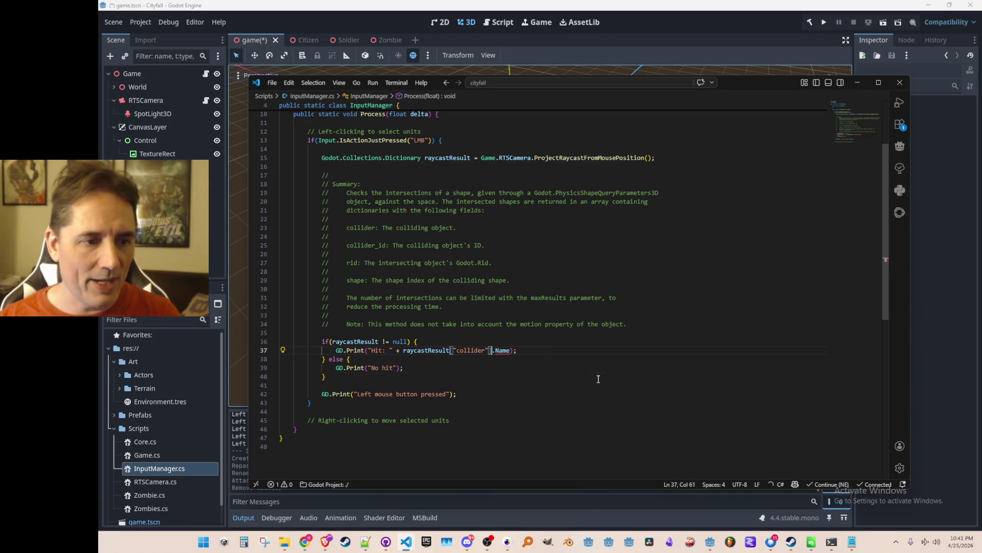
{"action": "key", "text": "Tab"}
{"action": "key", "text": "Up"}
{"action": "key", "text": "Home"}
{"action": "key", "text": "Home"}
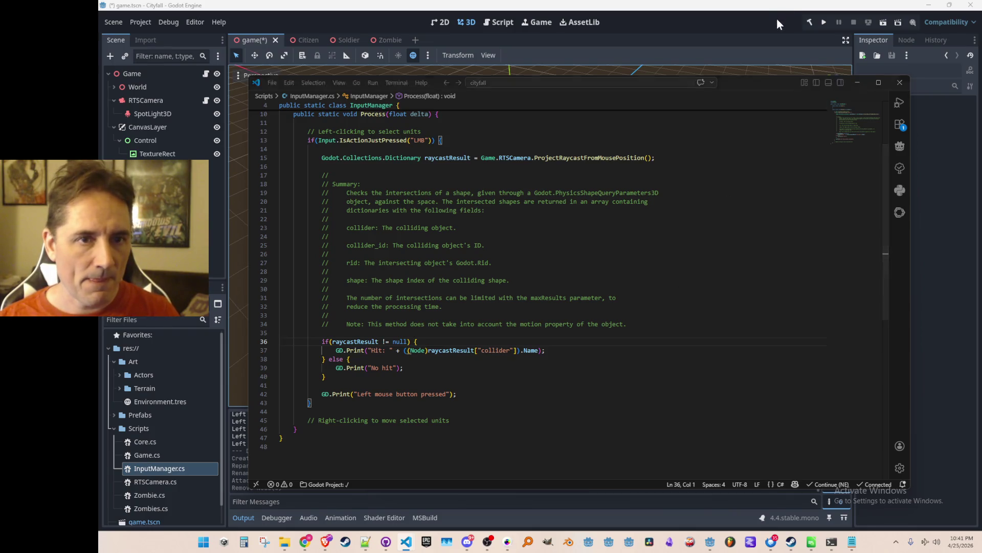
- Run and stop the game, then jump from the KeyNotFoundException error to InputManager.cs line 37
{"action": "left_click", "coordinate": [824, 22]}
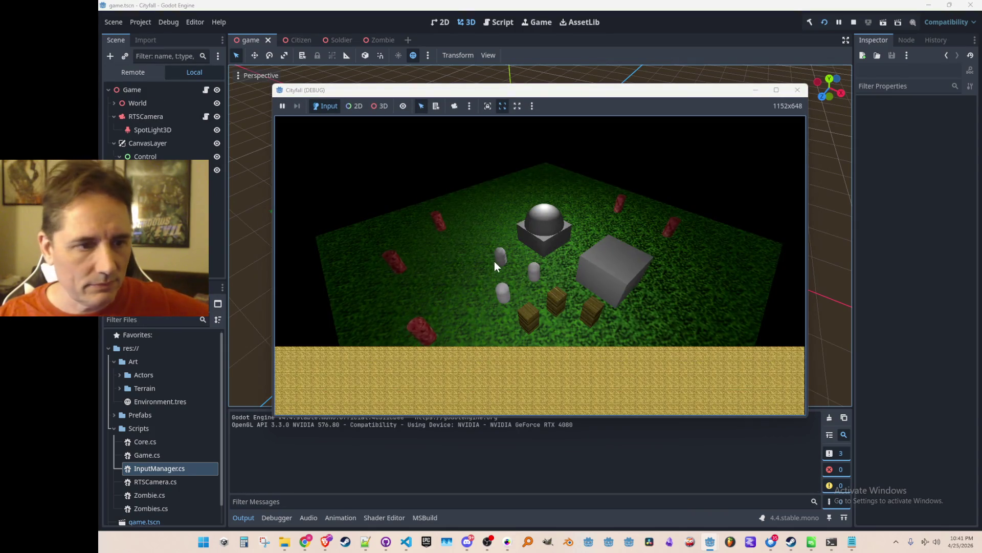
{"action": "left_click", "coordinate": [853, 22]}
{"action": "left_click", "coordinate": [291, 518]}
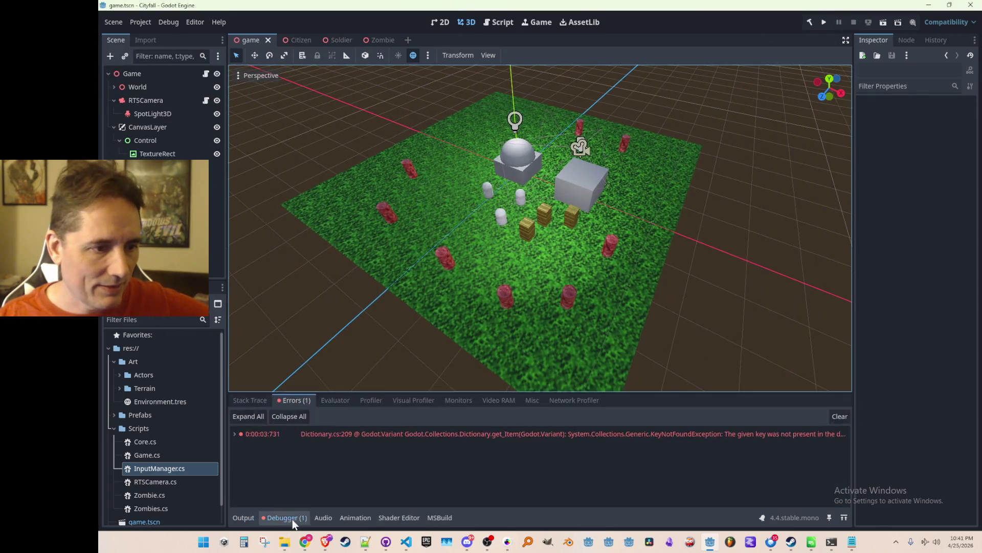
{"action": "left_click", "coordinate": [379, 433]}
{"action": "mouse_move", "coordinate": [379, 433]}
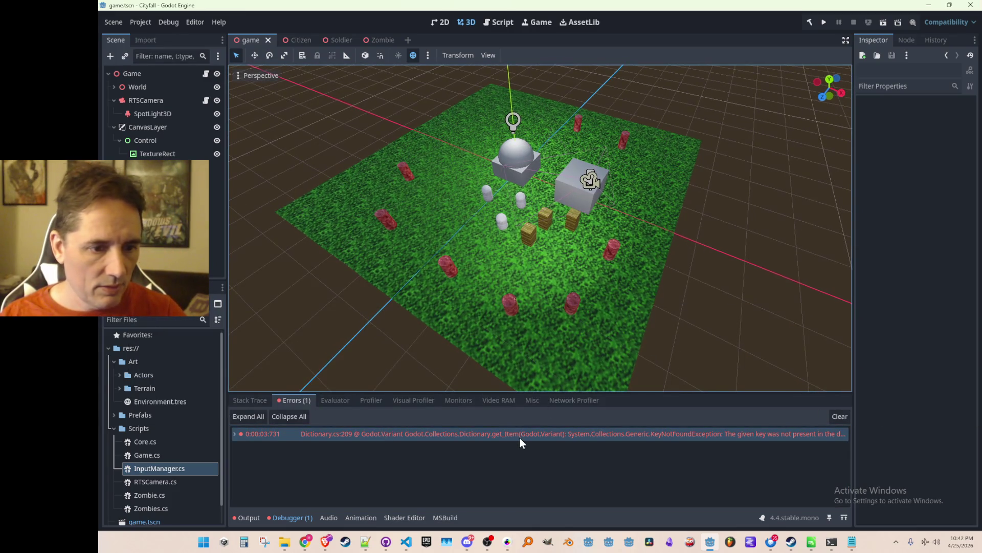
{"action": "double_click", "coordinate": [520, 437]}
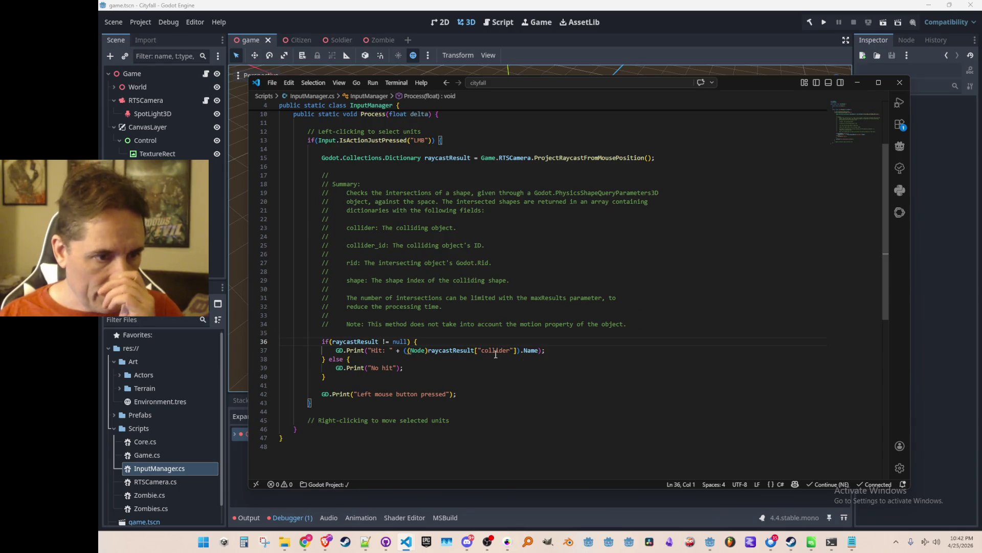
- Inspect the failing collider lookup on line 37 and the surrounding raycast code
{"action": "left_click", "coordinate": [520, 350]}
{"action": "scroll", "coordinate": [593, 368], "scroll_direction": "down", "scroll_amount": 1}
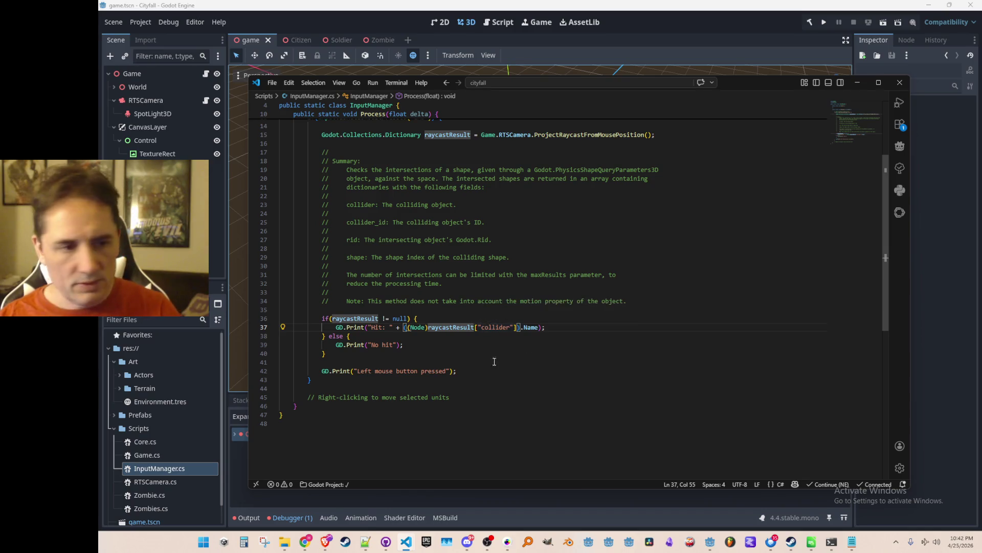
{"action": "scroll", "coordinate": [464, 328], "scroll_direction": "up", "scroll_amount": 1}
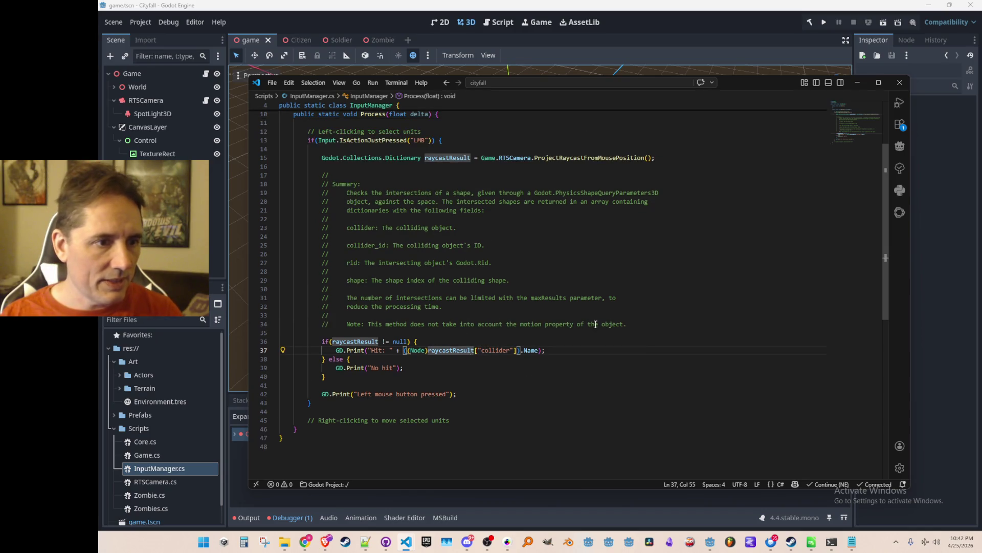
{"action": "scroll", "coordinate": [595, 325], "scroll_direction": "down", "scroll_amount": 1}
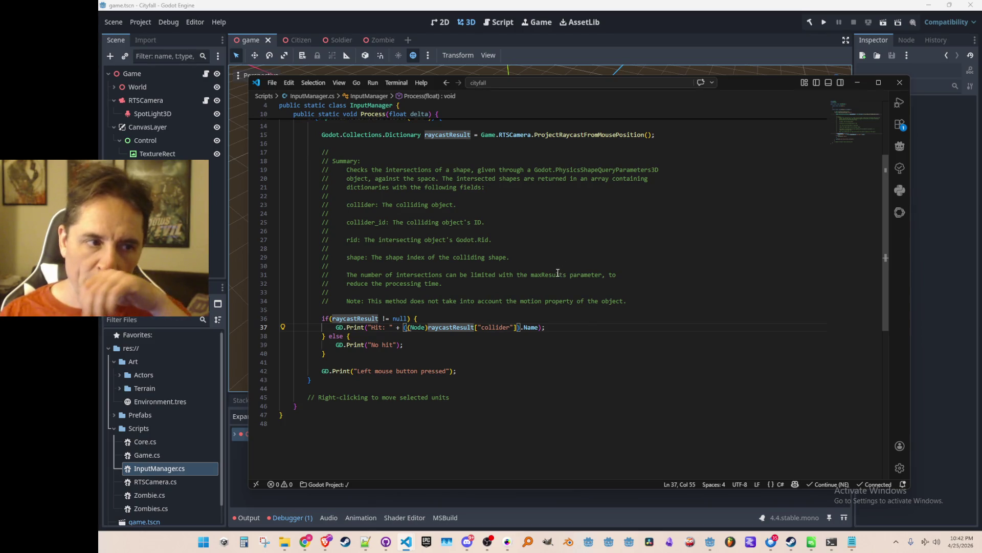
{"action": "scroll", "coordinate": [660, 307], "scroll_direction": "up", "scroll_amount": 1}
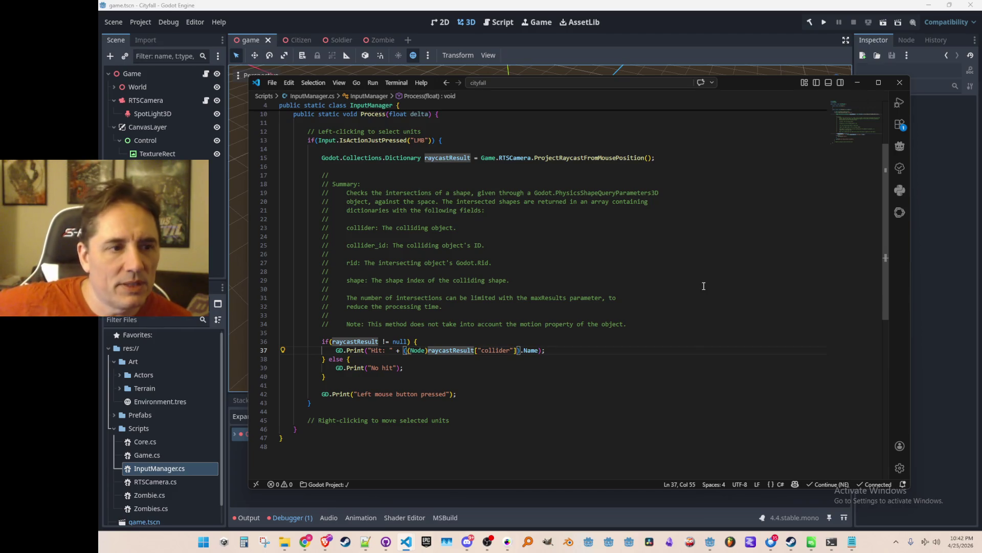
{"action": "mouse_move", "coordinate": [604, 156]}
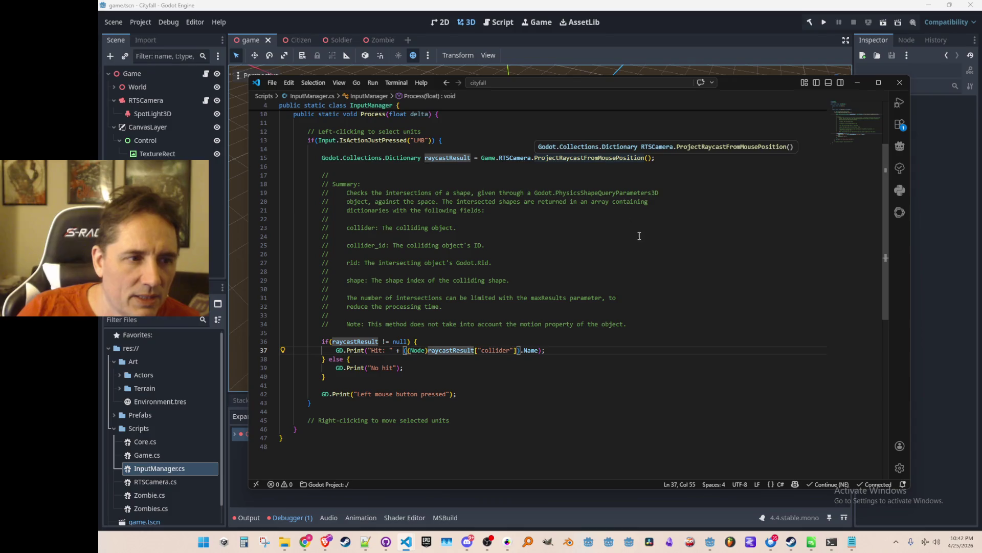
{"action": "left_click", "coordinate": [619, 245]}
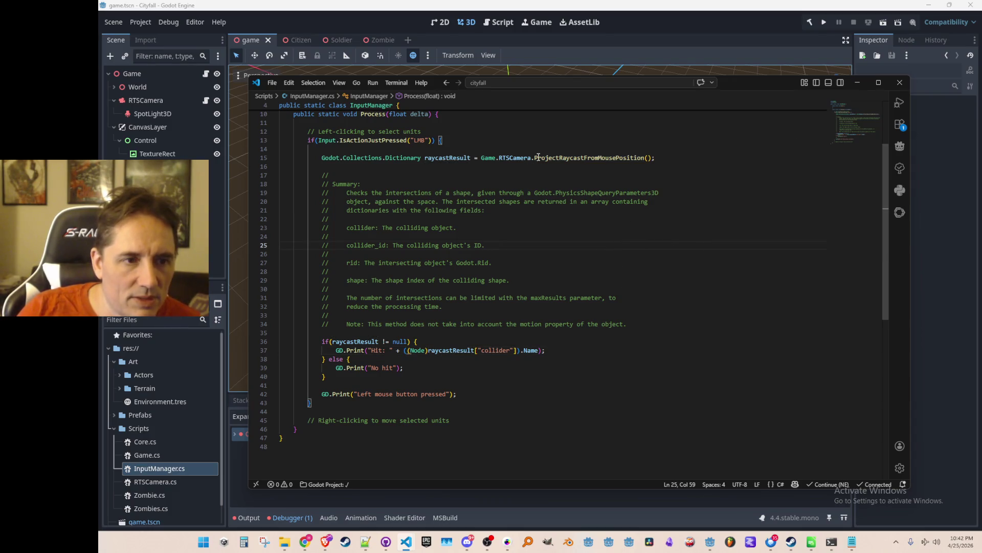
{"action": "mouse_move", "coordinate": [544, 157]}
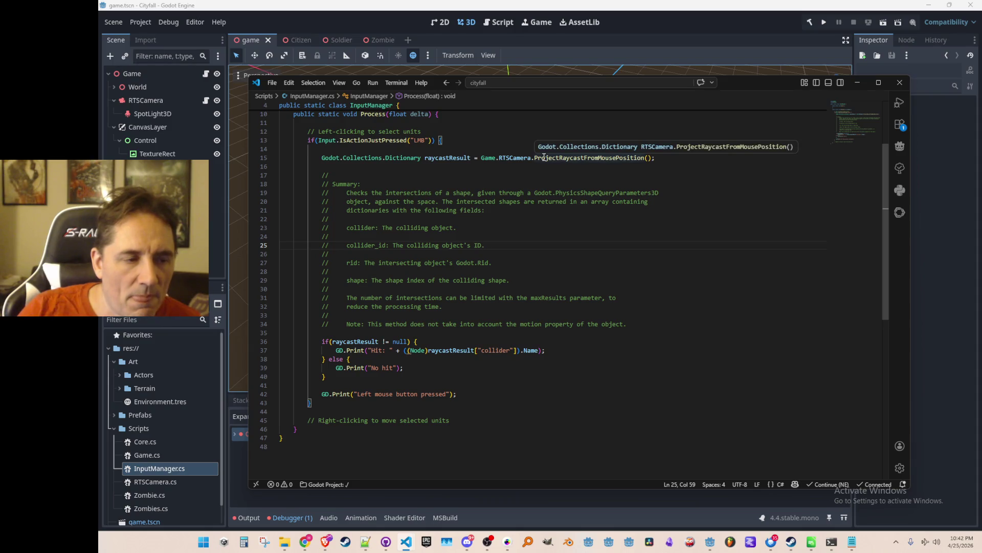
- Trace the ProjectRaycastFromMousePosition and IntersectRay definitions, then return to InputManager.cs
{"action": "left_click", "coordinate": [544, 157]}
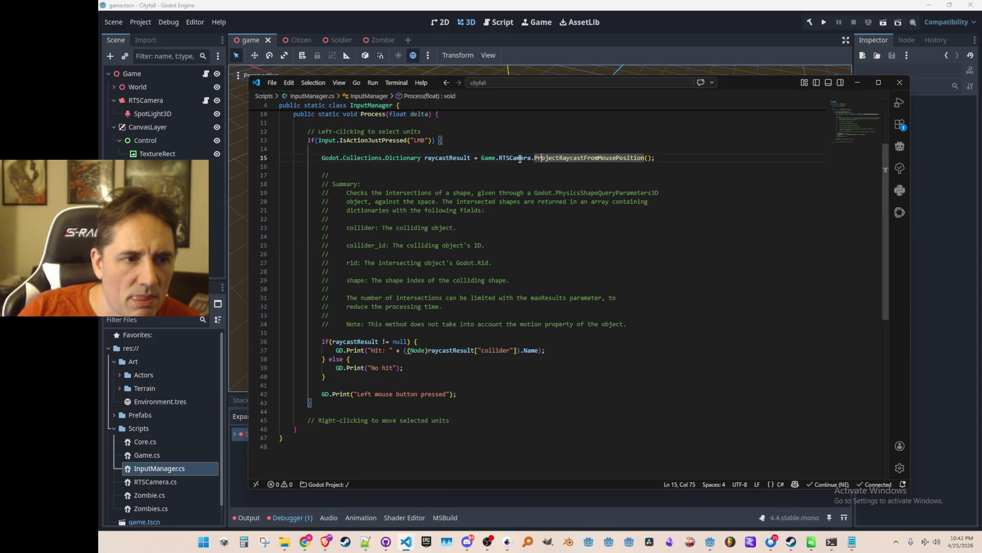
{"action": "key", "text": "F12"}
{"action": "scroll", "coordinate": [528, 187], "scroll_direction": "down", "scroll_amount": 3}
{"action": "left_click", "coordinate": [458, 319]}
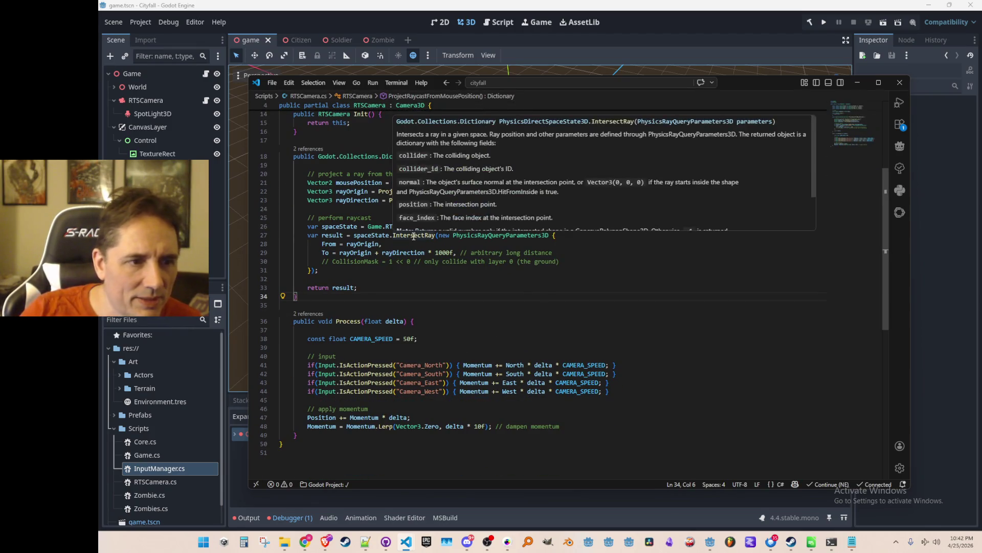
{"action": "left_click", "coordinate": [413, 236]}
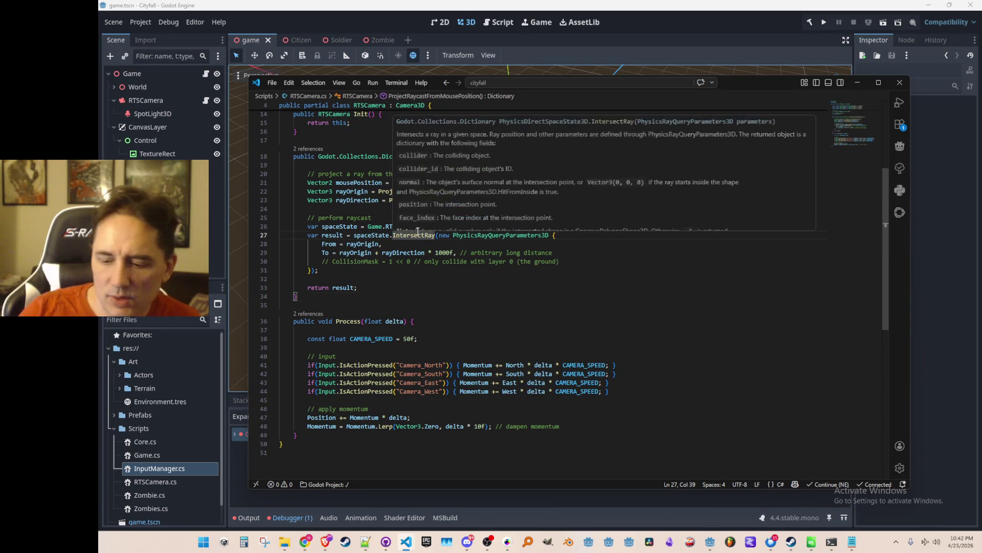
{"action": "key", "text": "F12"}
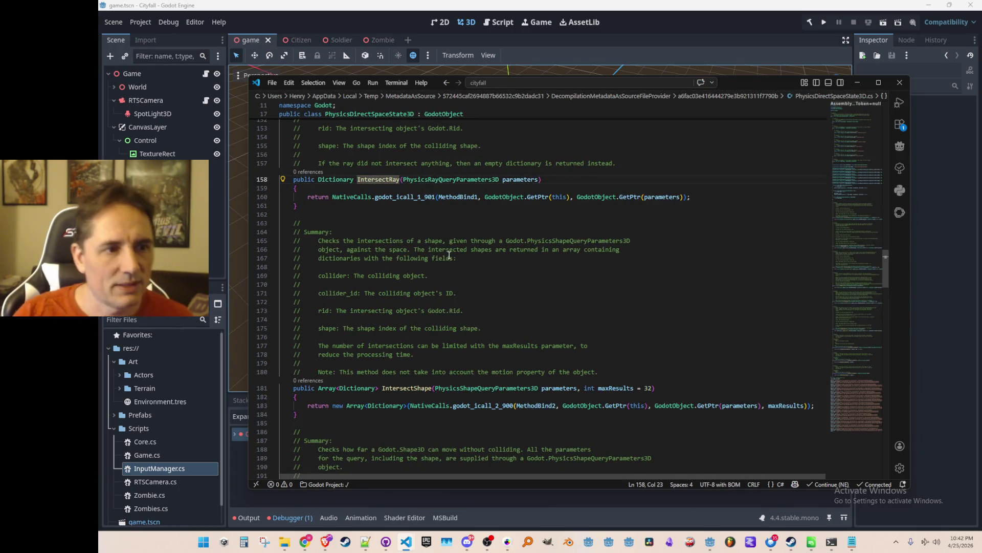
{"action": "key", "text": "alt+Left"}
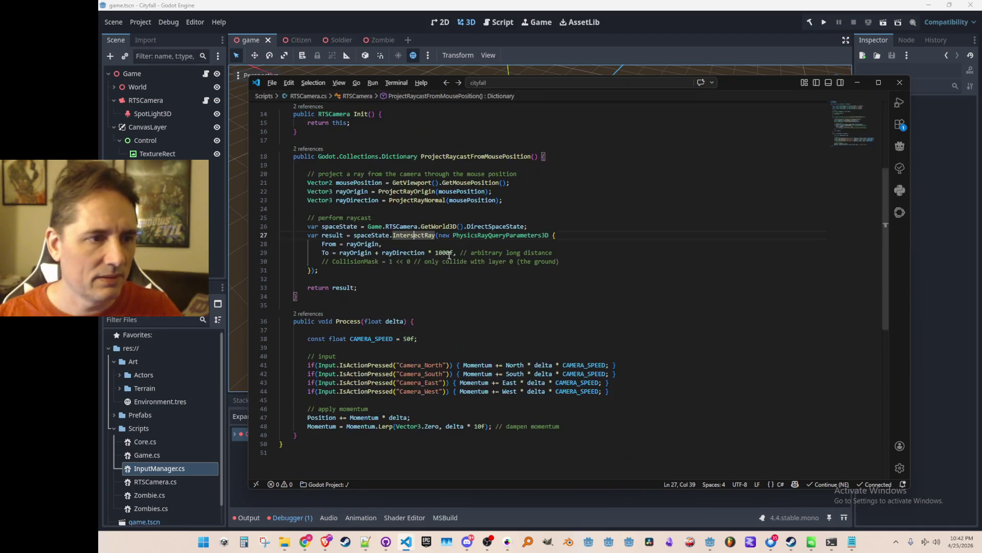
{"action": "key", "text": "alt+Left"}
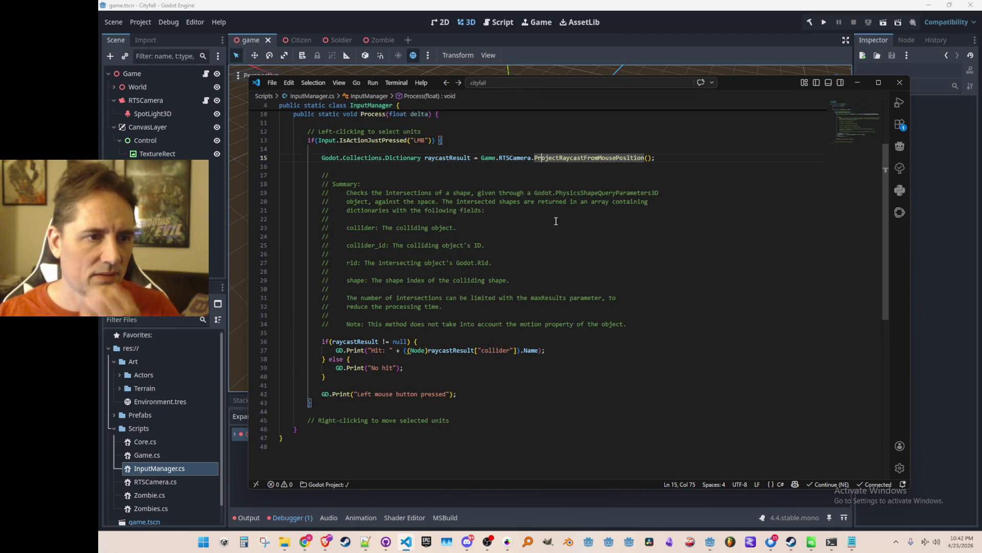
- Select the raycast if/else block on lines 36–40 and send it to the Continue chat
{"action": "left_click", "coordinate": [558, 201]}
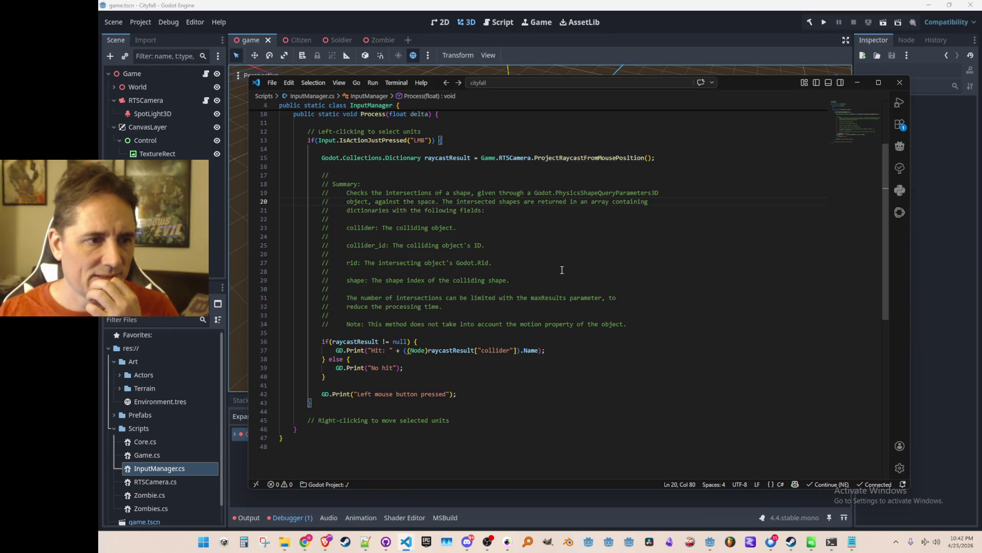
{"action": "left_click", "coordinate": [545, 263]}
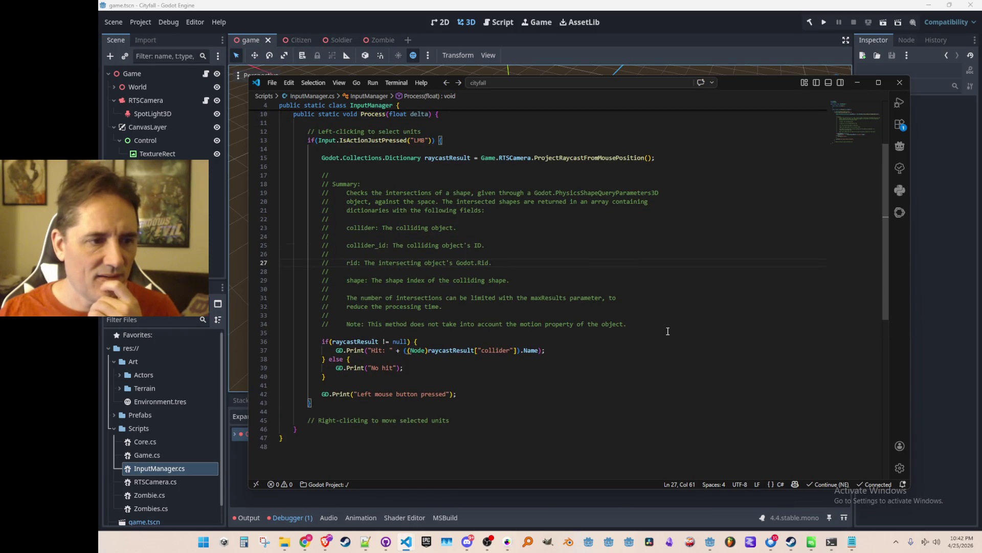
{"action": "key", "text": "Down"}
{"action": "key", "text": "Down"}
{"action": "key", "text": "Down"}
{"action": "key", "text": "Home"}
{"action": "key", "text": "Home"}
{"action": "key", "text": "shift+Down"}
{"action": "key", "text": "shift+Down"}
{"action": "key", "text": "shift+Down"}
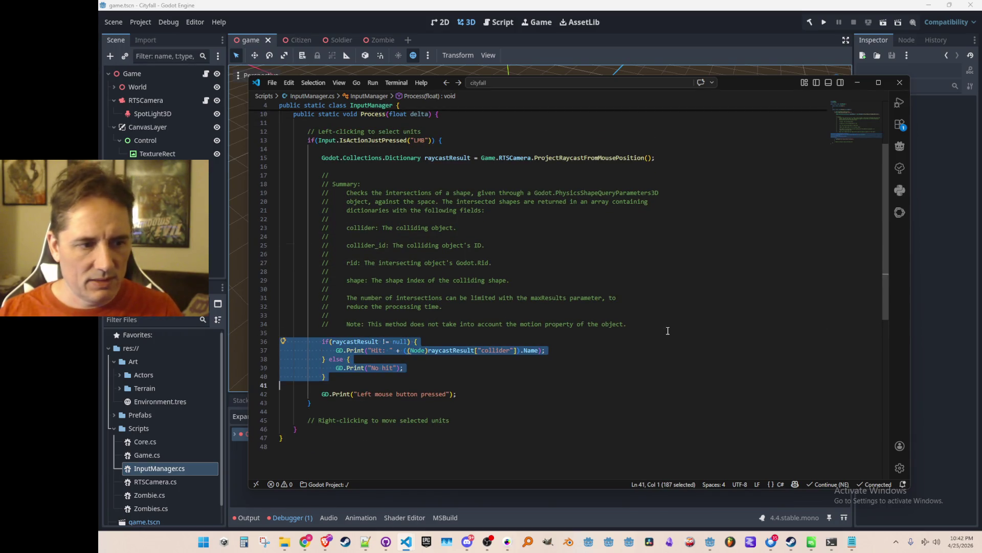
{"action": "key", "text": "ctrl+l"}
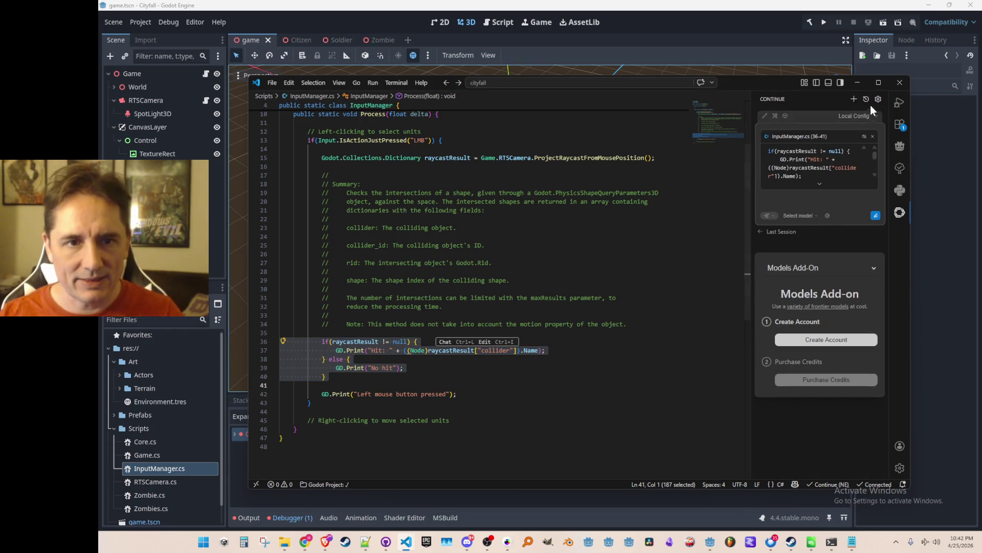
- Close the Continue chat and add GD.Print("Raycast result: " + raycastResult); above the if block
{"action": "left_click", "coordinate": [674, 284]}
{"action": "key", "text": "ctrl+alt+b"}
{"action": "key", "text": "Down"}
{"action": "key", "text": "Down"}
{"action": "key", "text": "Down"}
{"action": "key", "text": "ctrl+shift+Return"}
{"action": "type", "text": "GD."}
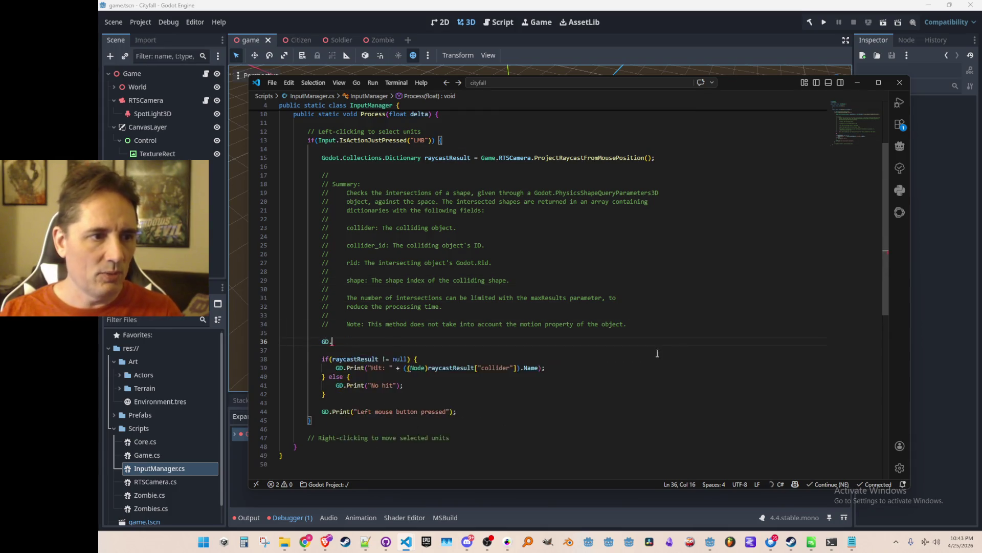
{"action": "key", "text": "Tab"}
- Comment out the old hit/no-hit if/else block and launch the game
{"action": "key", "text": "Down"}
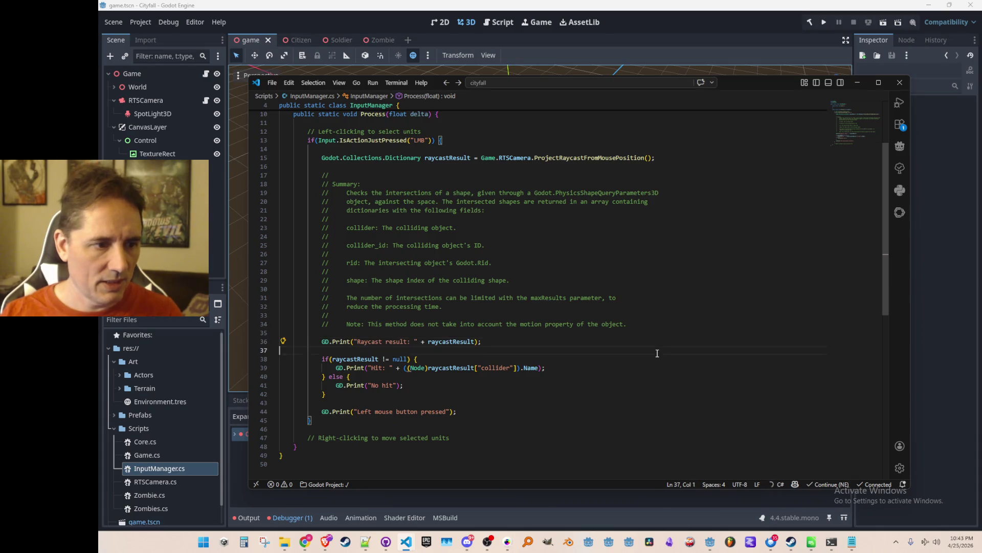
{"action": "key", "text": "shift+Down"}
{"action": "key", "text": "shift+Down"}
{"action": "key", "text": "shift+Down"}
{"action": "key", "text": "ctrl+slash"}
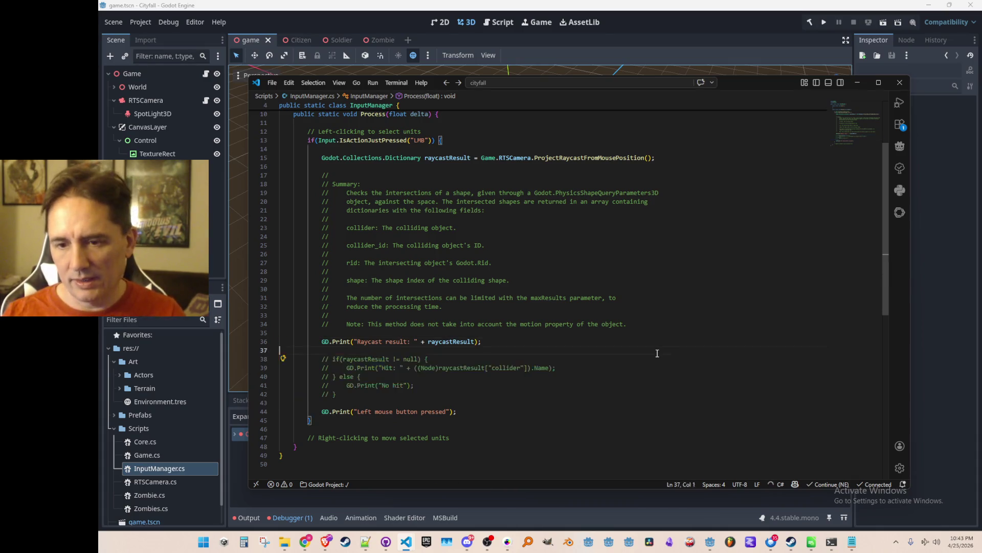
{"action": "left_click", "coordinate": [824, 22]}
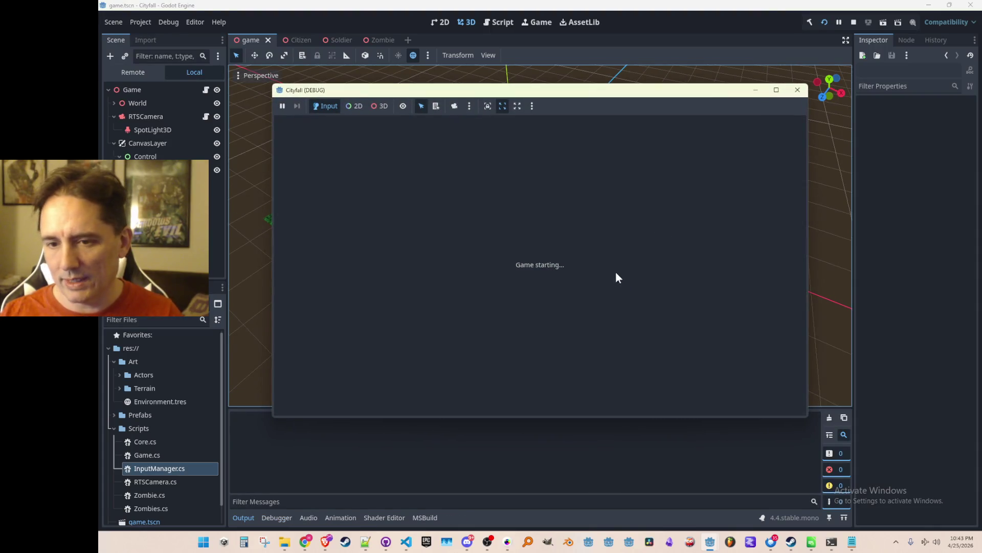
- Click four spots in the running game to trigger raycasts, then stop it
{"action": "left_click", "coordinate": [536, 229]}
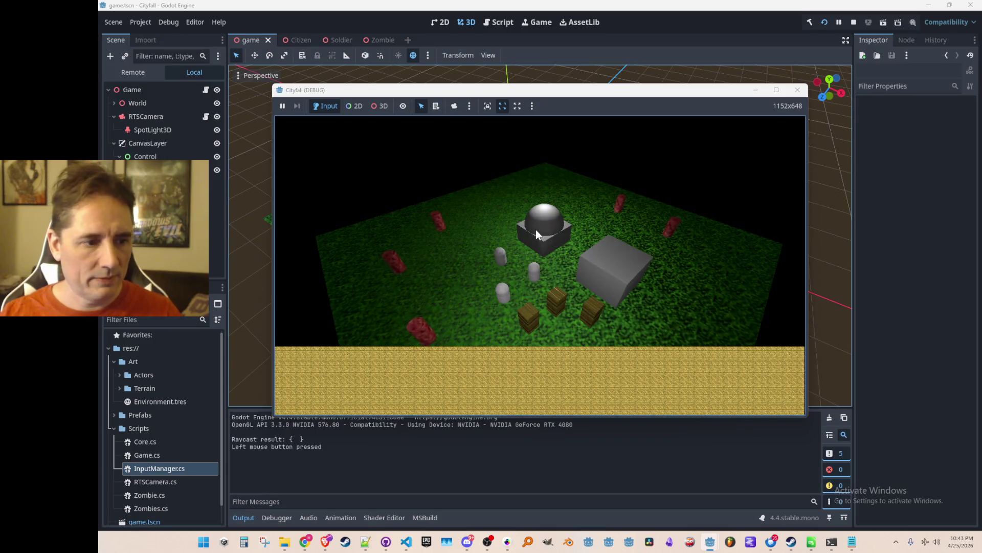
{"action": "left_click", "coordinate": [499, 258]}
{"action": "left_click", "coordinate": [507, 300]}
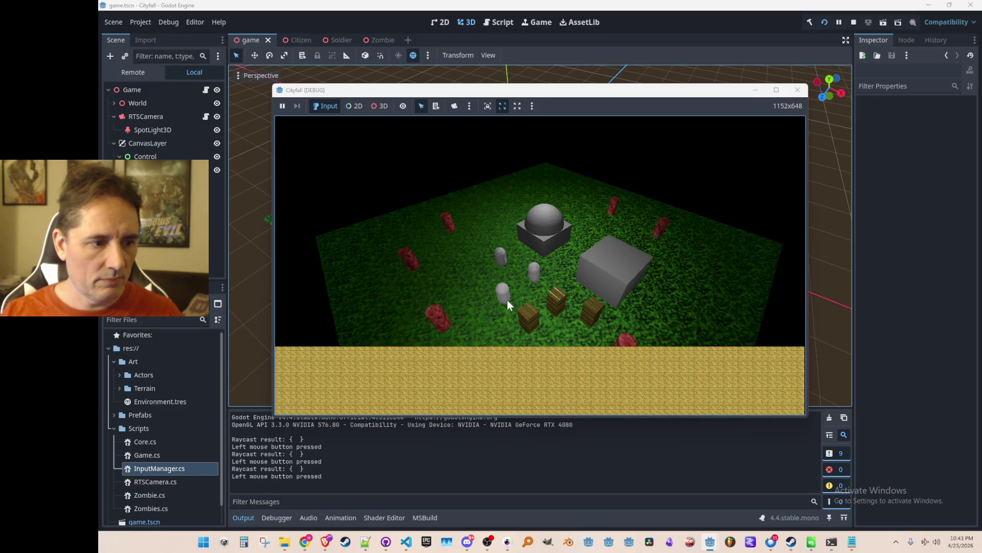
{"action": "left_click", "coordinate": [524, 322]}
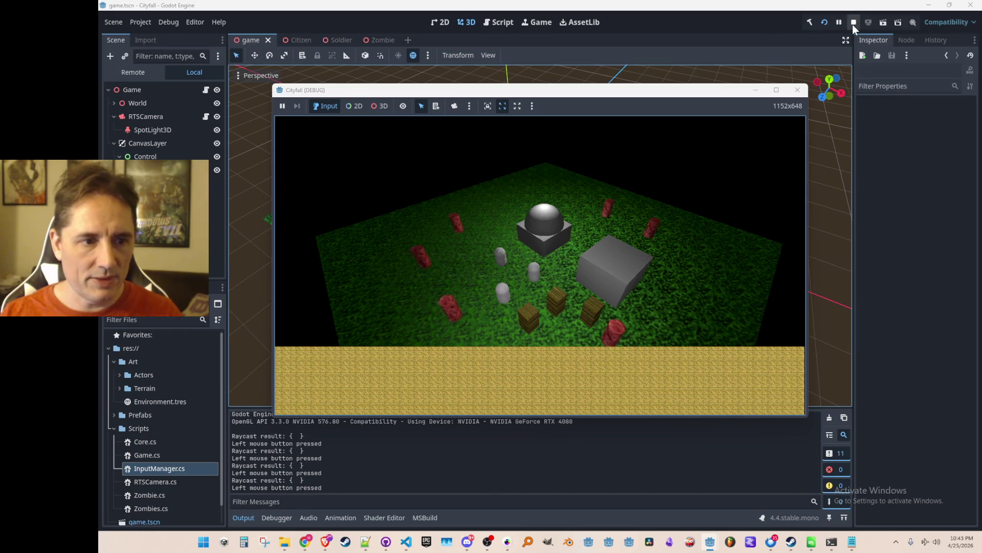
{"action": "left_click", "coordinate": [852, 23]}
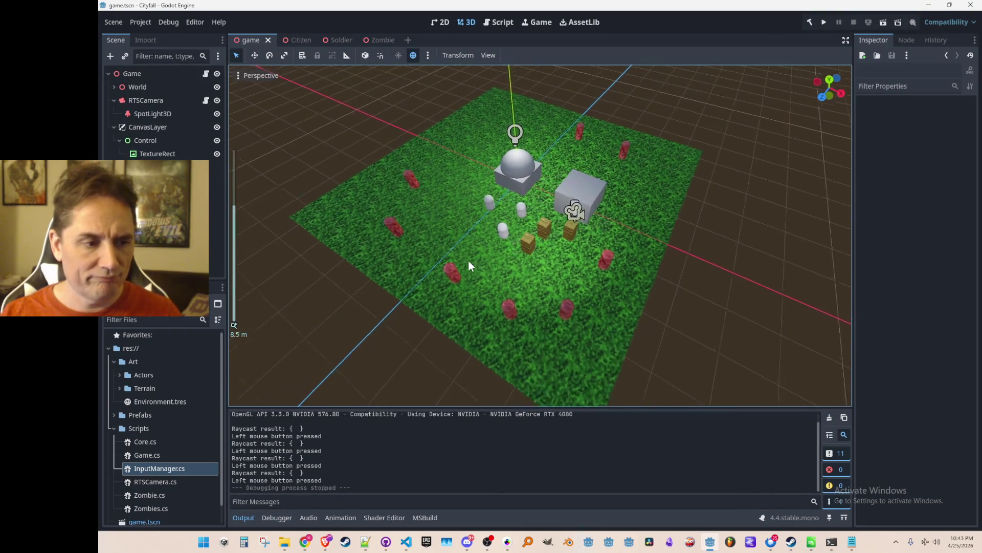
- Check the code in VS Code, then return to Godot and select a Citizen
{"action": "key", "text": "alt+Tab"}
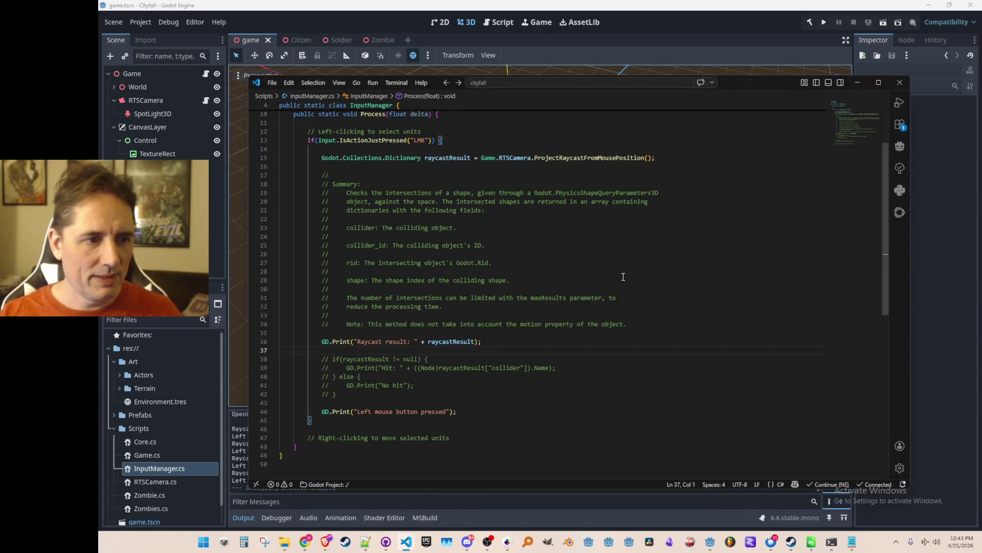
{"action": "scroll", "coordinate": [599, 272], "scroll_direction": "up", "scroll_amount": 1}
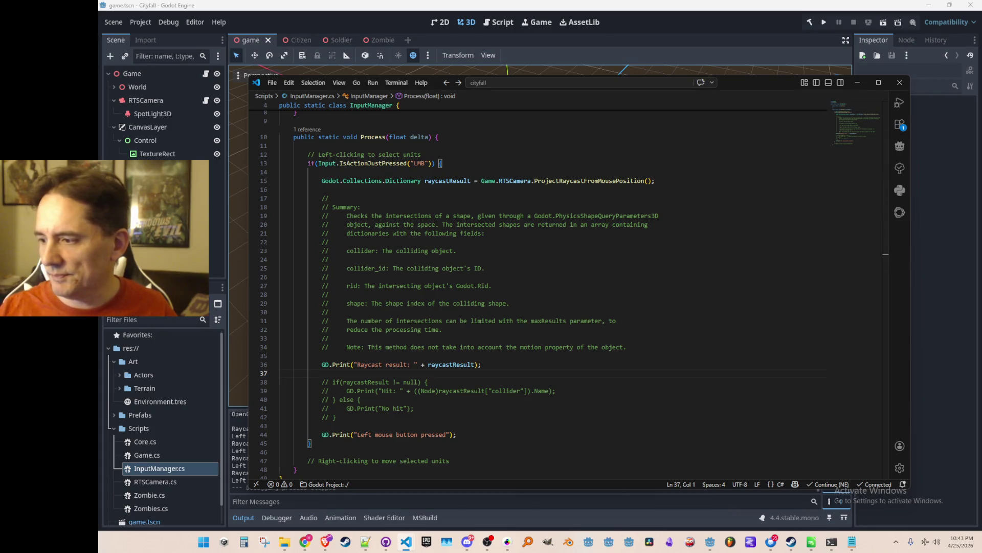
{"action": "left_click", "coordinate": [358, 30]}
{"action": "scroll", "coordinate": [474, 228], "scroll_direction": "up", "scroll_amount": 5}
{"action": "left_click", "coordinate": [459, 174]}
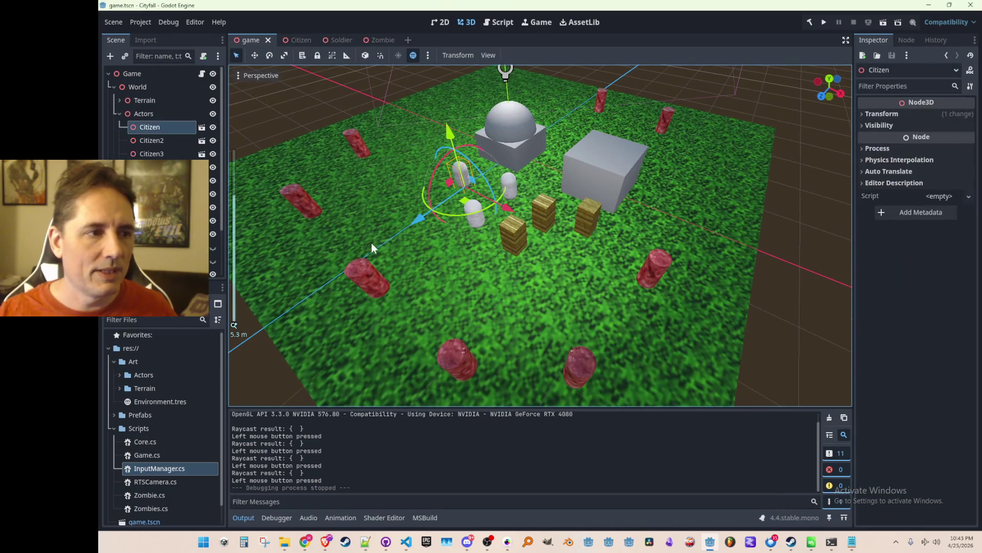
- Open the Citizen scene, add a CollisionShape2D child to Citizen, then undo it
{"action": "scroll", "coordinate": [376, 245], "scroll_direction": "down", "scroll_amount": 2}
{"action": "left_click", "coordinate": [202, 127]}
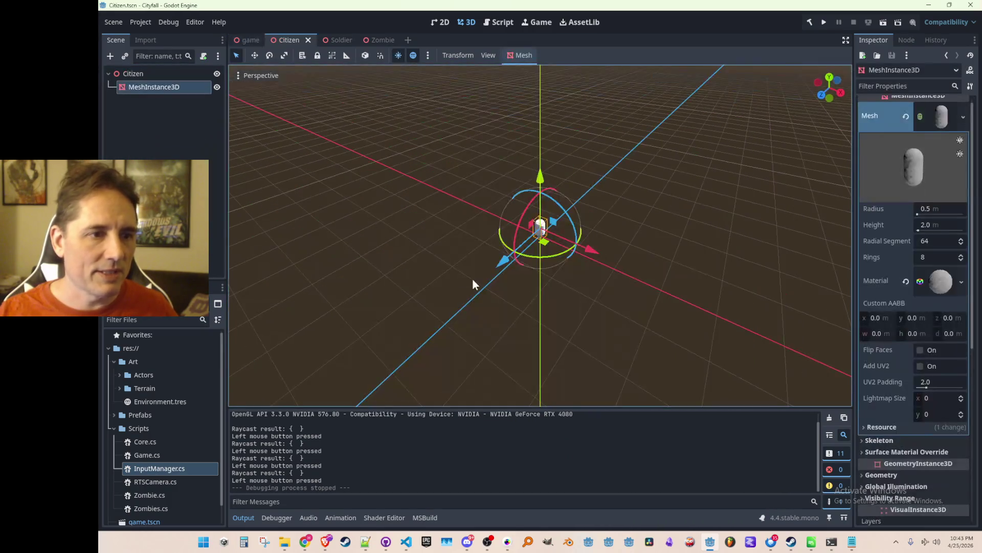
{"action": "left_click", "coordinate": [137, 72]}
{"action": "right_click", "coordinate": [138, 73]}
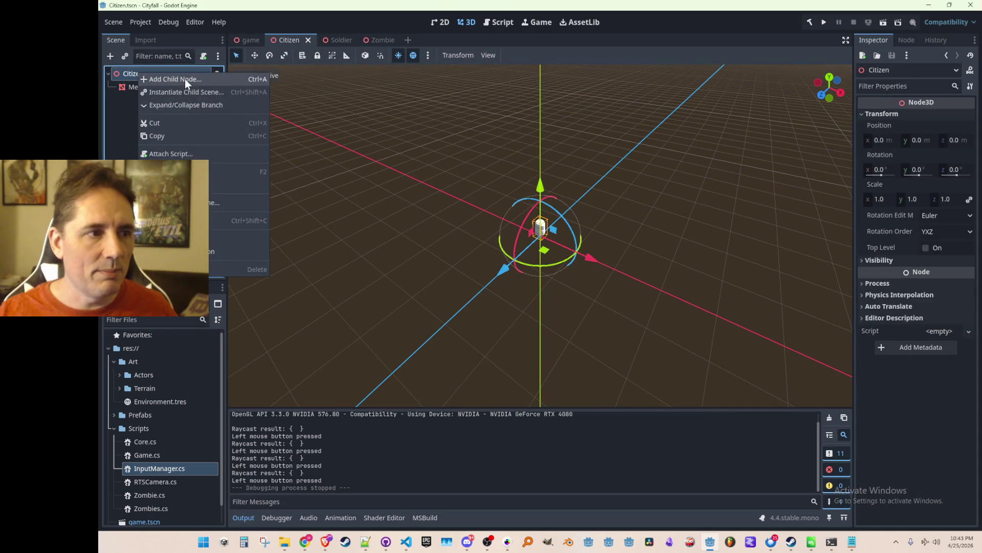
{"action": "left_click", "coordinate": [185, 79]}
{"action": "type", "text": "collision"}
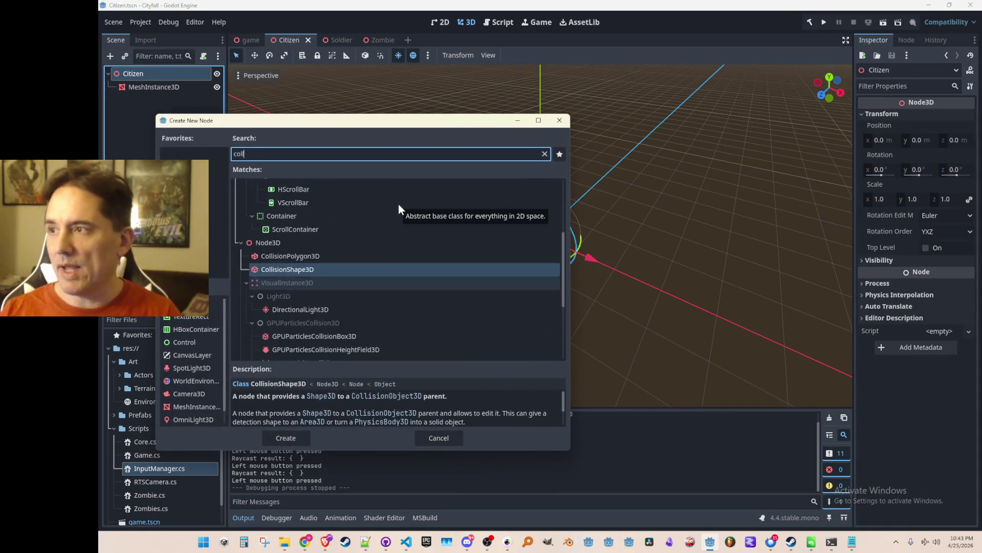
{"action": "double_click", "coordinate": [299, 229]}
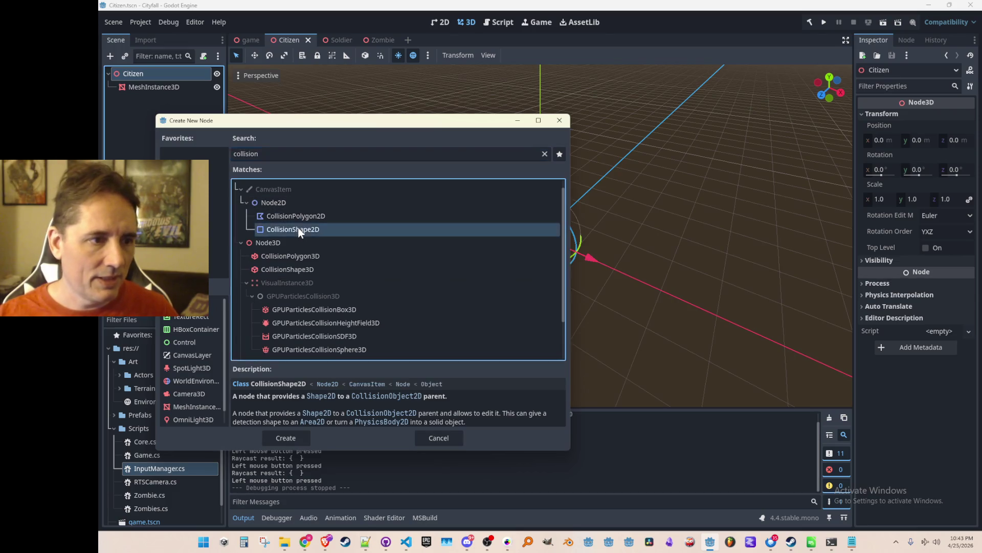
{"action": "scroll", "coordinate": [434, 200], "scroll_direction": "down", "scroll_amount": 5}
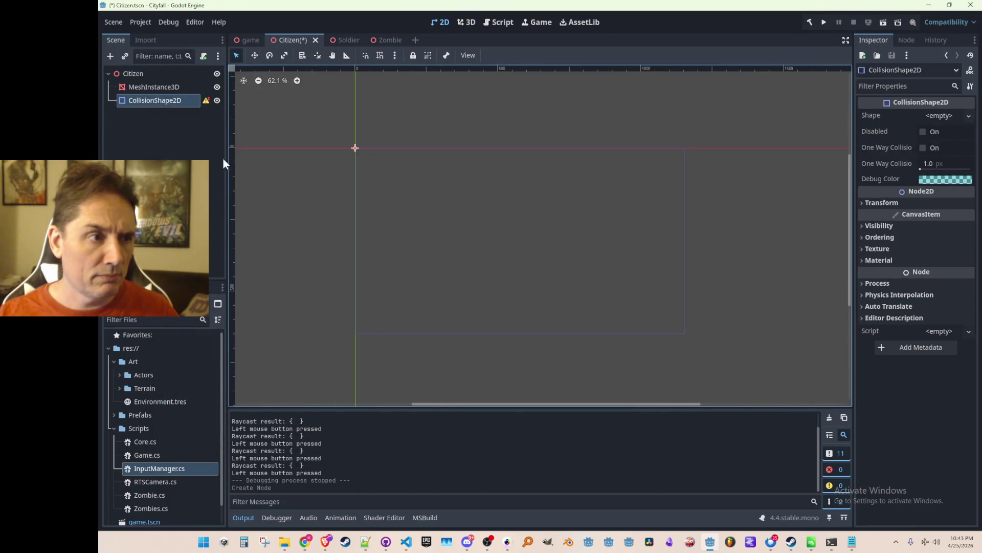
{"action": "key", "text": "ctrl+z"}
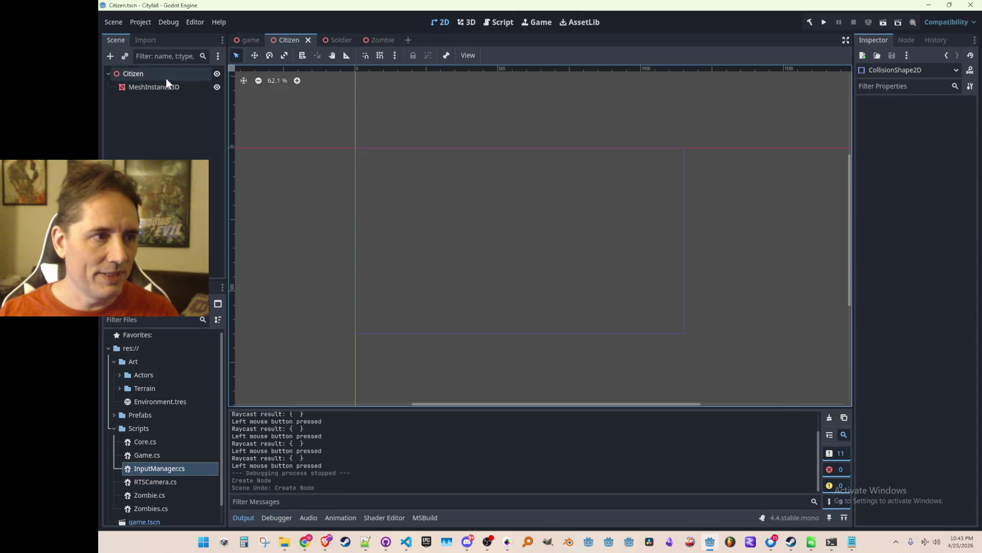
- Add a CollisionShape3D under Citizen and read its configuration warning
{"action": "right_click", "coordinate": [167, 79]}
{"action": "left_click", "coordinate": [204, 86]}
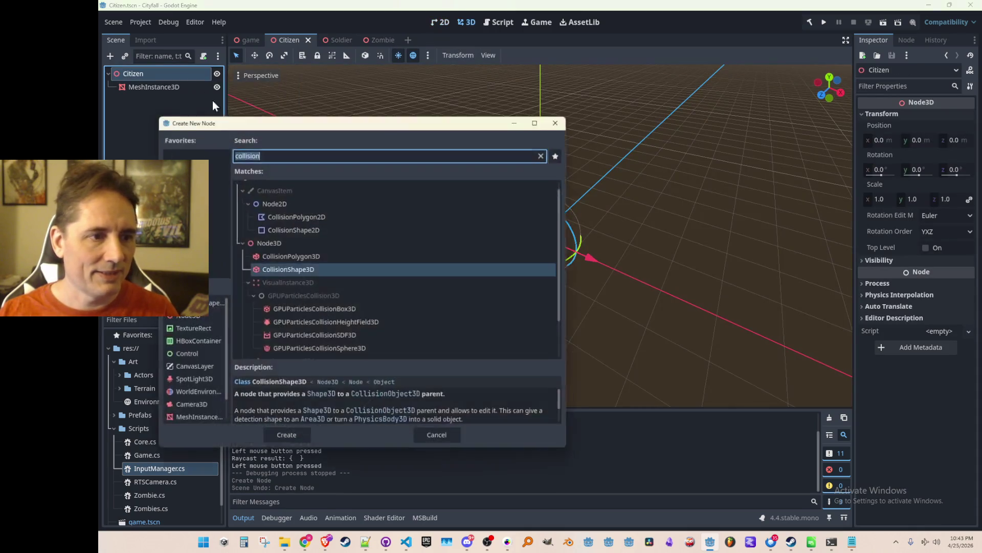
{"action": "double_click", "coordinate": [305, 268]}
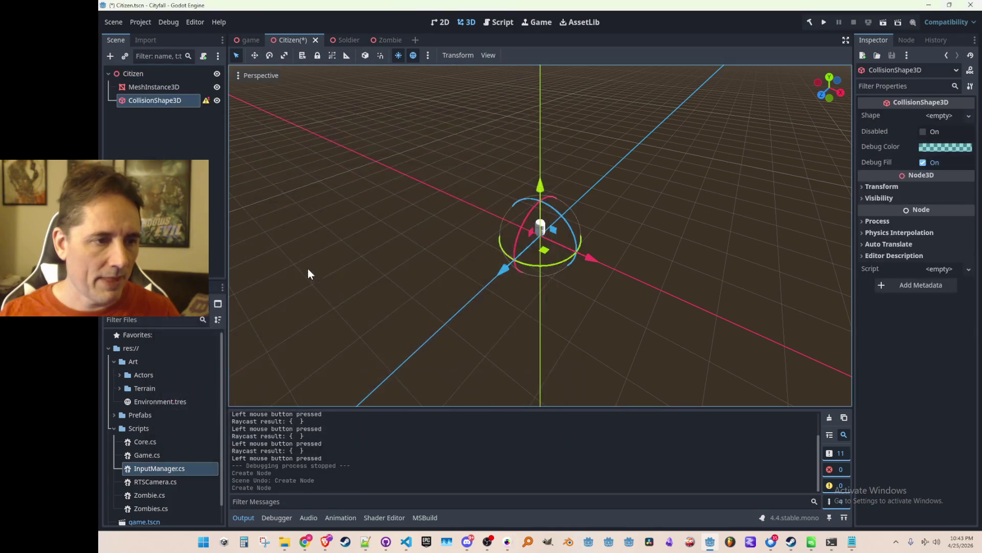
{"action": "scroll", "coordinate": [466, 235], "scroll_direction": "up", "scroll_amount": 3}
{"action": "left_click", "coordinate": [174, 87]}
{"action": "left_click", "coordinate": [201, 101]}
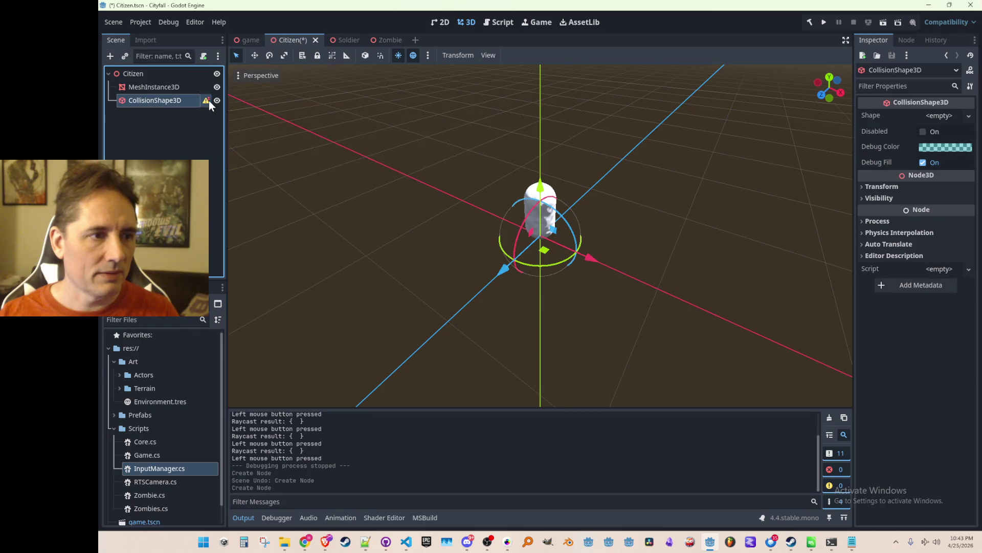
{"action": "left_click", "coordinate": [208, 100]}
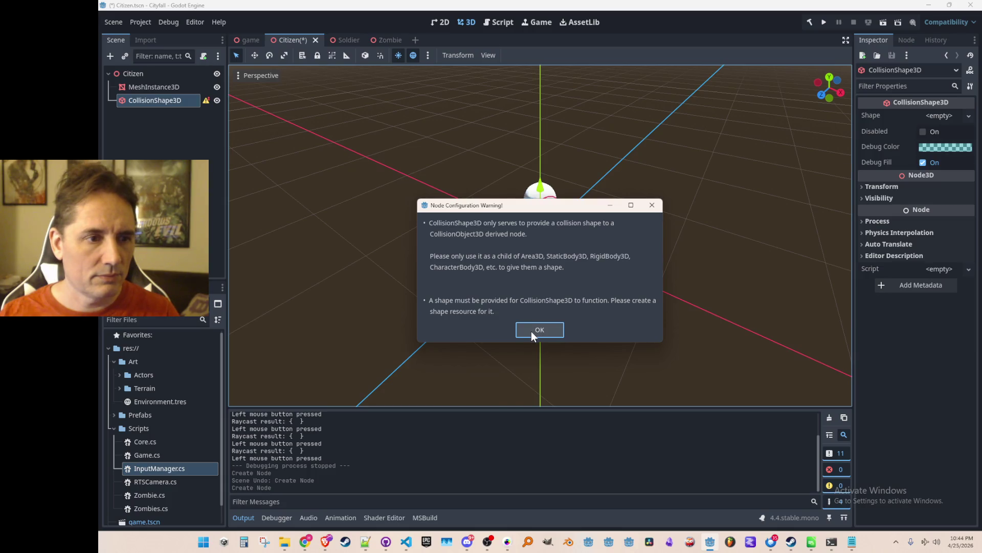
{"action": "left_click", "coordinate": [540, 330]}
- Delete the CollisionShape3D, leaving only MeshInstance3D under the Citizen root
{"action": "key", "text": "Delete"}
{"action": "key", "text": "Return"}
{"action": "left_click", "coordinate": [155, 72]}
{"action": "right_click", "coordinate": [155, 73]}
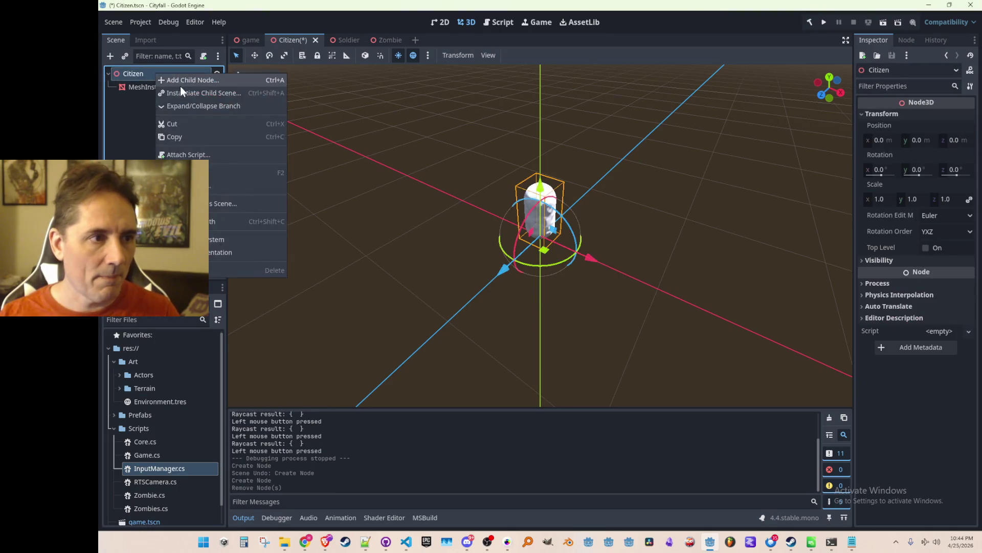
- Add a CollisionShape3D child node under Citizen again
{"action": "left_click", "coordinate": [183, 81]}
{"action": "type", "text": "collisionob"}
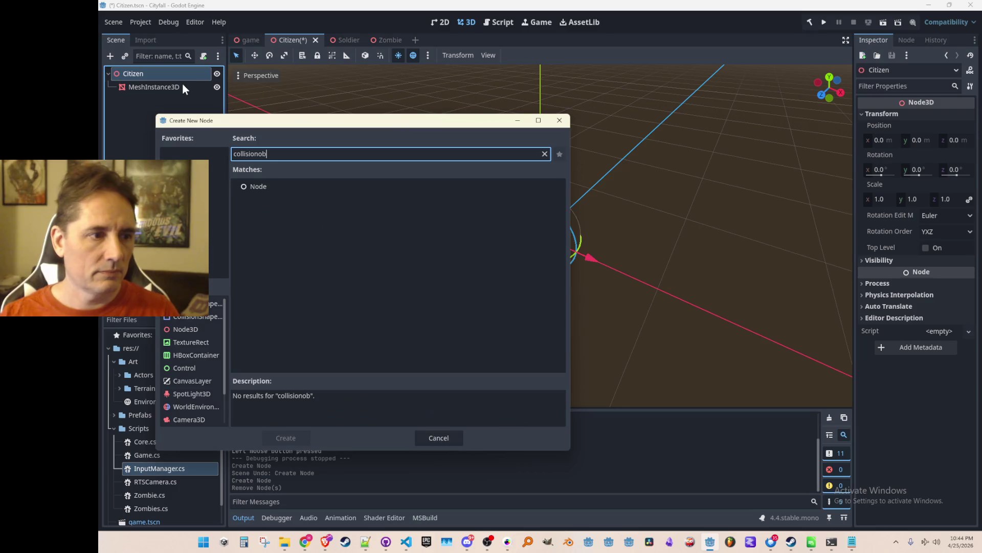
{"action": "key", "text": "BackSpace"}
{"action": "key", "text": "BackSpace"}
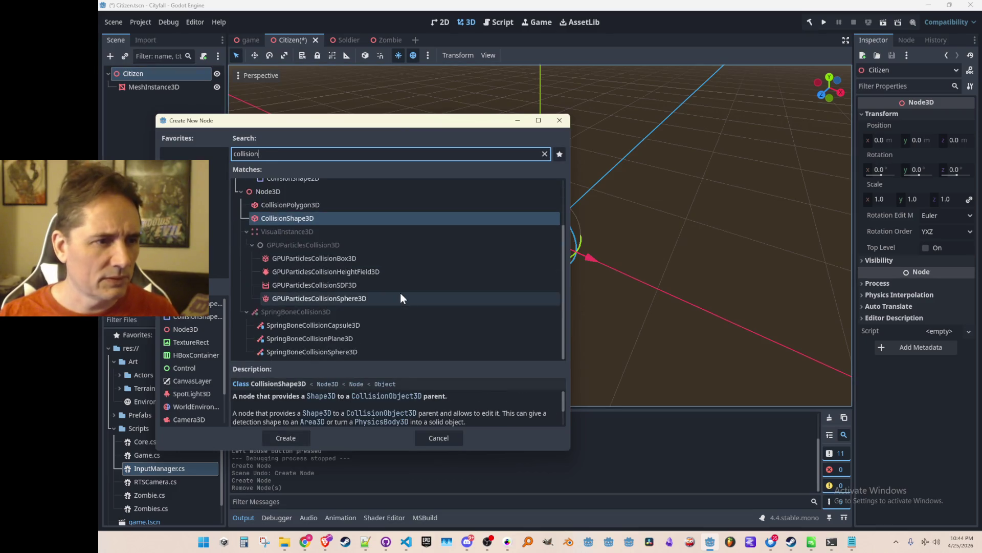
{"action": "scroll", "coordinate": [401, 293], "scroll_direction": "up", "scroll_amount": 3}
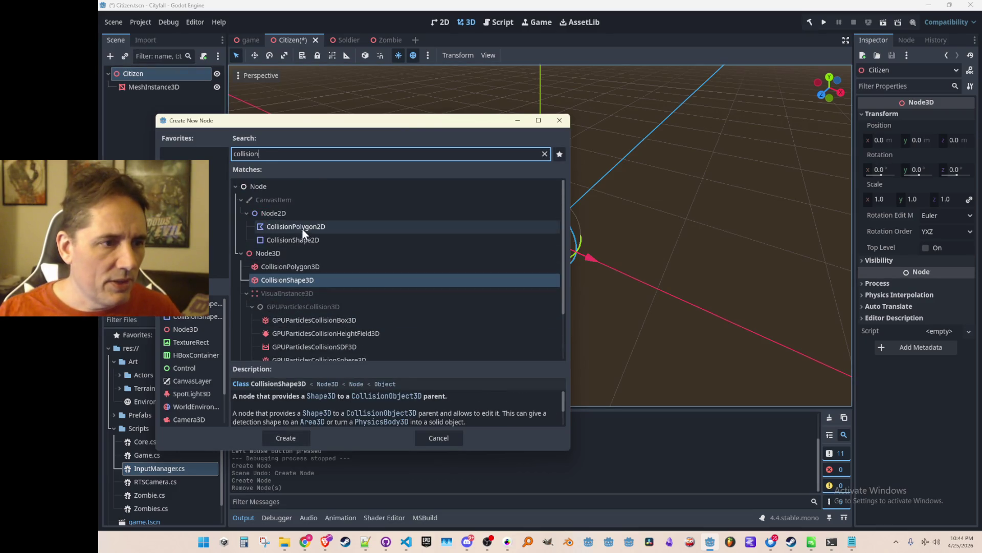
{"action": "double_click", "coordinate": [316, 279]}
- Review the MeshInstance3D's capsule mesh and skeleton settings in the Inspector
{"action": "left_click", "coordinate": [168, 88]}
{"action": "left_click", "coordinate": [931, 105]}
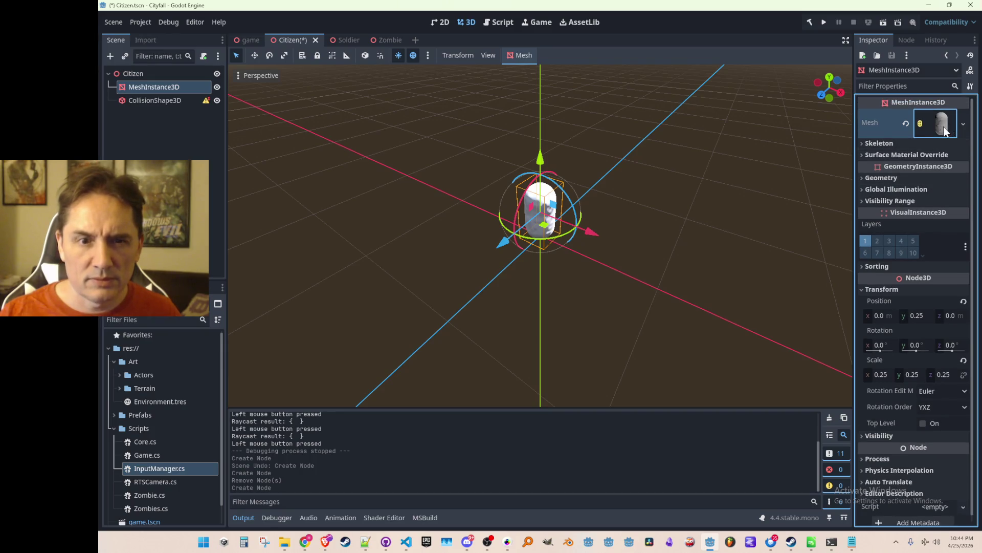
{"action": "left_click", "coordinate": [910, 145]}
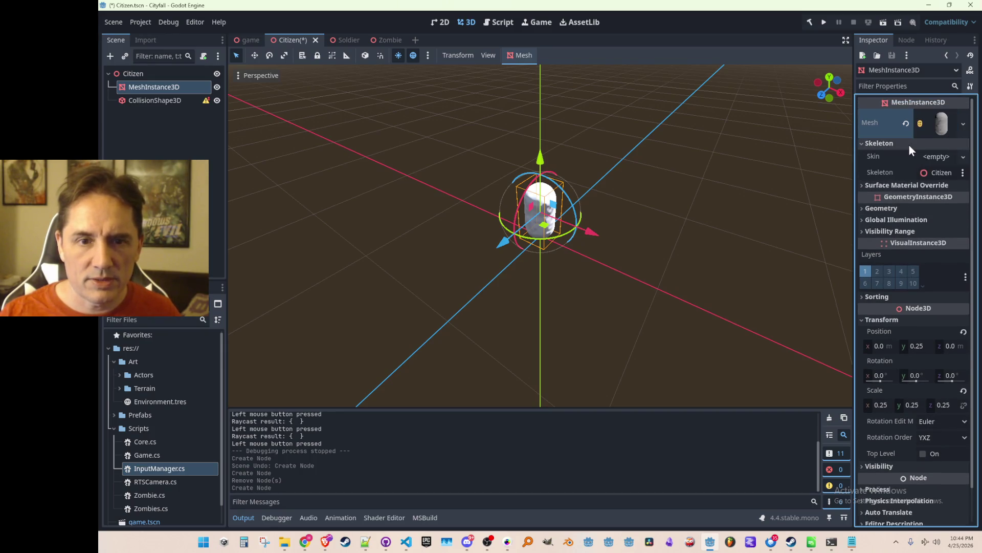
{"action": "left_click", "coordinate": [910, 145]}
{"action": "left_click", "coordinate": [154, 74]}
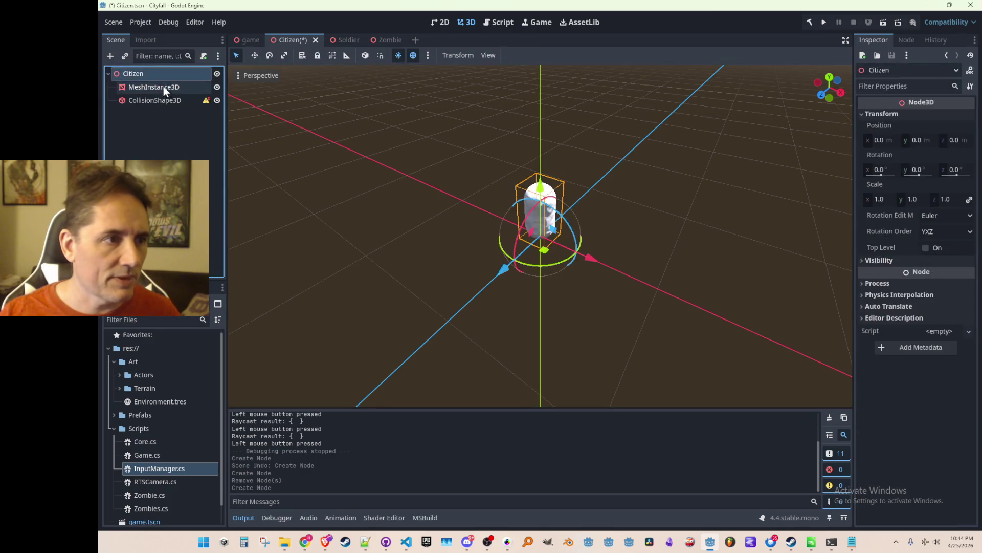
- Set the CollisionShape3D's Shape to New CapsuleShape3D and read its collision-body-parent warning
{"action": "left_click", "coordinate": [160, 103]}
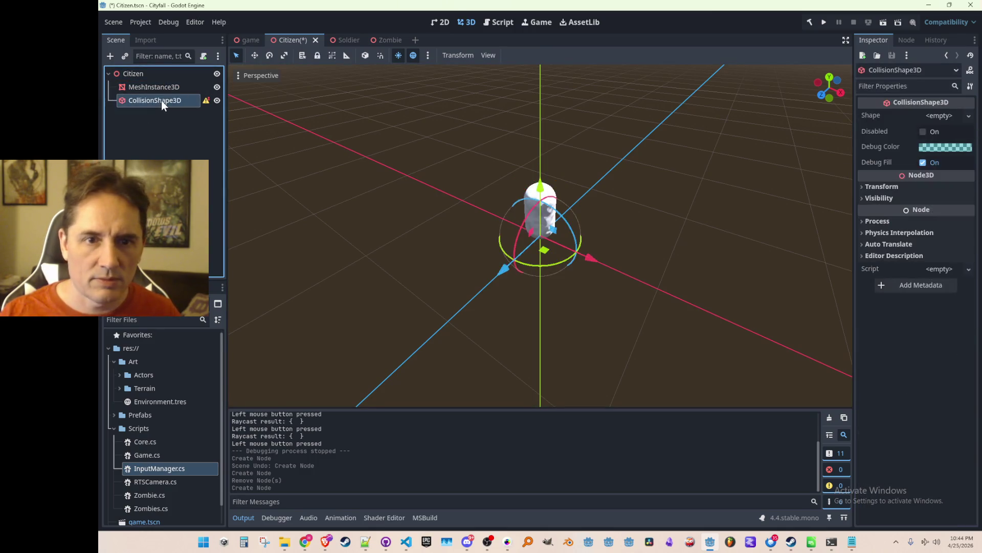
{"action": "left_click", "coordinate": [932, 115]}
{"action": "left_click", "coordinate": [908, 168]}
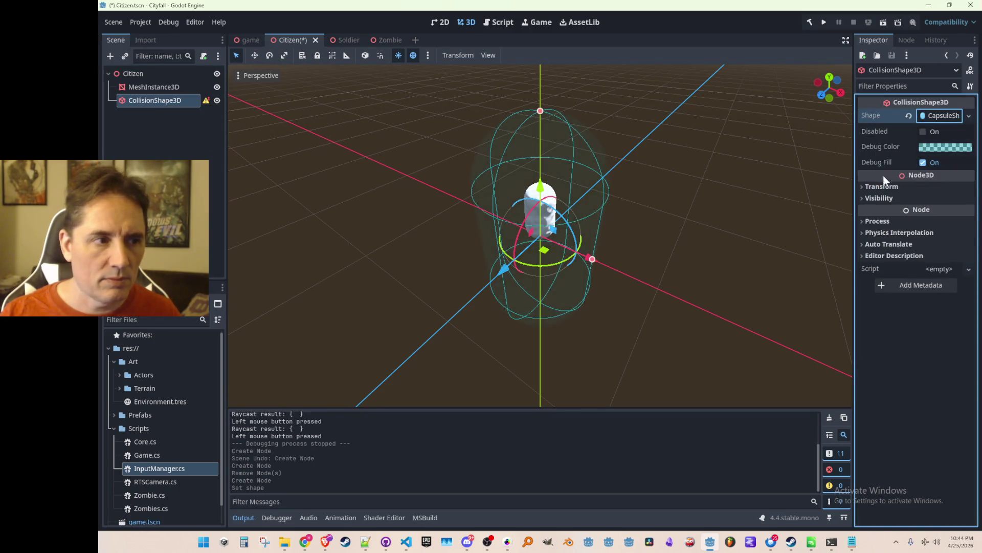
{"action": "left_click", "coordinate": [189, 128]}
{"action": "left_click", "coordinate": [182, 103]}
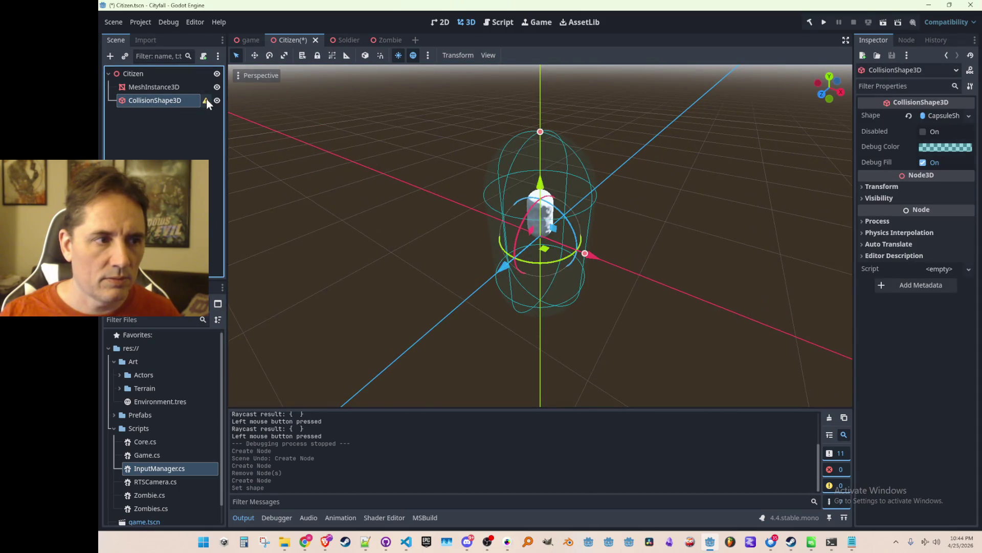
{"action": "mouse_move", "coordinate": [206, 100]}
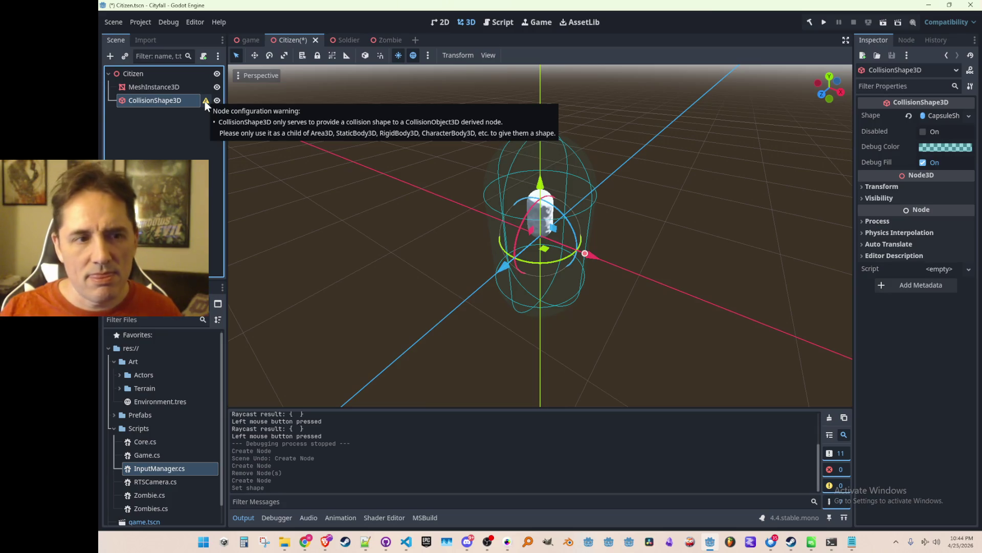
{"action": "key", "text": "alt+Tab"}
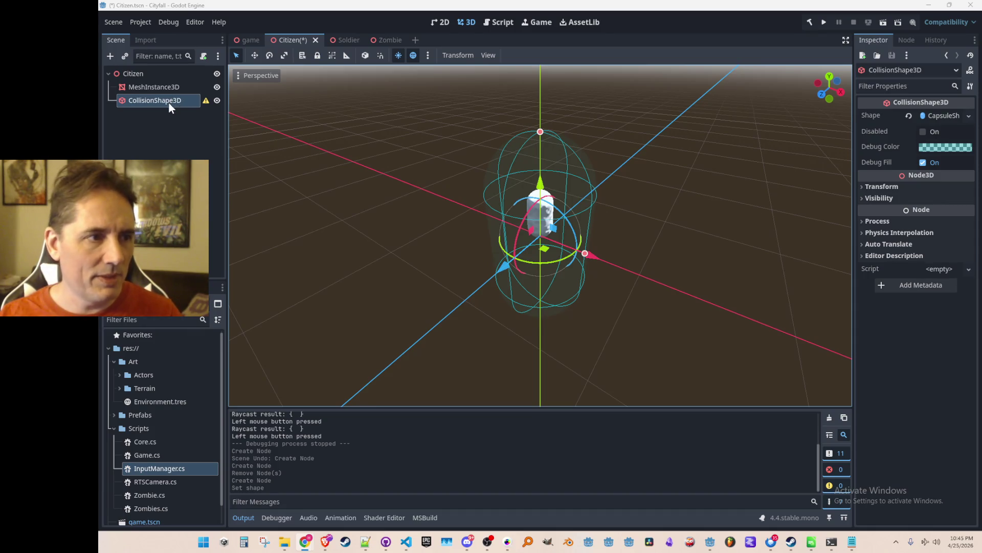
- Add a CharacterBody3D child node under Citizen
{"action": "left_click", "coordinate": [168, 77]}
{"action": "right_click", "coordinate": [169, 79]}
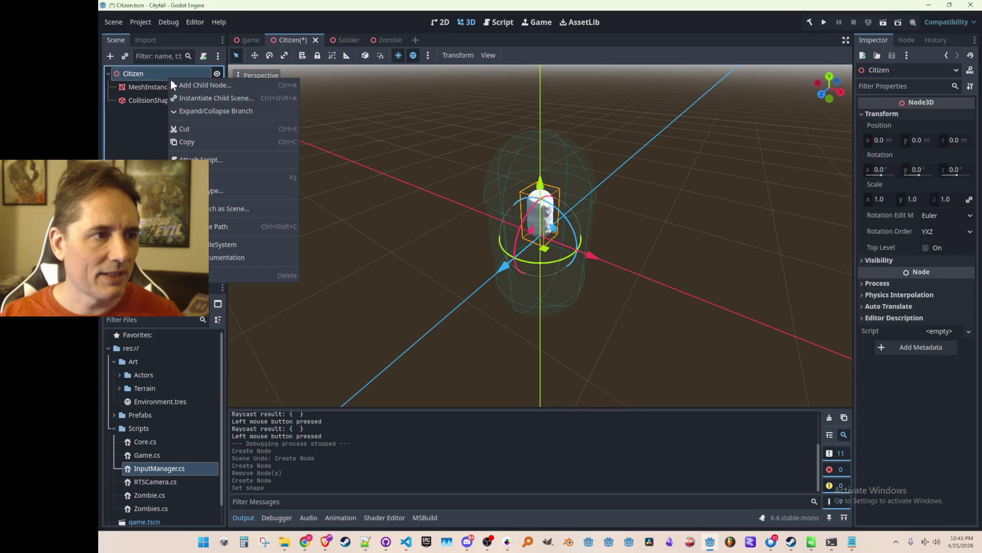
{"action": "left_click", "coordinate": [198, 86]}
{"action": "type", "text": "charact"}
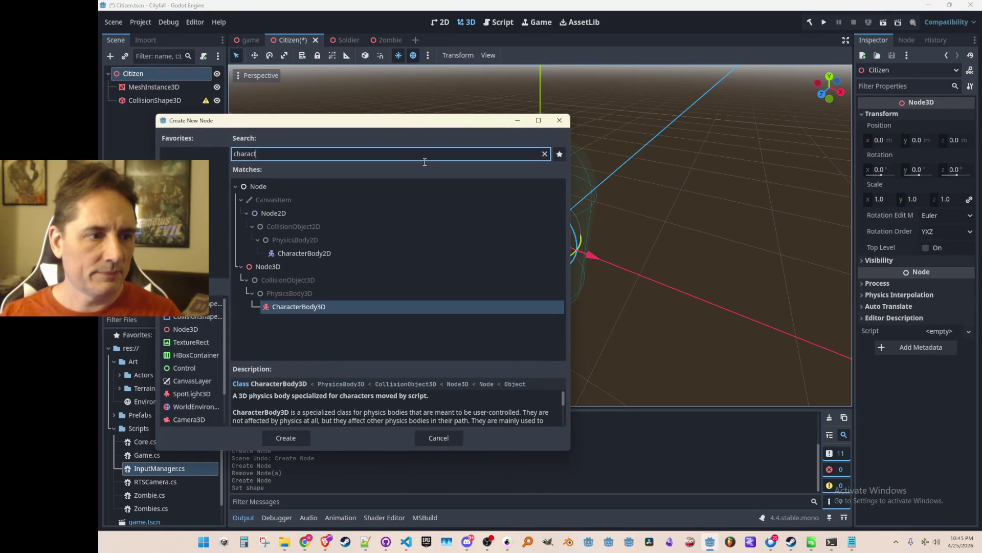
{"action": "double_click", "coordinate": [369, 305]}
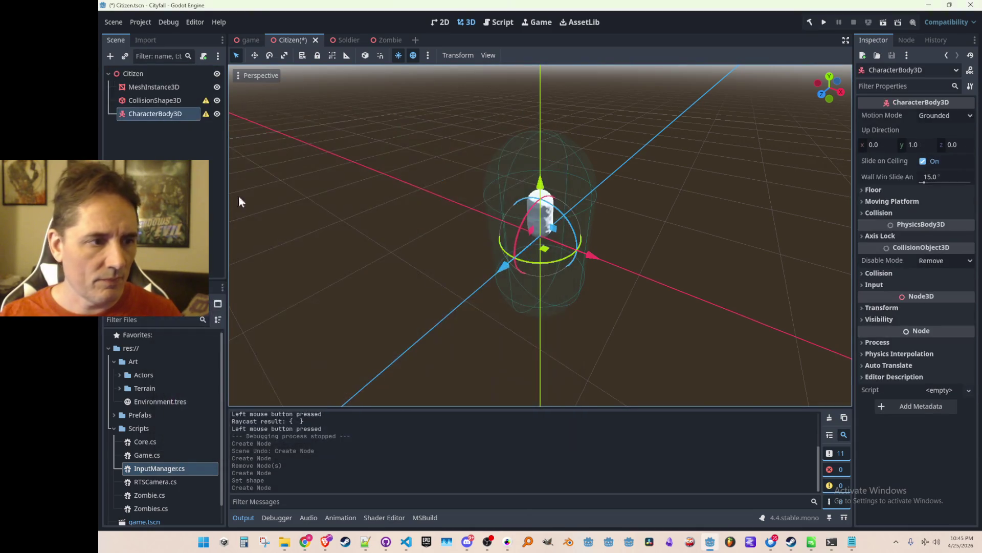
- Reparent the capsule CollisionShape3D under CharacterBody3D and check it in the viewport
{"action": "left_click_drag", "start_coordinate": [179, 103], "coordinate": [178, 115]}
{"action": "left_click", "coordinate": [173, 148]}
{"action": "left_click", "coordinate": [174, 115]}
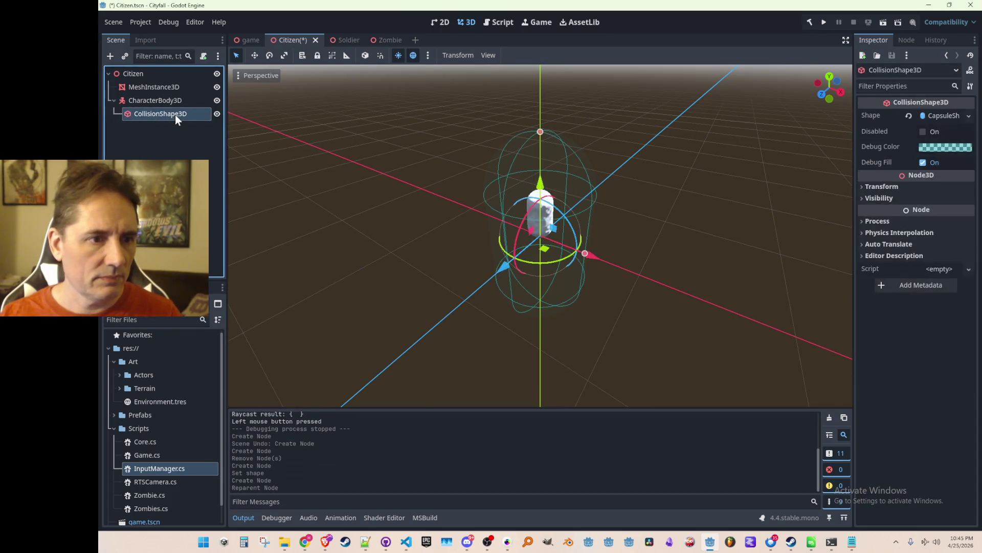
{"action": "scroll", "coordinate": [545, 241], "scroll_direction": "up", "scroll_amount": 3}
{"action": "scroll", "coordinate": [544, 236], "scroll_direction": "down", "scroll_amount": 3}
{"action": "left_click_drag", "start_coordinate": [412, 232], "coordinate": [530, 276]}
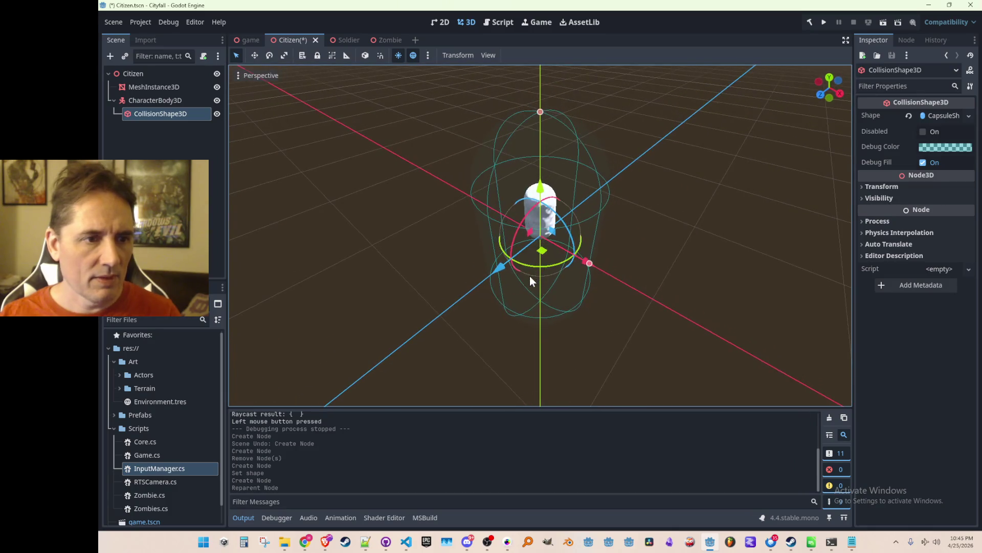
{"action": "left_click", "coordinate": [186, 101]}
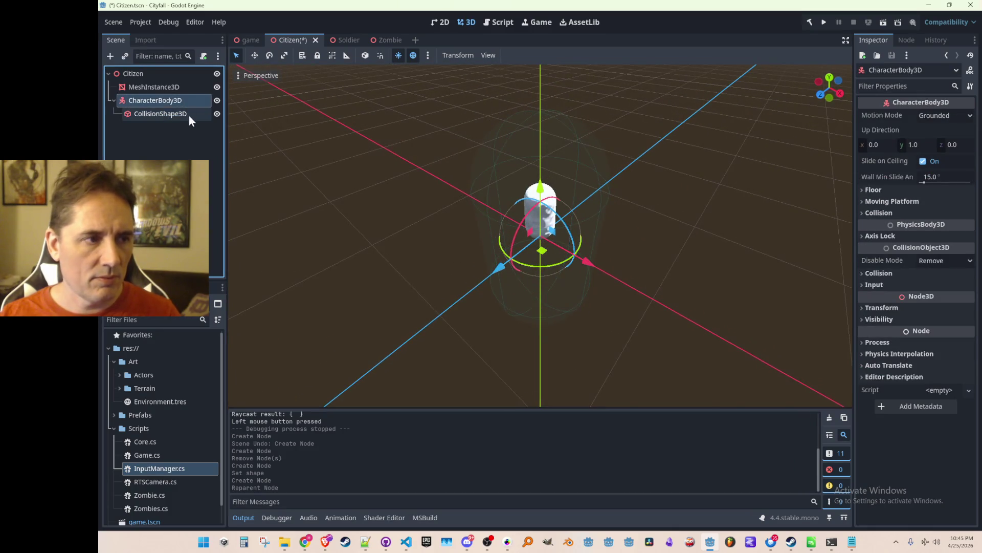
{"action": "left_click", "coordinate": [189, 114]}
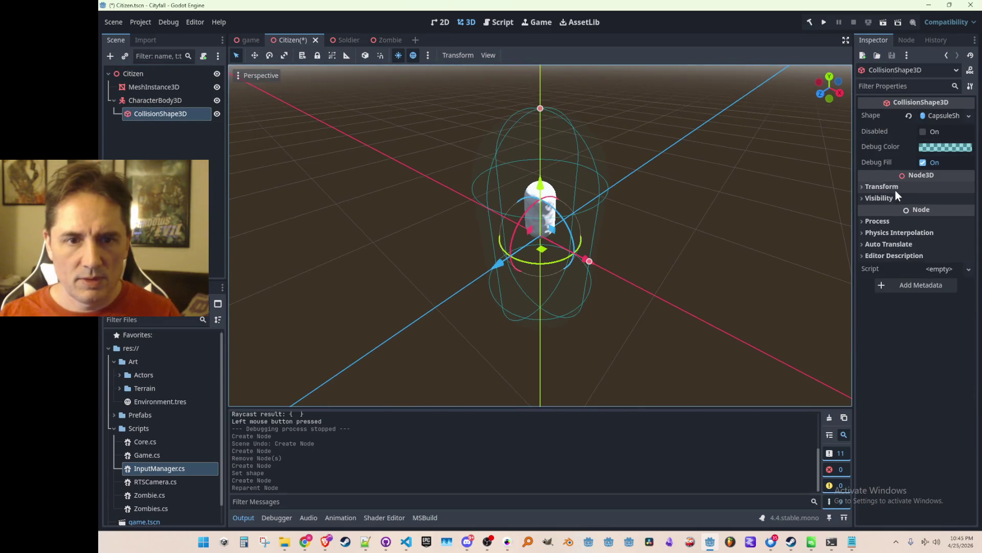
- Try scale values 0.25, 0.3 and 0.5 on the capsule collision shape
{"action": "left_click", "coordinate": [894, 188]}
{"action": "left_click_drag", "start_coordinate": [834, 280], "coordinate": [779, 257]}
{"action": "left_click", "coordinate": [886, 272]}
{"action": "type", "text": "0.25"}
{"action": "key", "text": "Tab"}
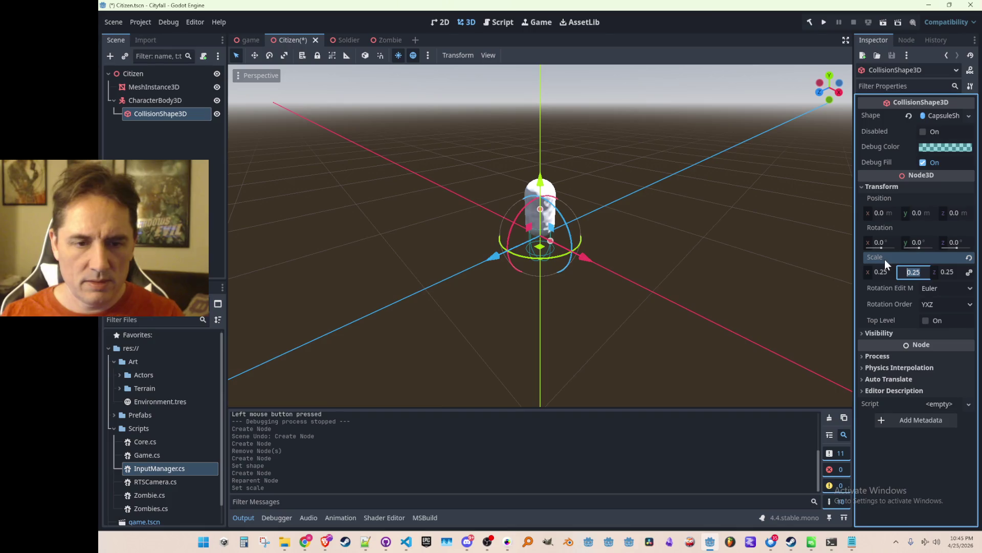
{"action": "left_click", "coordinate": [885, 272]}
{"action": "type", "text": "0.3"}
{"action": "key", "text": "Tab"}
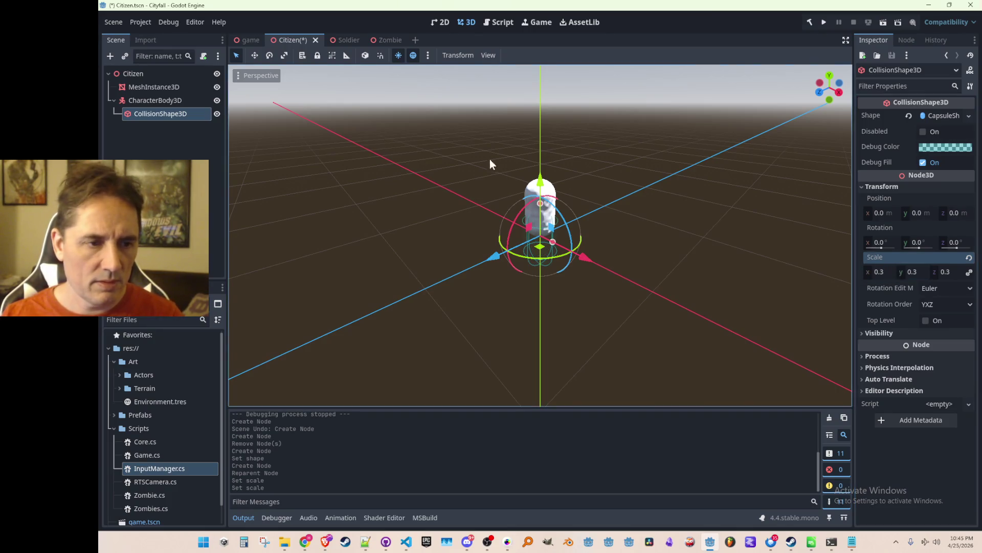
{"action": "left_click", "coordinate": [881, 271]}
{"action": "type", "text": "0.5"}
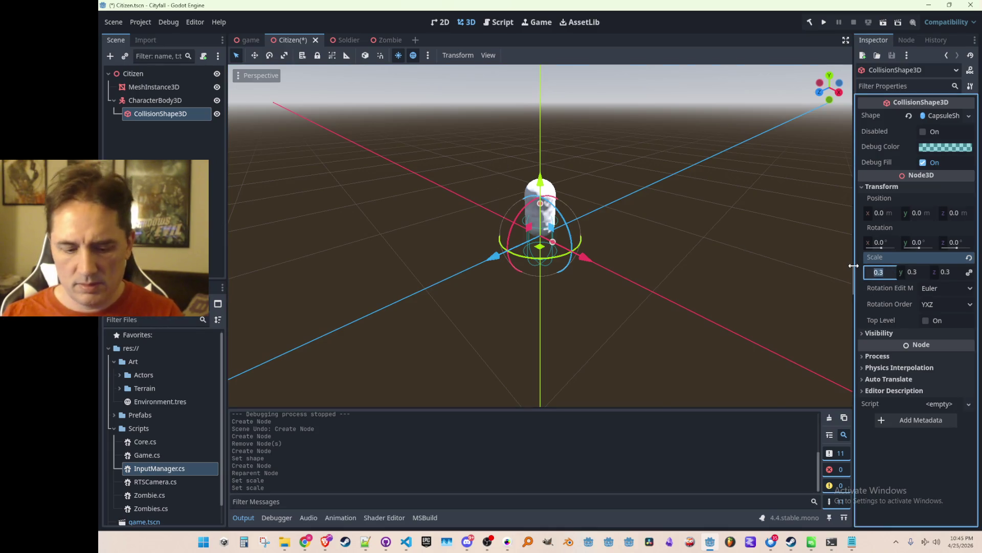
{"action": "key", "text": "Tab"}
- Compare against the mesh's transform, then set the collision shape's scale back to 0.25
{"action": "scroll", "coordinate": [693, 235], "scroll_direction": "up", "scroll_amount": 3}
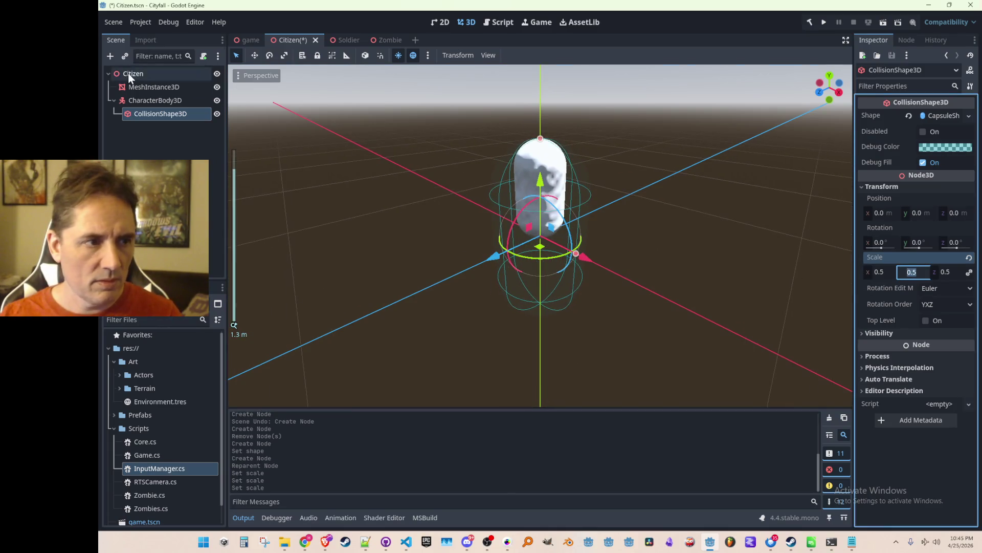
{"action": "left_click", "coordinate": [931, 214]}
{"action": "left_click", "coordinate": [180, 88]}
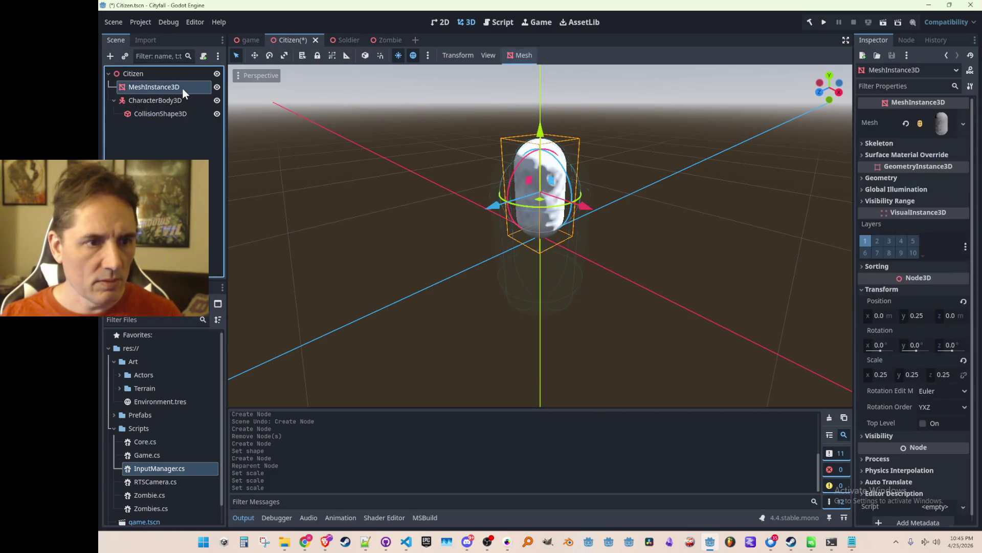
{"action": "left_click", "coordinate": [171, 117]}
{"action": "mouse_move", "coordinate": [395, 217]}
{"action": "left_mouse_down"}
{"action": "mouse_move", "coordinate": [419, 158]}
{"action": "mouse_move", "coordinate": [454, 208]}
{"action": "mouse_move", "coordinate": [429, 214]}
{"action": "left_mouse_up"}
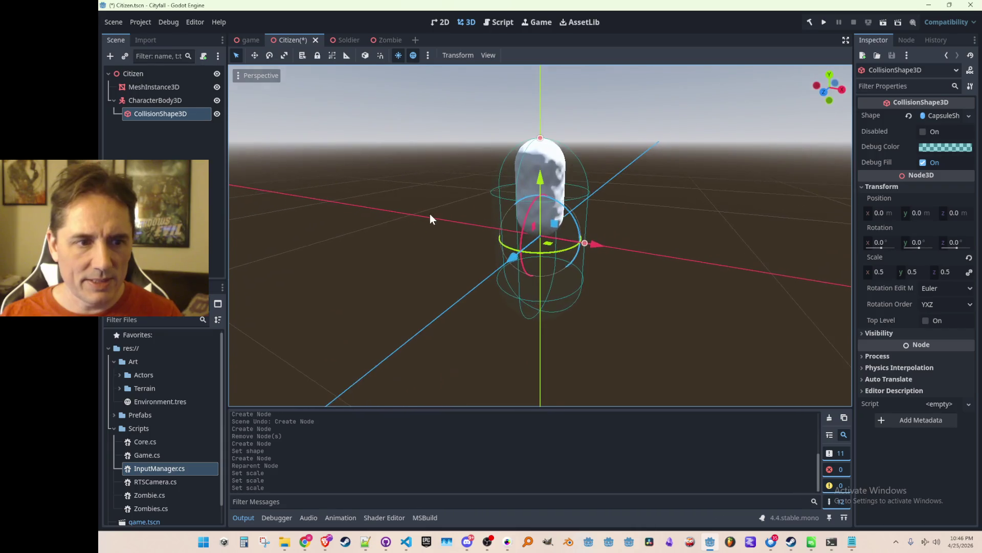
{"action": "left_click", "coordinate": [879, 276]}
{"action": "type", "text": "0.25"}
{"action": "key", "text": "Tab"}
{"action": "key", "text": "Return"}
- Raise the capsule collision shape to position y 0.25 and save the Citizen scene
{"action": "left_click_drag", "start_coordinate": [541, 180], "coordinate": [546, 121]}
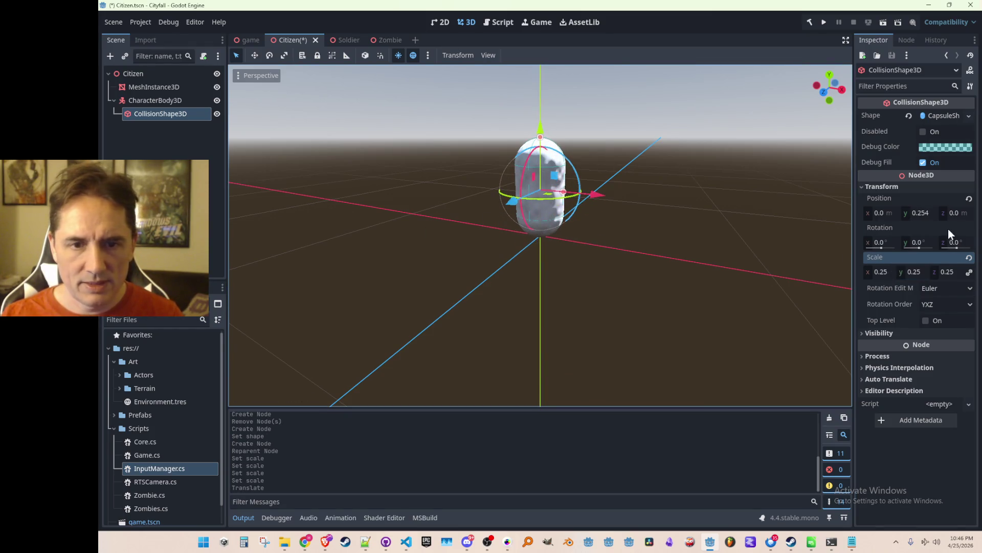
{"action": "left_click", "coordinate": [921, 213]}
{"action": "type", "text": "0.25"}
{"action": "key", "text": "Return"}
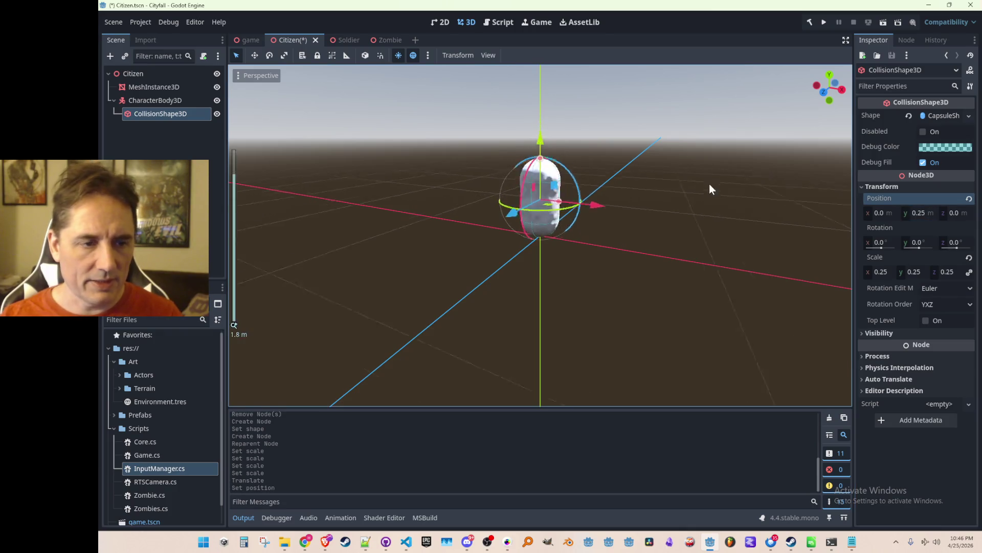
{"action": "left_click_drag", "start_coordinate": [711, 183], "coordinate": [661, 209]}
{"action": "key", "text": "ctrl+s"}
{"action": "left_click", "coordinate": [250, 121]}
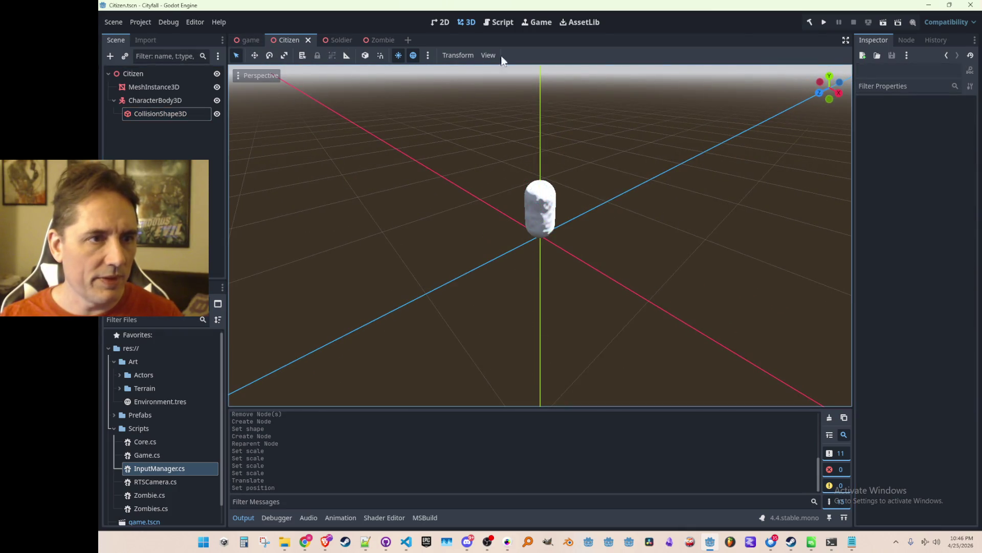
- Run the game, click three citizens and one empty spot to check raycast hits, then stop it
{"action": "left_click", "coordinate": [823, 22]}
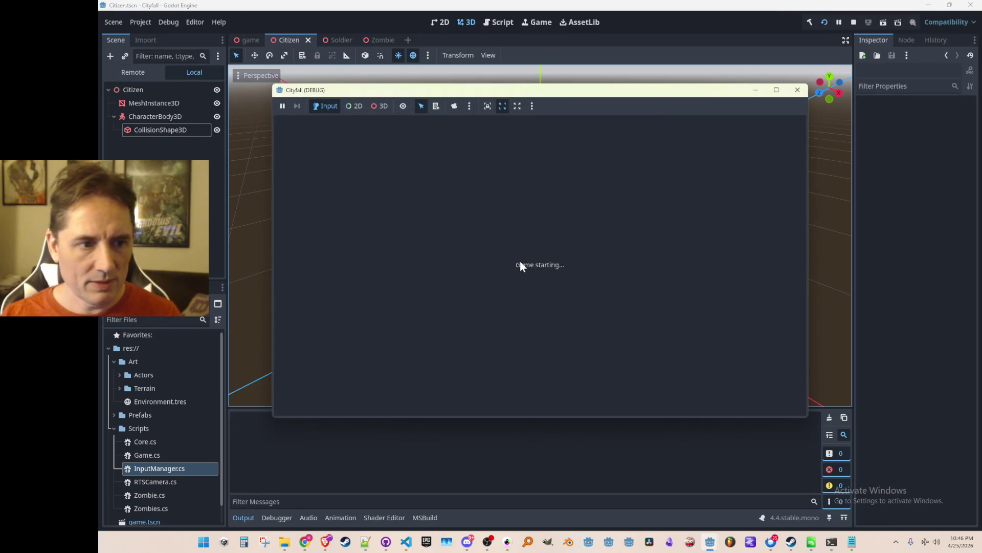
{"action": "left_click", "coordinate": [502, 256]}
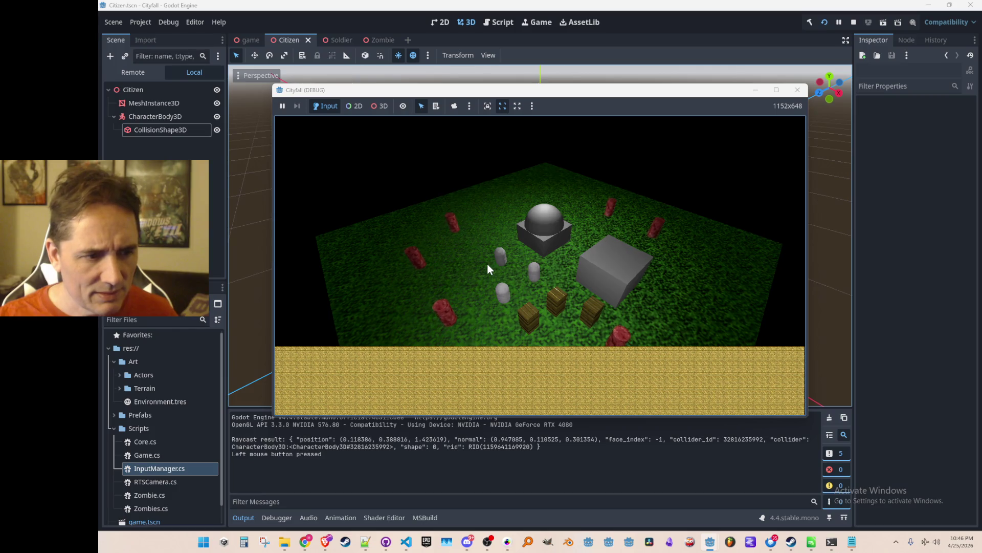
{"action": "left_click", "coordinate": [535, 274]}
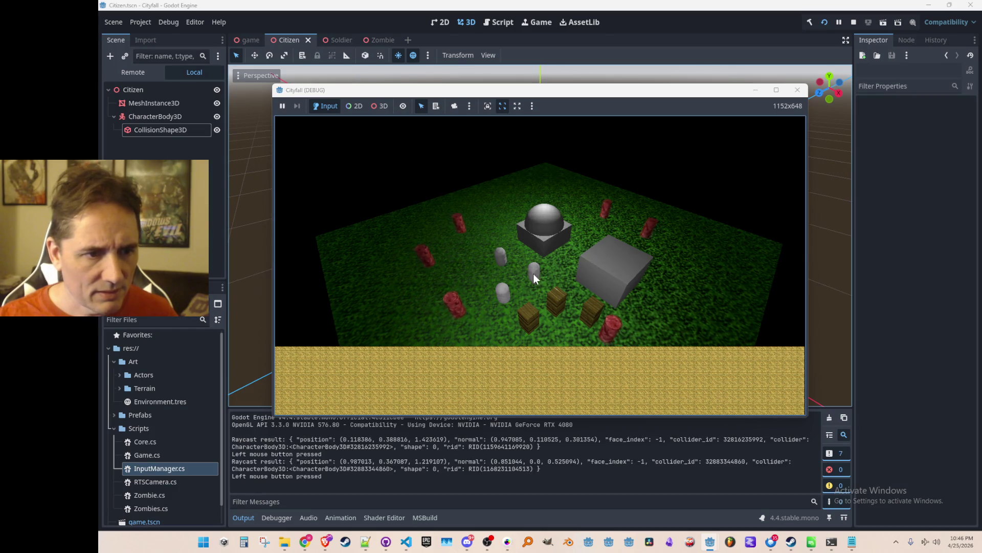
{"action": "left_click", "coordinate": [506, 301]}
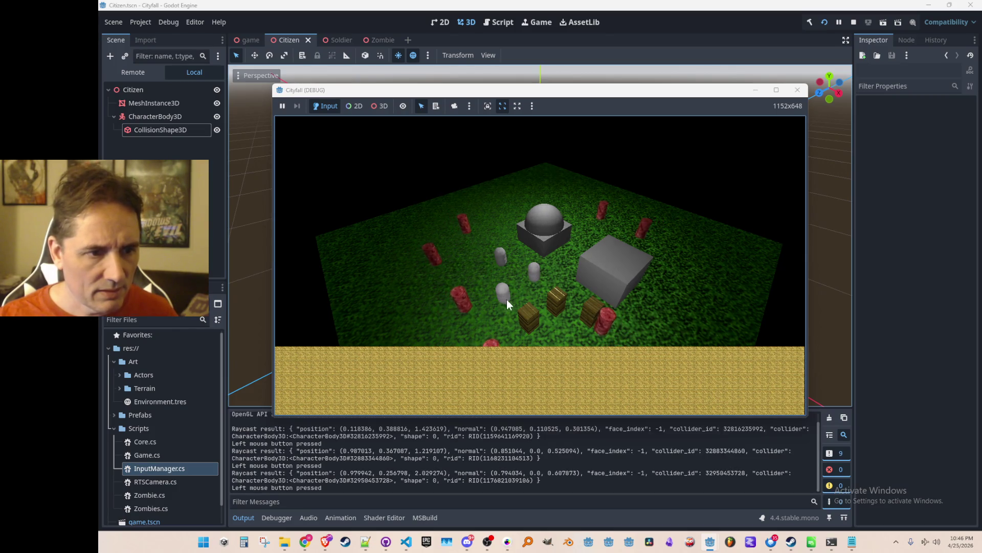
{"action": "left_click", "coordinate": [558, 302]}
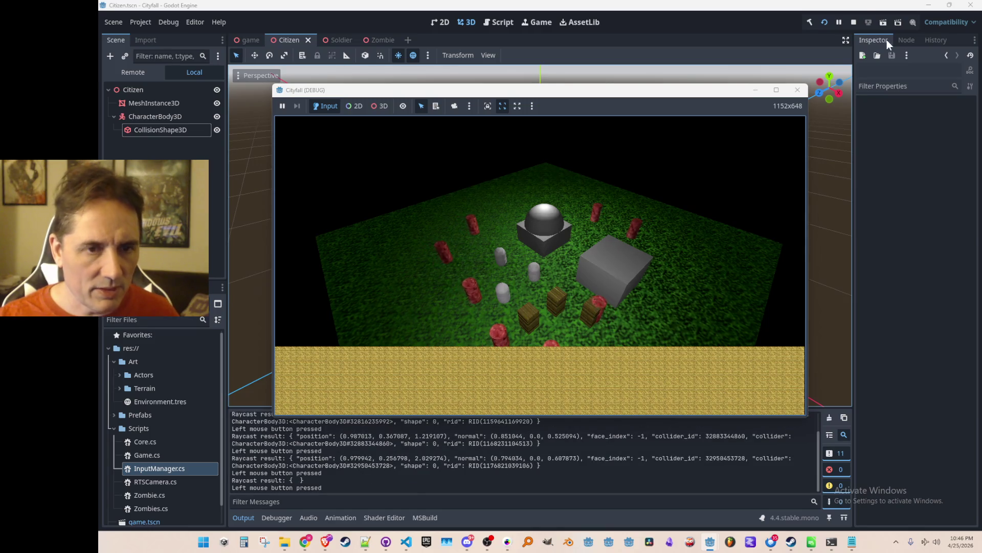
{"action": "left_click", "coordinate": [852, 21]}
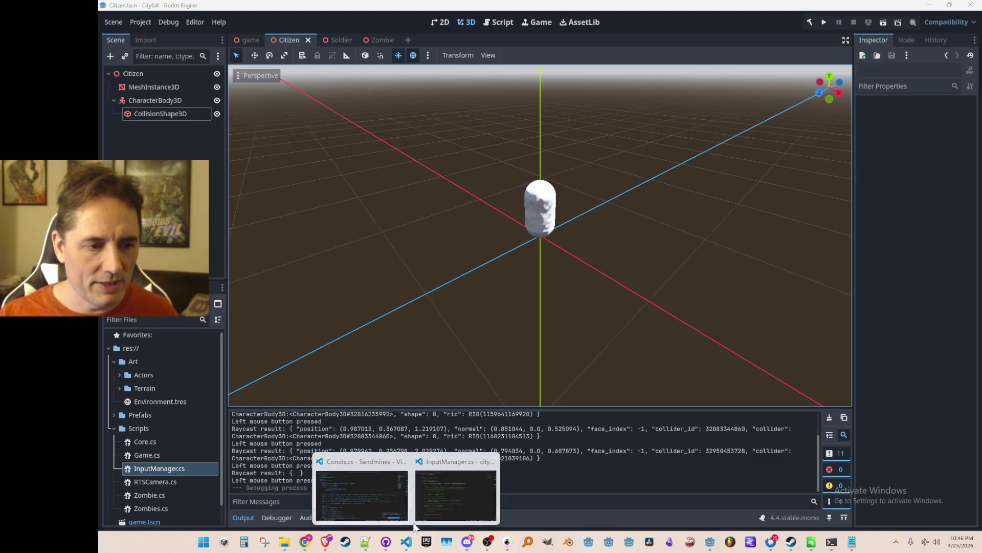
{"action": "left_click", "coordinate": [432, 489]}
- Add an if(raycastResult...) hit/no-hit check below the raycast print line
{"action": "left_click", "coordinate": [688, 249]}
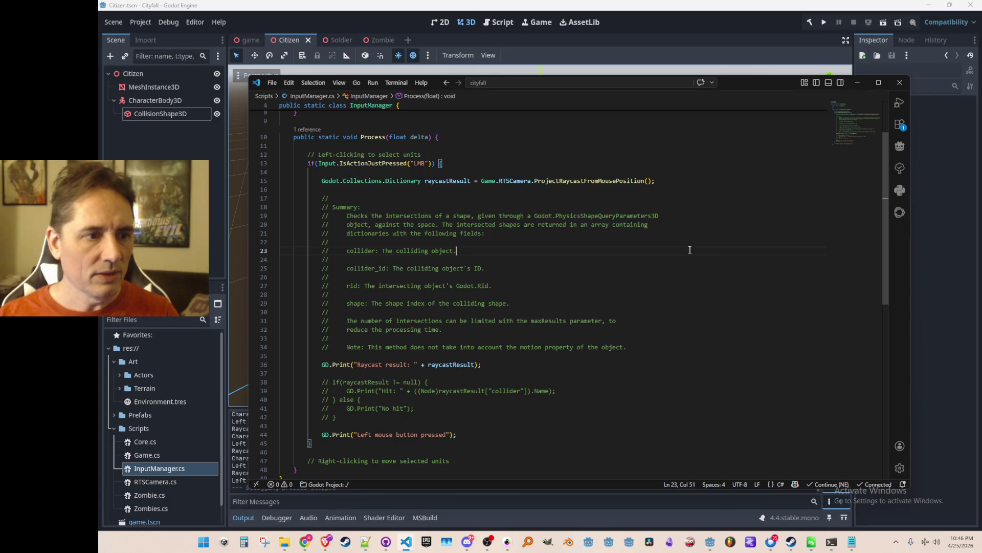
{"action": "double_click", "coordinate": [465, 182]}
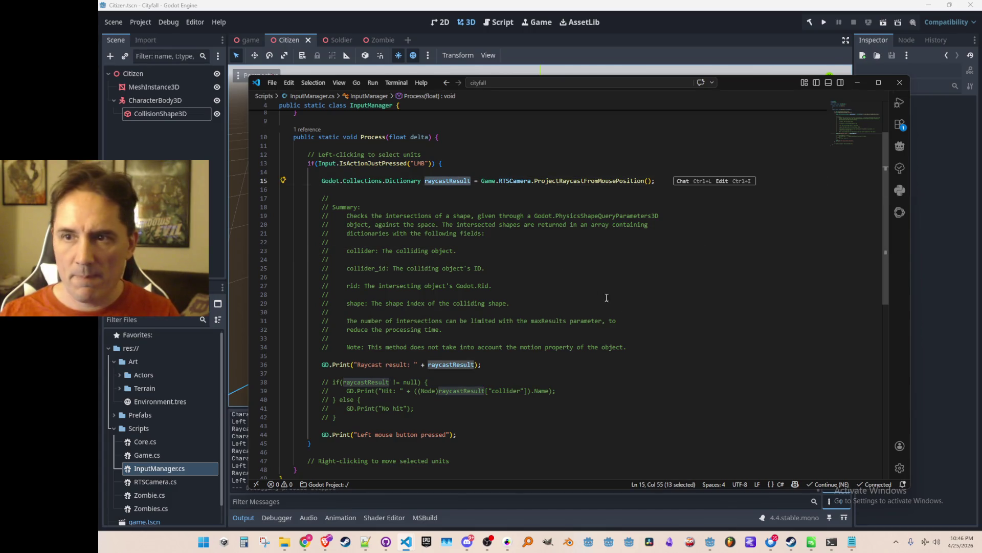
{"action": "scroll", "coordinate": [573, 291], "scroll_direction": "down", "scroll_amount": 1}
{"action": "triple_click", "coordinate": [745, 322]}
{"action": "left_click", "coordinate": [762, 337]}
{"action": "key", "text": "Return"}
{"action": "key", "text": "Return"}
{"action": "type", "text": "if(raycastResult"}
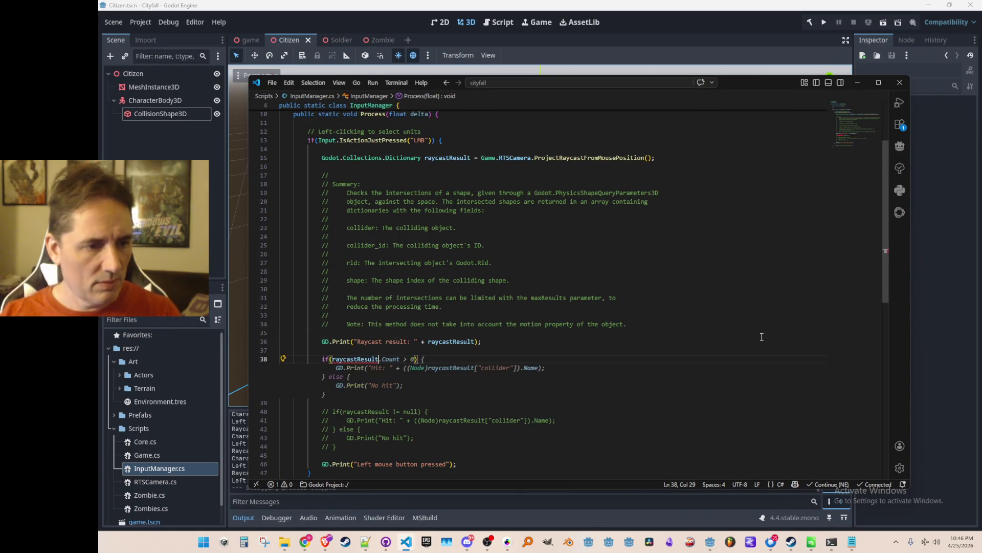
{"action": "key", "text": "Tab"}
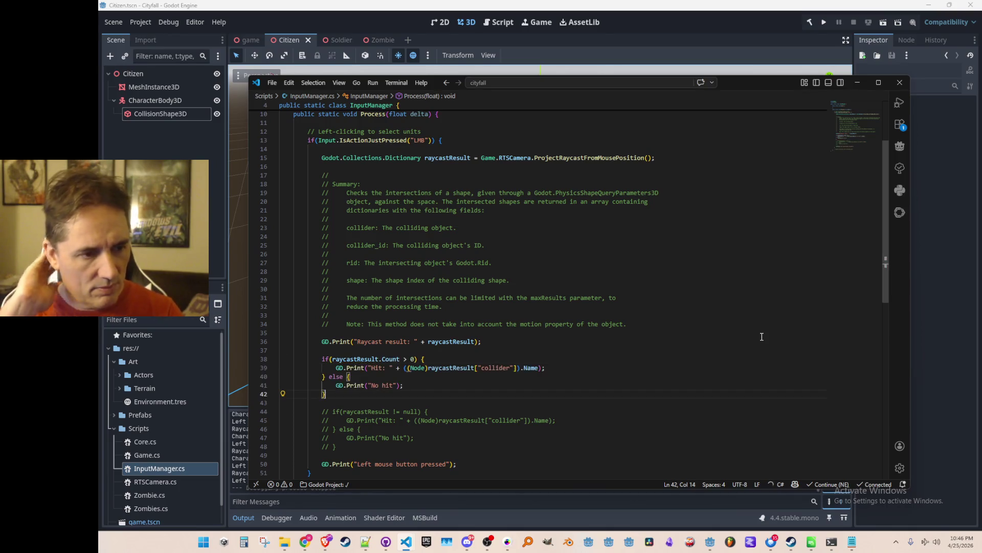
- Delete the old commented-out null-check block and run the game again
{"action": "scroll", "coordinate": [762, 336], "scroll_direction": "down", "scroll_amount": 2}
{"action": "left_click", "coordinate": [727, 381]}
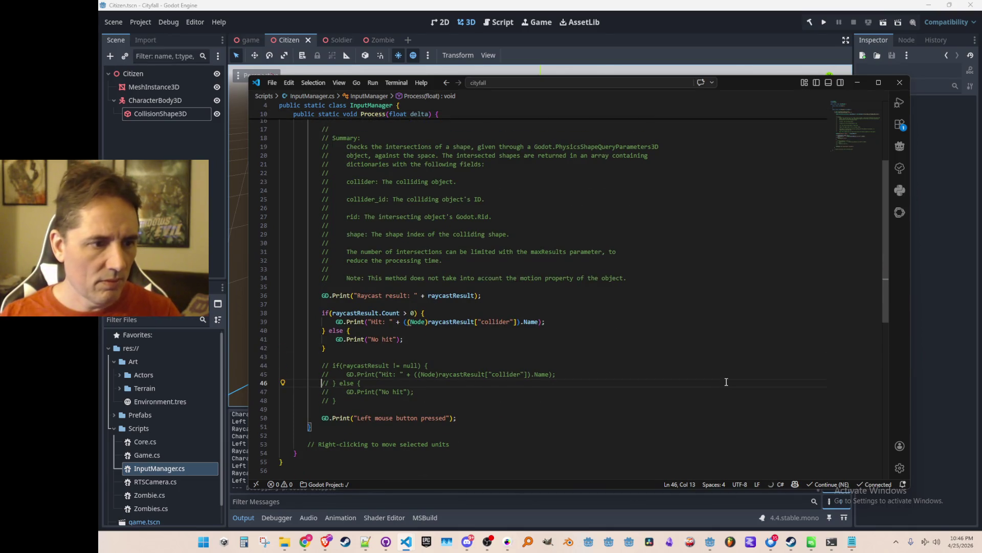
{"action": "key", "text": "Up"}
{"action": "key", "text": "Up"}
{"action": "key", "text": "Home"}
{"action": "key", "text": "shift+Down"}
{"action": "key", "text": "shift+Down"}
{"action": "key", "text": "shift+Down"}
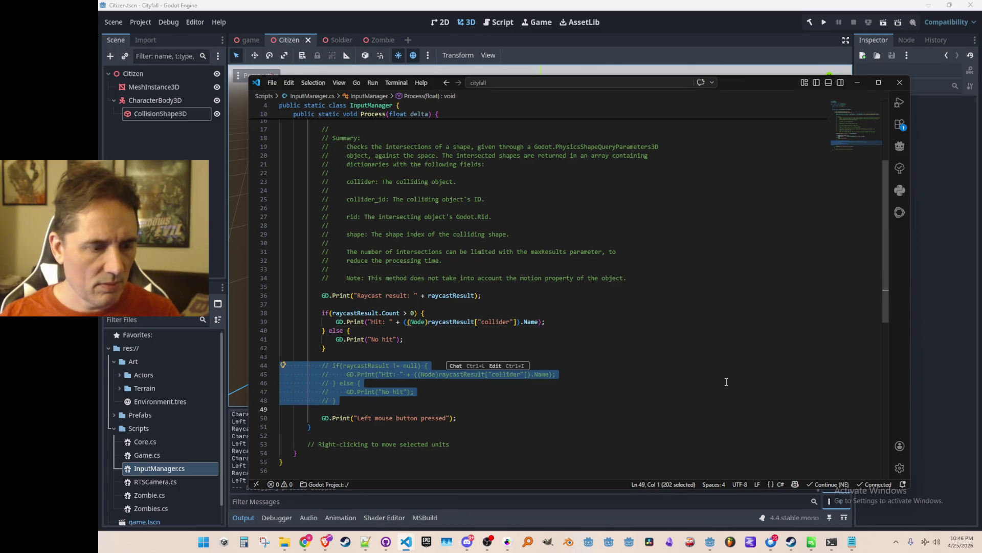
{"action": "key", "text": "Delete"}
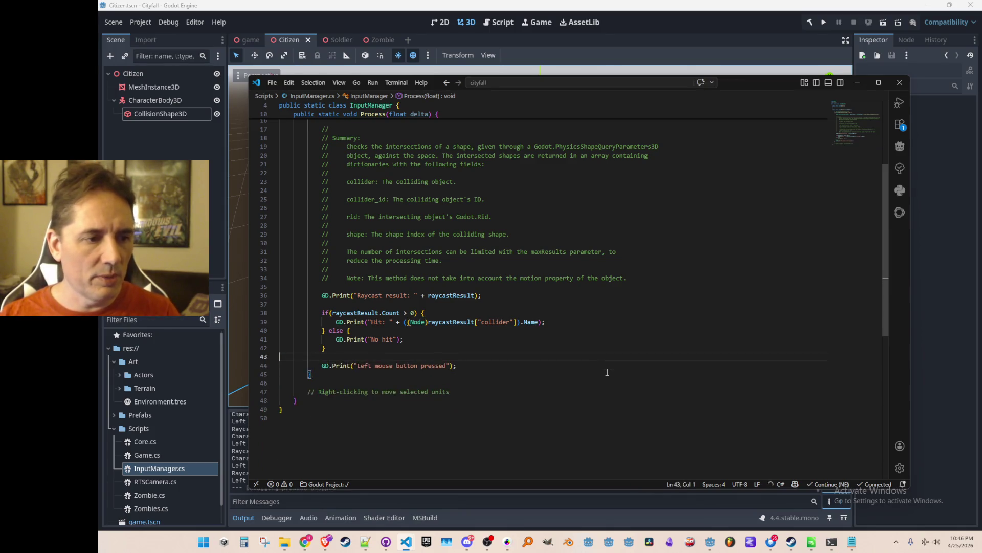
{"action": "left_click", "coordinate": [823, 22]}
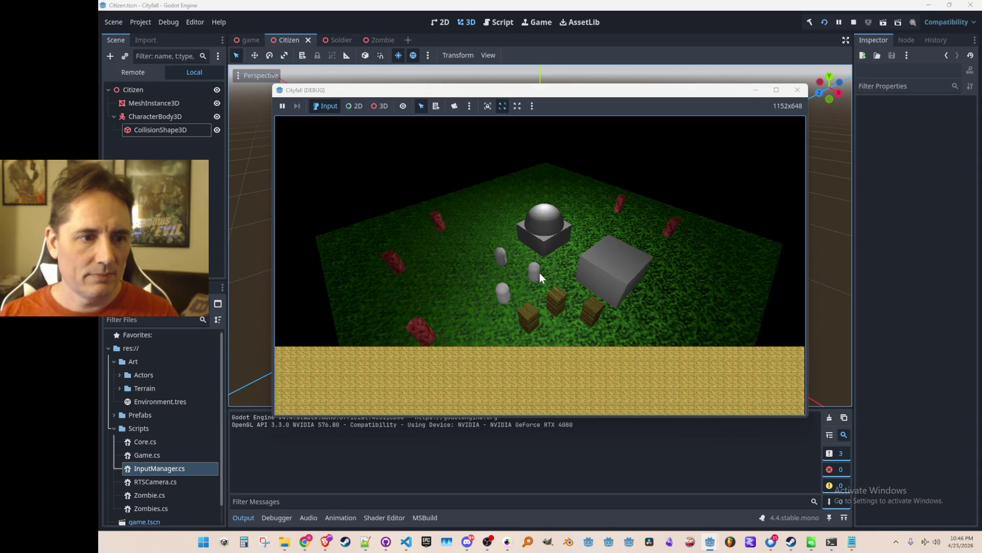
- Click two citizens and two empty ground spots to log hits and 'No hit', then stop
{"action": "left_click", "coordinate": [536, 275]}
{"action": "left_click", "coordinate": [558, 259]}
{"action": "left_click", "coordinate": [459, 248]}
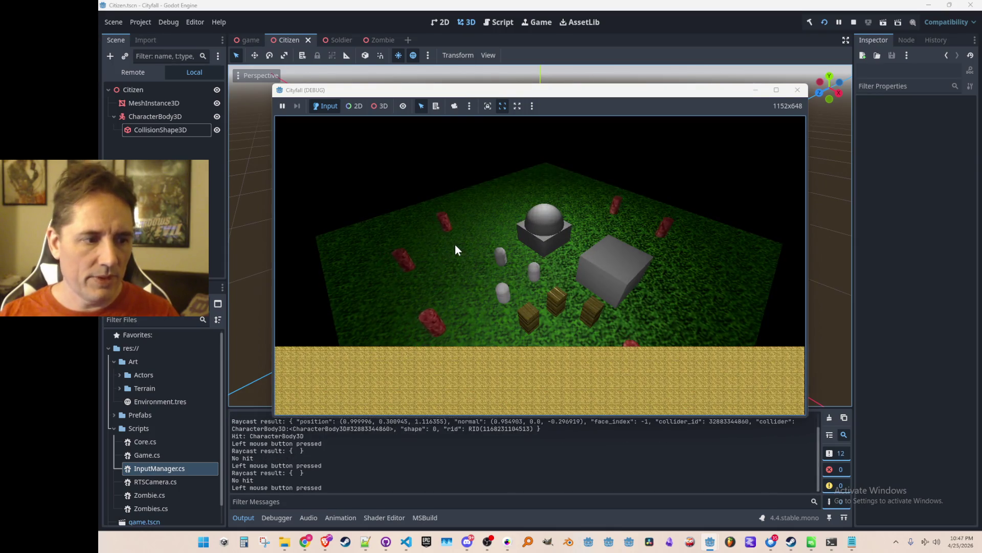
{"action": "left_click", "coordinate": [502, 300]}
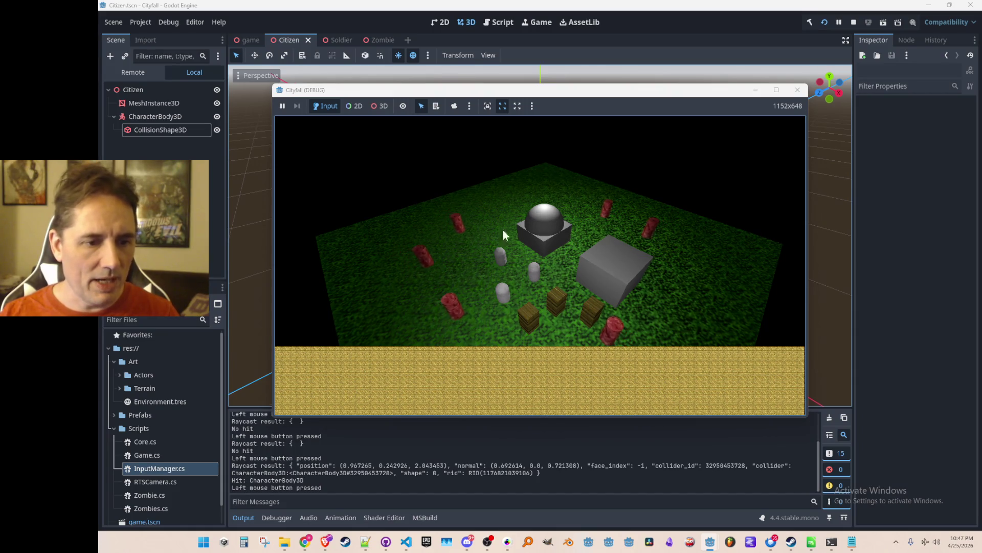
{"action": "left_click", "coordinate": [853, 23]}
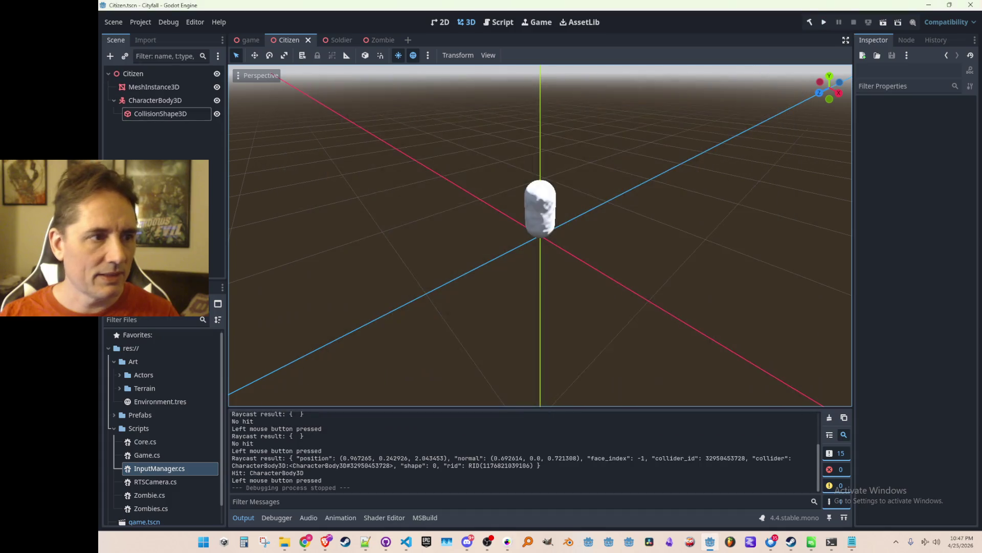
- Inspect the CharacterBody3D node and collapse its children in the Scene dock
{"action": "left_click", "coordinate": [154, 101]}
{"action": "scroll", "coordinate": [439, 216], "scroll_direction": "down", "scroll_amount": 2}
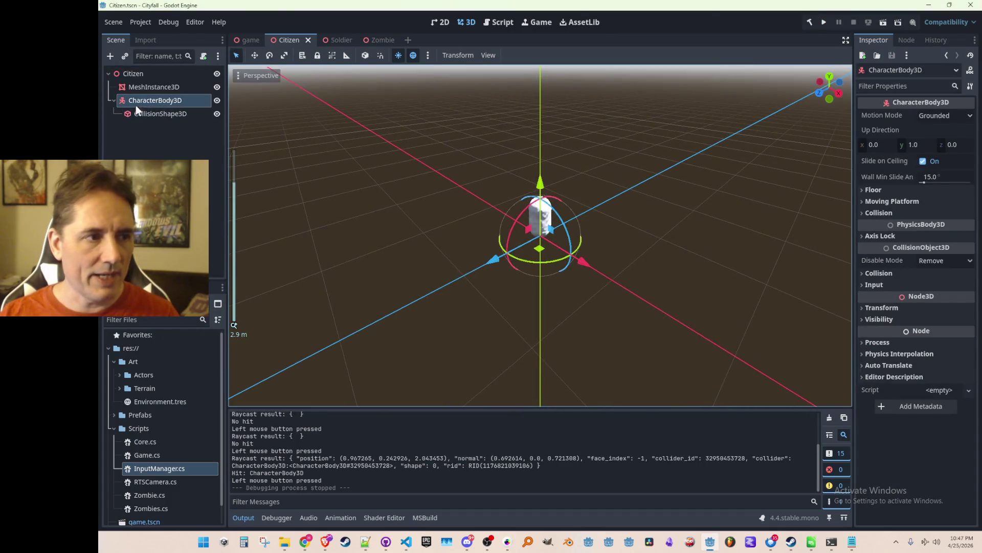
{"action": "left_click", "coordinate": [112, 101]}
{"action": "scroll", "coordinate": [348, 176], "scroll_direction": "down", "scroll_amount": 1}
{"action": "left_click", "coordinate": [314, 180]}
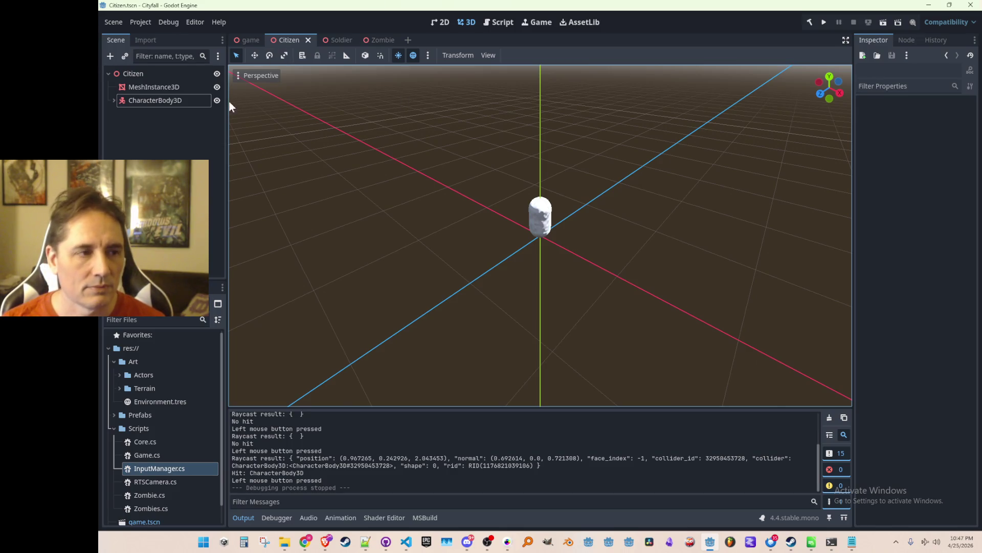
- Drag MeshInstance3D under CharacterBody3D and save the Citizen scene
{"action": "left_click", "coordinate": [115, 100]}
{"action": "left_click", "coordinate": [149, 87]}
{"action": "left_click_drag", "start_coordinate": [149, 87], "coordinate": [155, 101]}
{"action": "left_click", "coordinate": [154, 148]}
{"action": "left_click", "coordinate": [114, 87]}
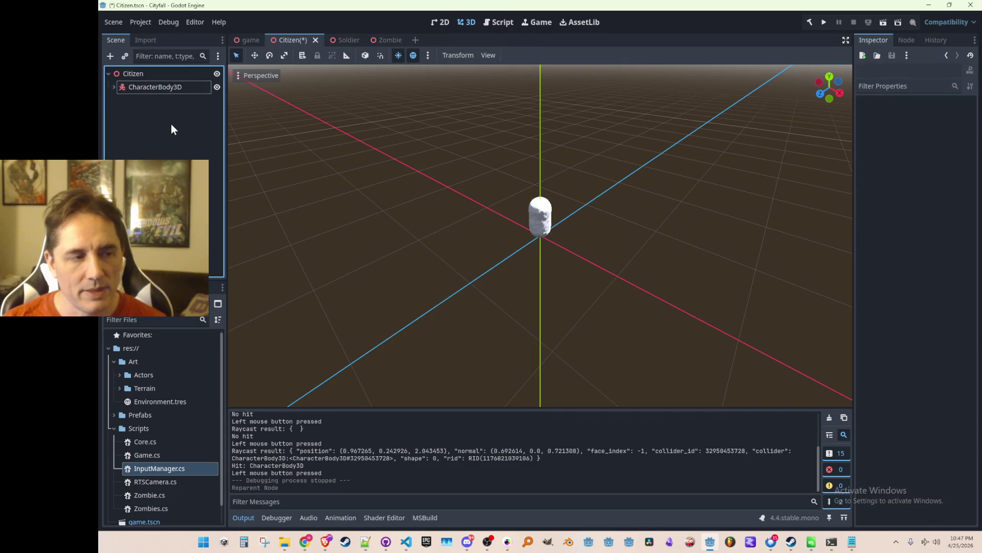
{"action": "left_click", "coordinate": [113, 87]}
{"action": "key", "text": "ctrl+s"}
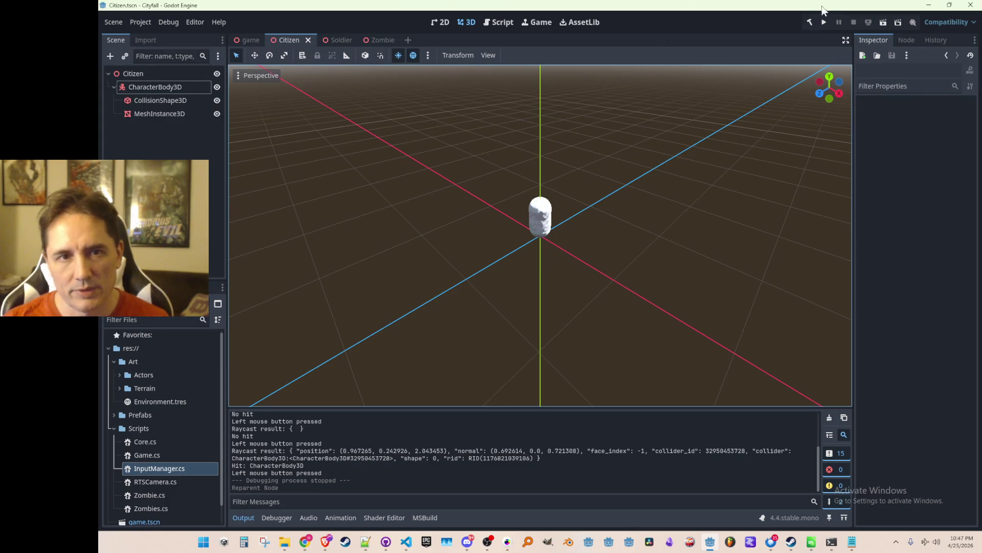
{"action": "left_click", "coordinate": [824, 23]}
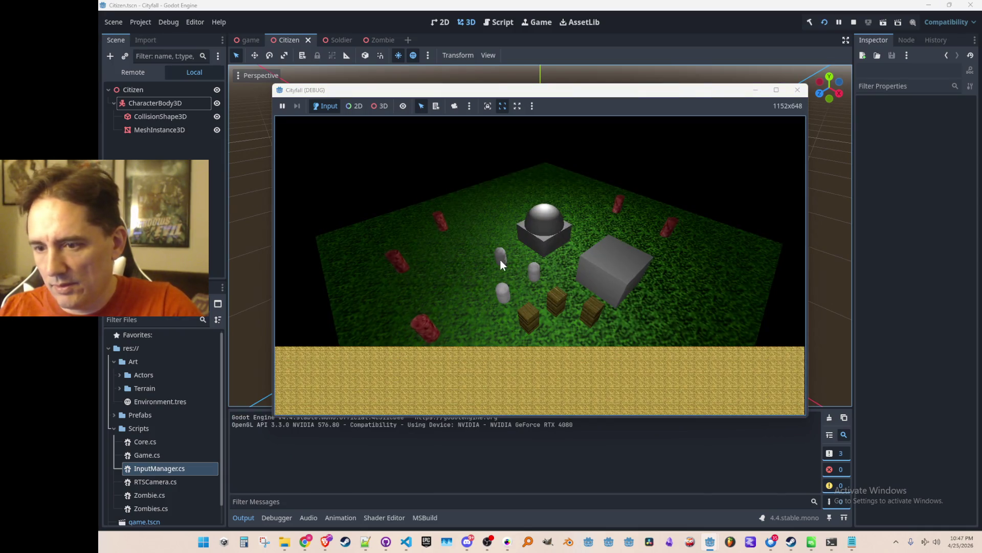
- Click a citizen and empty ground in the running game, then close the game window
{"action": "left_click", "coordinate": [501, 260]}
{"action": "left_click", "coordinate": [462, 256]}
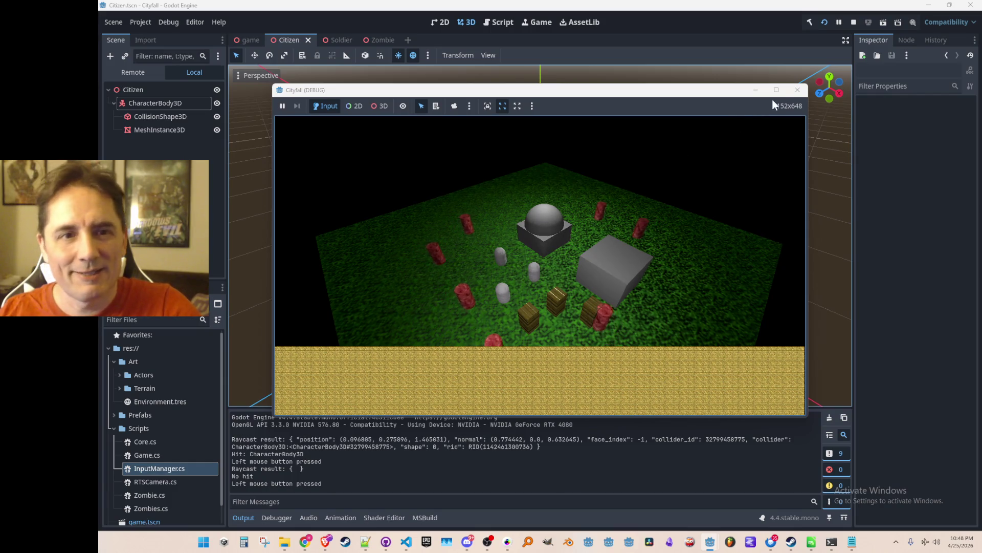
{"action": "left_click", "coordinate": [798, 90]}
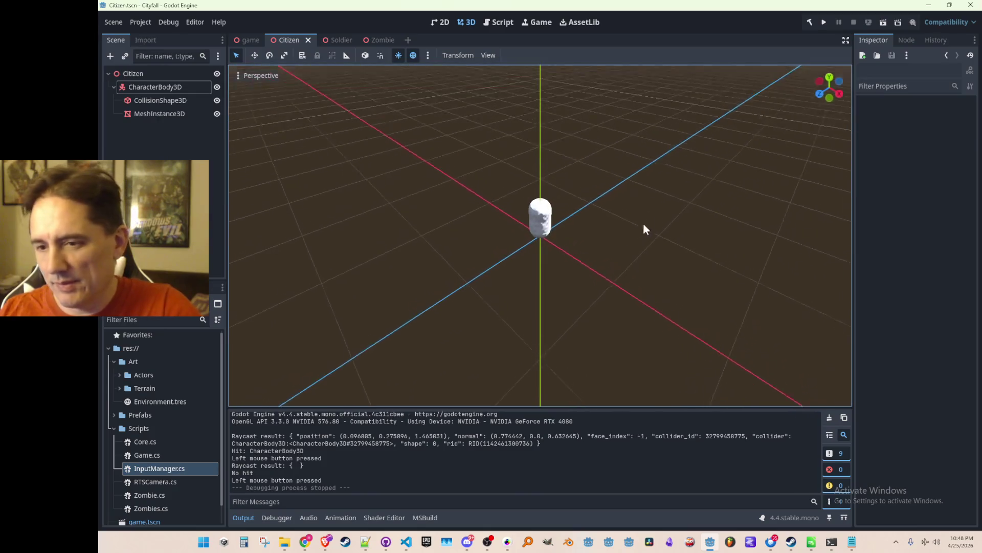
- Orbit the viewport around the capsule, then switch to the Atomcraft Demo store page in Steam
{"action": "scroll", "coordinate": [650, 194], "scroll_direction": "up", "scroll_amount": 2}
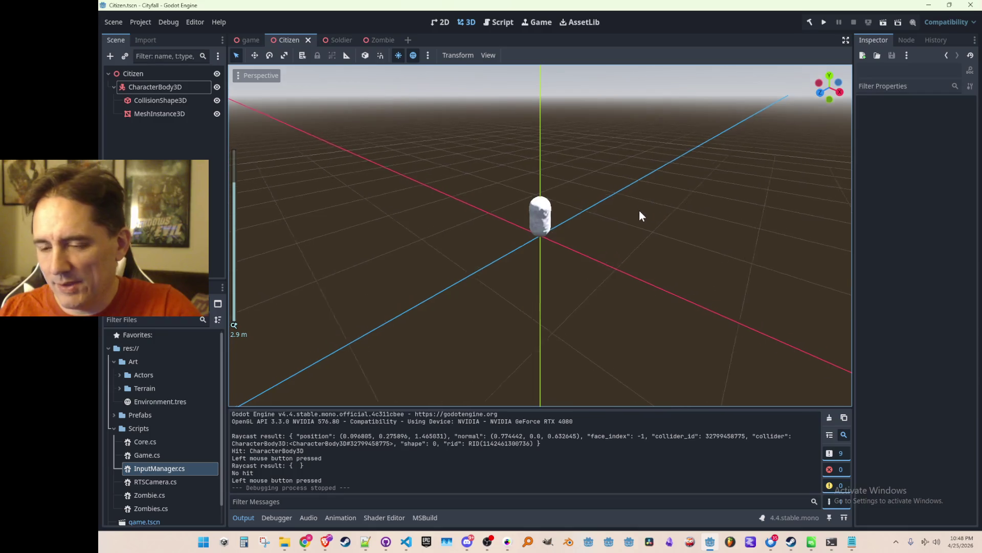
{"action": "scroll", "coordinate": [639, 209], "scroll_direction": "down", "scroll_amount": 2}
{"action": "scroll", "coordinate": [643, 221], "scroll_direction": "down", "scroll_amount": 2}
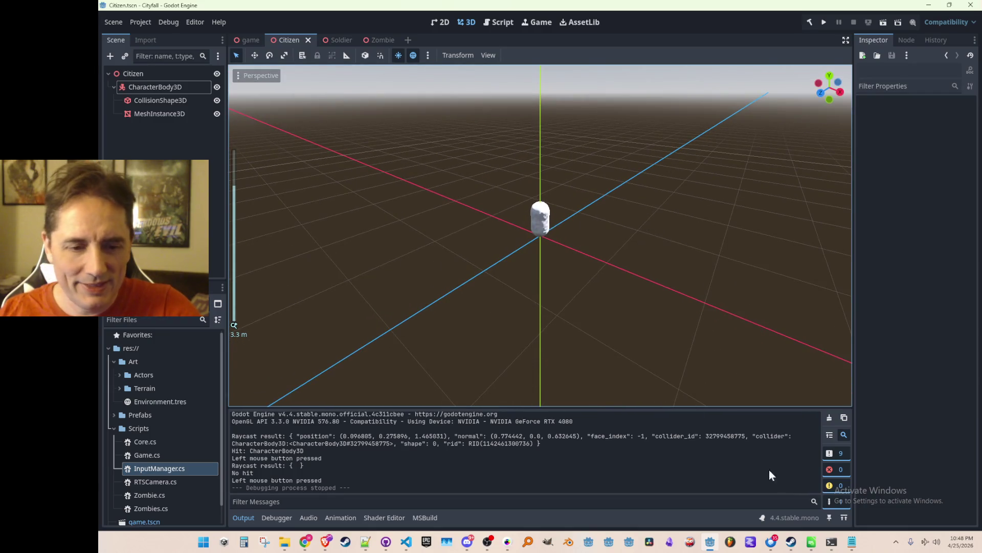
{"action": "left_click_drag", "start_coordinate": [596, 229], "coordinate": [534, 152]}
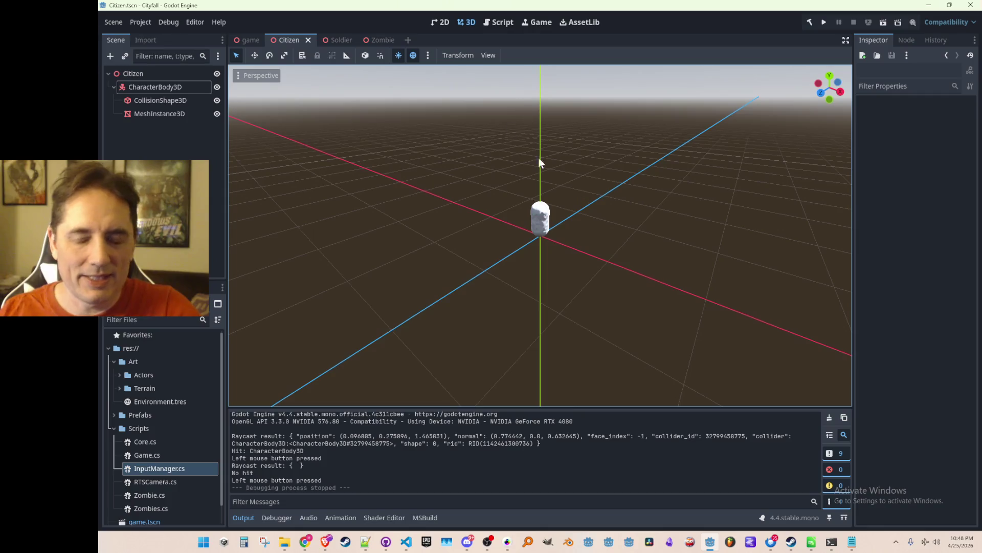
{"action": "mouse_move", "coordinate": [659, 207]}
{"action": "left_mouse_down"}
{"action": "mouse_move", "coordinate": [651, 210]}
{"action": "mouse_move", "coordinate": [650, 292]}
{"action": "left_mouse_up"}
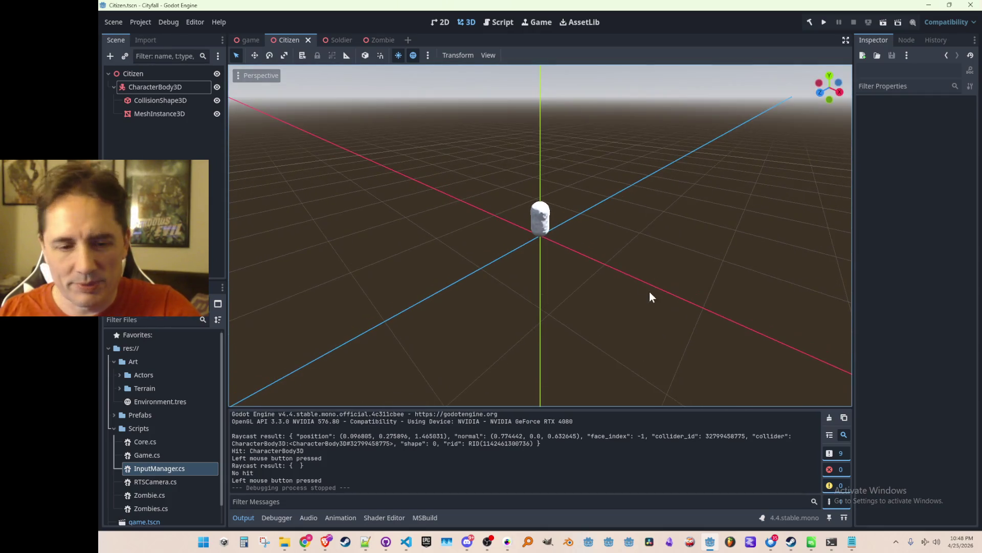
{"action": "left_click", "coordinate": [793, 543]}
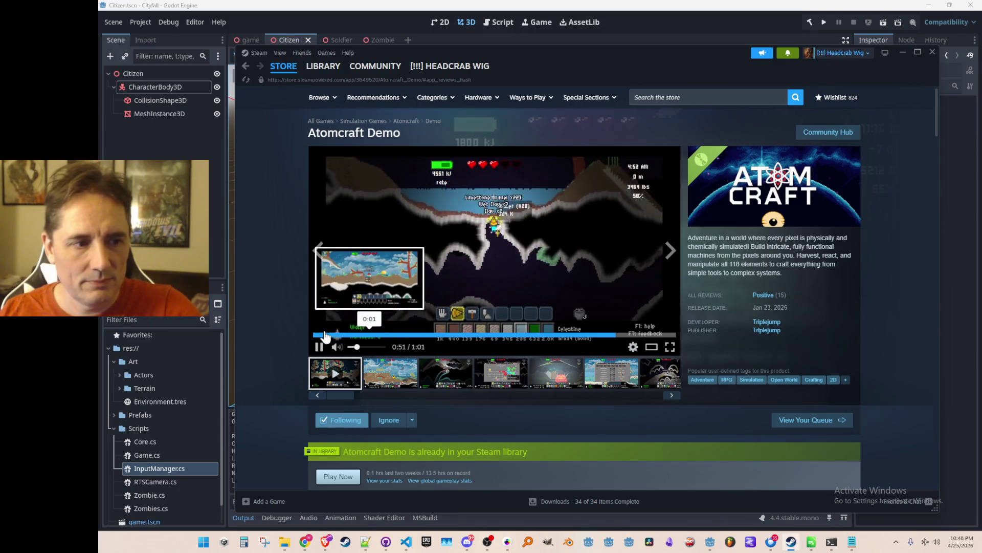
- Replay the Atomcraft Demo trailer fullscreen, exit it, and minimize the Steam window
{"action": "left_click", "coordinate": [321, 335]}
{"action": "left_click", "coordinate": [670, 346]}
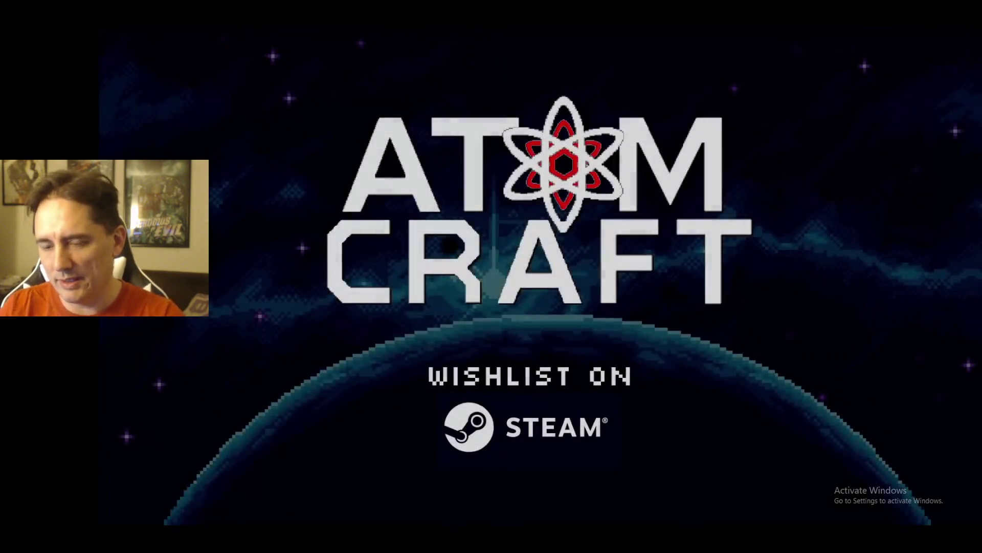
{"action": "key", "text": "Escape"}
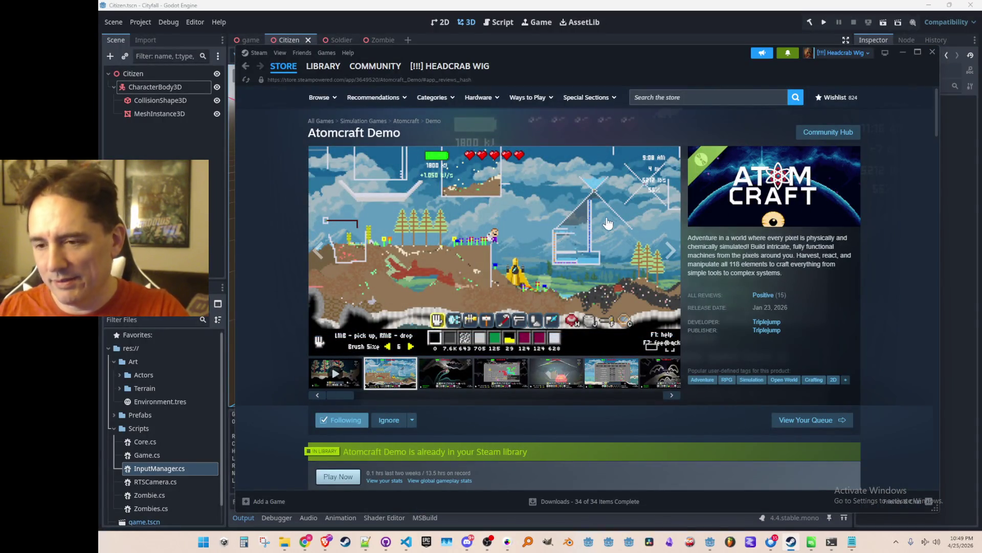
{"action": "triple_click", "coordinate": [755, 258]}
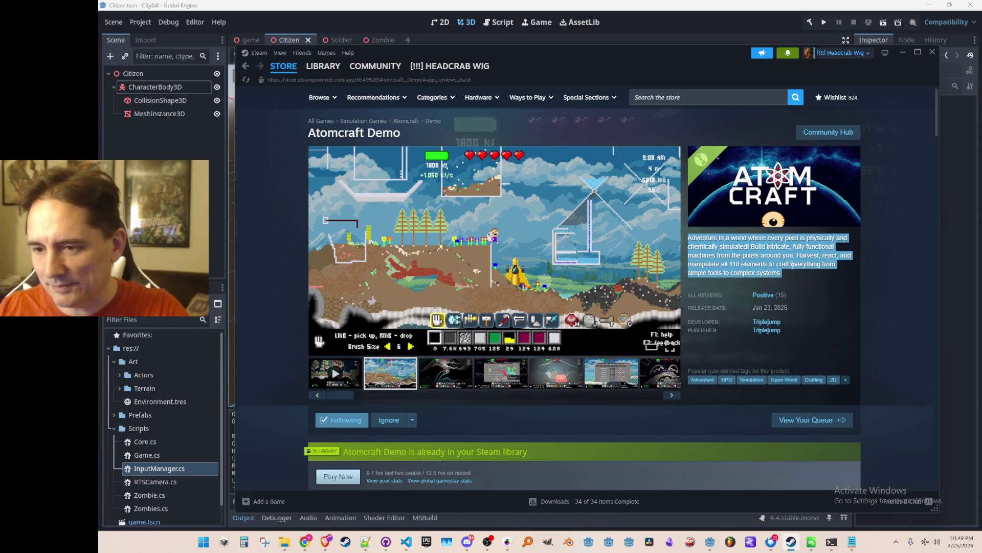
{"action": "left_click", "coordinate": [756, 257]}
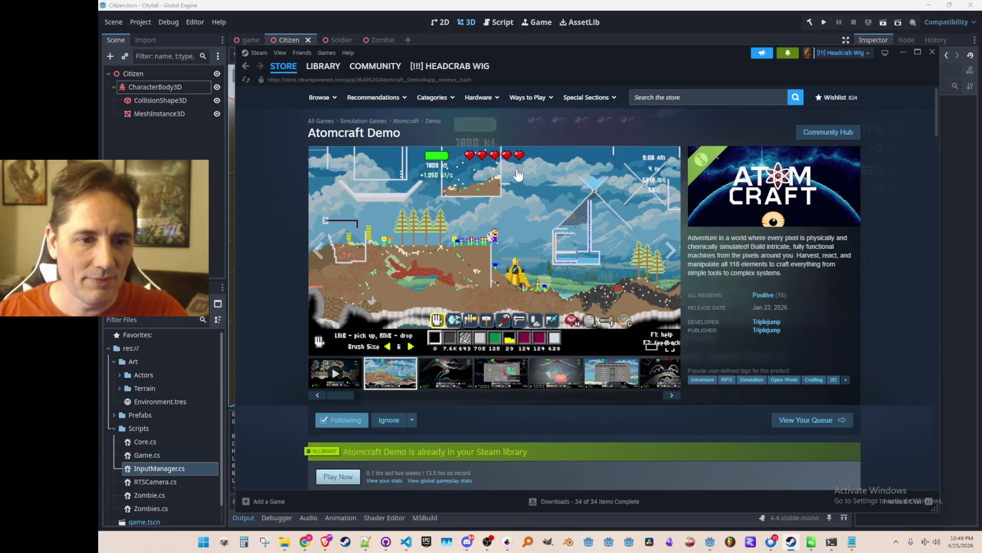
{"action": "mouse_move", "coordinate": [769, 302]}
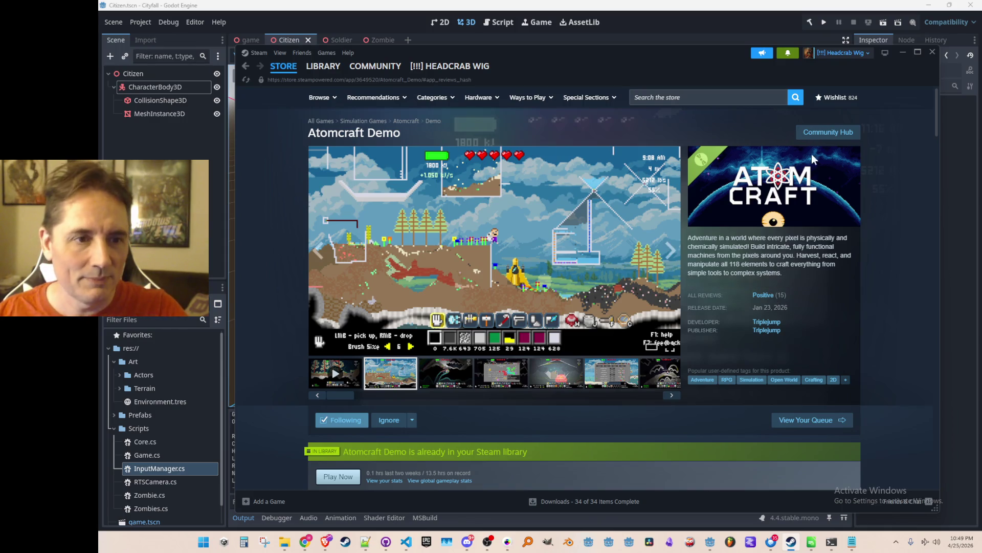
{"action": "left_click", "coordinate": [904, 52]}
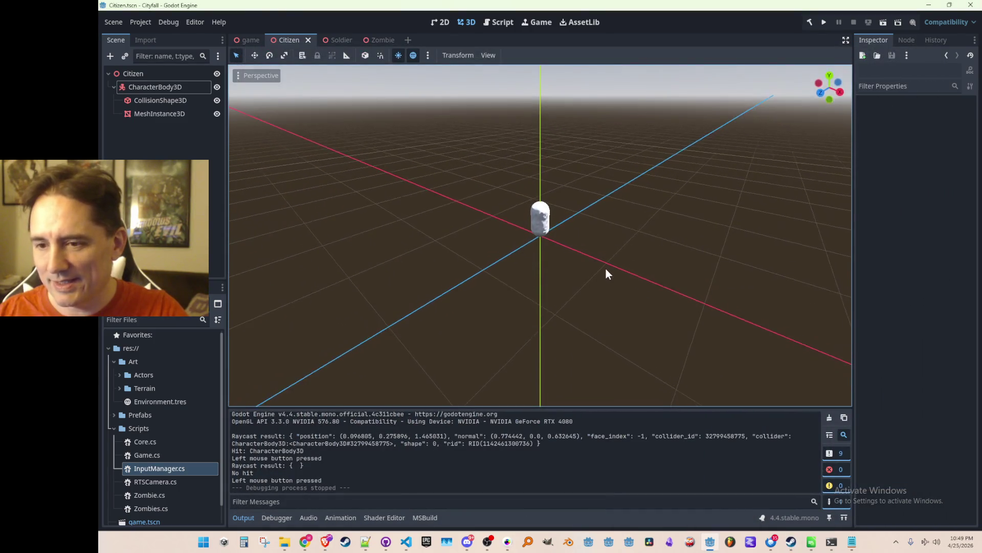
- Create a new Citizen.cs script in the Scripts folder
{"action": "scroll", "coordinate": [604, 270], "scroll_direction": "up", "scroll_amount": 1}
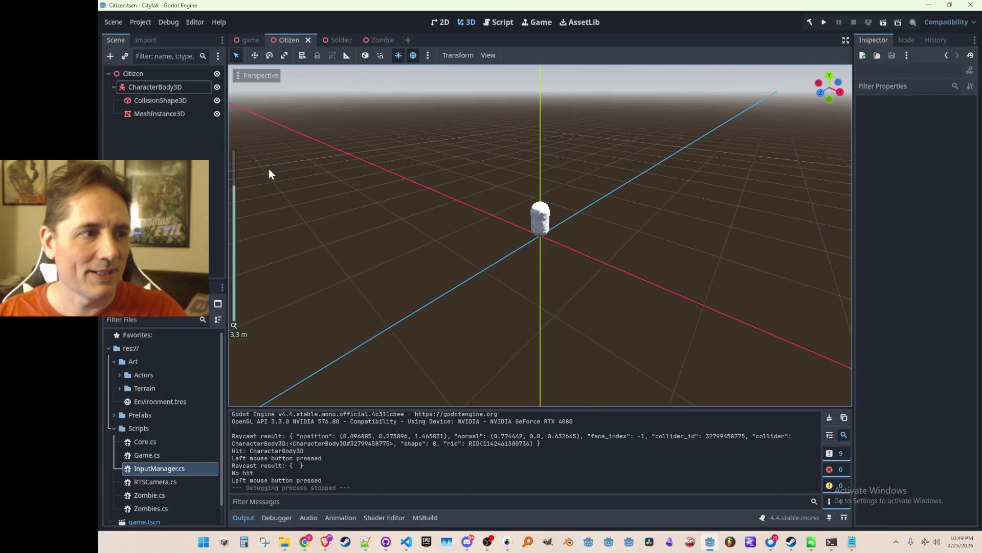
{"action": "left_click", "coordinate": [165, 76]}
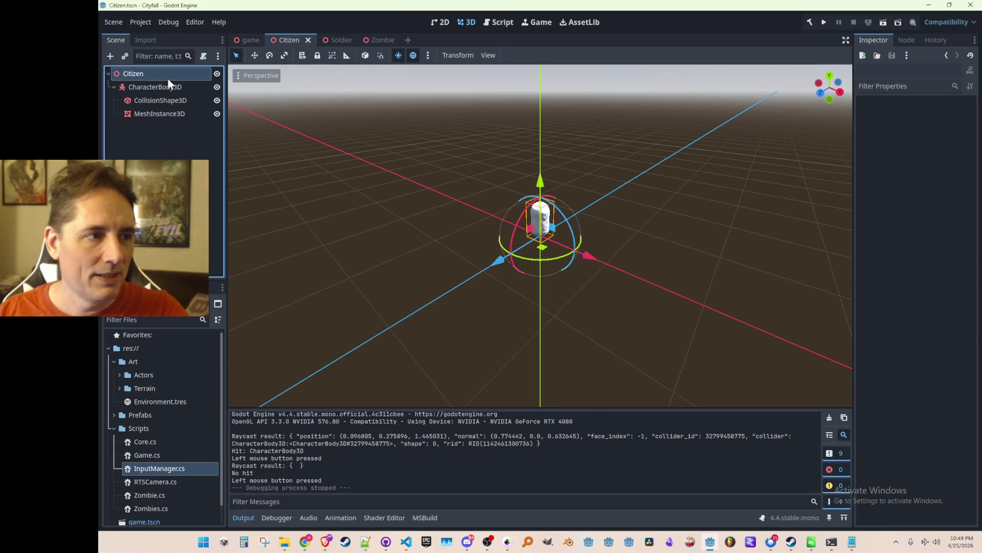
{"action": "left_click", "coordinate": [137, 428]}
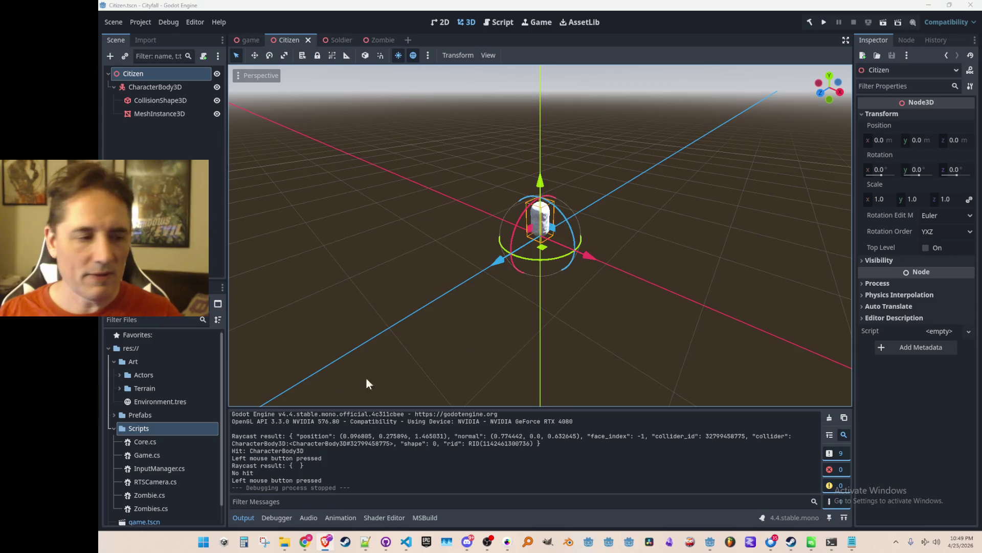
{"action": "right_click", "coordinate": [155, 427]}
{"action": "mouse_move", "coordinate": [214, 335]}
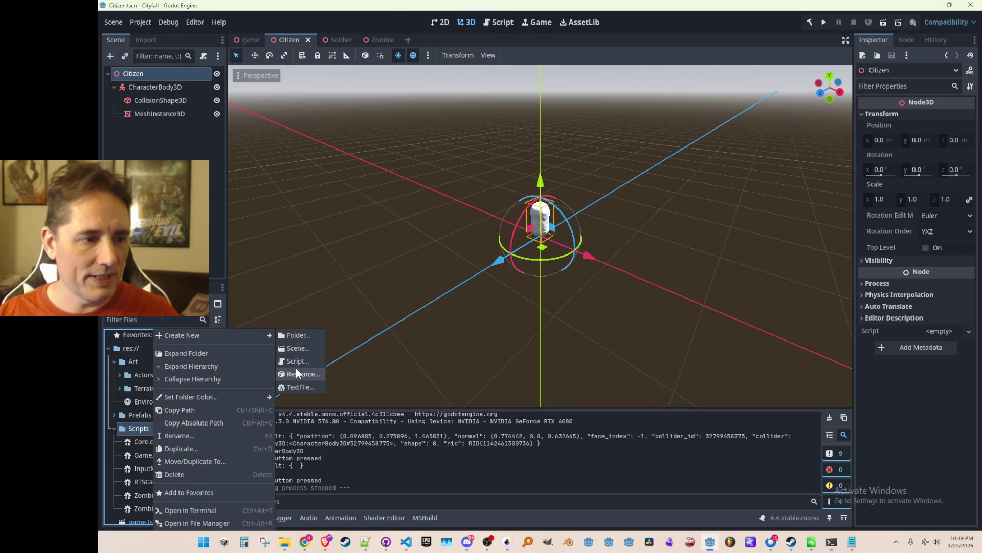
{"action": "left_click", "coordinate": [300, 362]}
{"action": "type", "text": "zen.cs"}
{"action": "key", "text": "Return"}
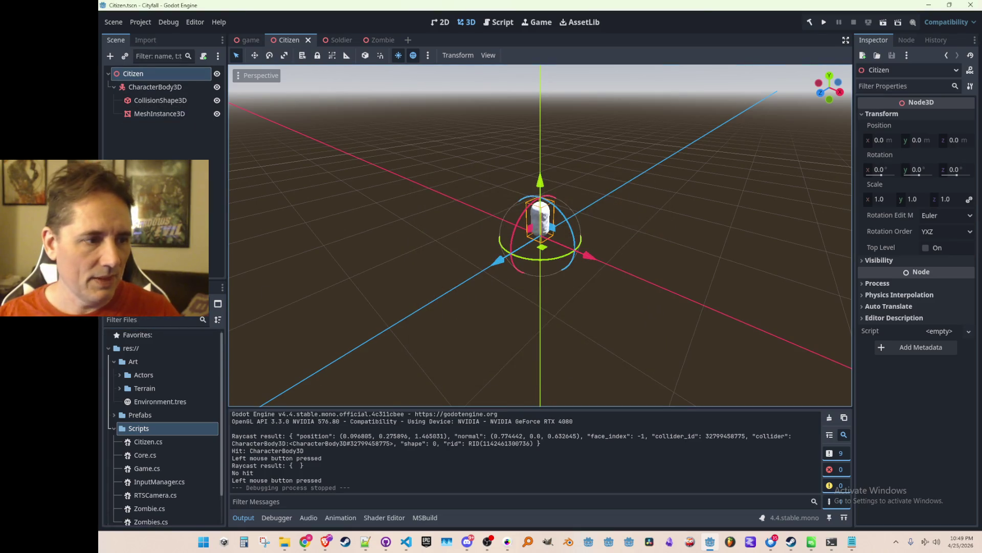
- Drag Citizen.cs onto the Citizen root node to attach it
{"action": "mouse_move", "coordinate": [159, 436]}
{"action": "left_mouse_down"}
{"action": "mouse_move", "coordinate": [217, 87]}
{"action": "mouse_move", "coordinate": [200, 75]}
{"action": "left_mouse_up"}
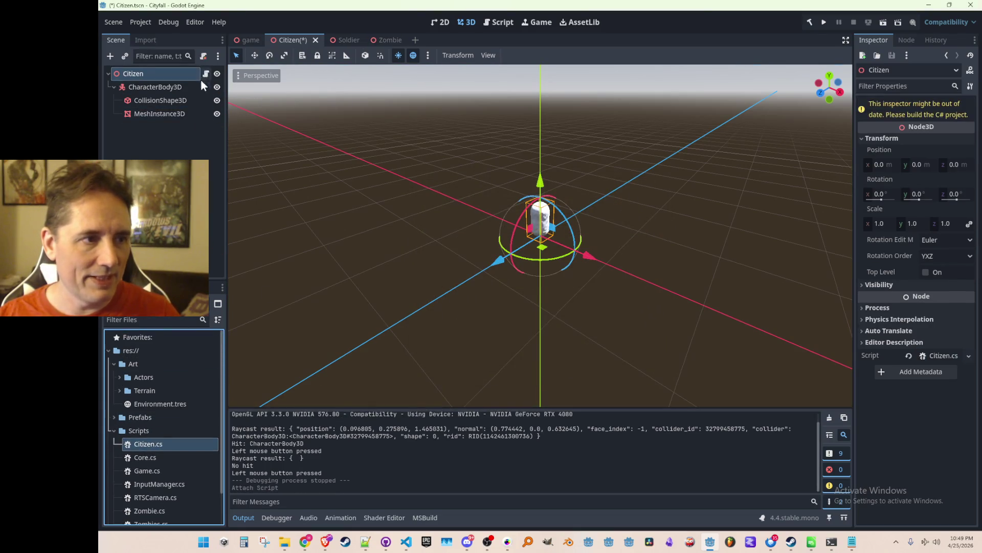
{"action": "scroll", "coordinate": [491, 242], "scroll_direction": "down", "scroll_amount": 2}
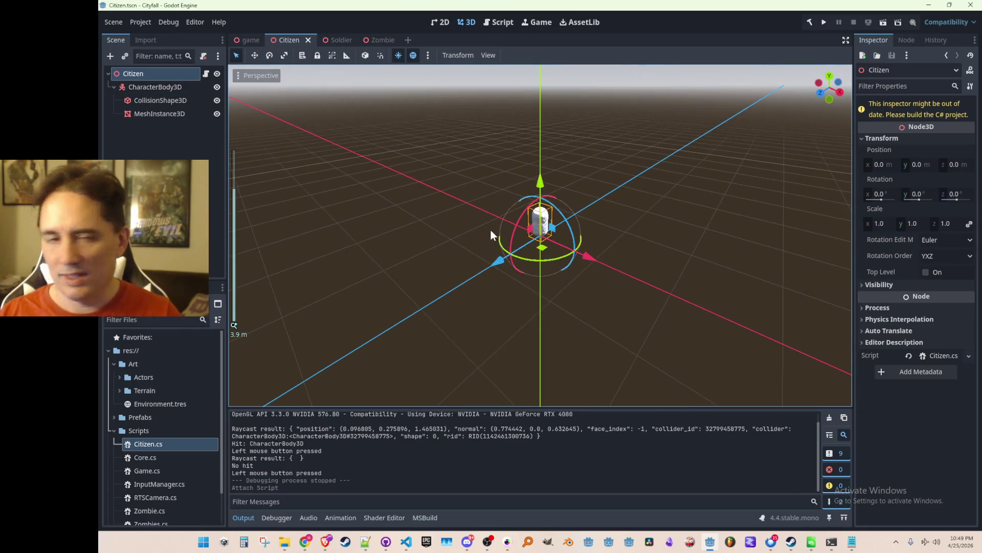
{"action": "left_click_drag", "start_coordinate": [473, 229], "coordinate": [472, 225]}
{"action": "scroll", "coordinate": [471, 224], "scroll_direction": "down", "scroll_amount": 2}
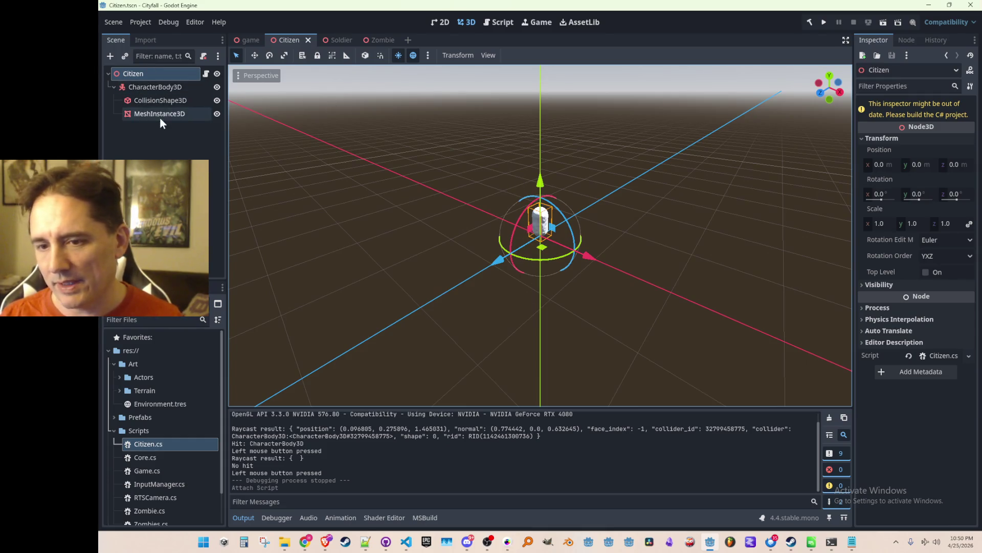
- Open the Citizen root node's Citizen.cs script in VS Code from its script icon
{"action": "left_click", "coordinate": [160, 88]}
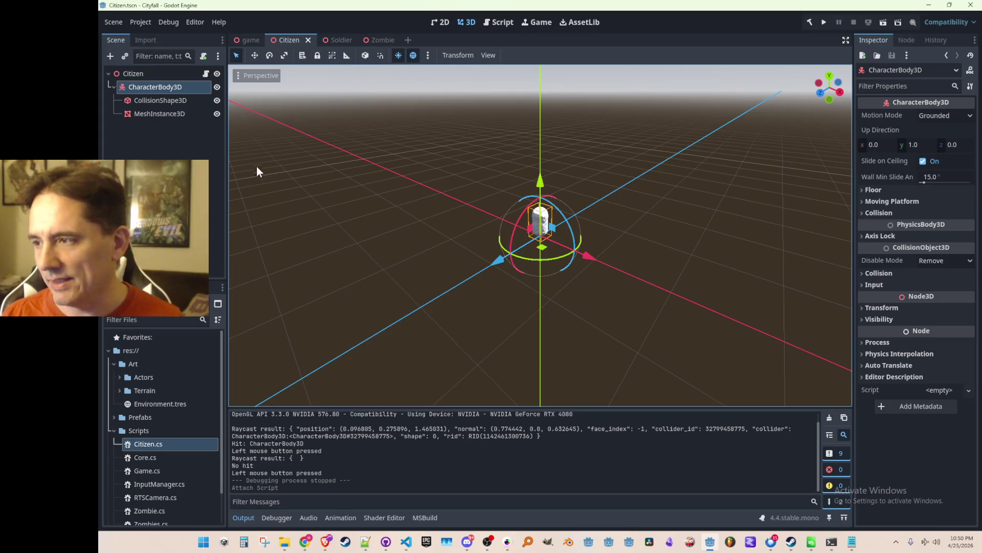
{"action": "left_click", "coordinate": [134, 75]}
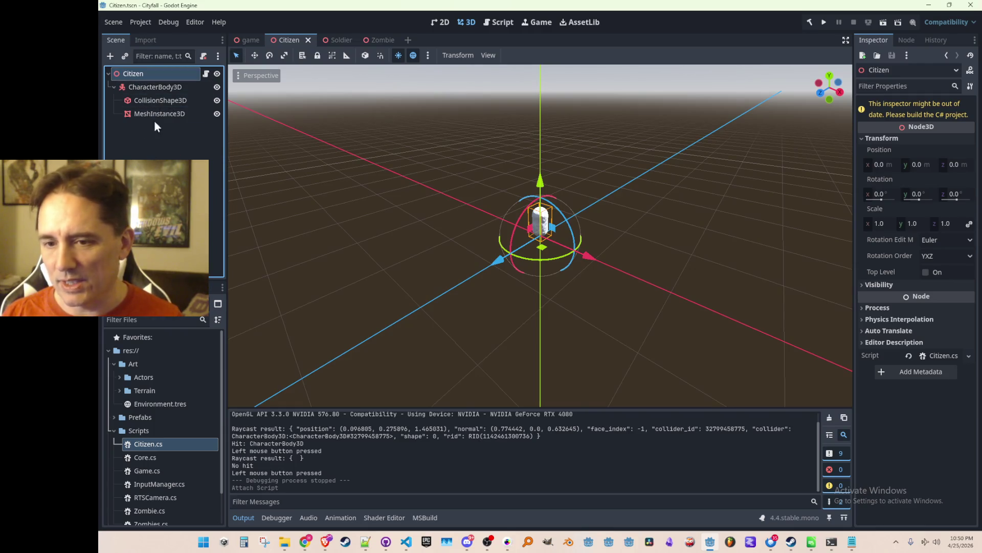
{"action": "left_click", "coordinate": [168, 149]}
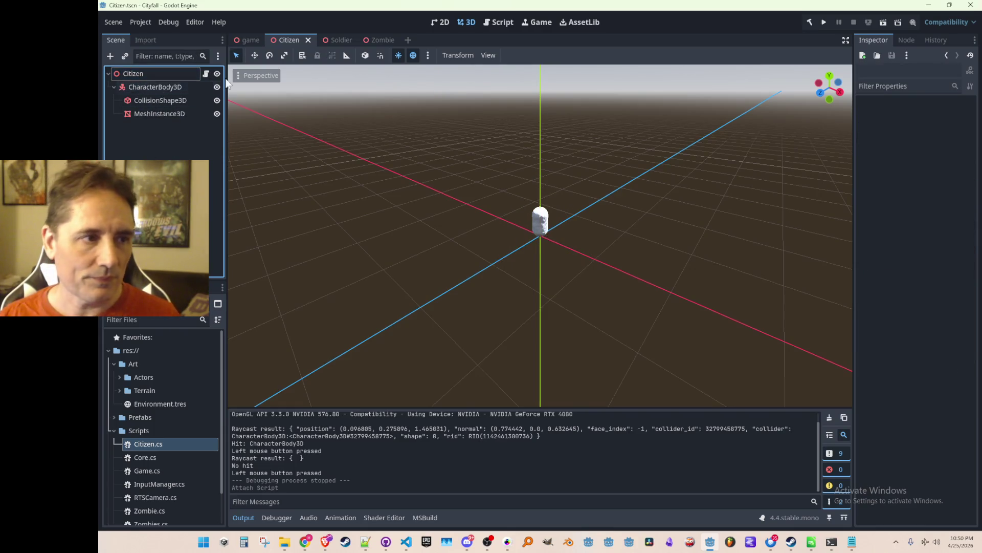
{"action": "left_click", "coordinate": [206, 74]}
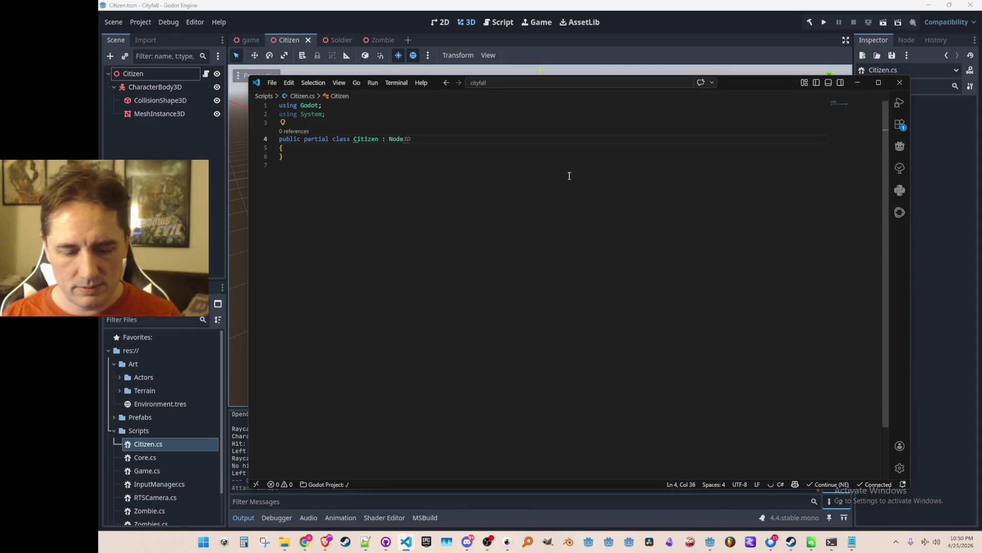
- Change Citizen's base class to Node3D and accept the suggested Init and Process methods
{"action": "type", "text": "3D"}
{"action": "key", "text": "Delete"}
{"action": "key", "text": "End"}
{"action": "key", "text": "Return"}
{"action": "key", "text": "Return"}
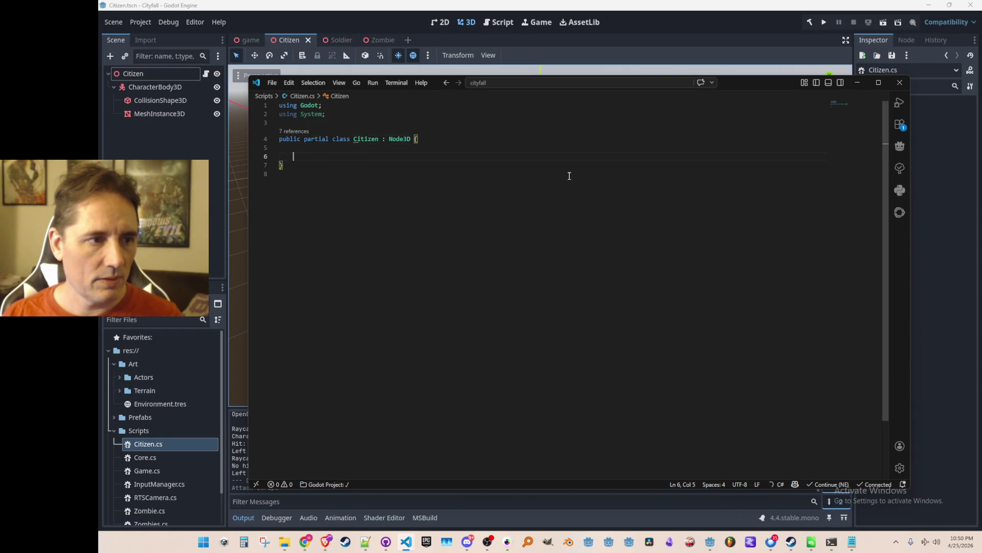
{"action": "key", "text": "Tab"}
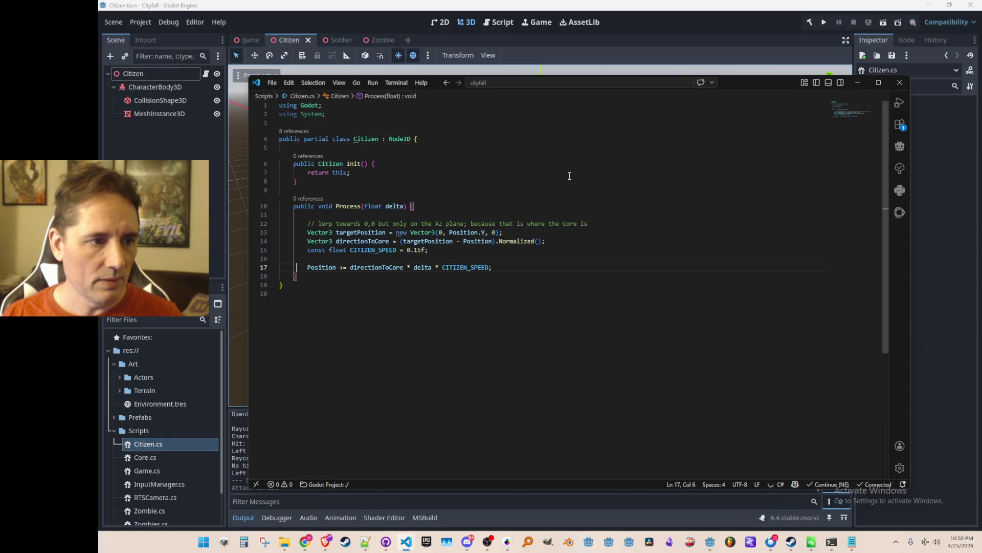
- Delete the movement code inside Process, leaving the method empty
{"action": "key", "text": "shift+Home"}
{"action": "key", "text": "shift+Up"}
{"action": "key", "text": "shift+Up"}
{"action": "key", "text": "shift+Up"}
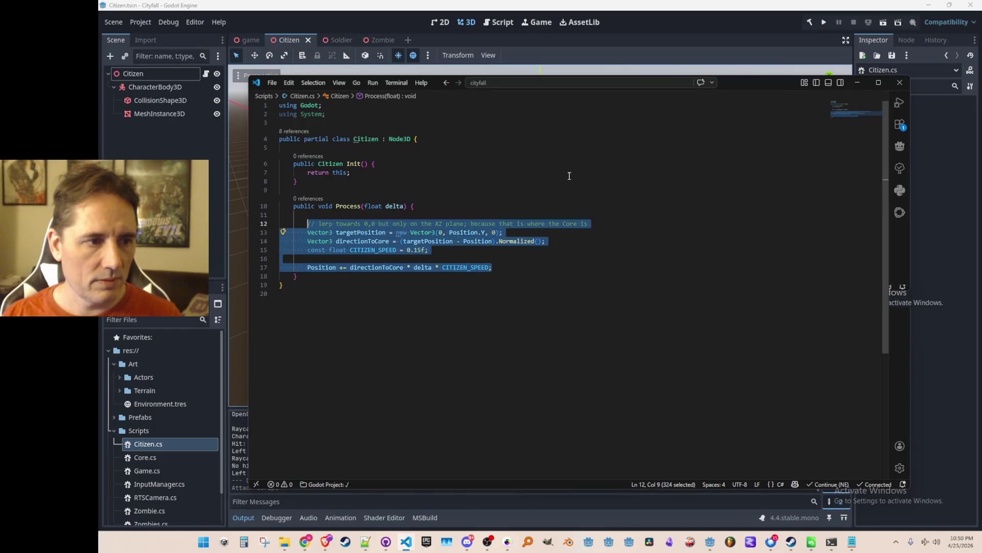
{"action": "key", "text": "BackSpace"}
{"action": "key", "text": "Escape"}
{"action": "key", "text": "Up"}
{"action": "key", "text": "Up"}
{"action": "key", "text": "Up"}
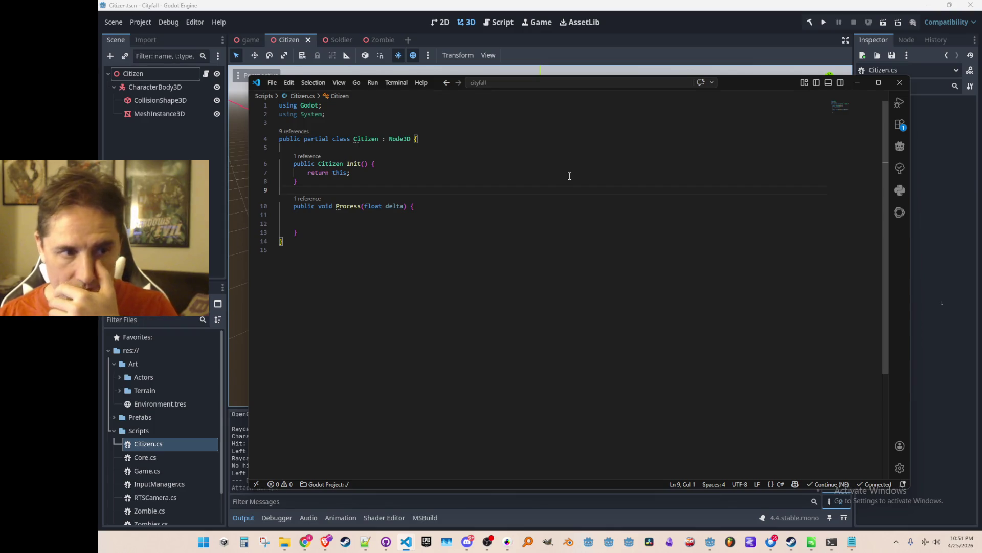
- Add a public void OnSelected() method below Init, accepting Copilot's suggested placeholder body
{"action": "key", "text": "Up"}
{"action": "key", "text": "End"}
{"action": "key", "text": "Return"}
{"action": "key", "text": "Return"}
{"action": "type", "text": "public void O"}
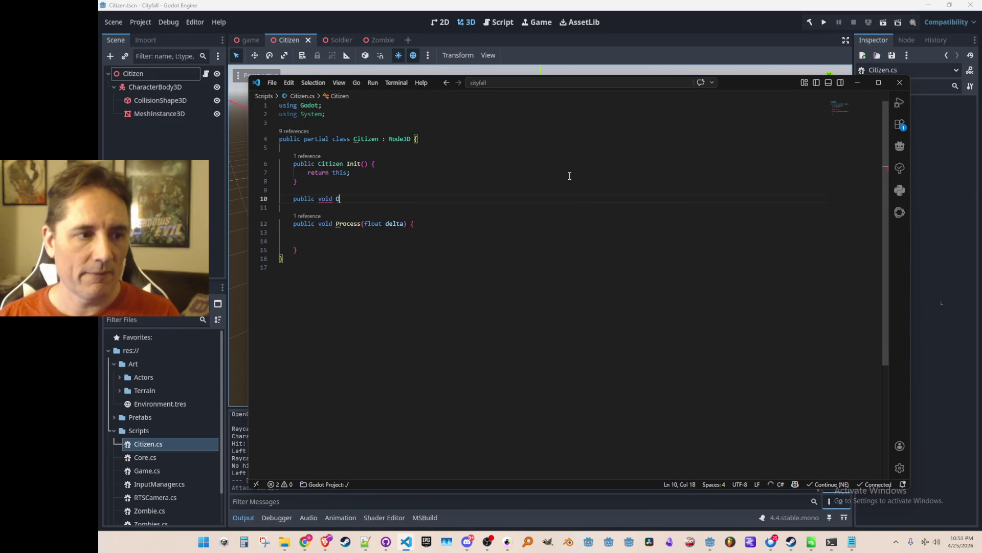
{"action": "type", "text": "nSelected() {"}
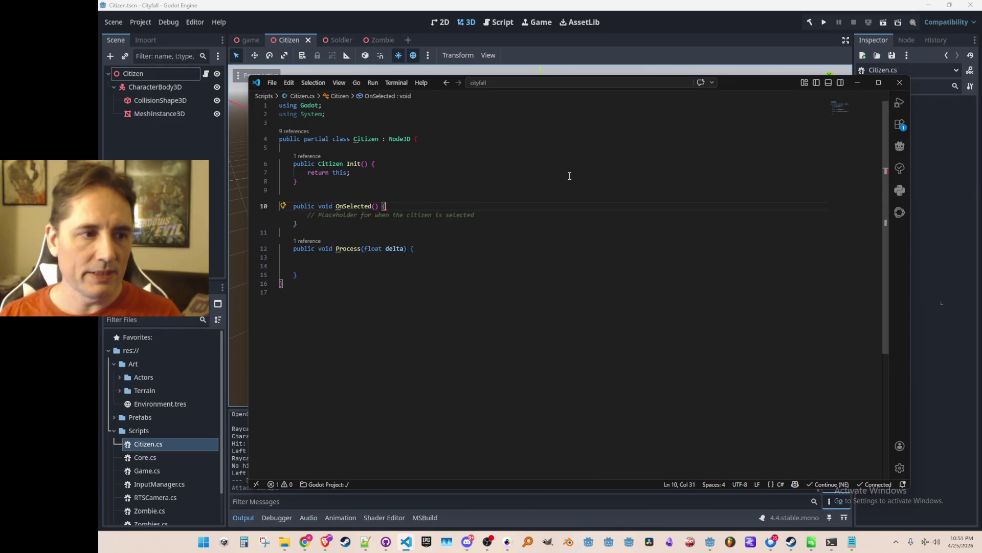
{"action": "key", "text": "Tab"}
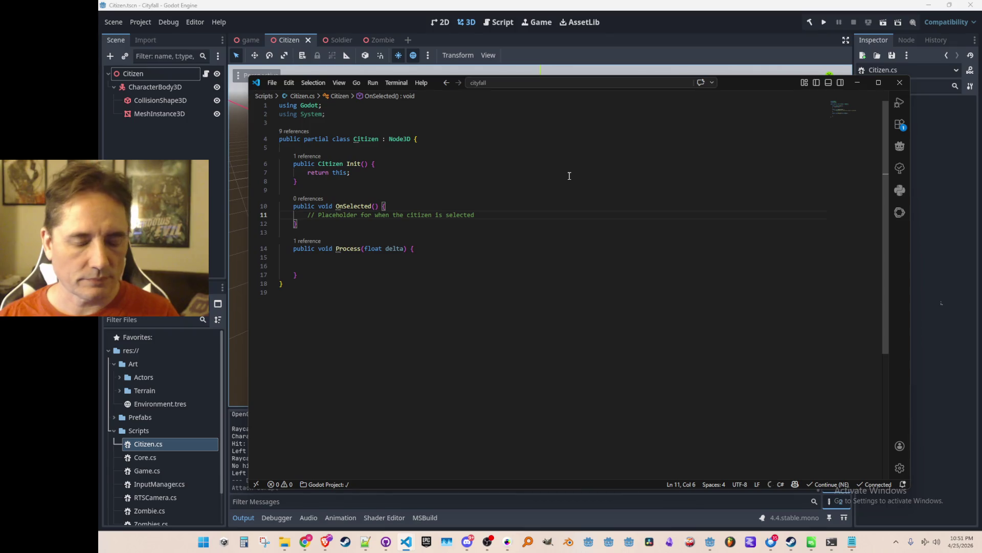
- Add a '// TODO - trigger scale pulse animation' comment inside OnSelected
{"action": "key", "text": "Return"}
{"action": "type", "text": "// "}
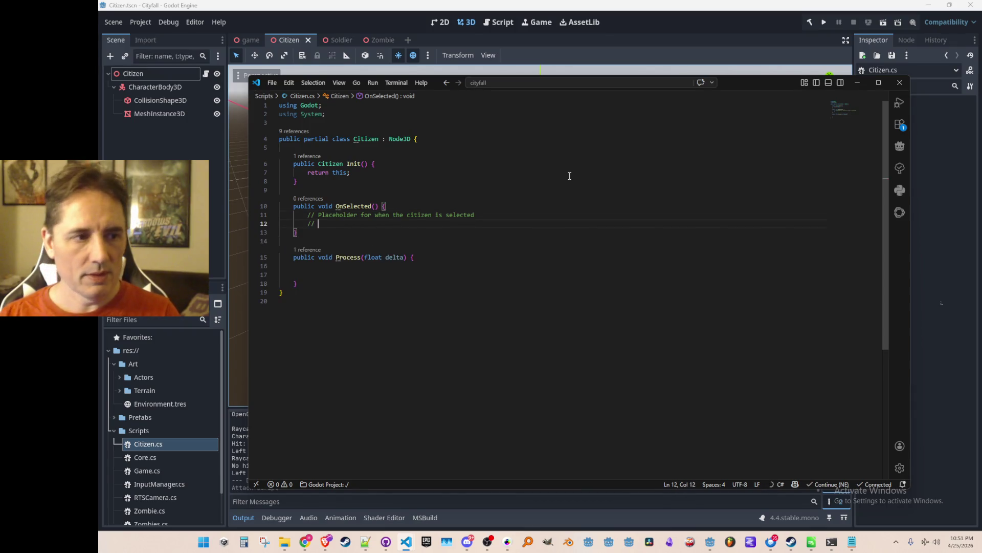
{"action": "type", "text": "TODO - trigger sca"}
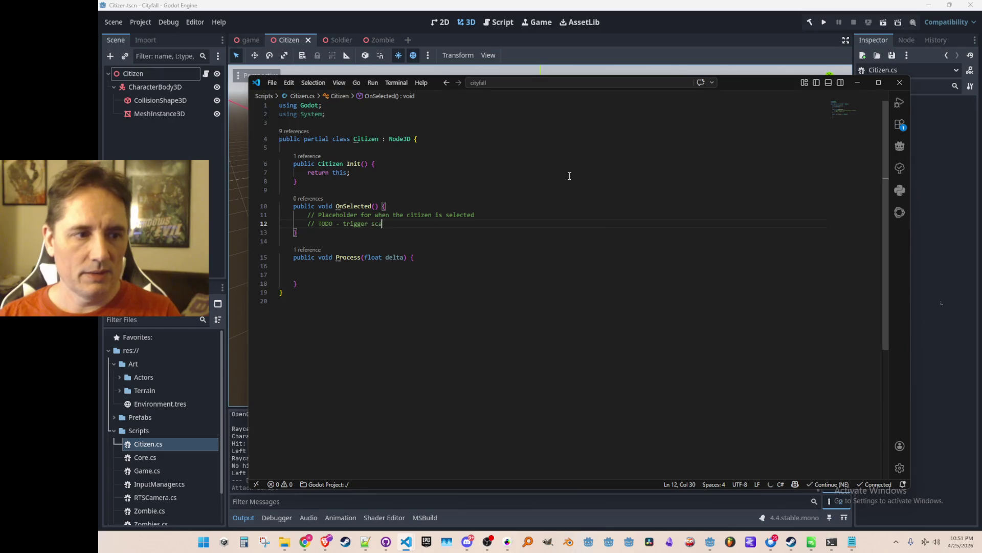
{"action": "type", "text": "le pulse"}
{"action": "key", "text": "Tab"}
{"action": "key", "text": "Home"}
{"action": "key", "text": "Home"}
{"action": "key", "text": "Up"}
- Add a TODO comment to turn on the selection ring on the ground
{"action": "key", "text": "Down"}
{"action": "key", "text": "End"}
{"action": "key", "text": "Return"}
{"action": "type", "text": "// TODO - "}
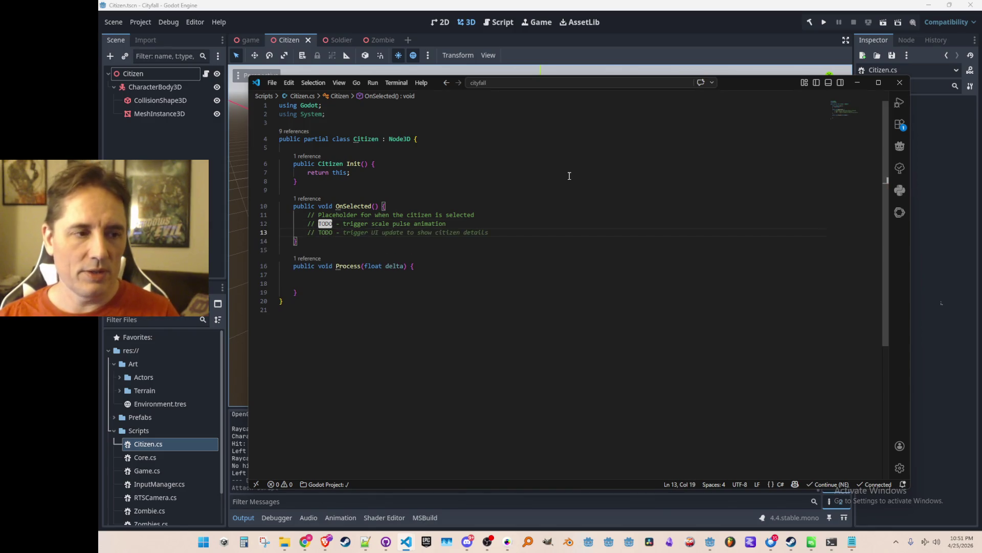
{"action": "type", "text": "turn on"}
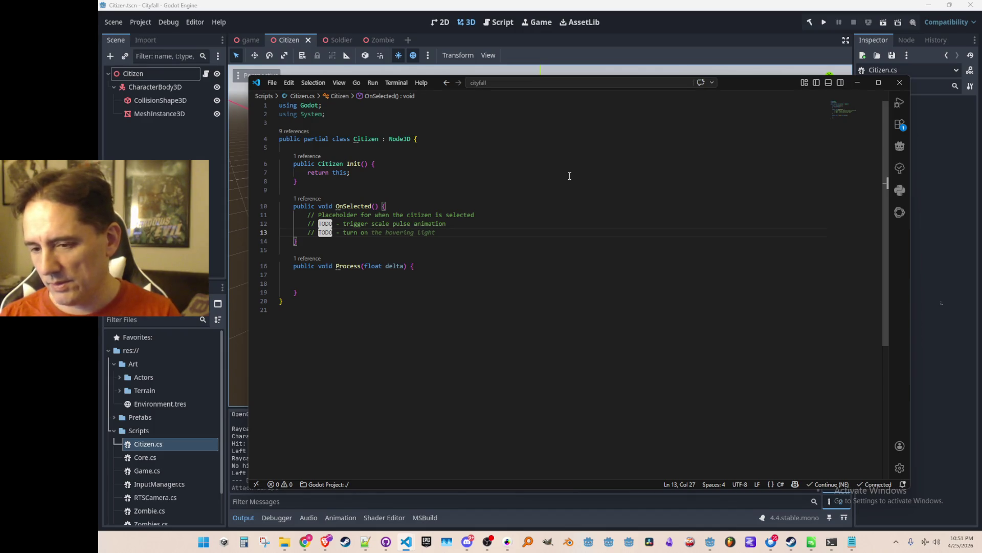
{"action": "type", "text": "selec"}
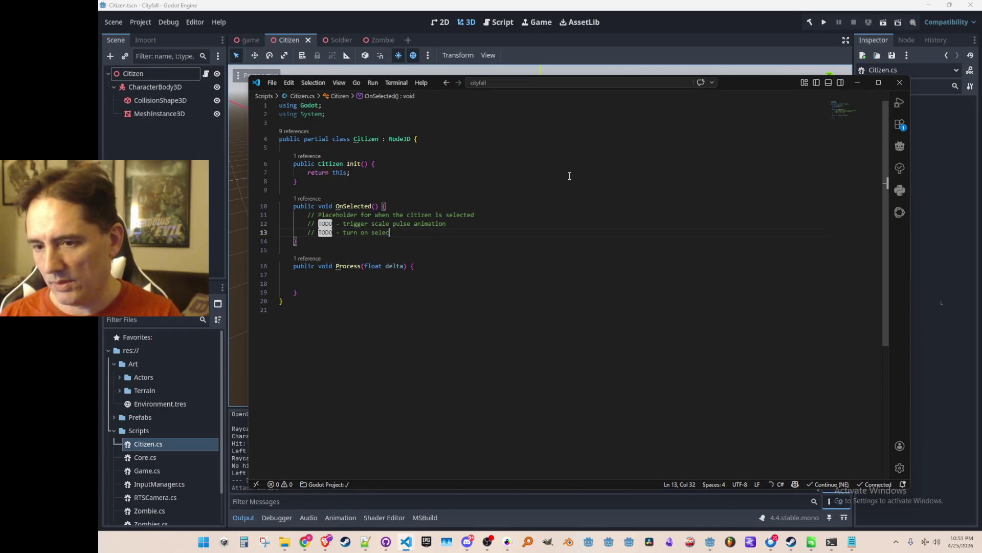
{"action": "type", "text": "tion ring"}
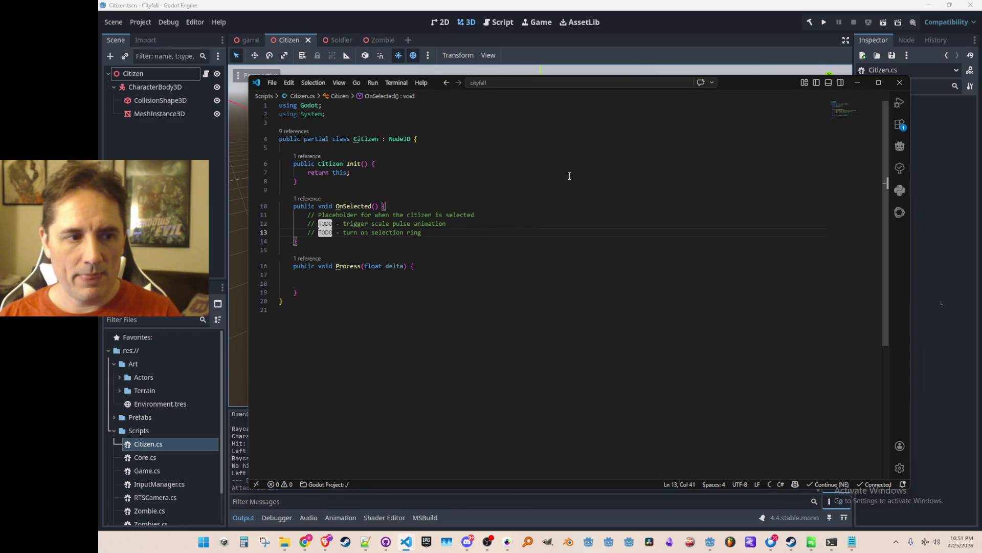
{"action": "type", "text": " on the groun"}
{"action": "key", "text": "Home"}
{"action": "key", "text": "Home"}
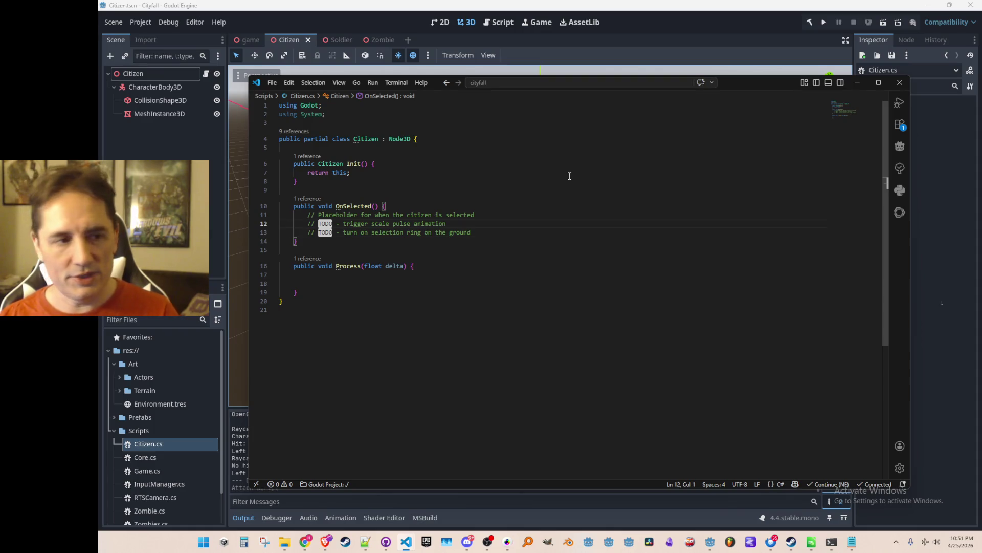
- Add TODO comments for the outline shader and for showing the health bar
{"action": "key", "text": "Down"}
{"action": "key", "text": "End"}
{"action": "key", "text": "Return"}
{"action": "type", "text": "// TODO - "}
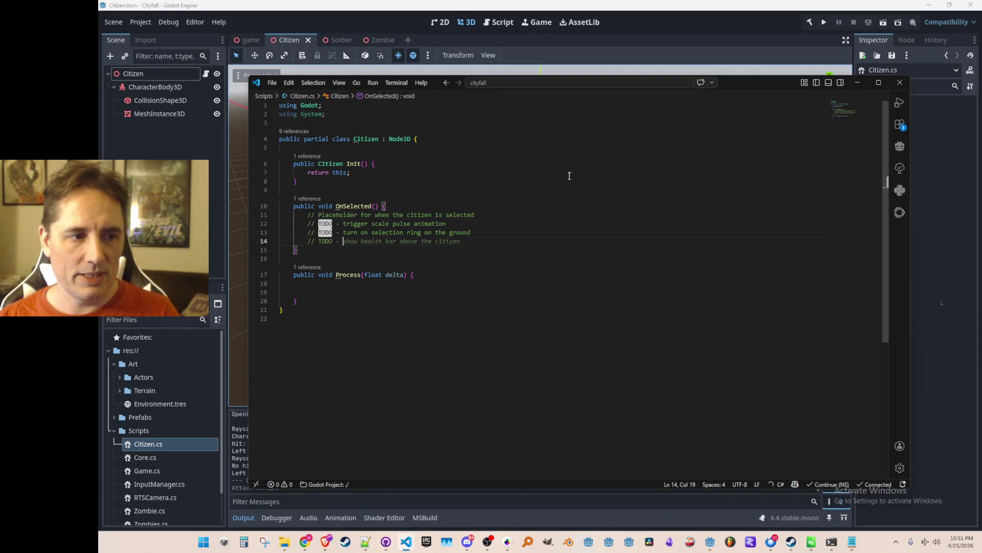
{"action": "type", "text": "outline shad"}
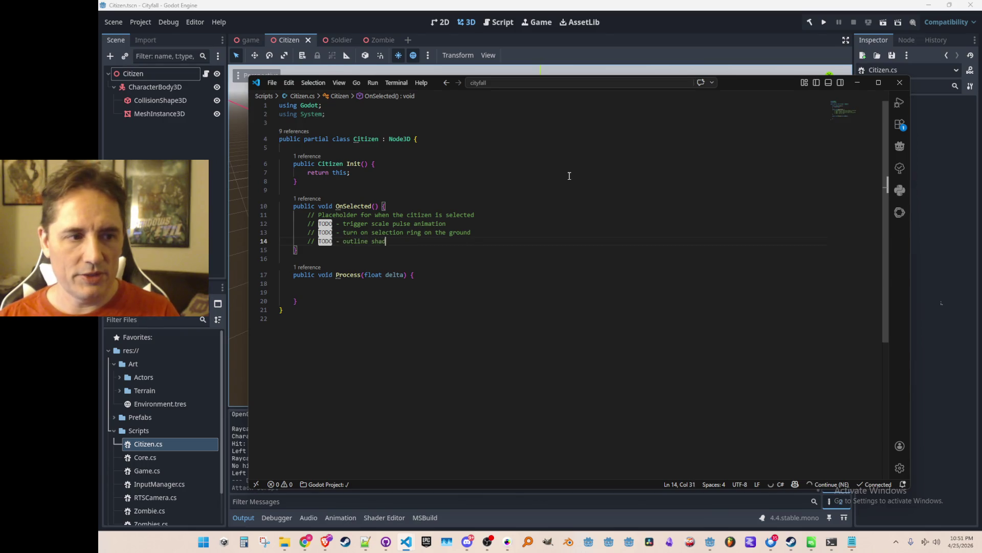
{"action": "type", "text": "er"}
{"action": "key", "text": "Return"}
{"action": "type", "text": "// TODO - show health bar"}
{"action": "key", "text": "Tab"}
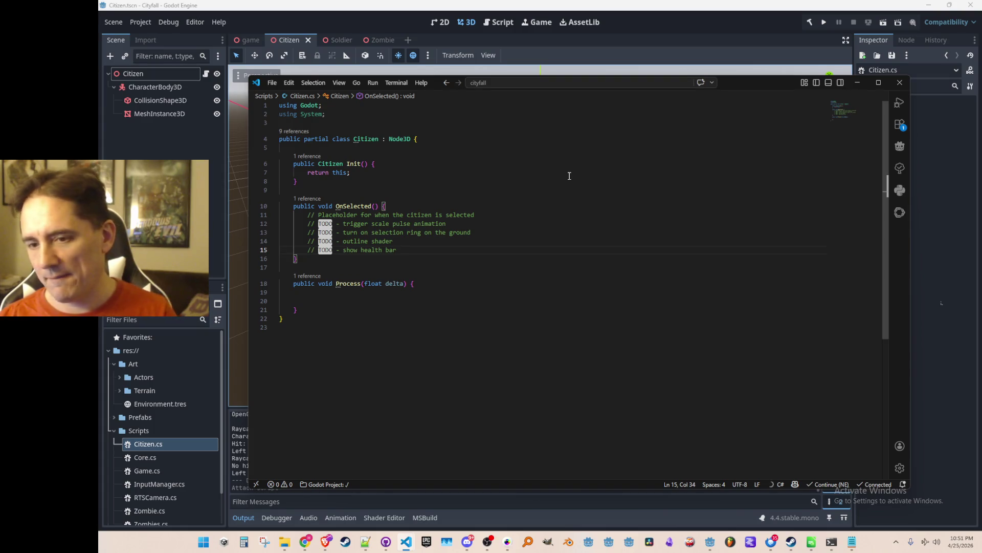
- Accept further Copilot TODO suggestions: show citizen info in UI, issuing commands, and another
{"action": "key", "text": "Return"}
{"action": "type", "text": "//"}
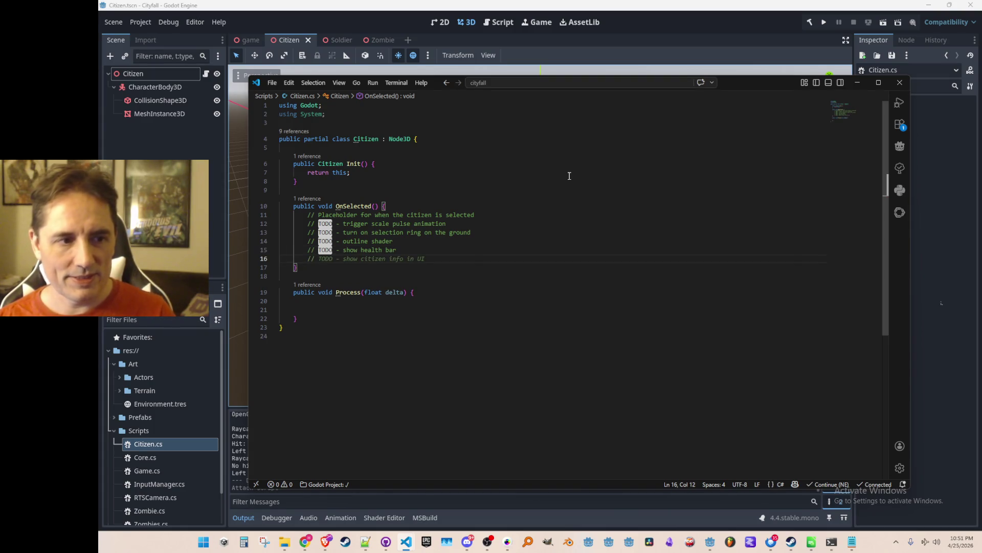
{"action": "key", "text": "Tab"}
{"action": "key", "text": "Return"}
{"action": "type", "text": "//"}
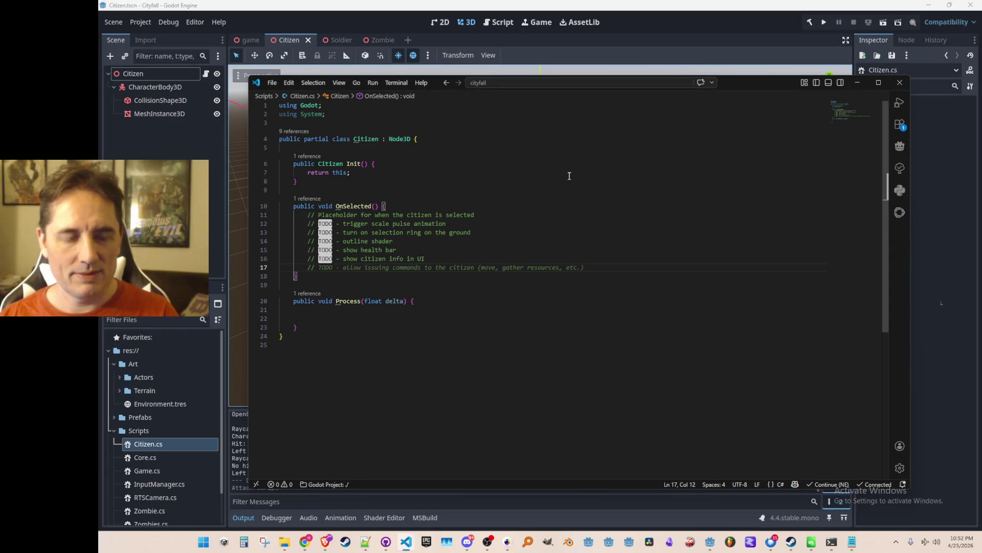
{"action": "key", "text": "Tab"}
{"action": "key", "text": "Return"}
{"action": "type", "text": "//"}
{"action": "key", "text": "Tab"}
- Delete the extra suggested TODO lines, keeping only the four selection-feedback TODOs
{"action": "key", "text": "shift+Home"}
{"action": "key", "text": "shift+Home"}
{"action": "key", "text": "shift+Up"}
{"action": "key", "text": "BackSpace"}
{"action": "key", "text": "shift+Up"}
{"action": "key", "text": "BackSpace"}
{"action": "key", "text": "Delete"}
{"action": "key", "text": "Up"}
{"action": "key", "text": "Up"}
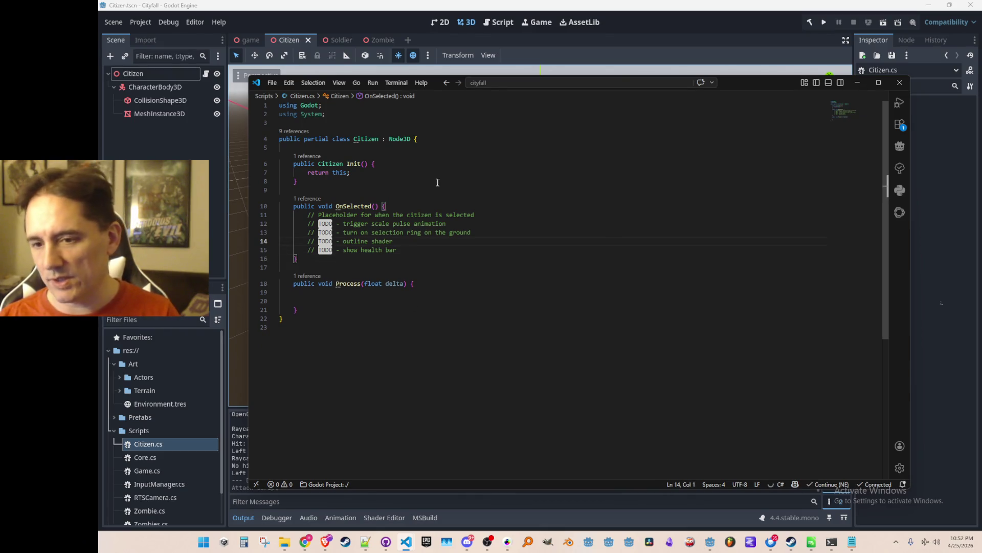